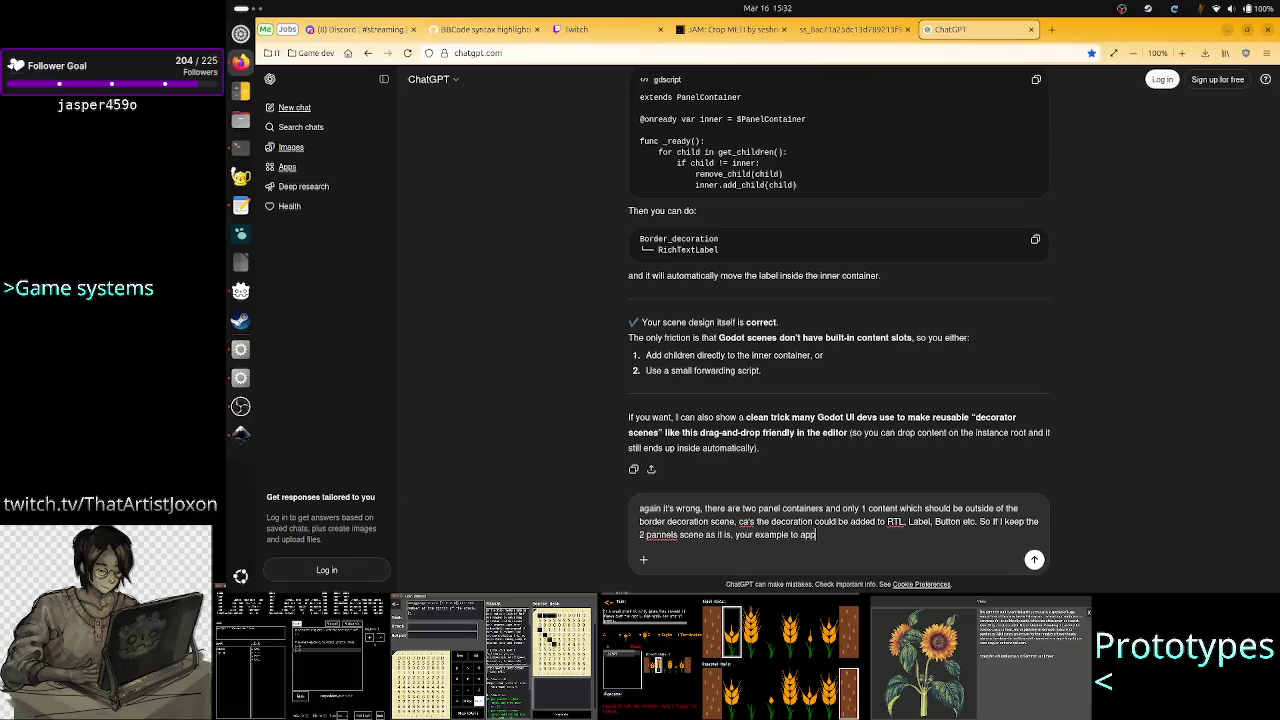
# Send ChatGPT the complaint that the extra panel container makes no sense, since there are now 3
pyautogui.write('end to the instance ')
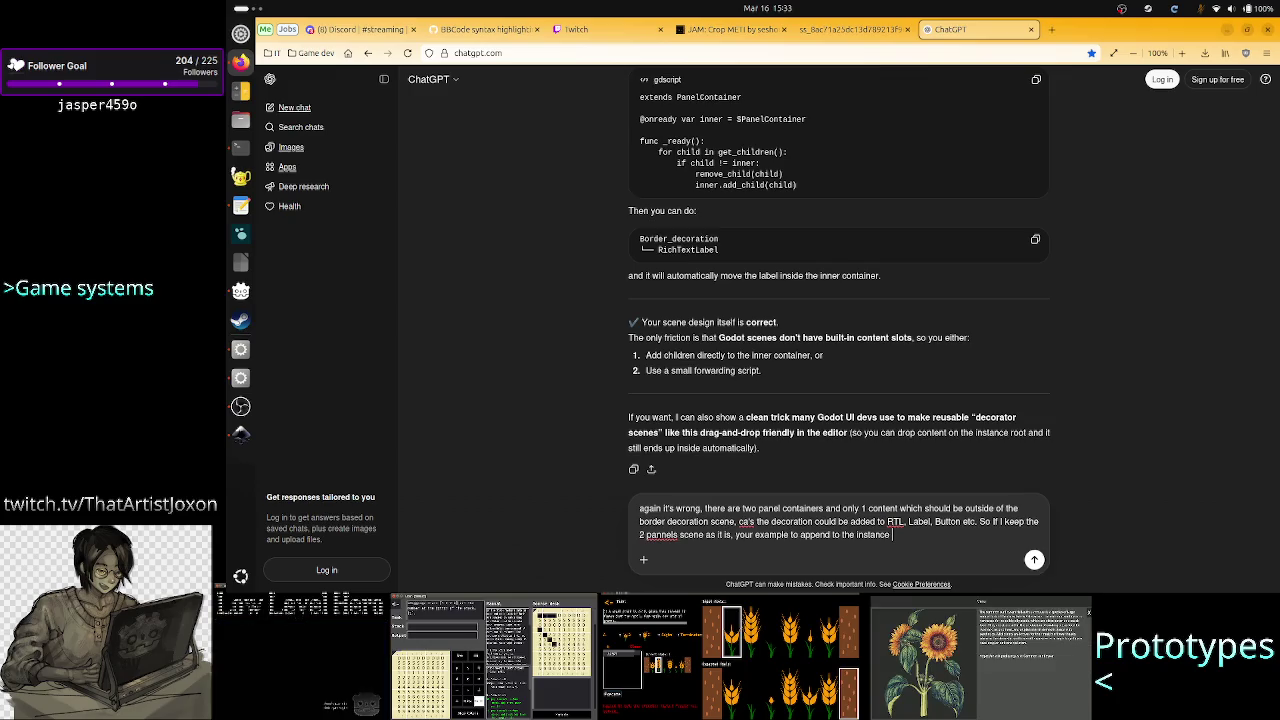
pyautogui.write('another pa')
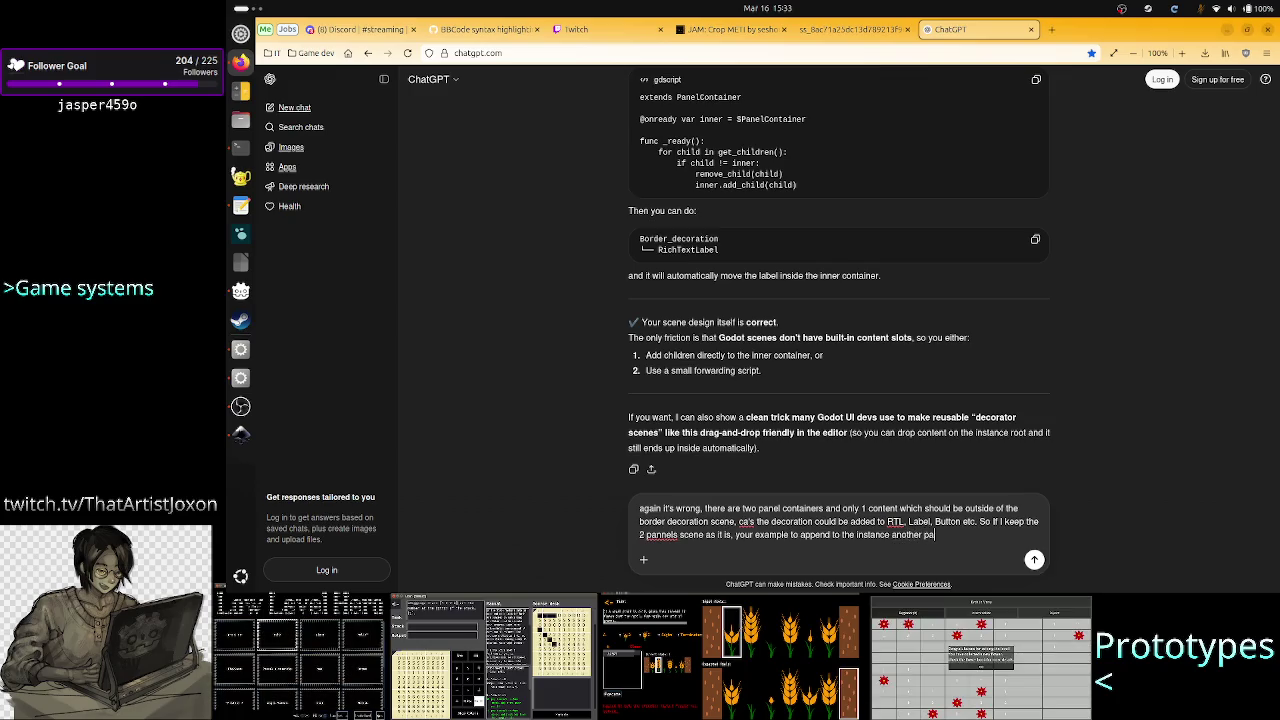
pyautogui.write('nel container ma')
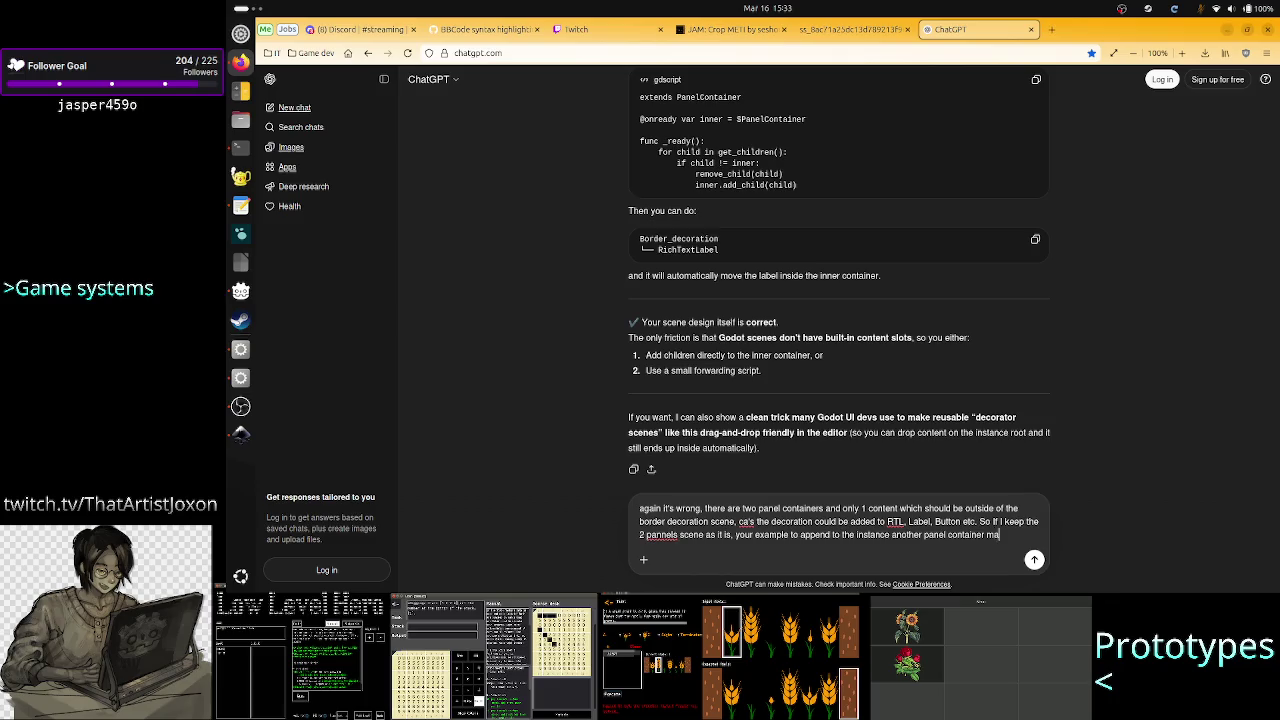
pyautogui.write('kes no sense, ')
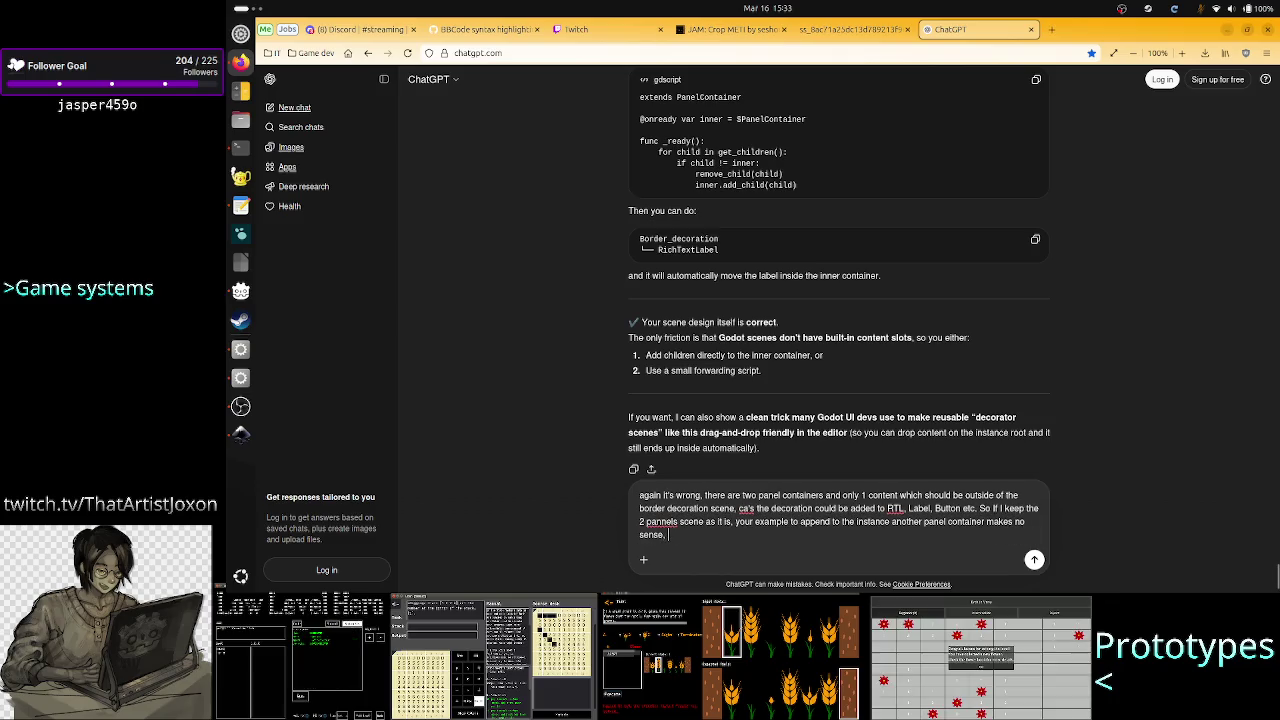
pyautogui.write('now you have 3')
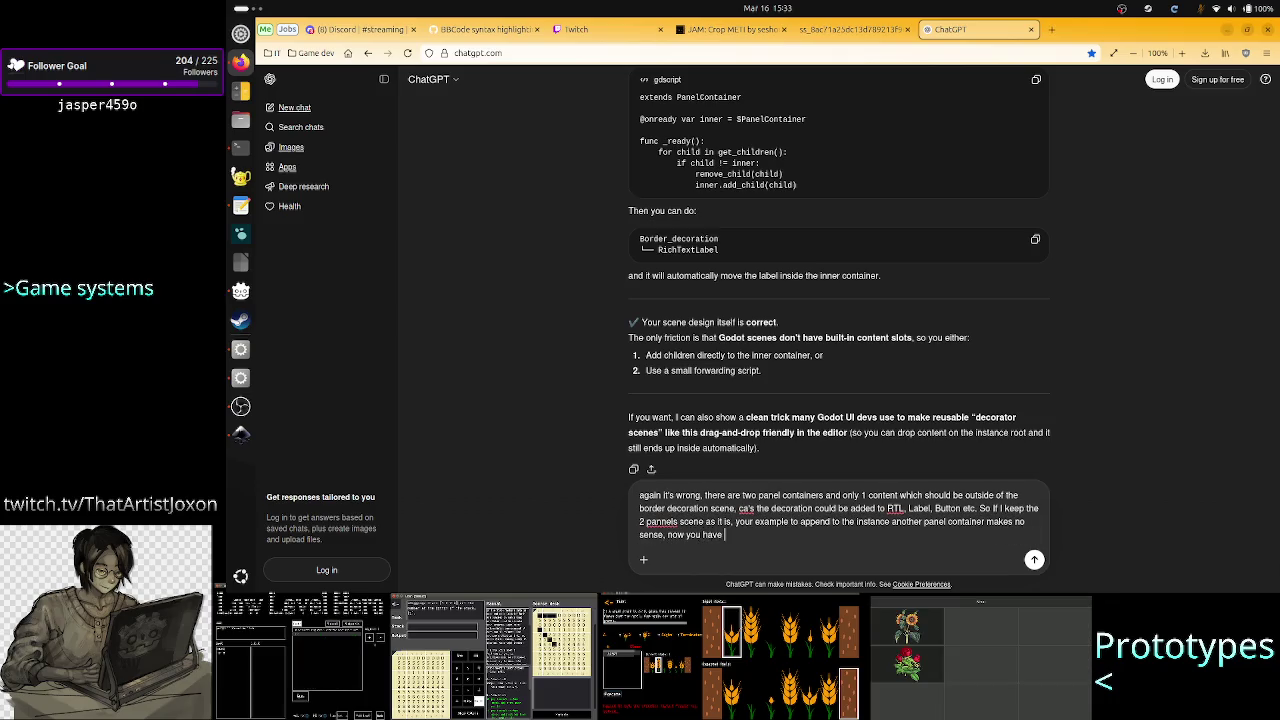
pyautogui.press('Return')
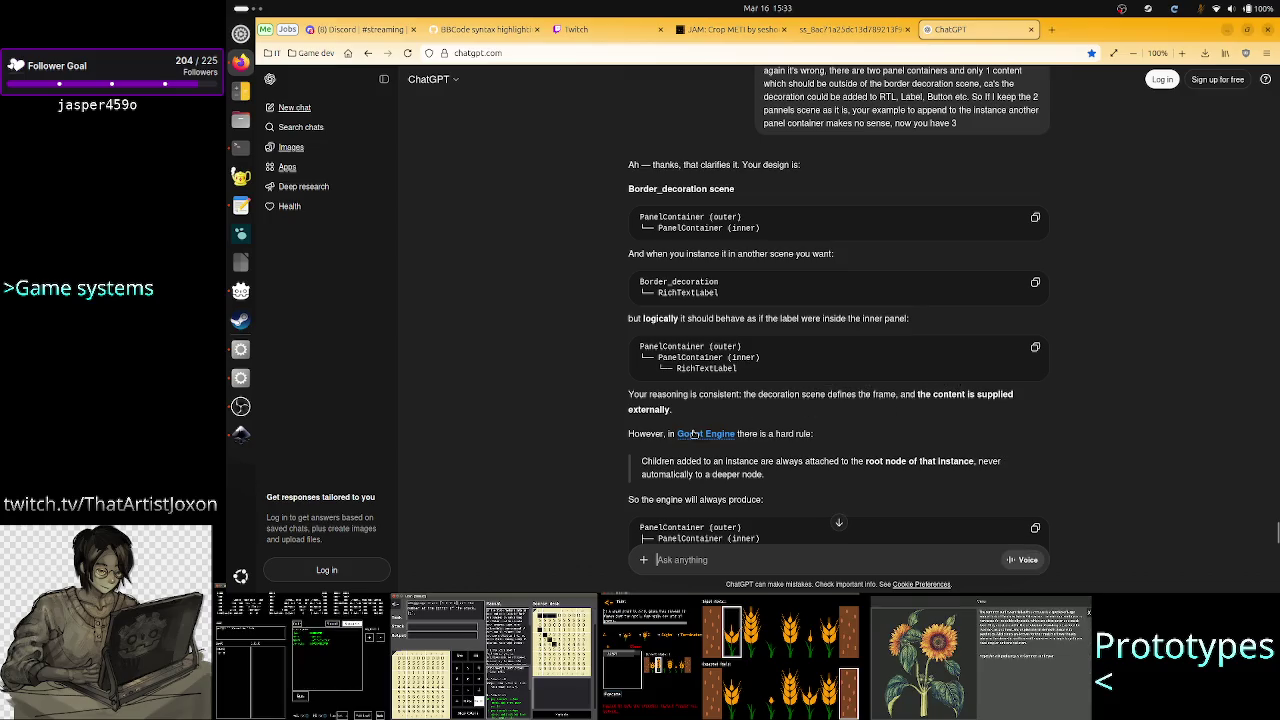
# Read down the reply and select the option 1 'When instancing' passage with its Border_decoration tree
pyautogui.scroll(-1, 790, 433)
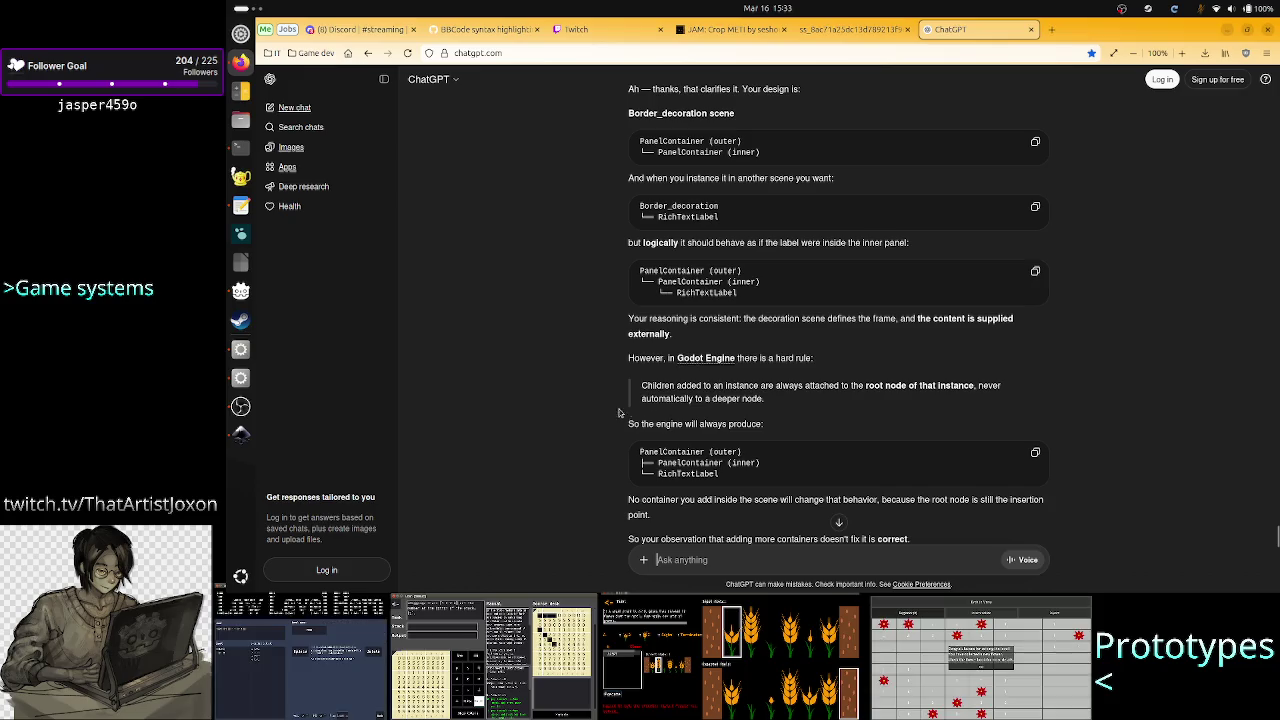
pyautogui.scroll(-1, 606, 415)
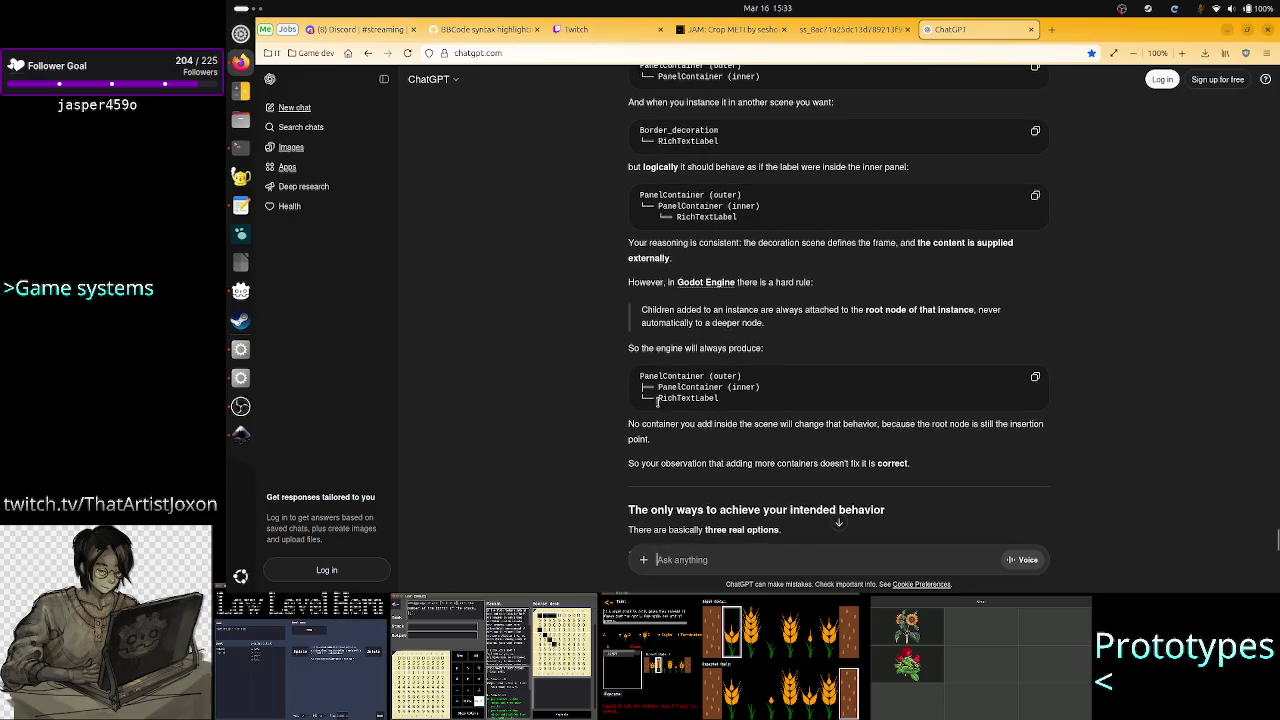
pyautogui.scroll(-1, 615, 432)
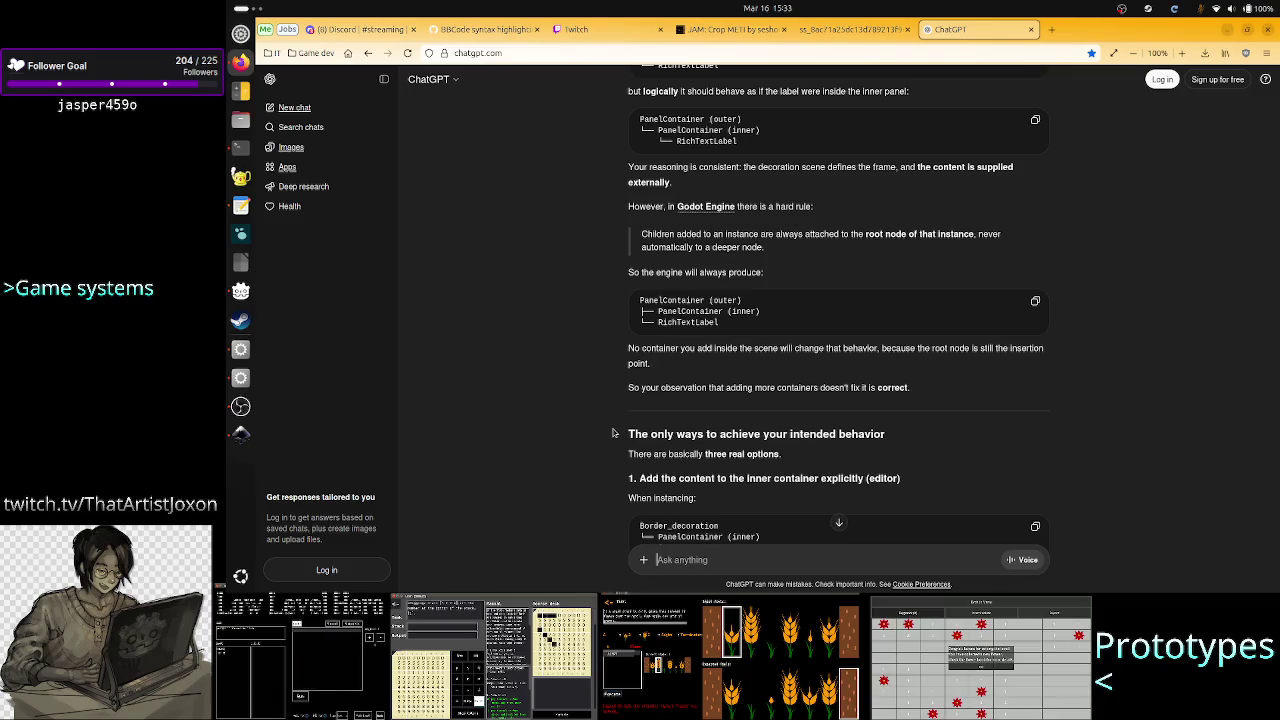
pyautogui.scroll(-2, 613, 432)
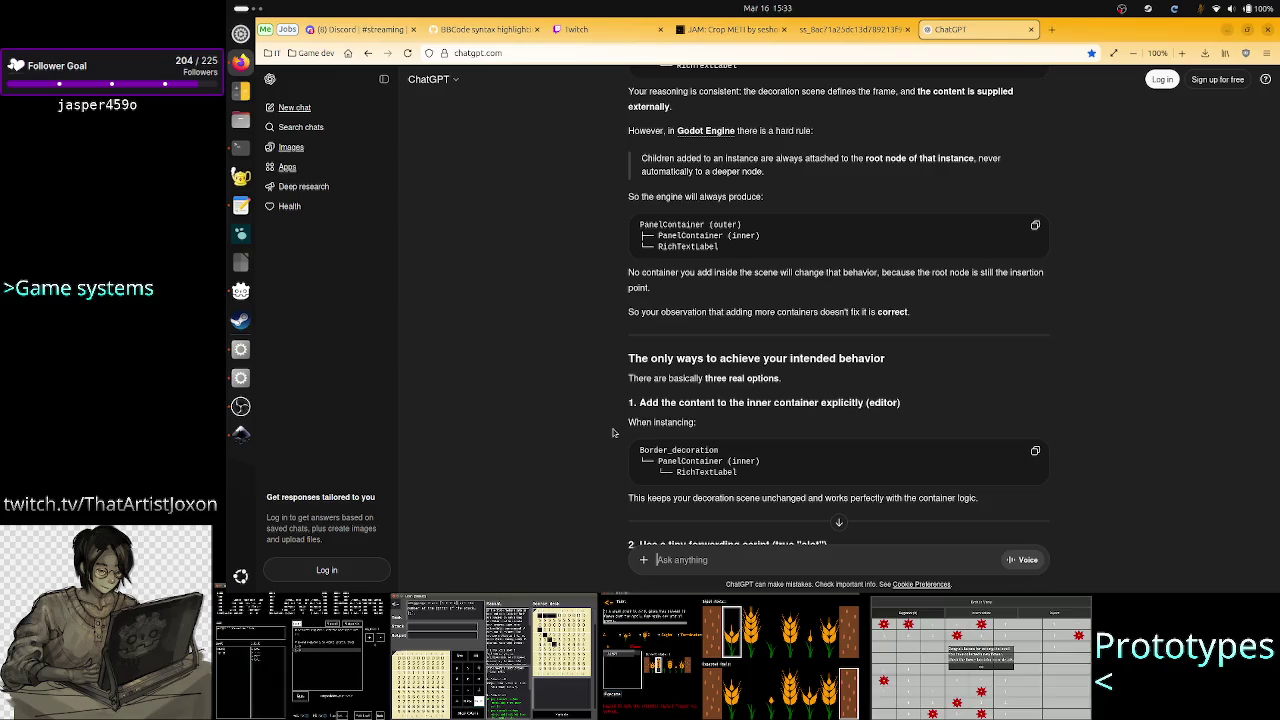
pyautogui.scroll(-2, 613, 432)
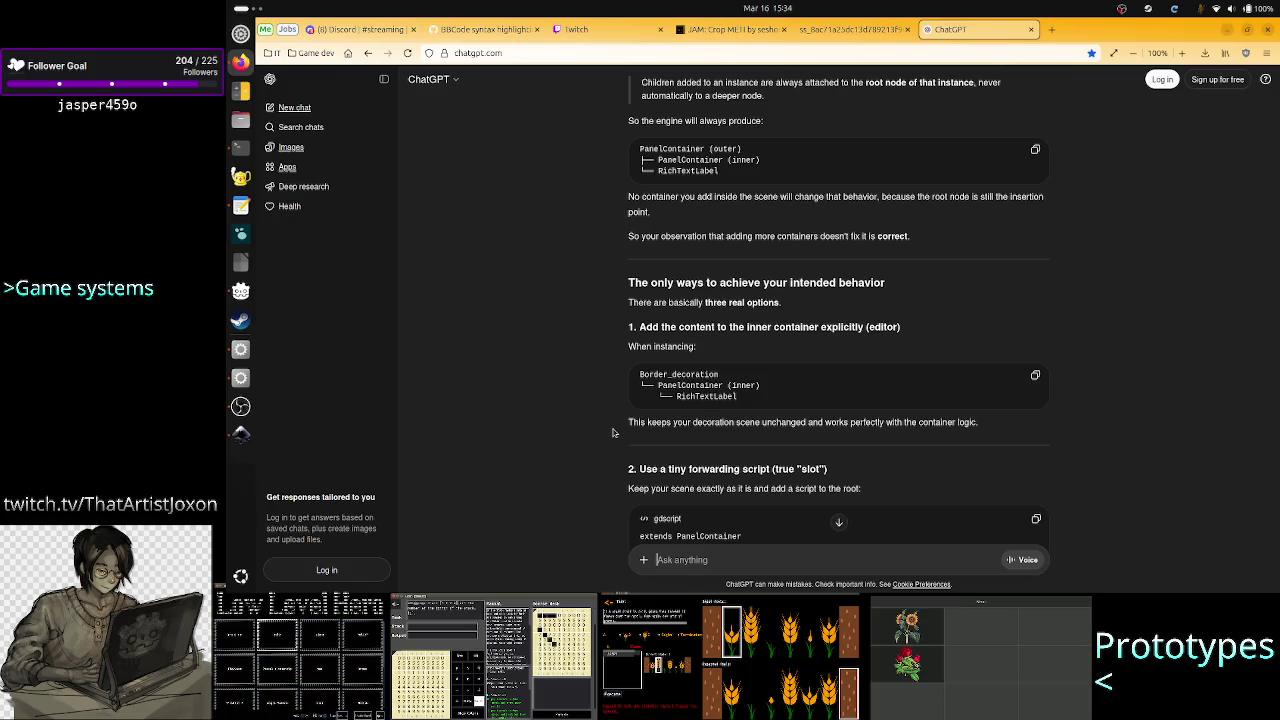
pyautogui.moveTo(639, 373); pyautogui.dragTo(773, 398)
pyautogui.click(773, 398)
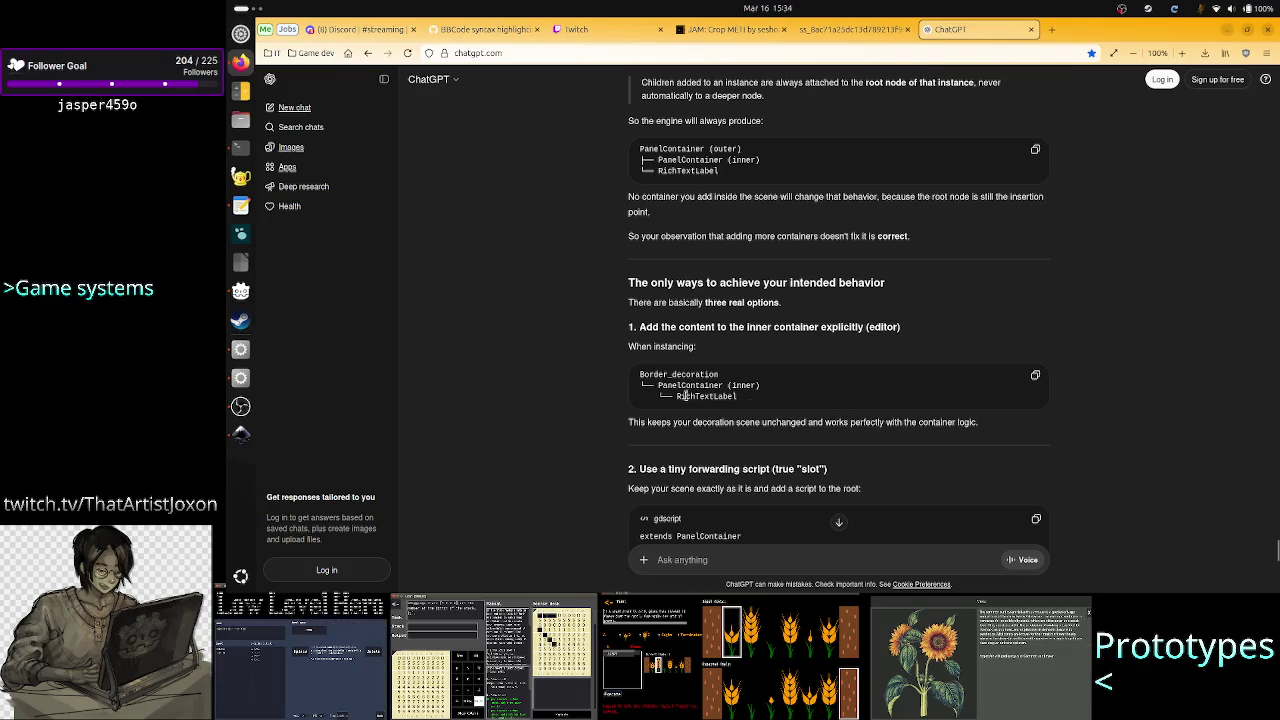
pyautogui.moveTo(627, 349); pyautogui.dragTo(988, 428)
pyautogui.hotkey('ctrl', 'c')
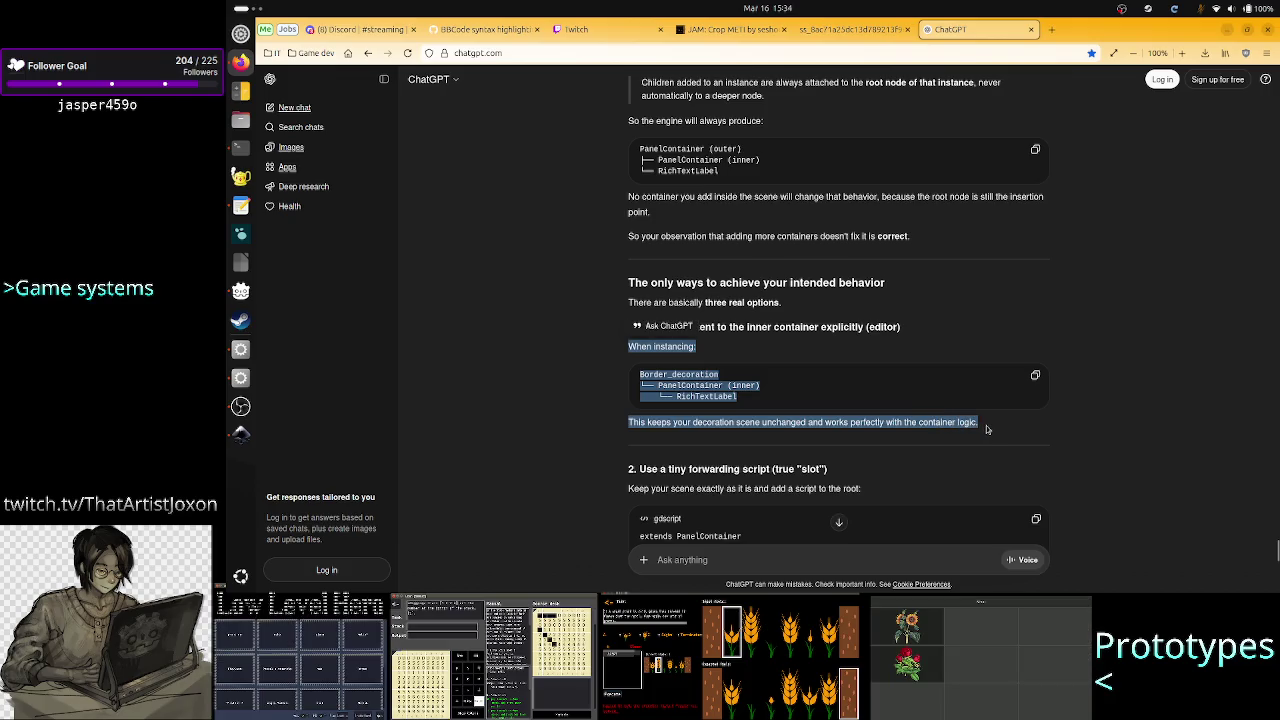
pyautogui.click(605, 428)
# Scroll to the end of the reply and put the cursor in the Ask anything box
pyautogui.scroll(-2, 605, 428)
pyautogui.scroll(-2, 605, 428)
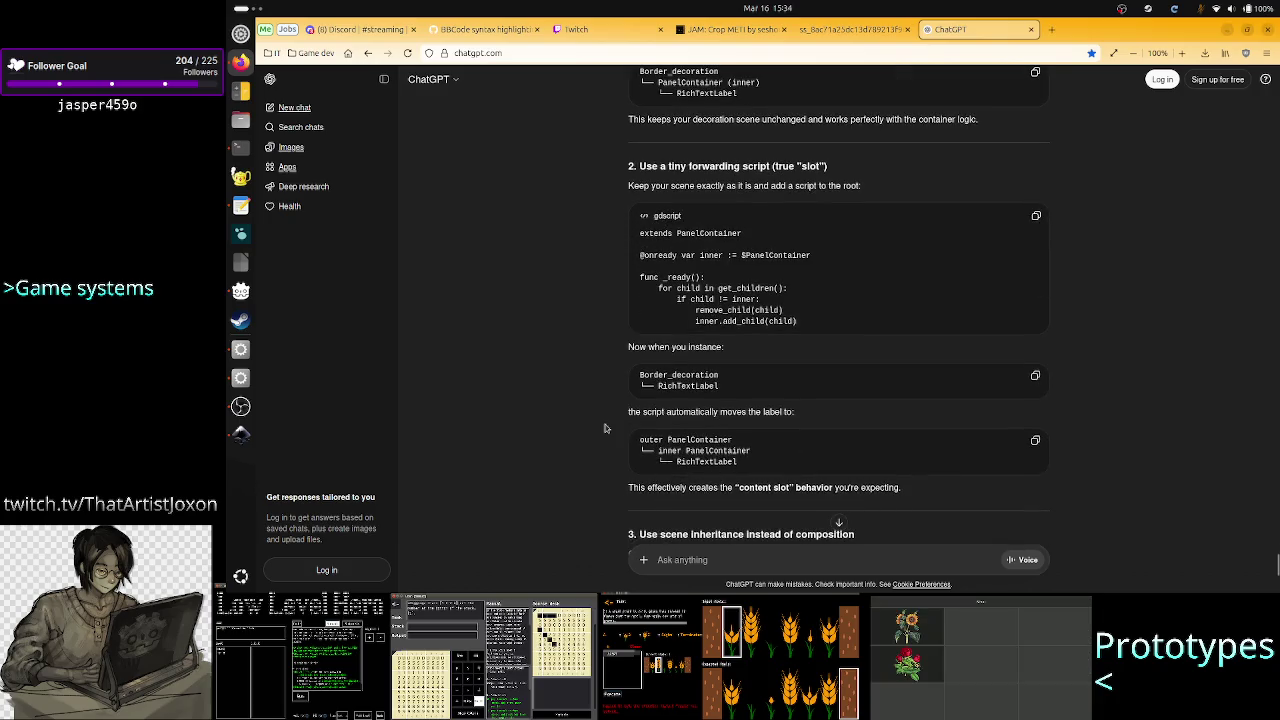
pyautogui.scroll(-3, 605, 428)
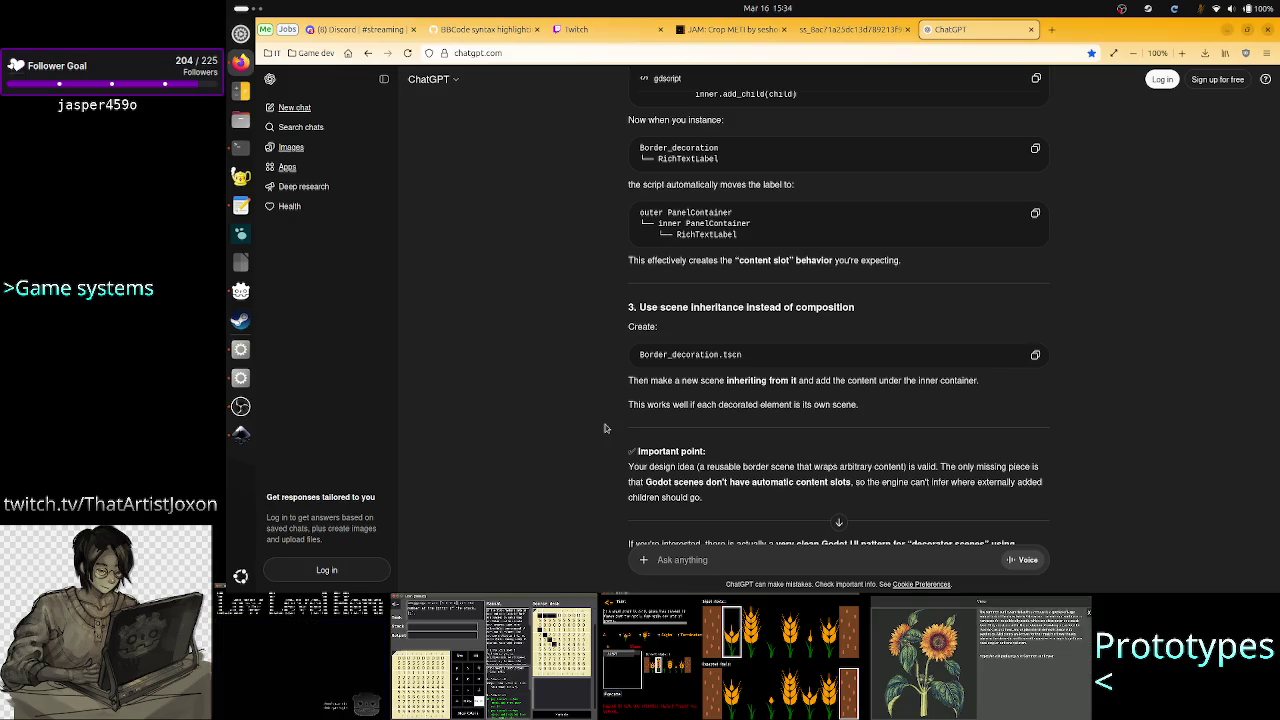
pyautogui.scroll(-2, 605, 428)
pyautogui.click(697, 562)
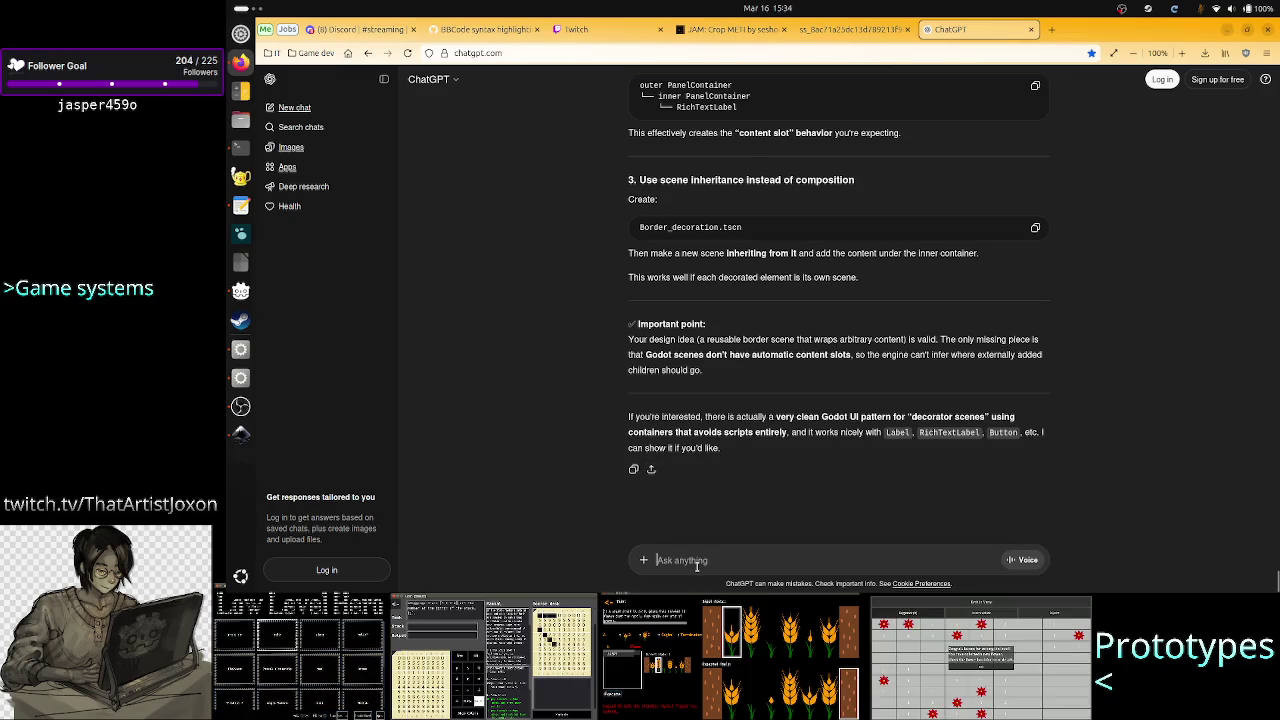
# Begin the follow-up with 'again wrong. This is what you just said:' and the pasted passage in quotes
pyautogui.write('again wro')
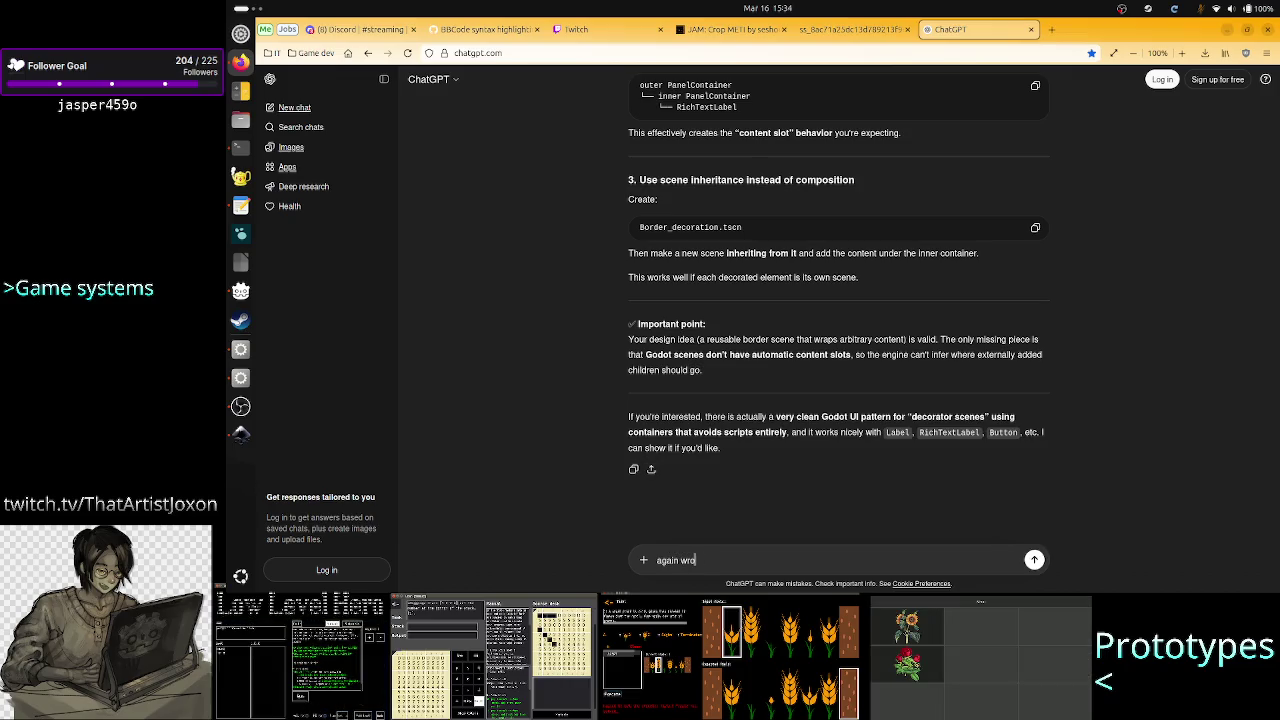
pyautogui.write('ng. ')
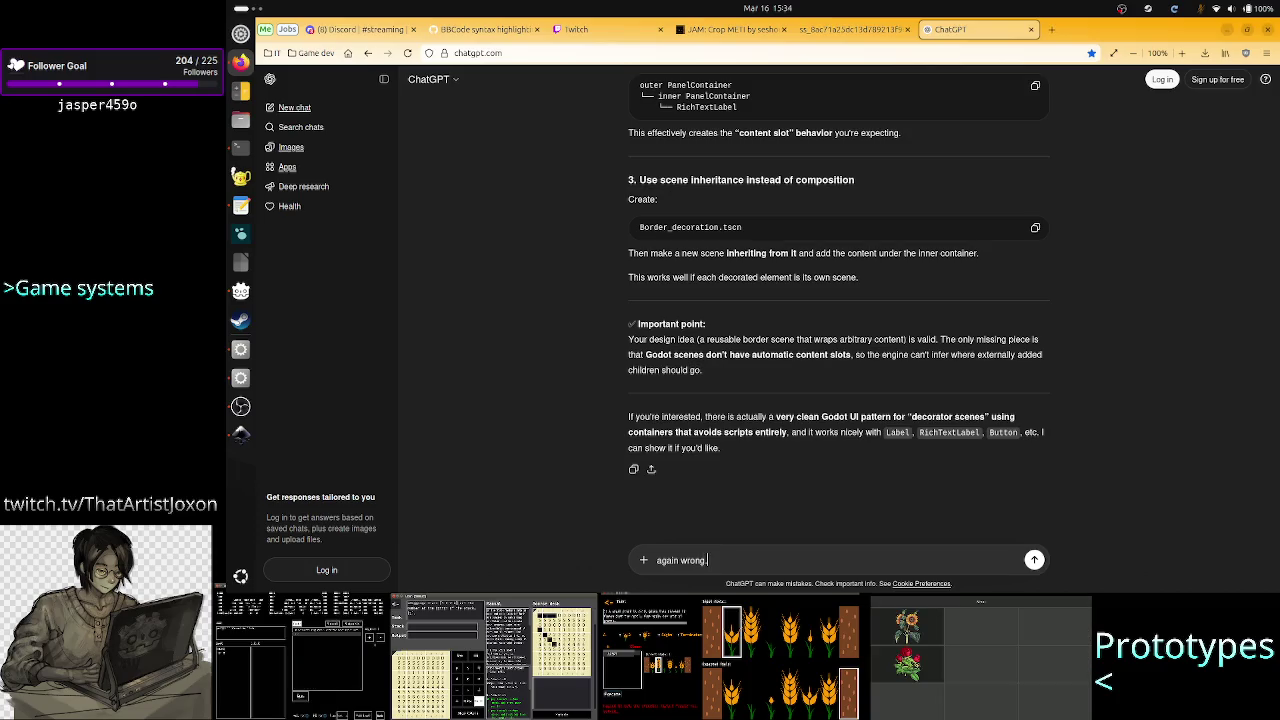
pyautogui.write('This is ')
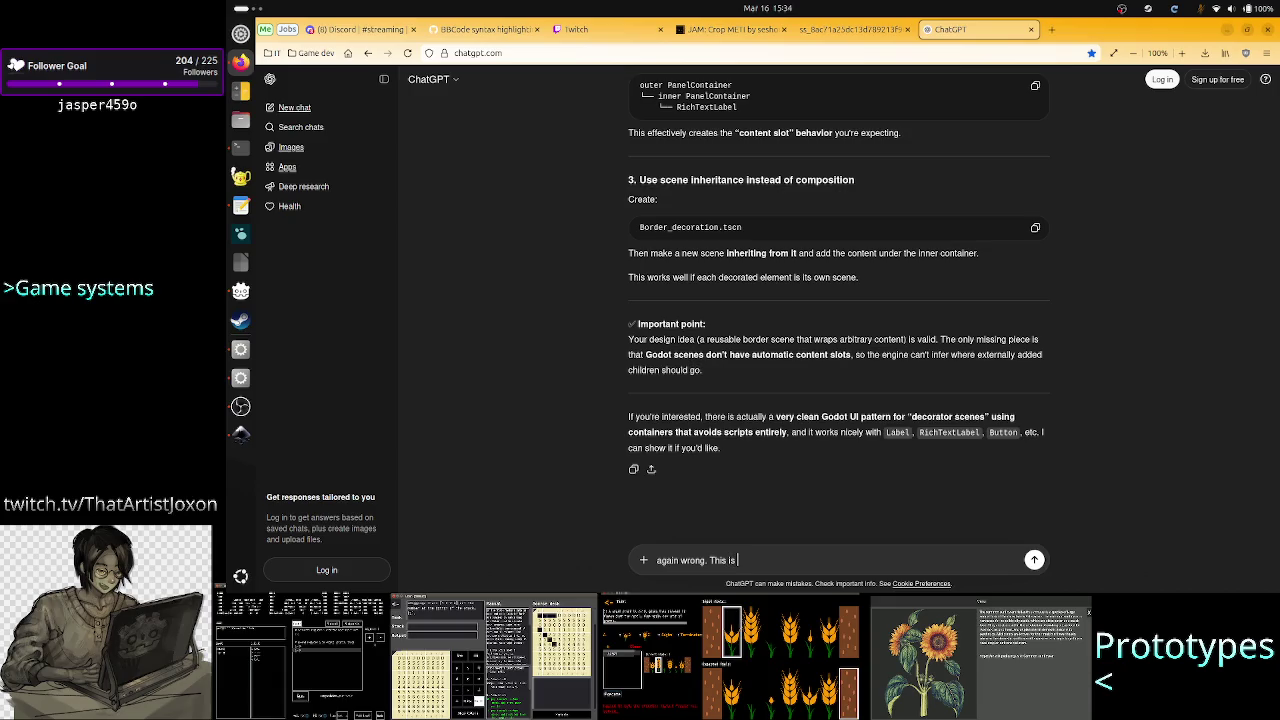
pyautogui.write('what you ')
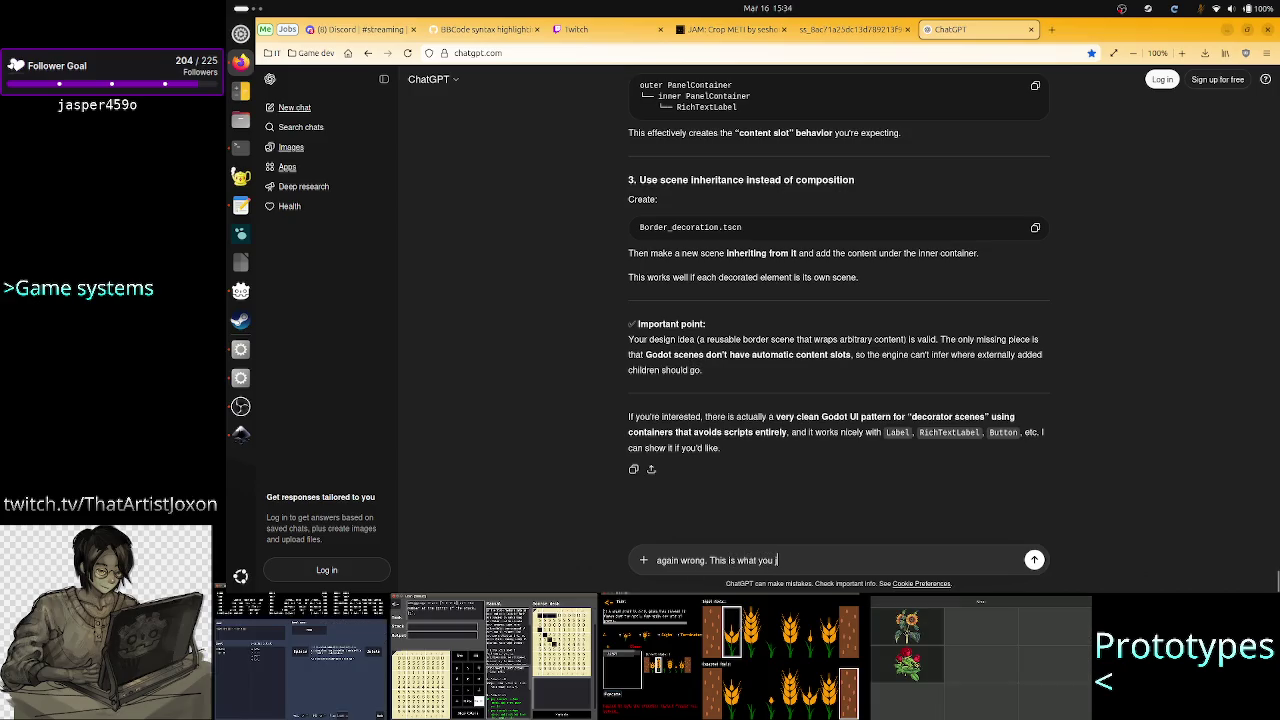
pyautogui.write('just said:')
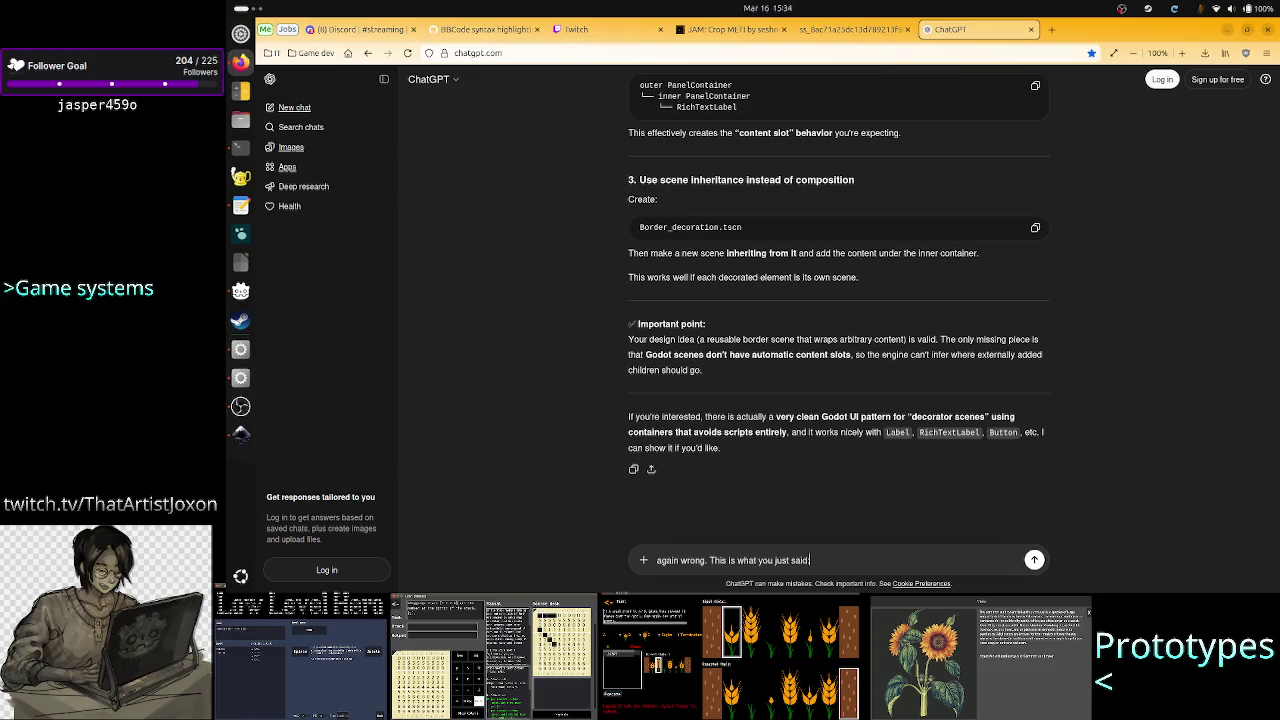
pyautogui.hotkey('shift', 'Return')
pyautogui.hotkey('ctrl', 'v')
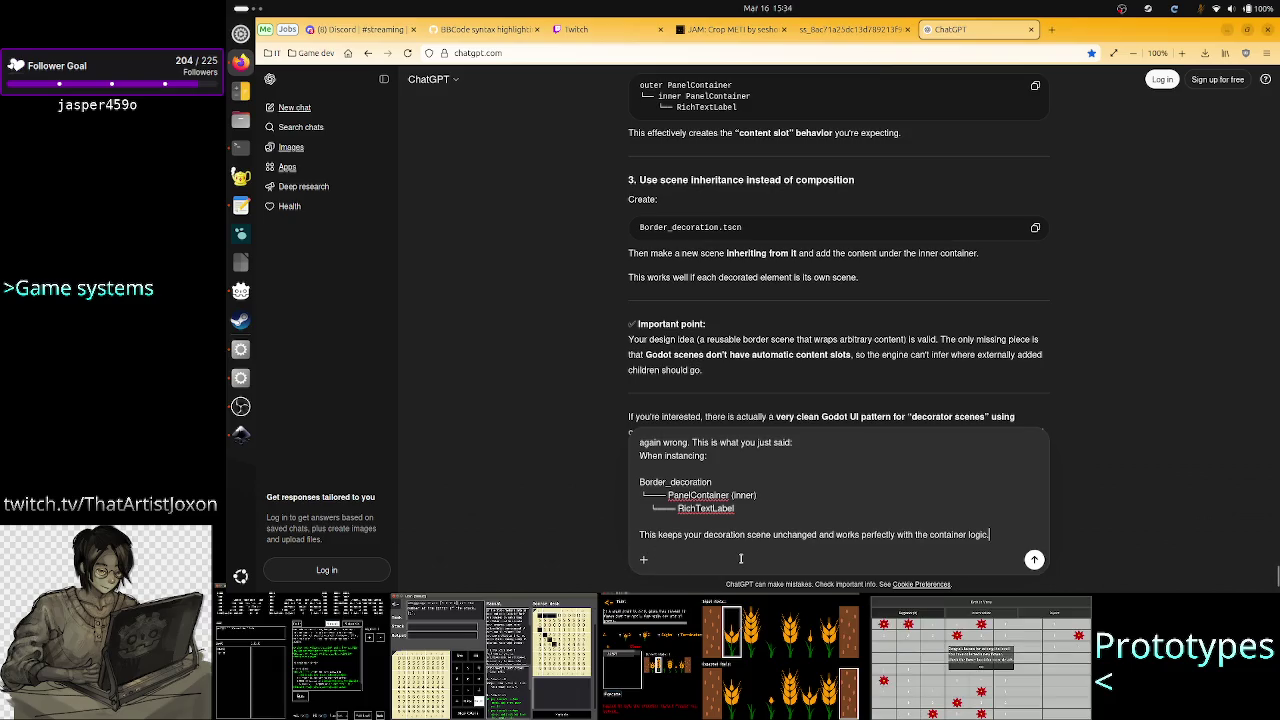
pyautogui.hotkey('shift', 'Return')
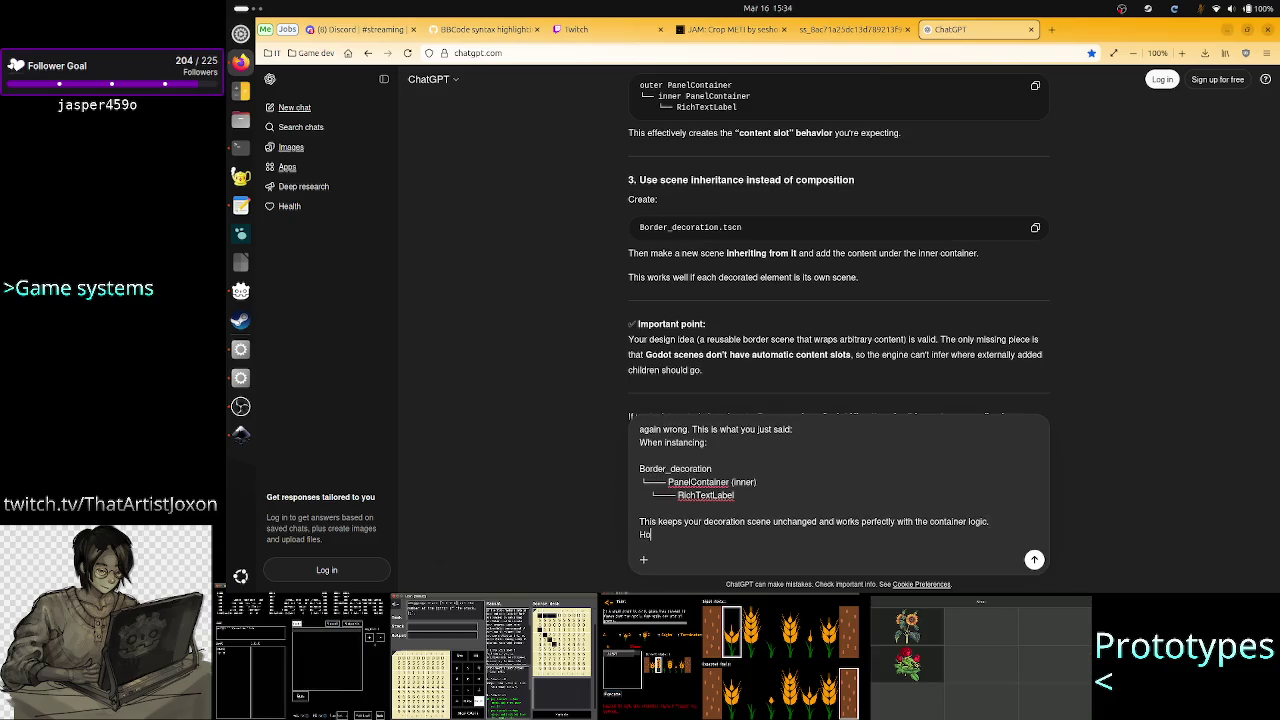
pyautogui.click(640, 429)
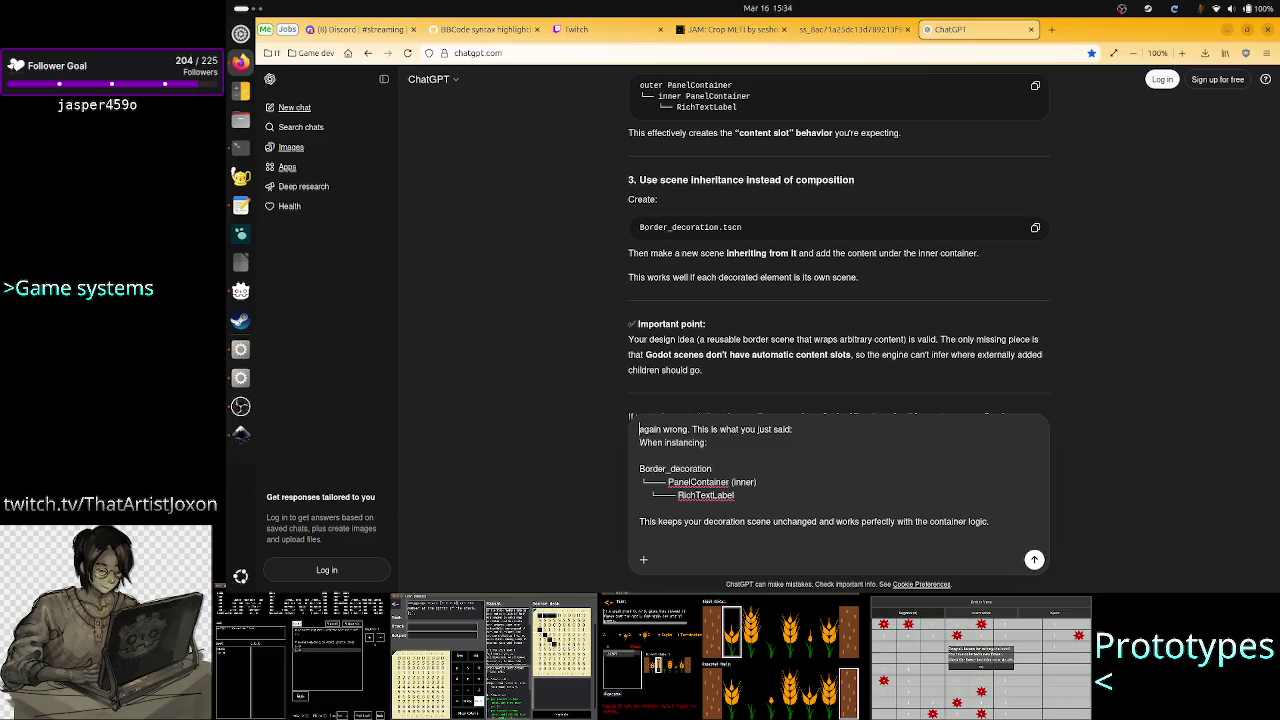
pyautogui.click(640, 442)
pyautogui.write('"')
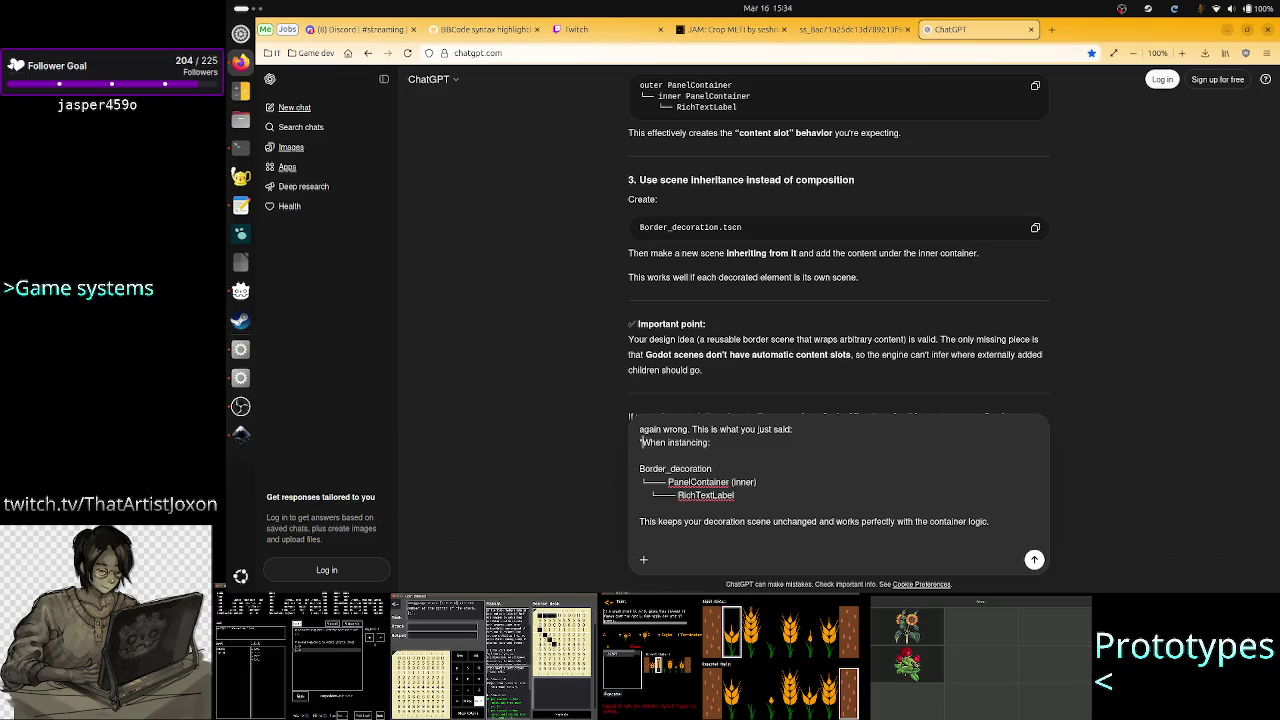
pyautogui.click(640, 521)
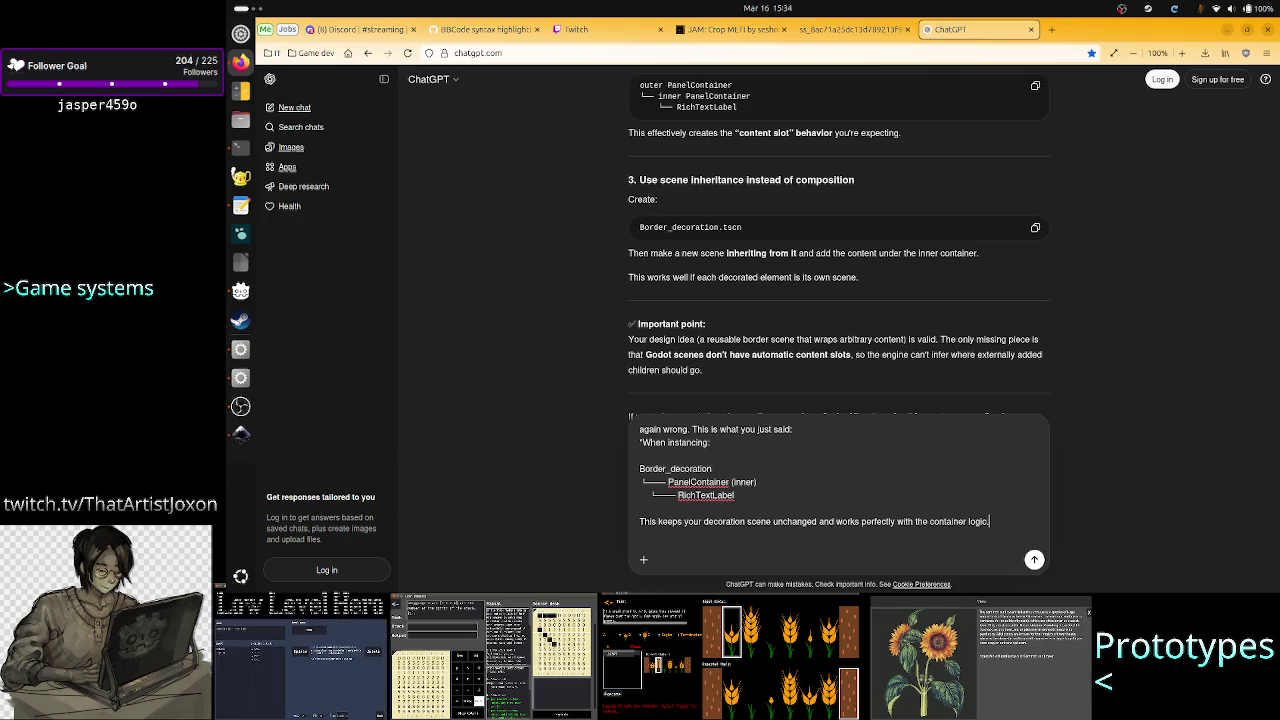
pyautogui.write('"')
pyautogui.hotkey('shift', 'Return')
# Ask how the two-container decoration scene stays unchanged when instancing adds a 3rd panel container, and send
pyautogui.write('How c')
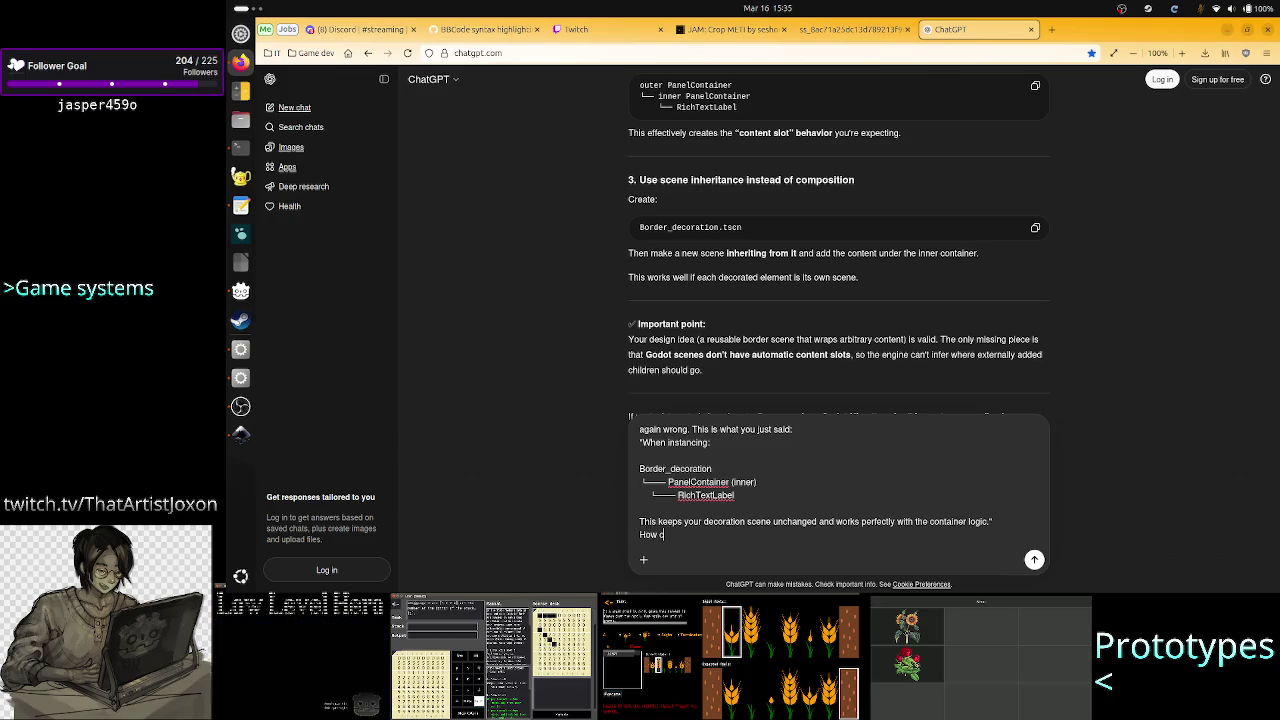
pyautogui.write('an the decorati')
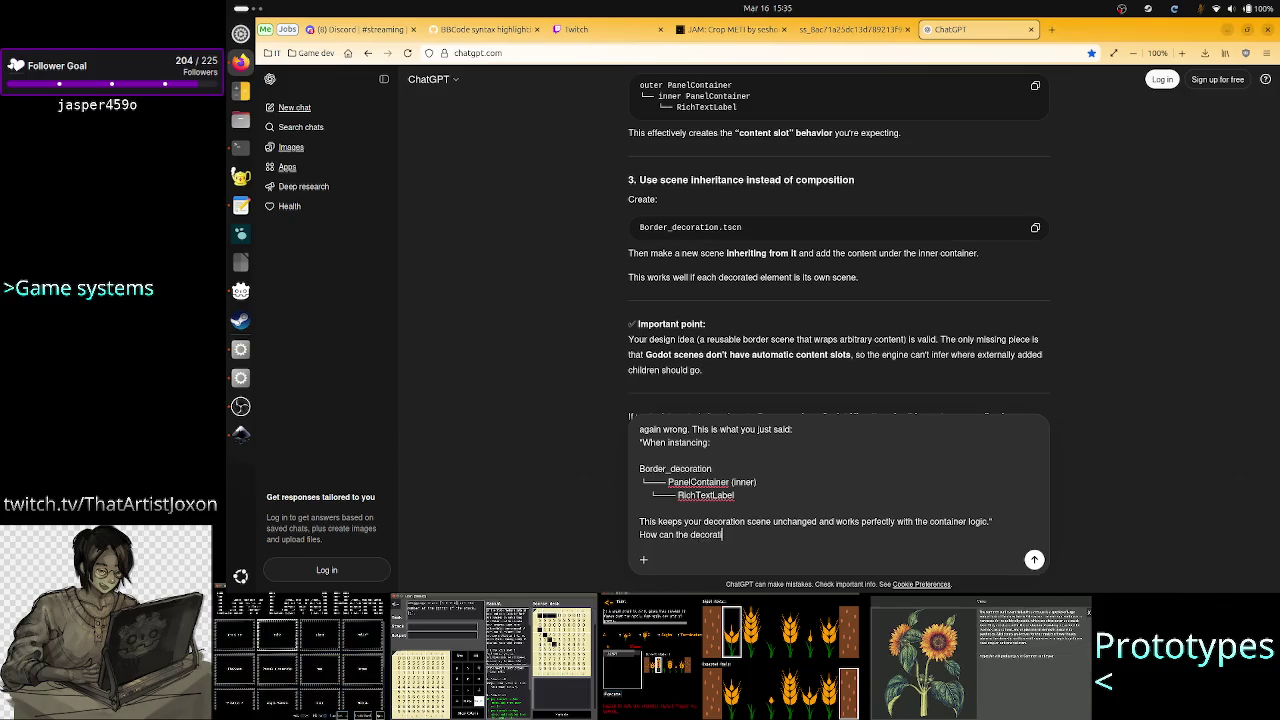
pyautogui.write('on scene be u')
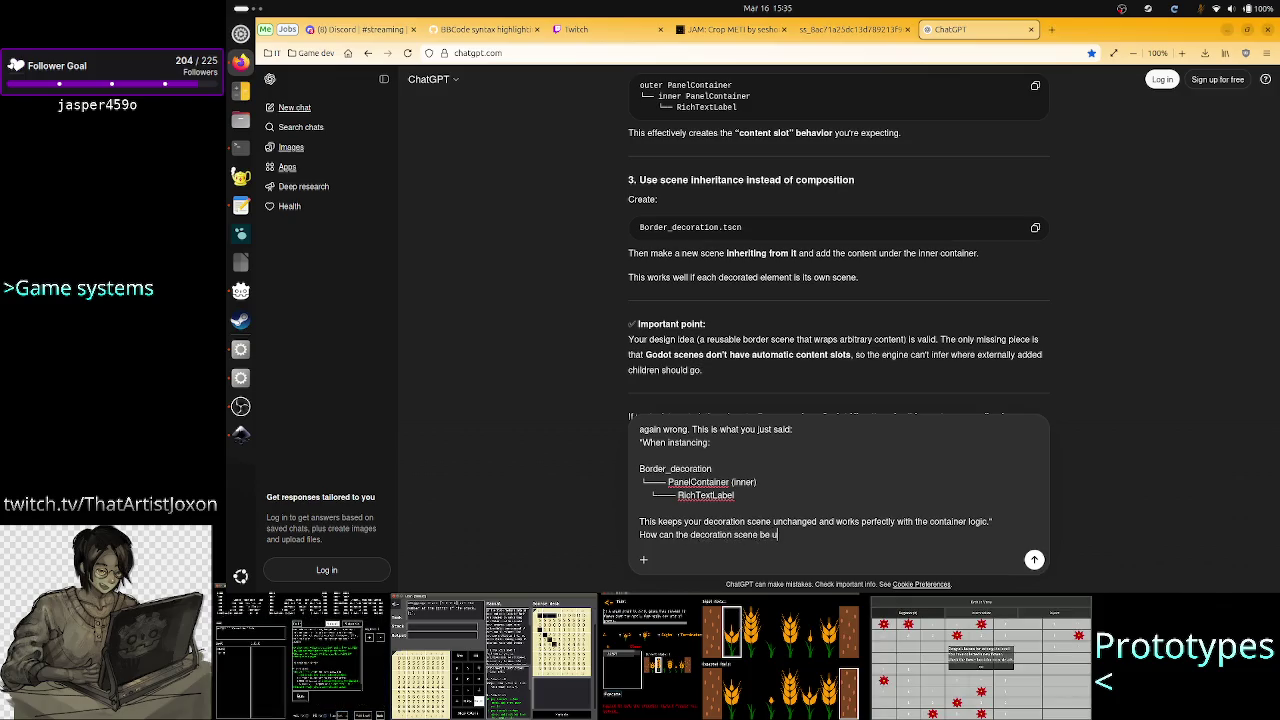
pyautogui.write('nchanged (that')
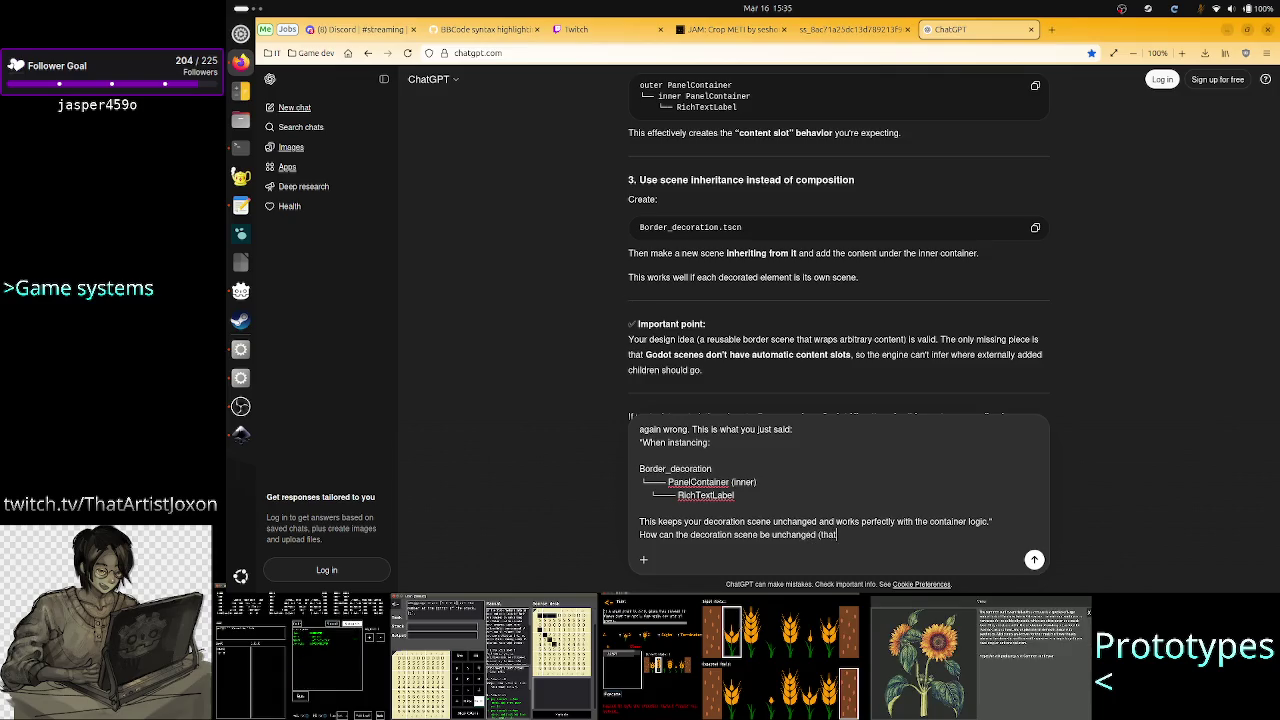
pyautogui.write(' is two pabel')
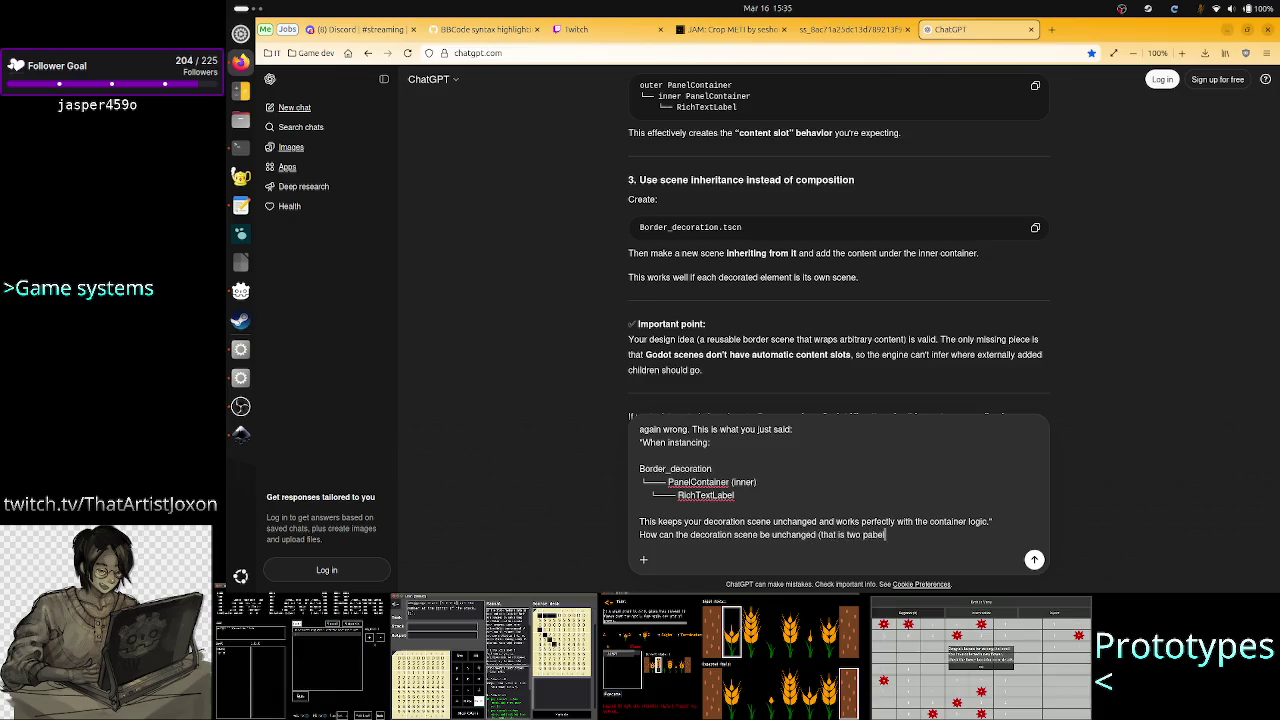
pyautogui.press('BackSpace')
pyautogui.press('BackSpace')
pyautogui.write('containers) ')
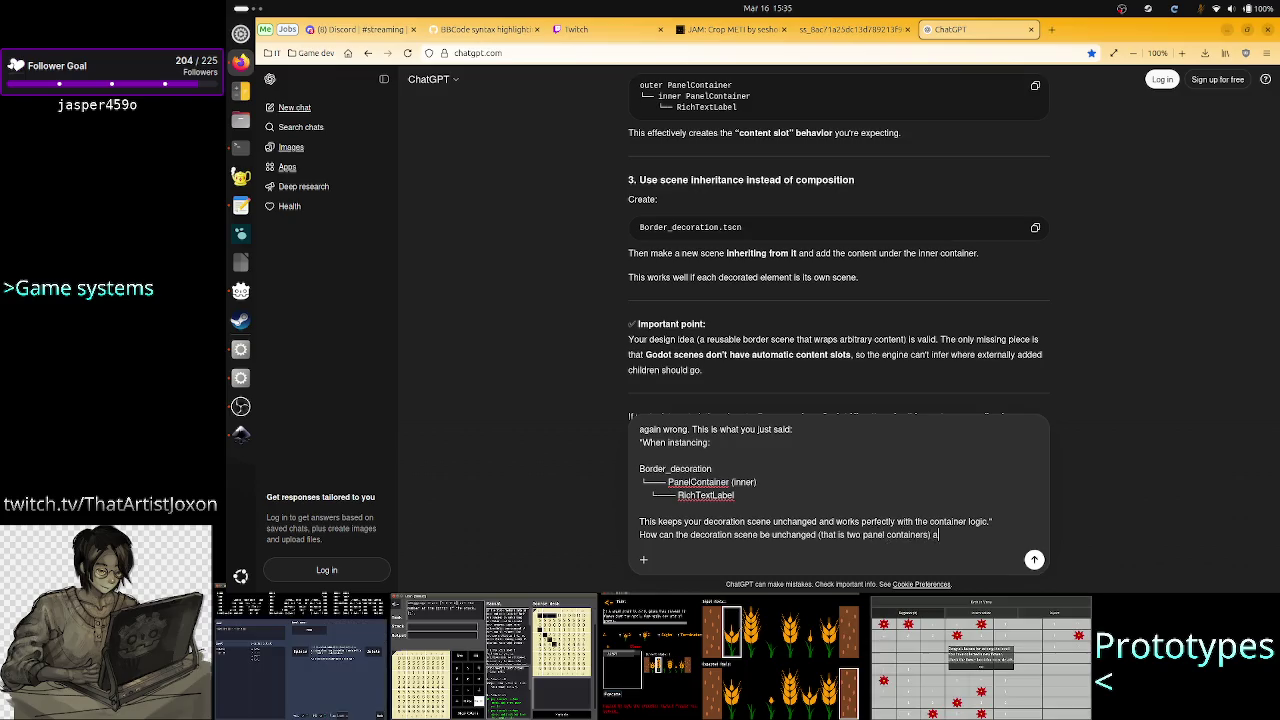
pyautogui.write('and ')
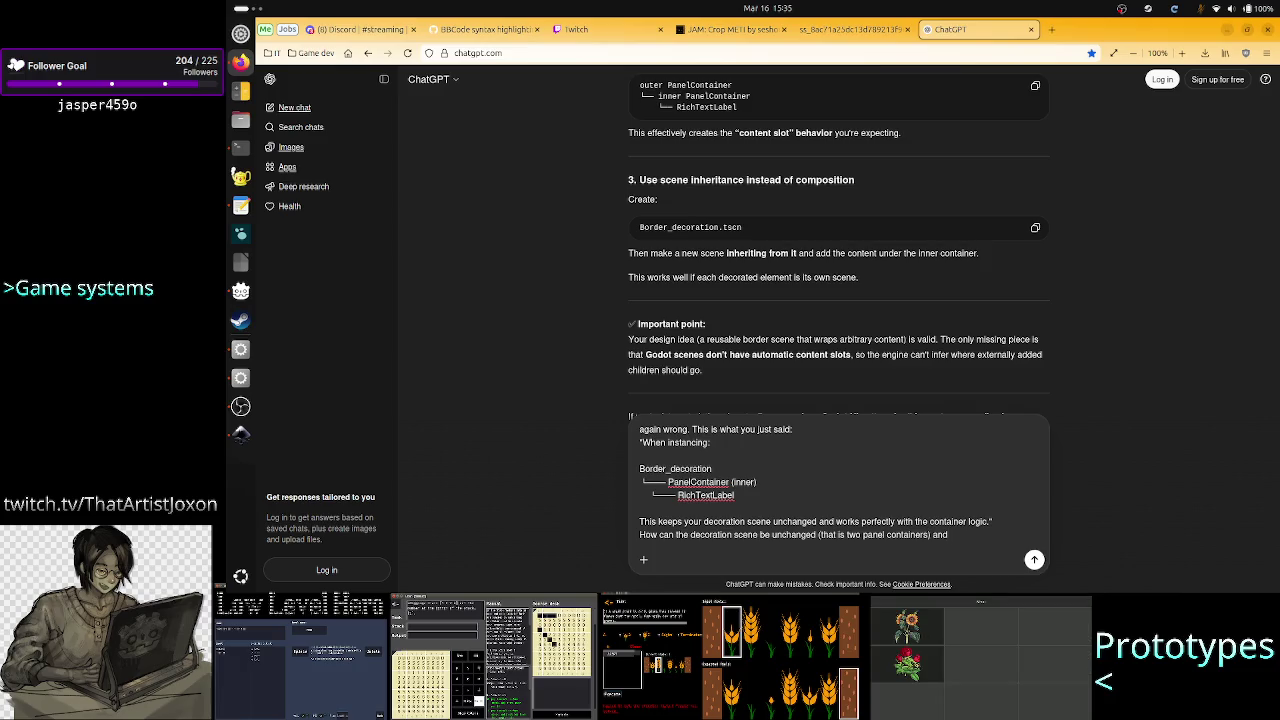
pyautogui.write('w')
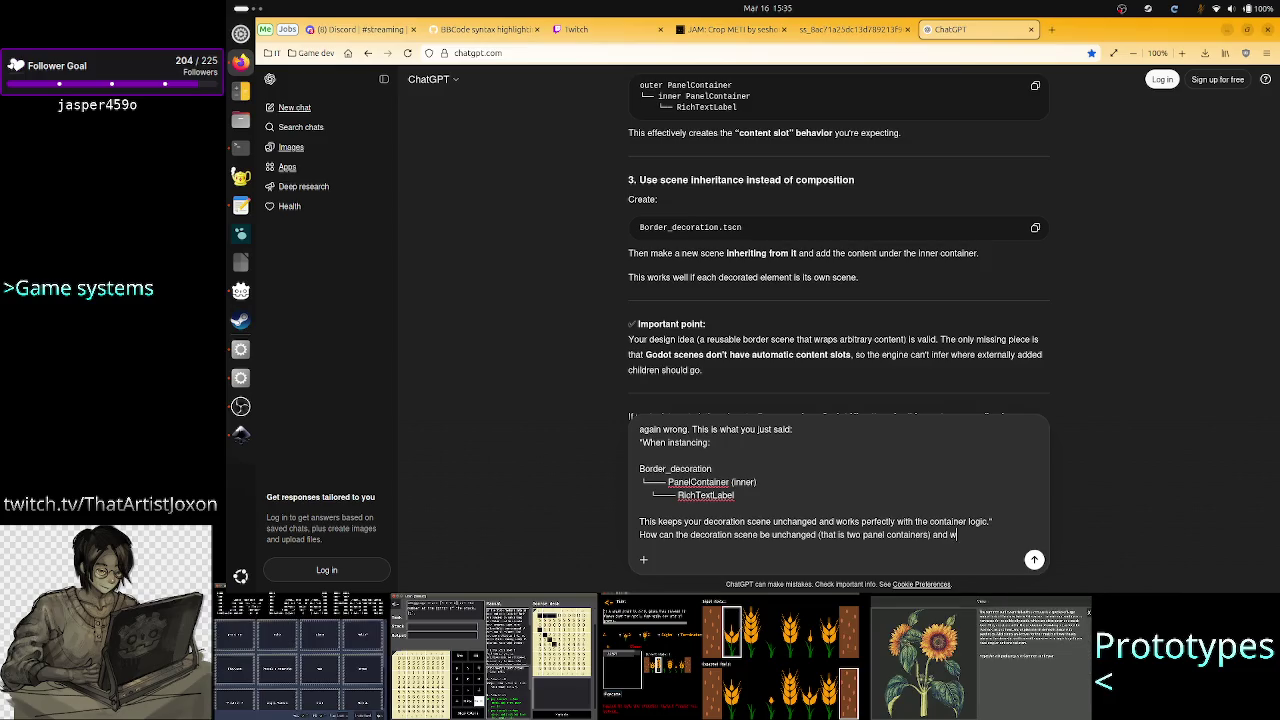
pyautogui.write('hen instanced')
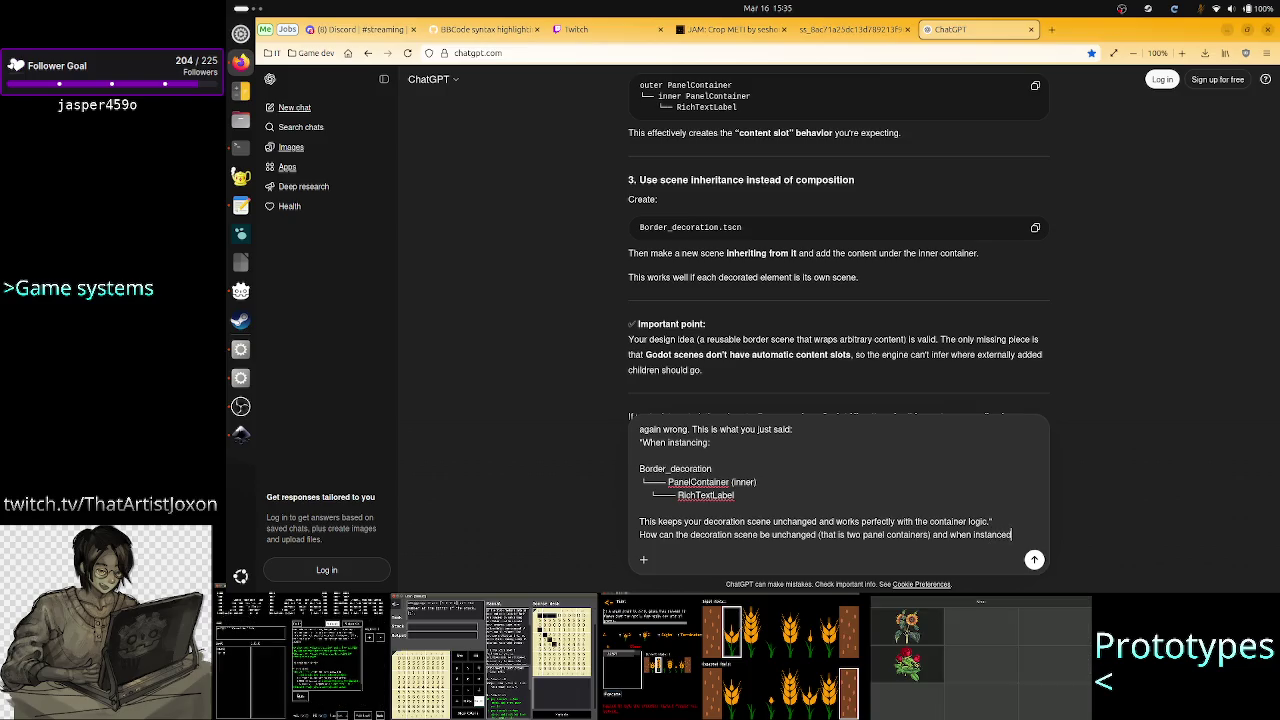
pyautogui.write(' I add a d')
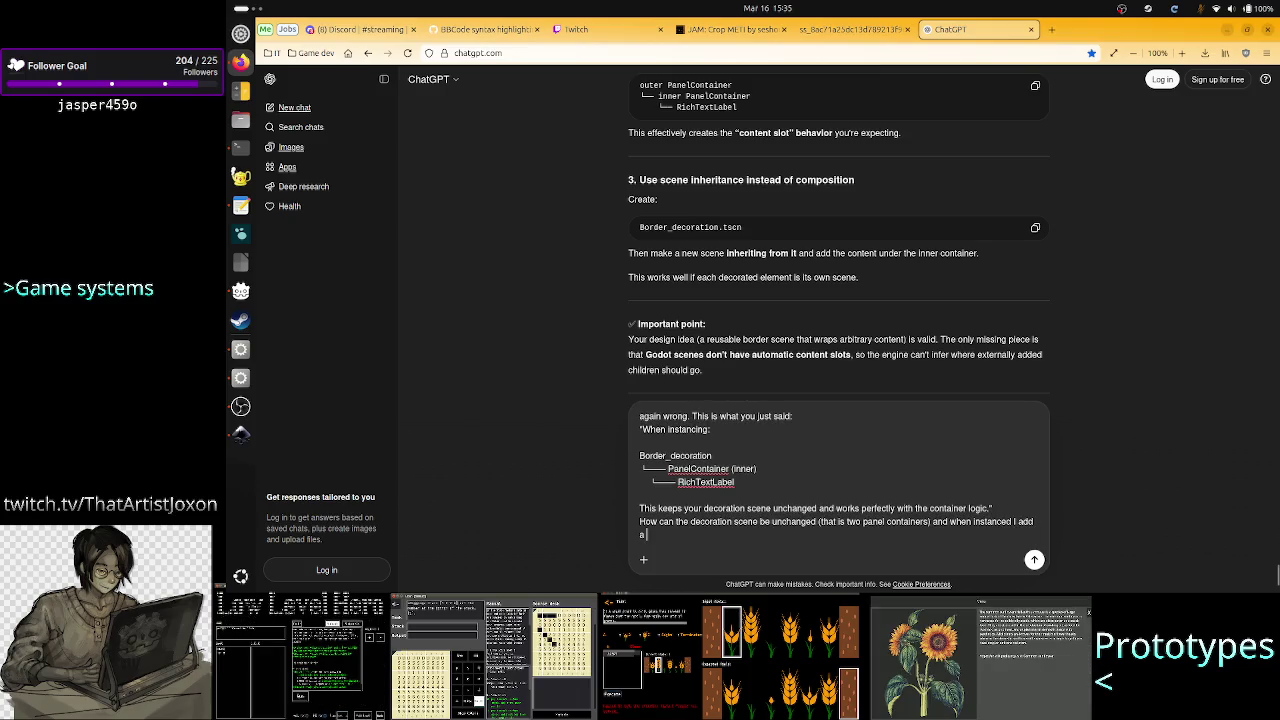
pyautogui.press('BackSpace')
pyautogui.write('3d')
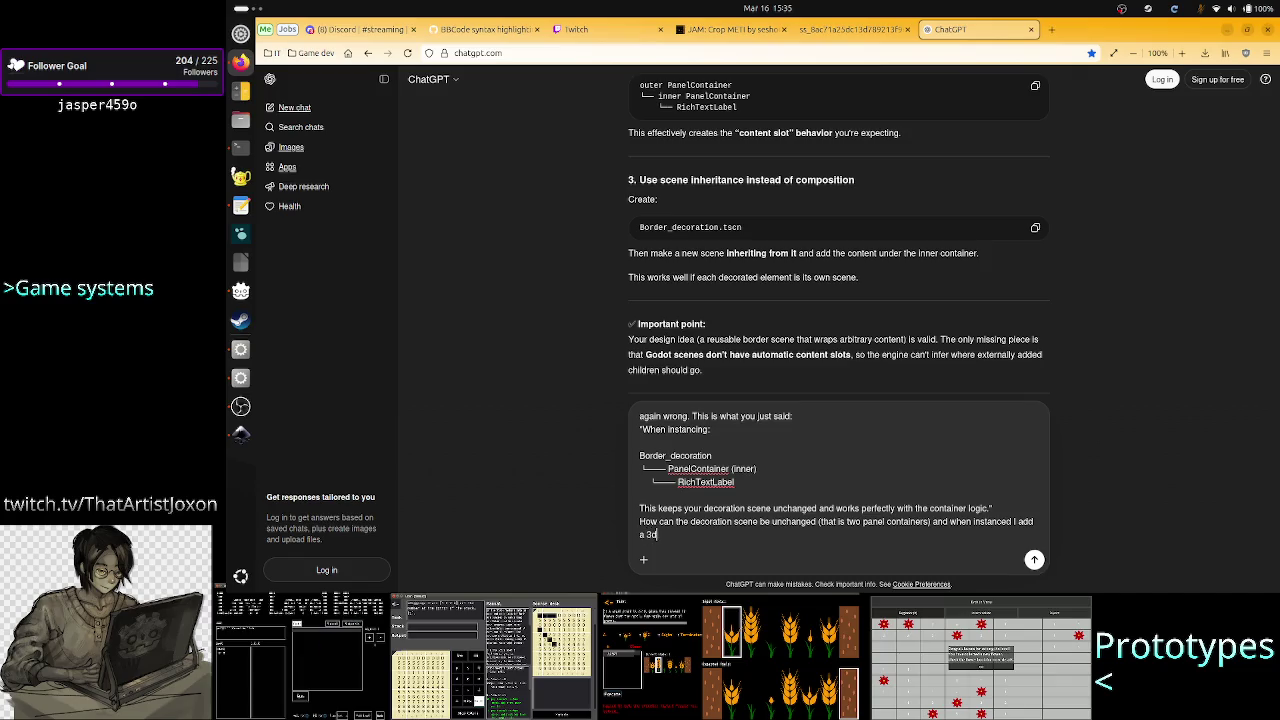
pyautogui.write(' pannel contai')
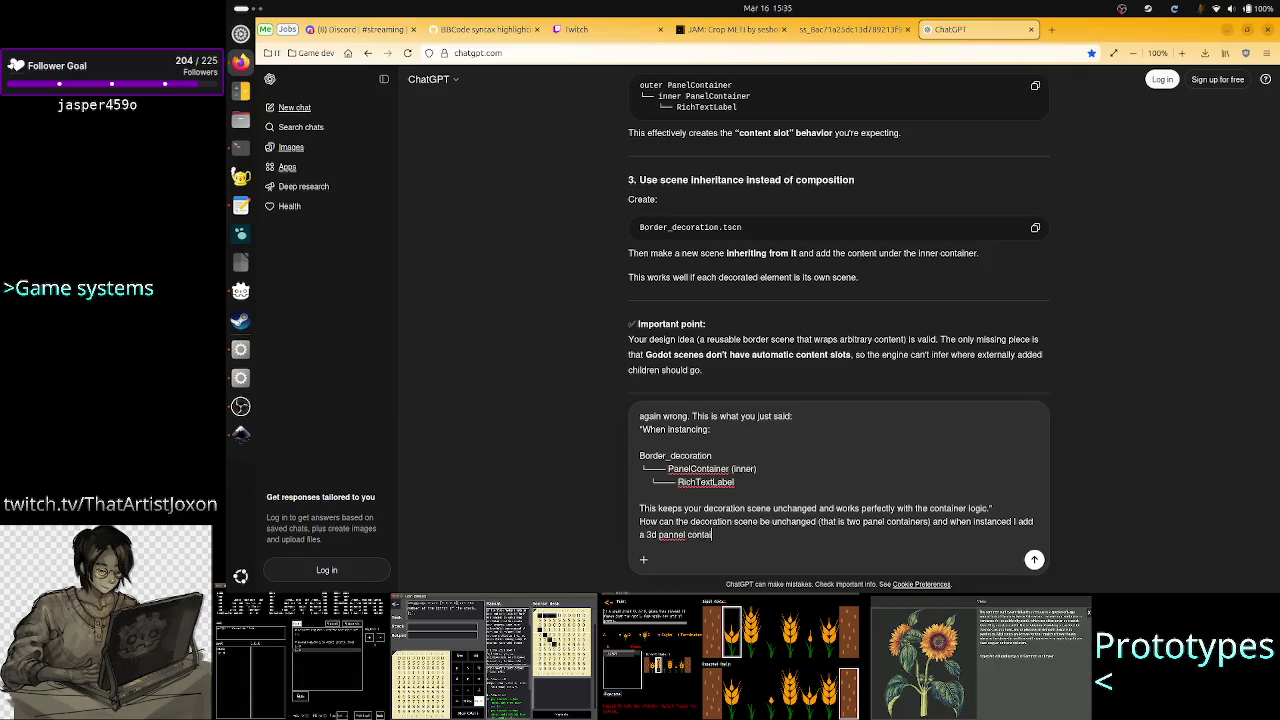
pyautogui.write('ner:')
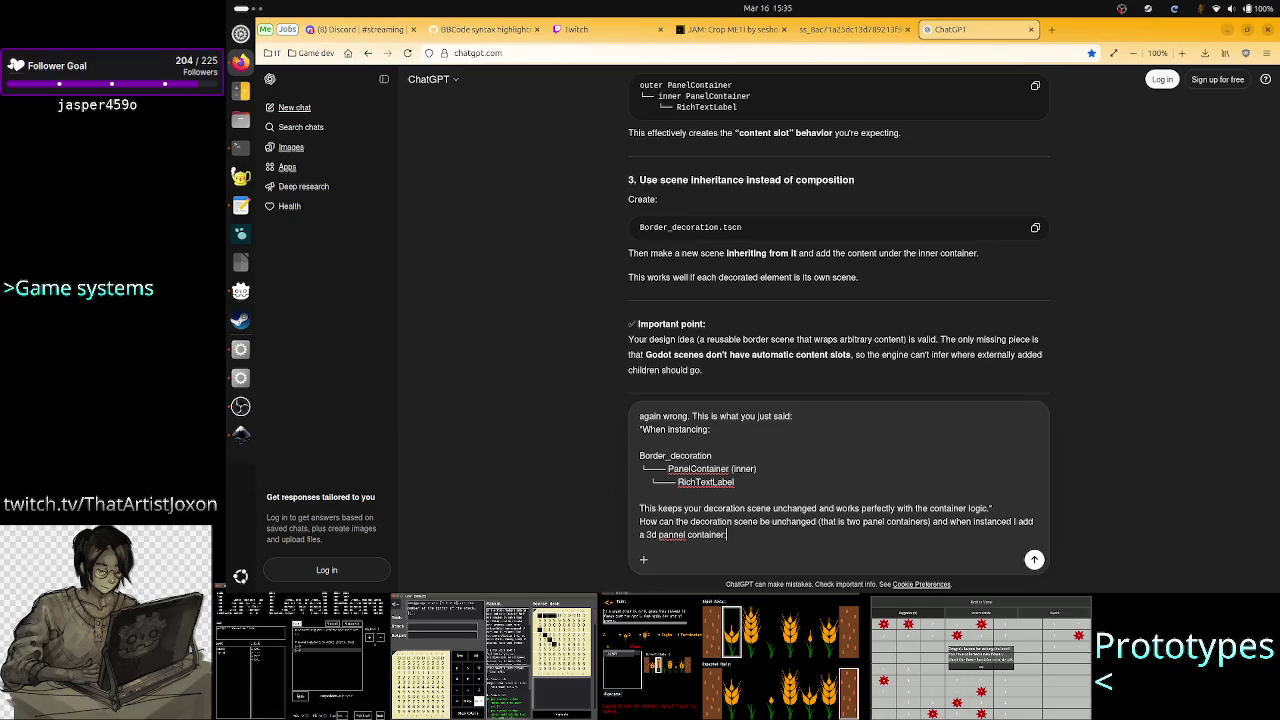
pyautogui.press('BackSpace')
pyautogui.write('????')
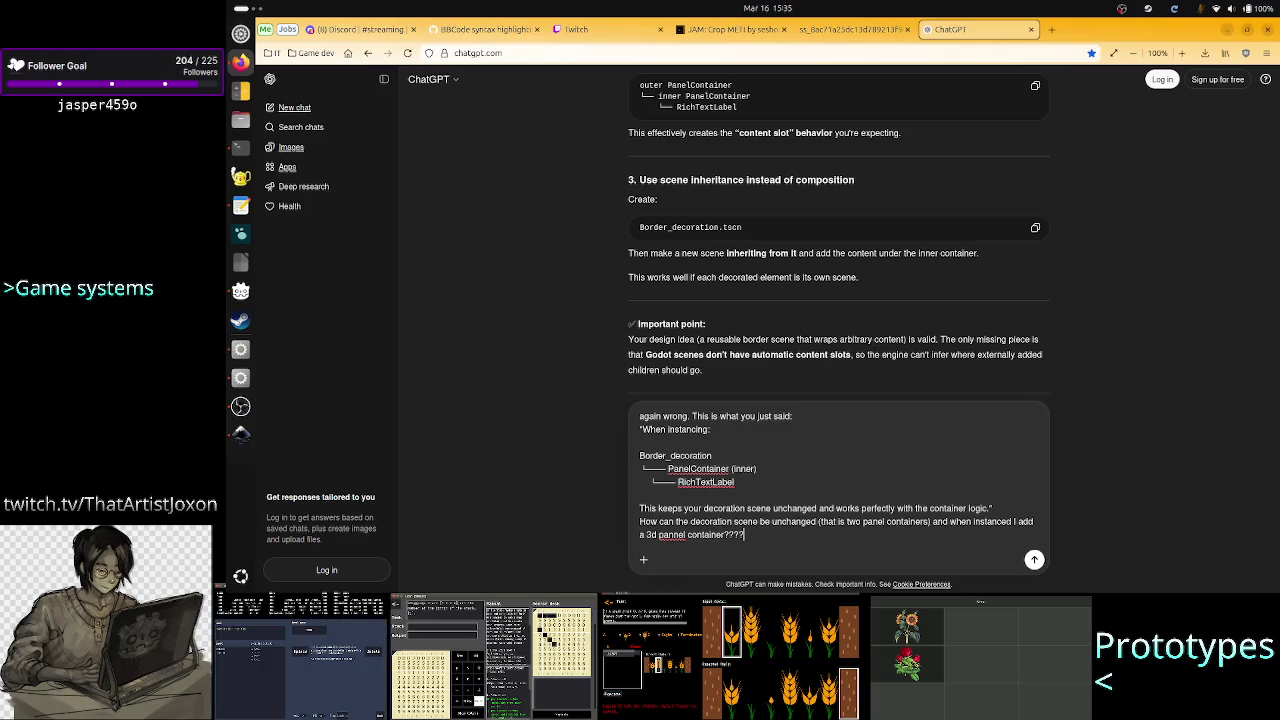
pyautogui.press('Return')
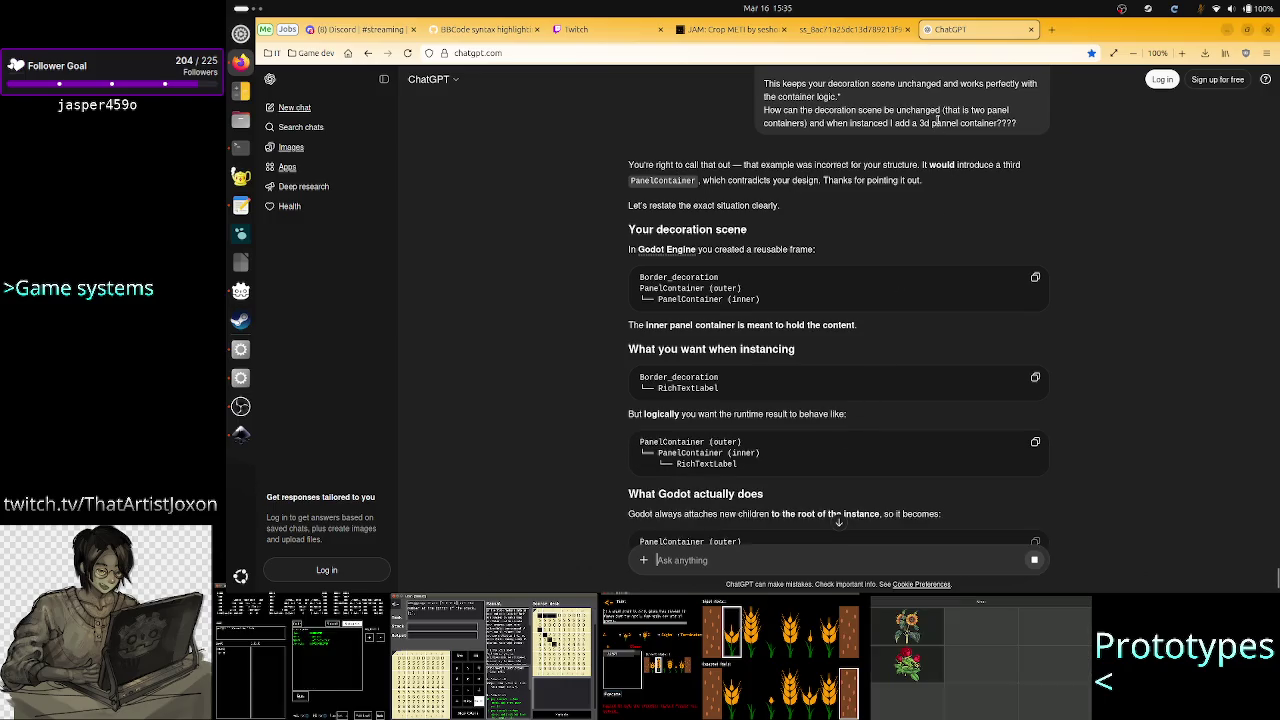
# Scroll through ChatGPT's answer about putting instance content under the inner panel container
pyautogui.scroll(1, 935, 120)
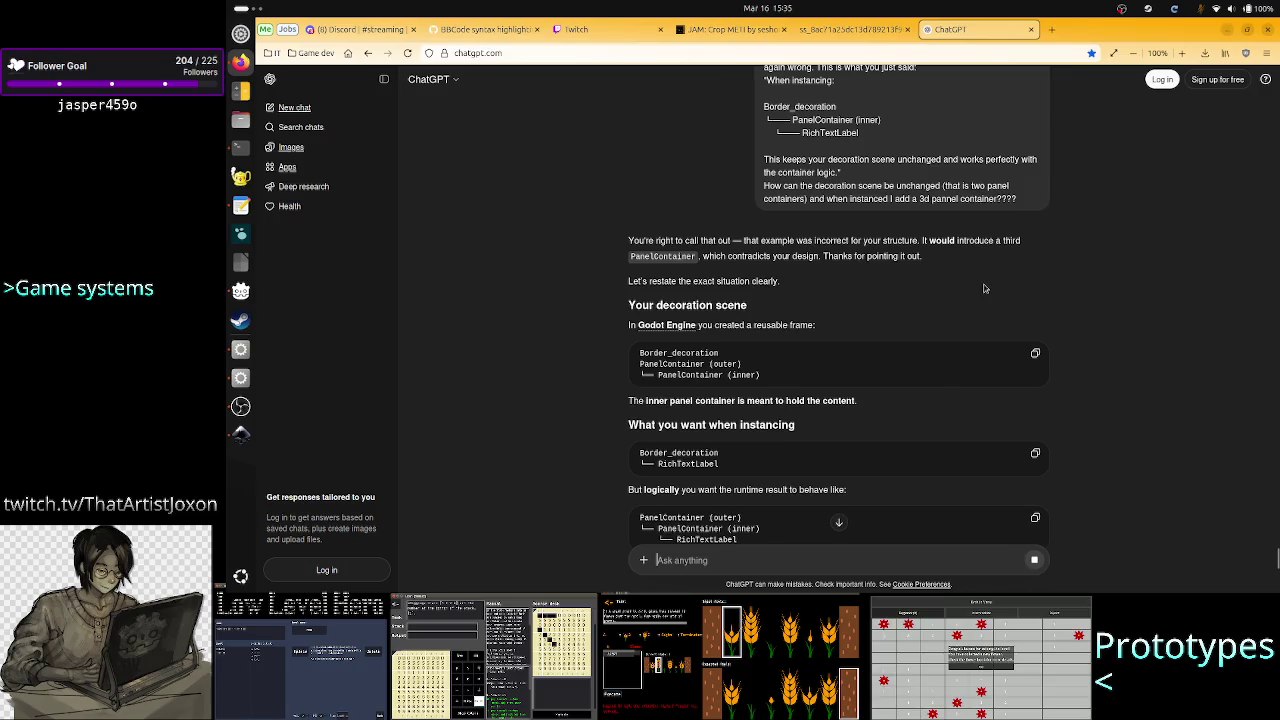
pyautogui.scroll(3, 836, 124)
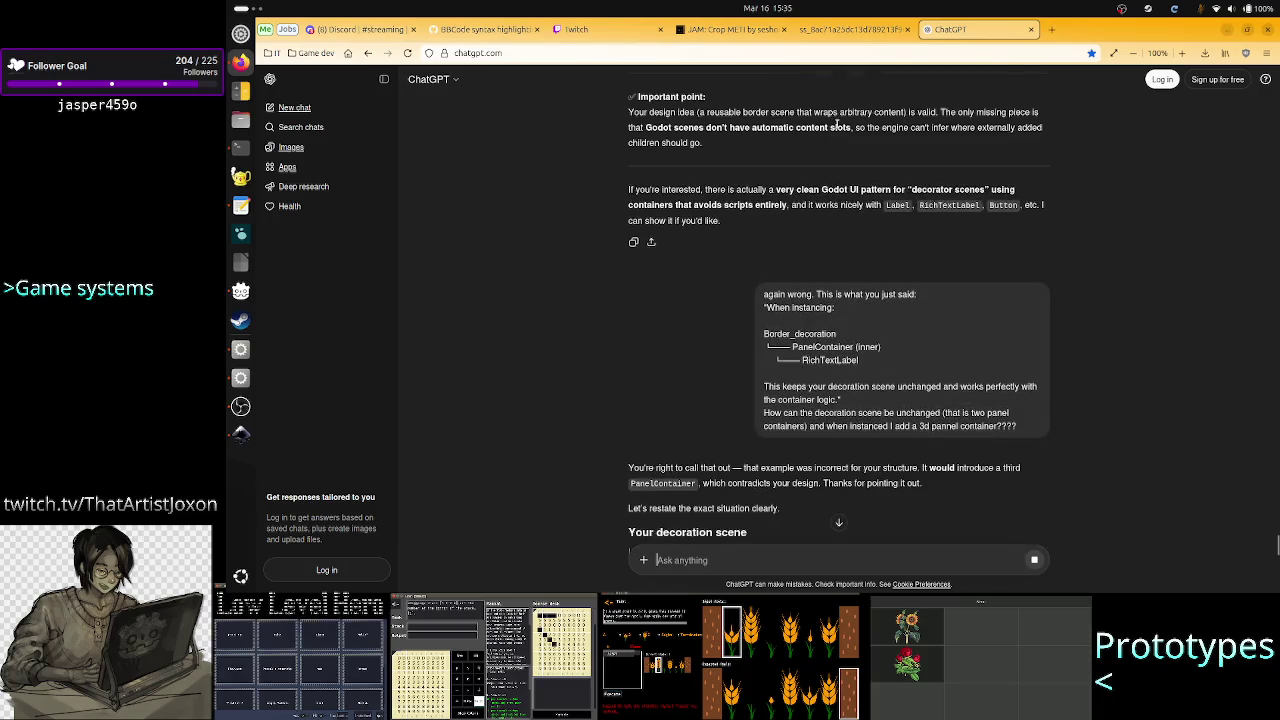
pyautogui.scroll(-1, 790, 224)
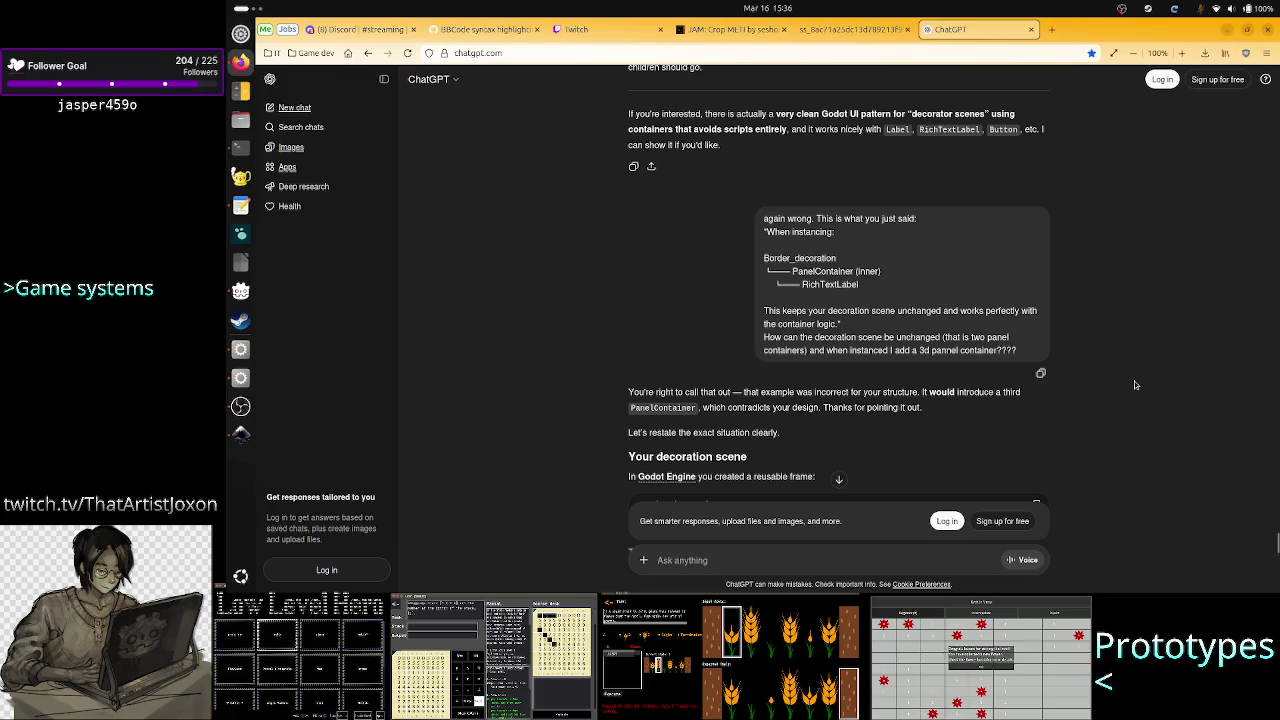
pyautogui.scroll(-3, 1135, 384)
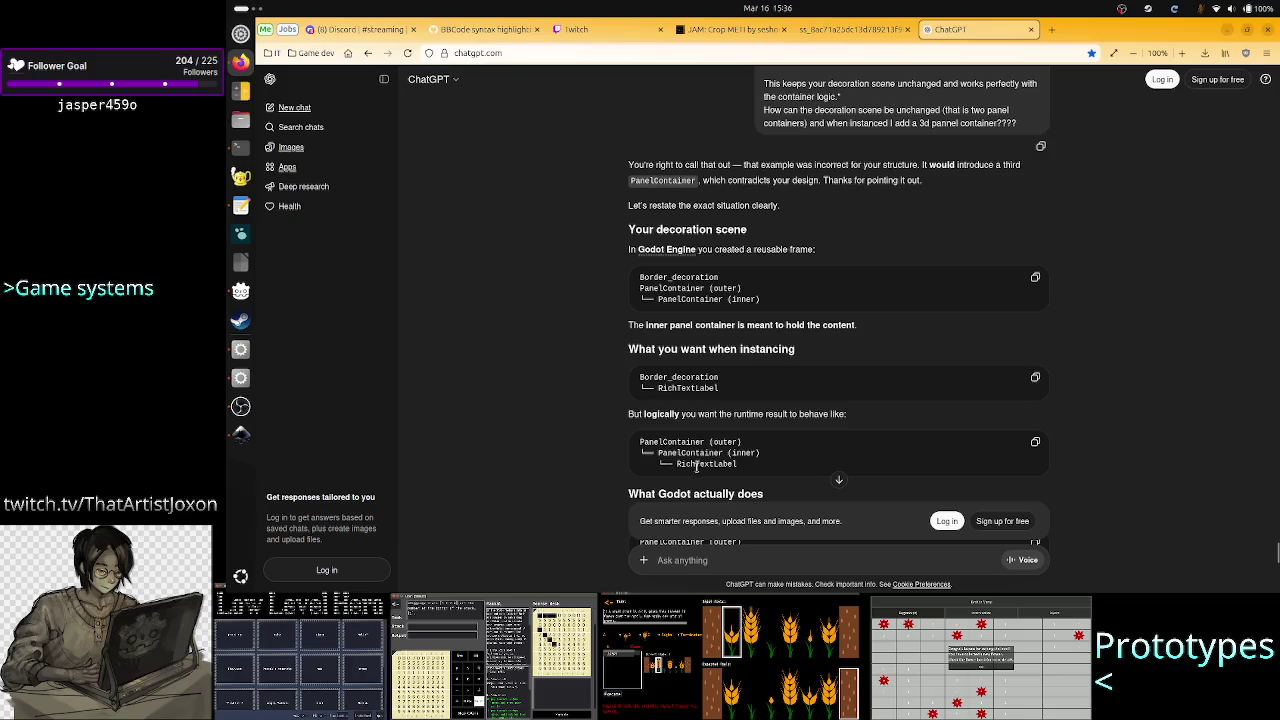
pyautogui.scroll(-2, 608, 465)
pyautogui.scroll(-2, 608, 465)
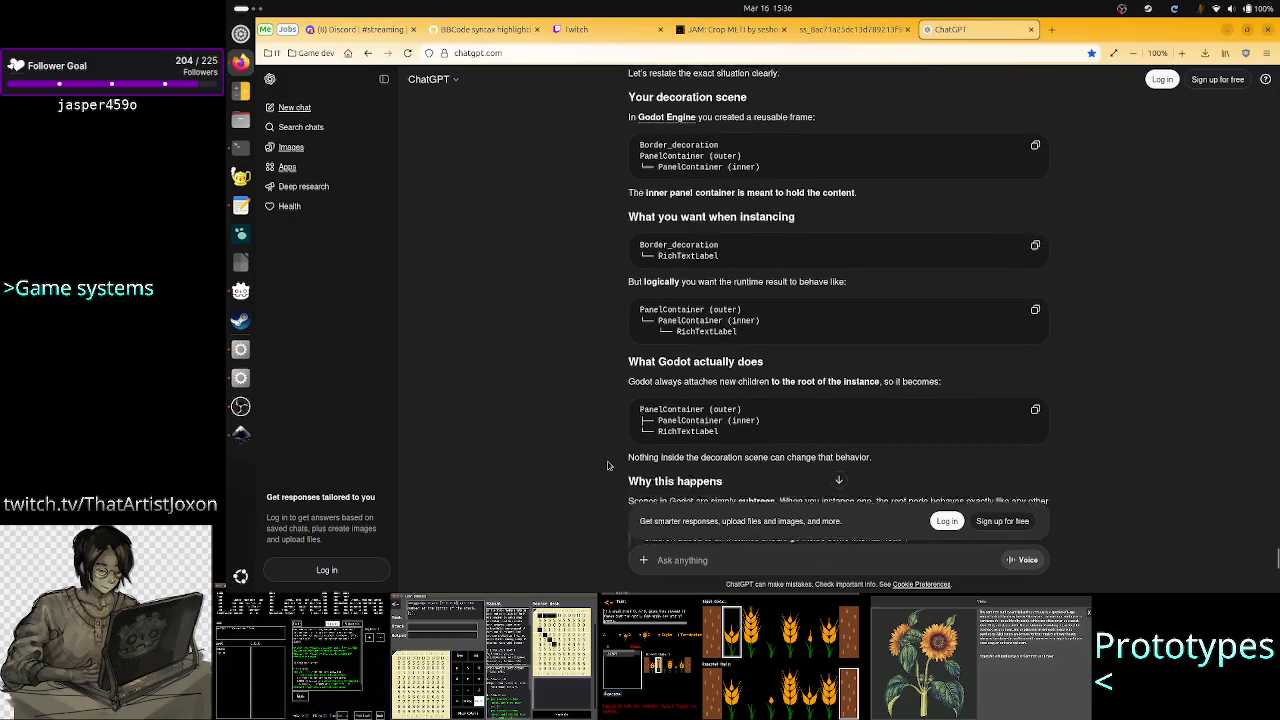
pyautogui.scroll(-6, 608, 465)
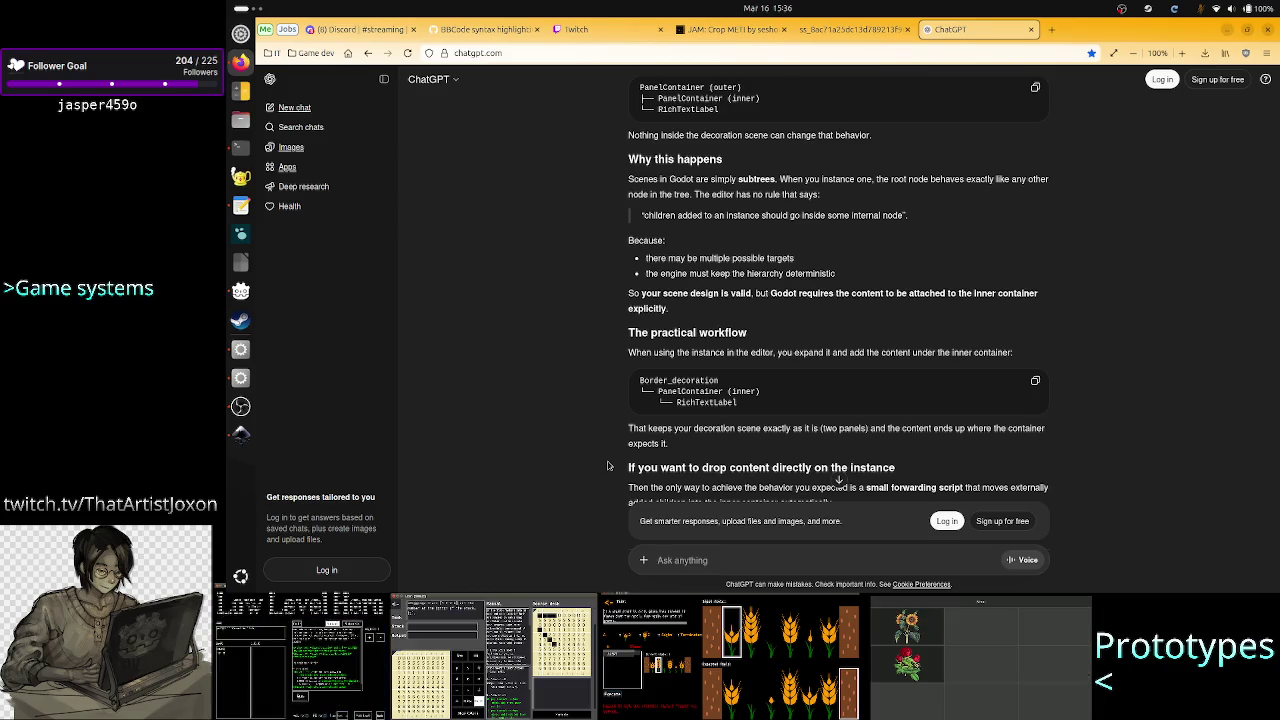
pyautogui.hotkey('alt', 'Tab')
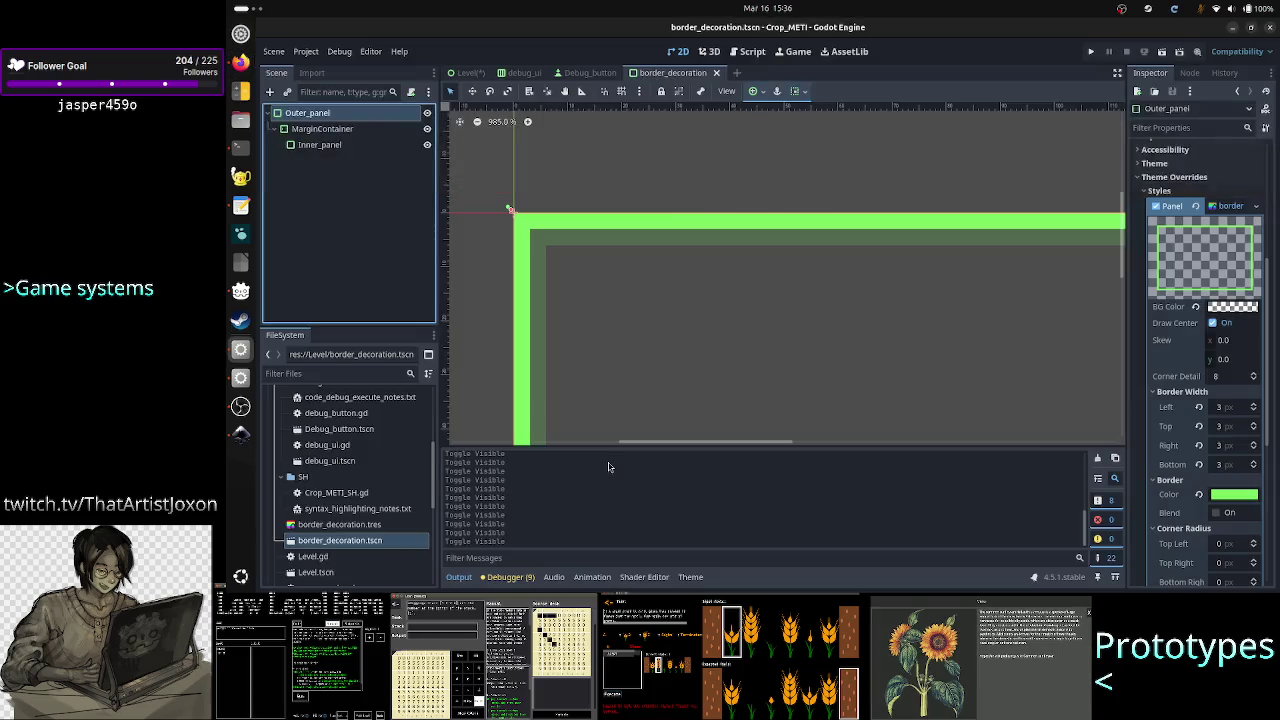
# Switch to the Level scene and expand Task_border in Left_side to reveal its RichTextLabel child
pyautogui.click(466, 73)
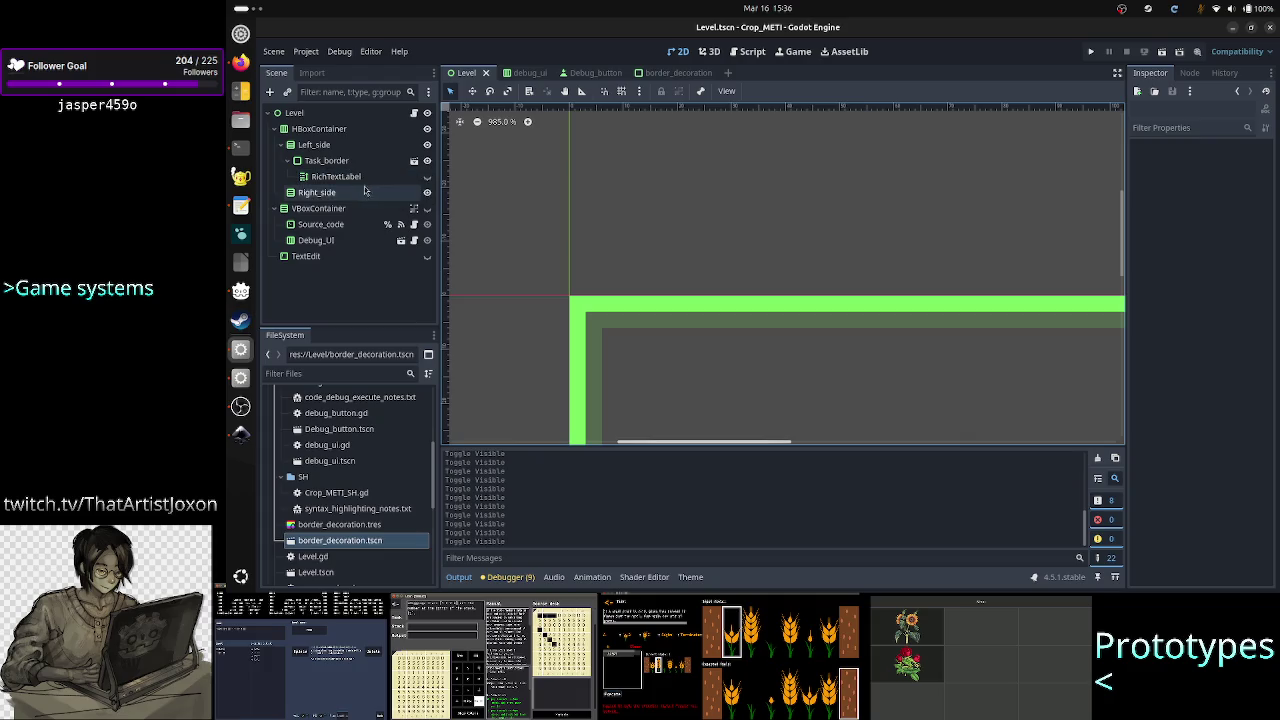
pyautogui.click(290, 162)
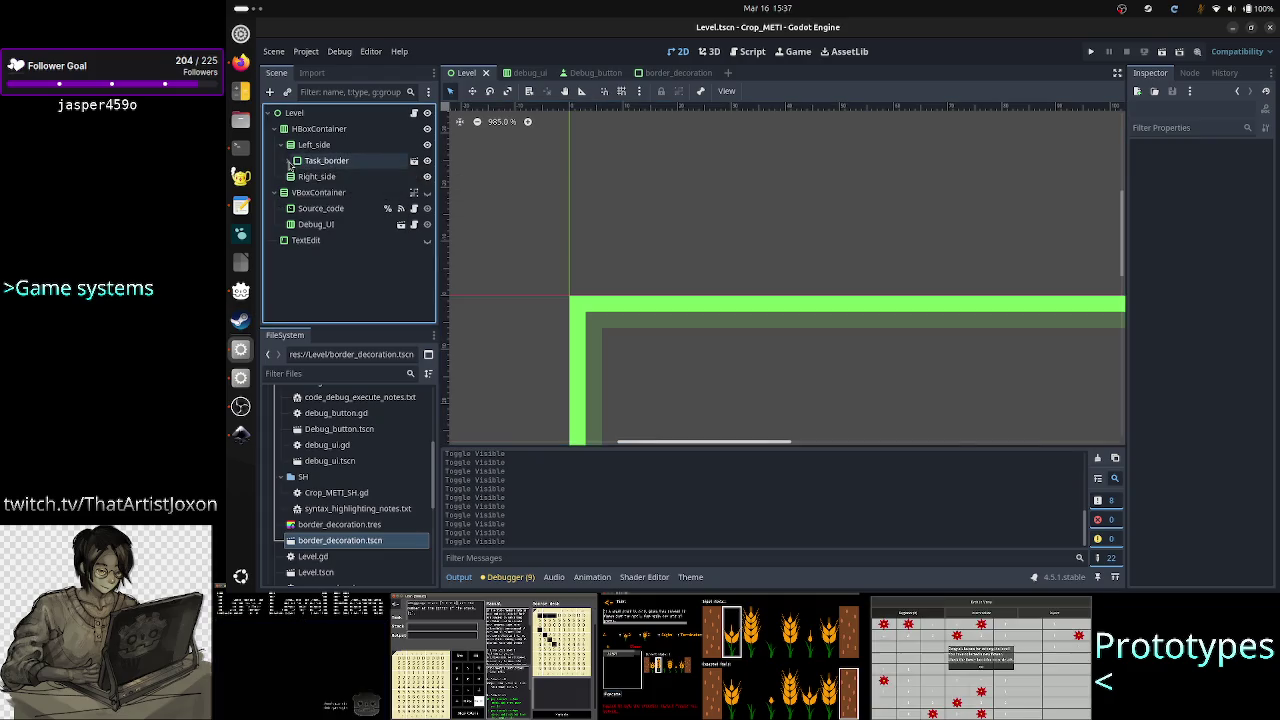
pyautogui.click(290, 161)
pyautogui.click(290, 161)
pyautogui.click(290, 161)
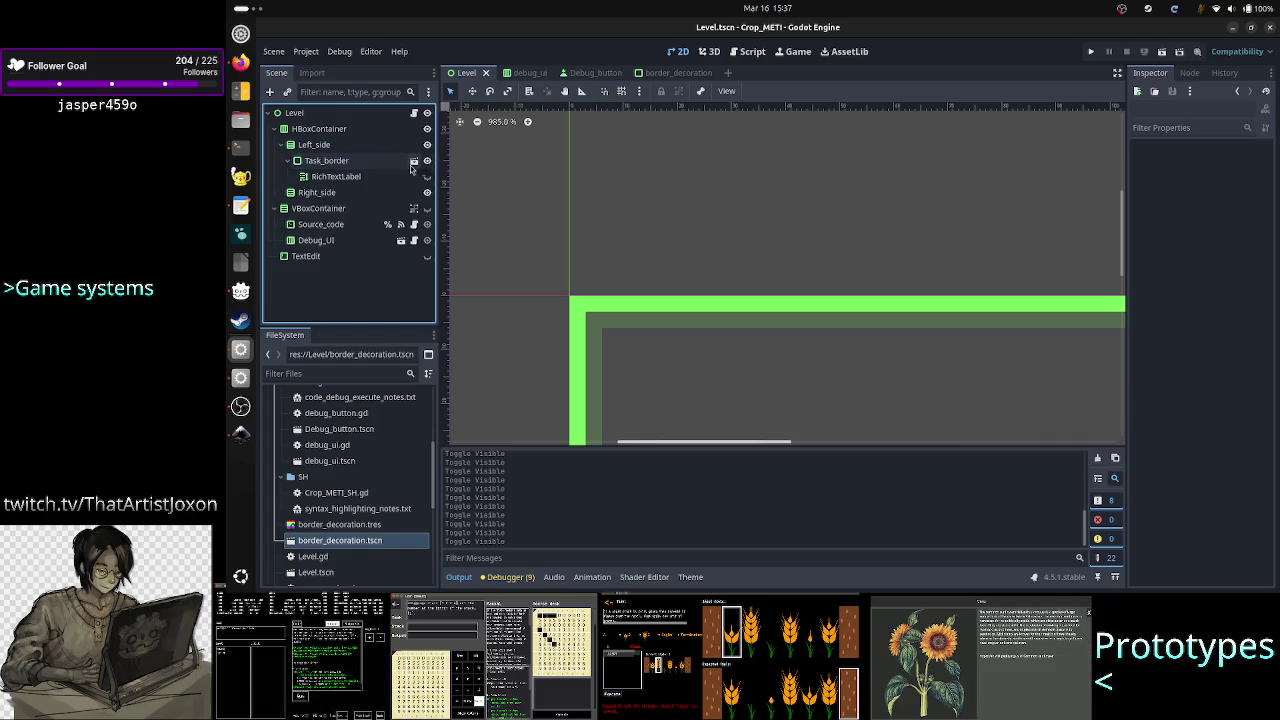
pyautogui.rightClick(340, 163)
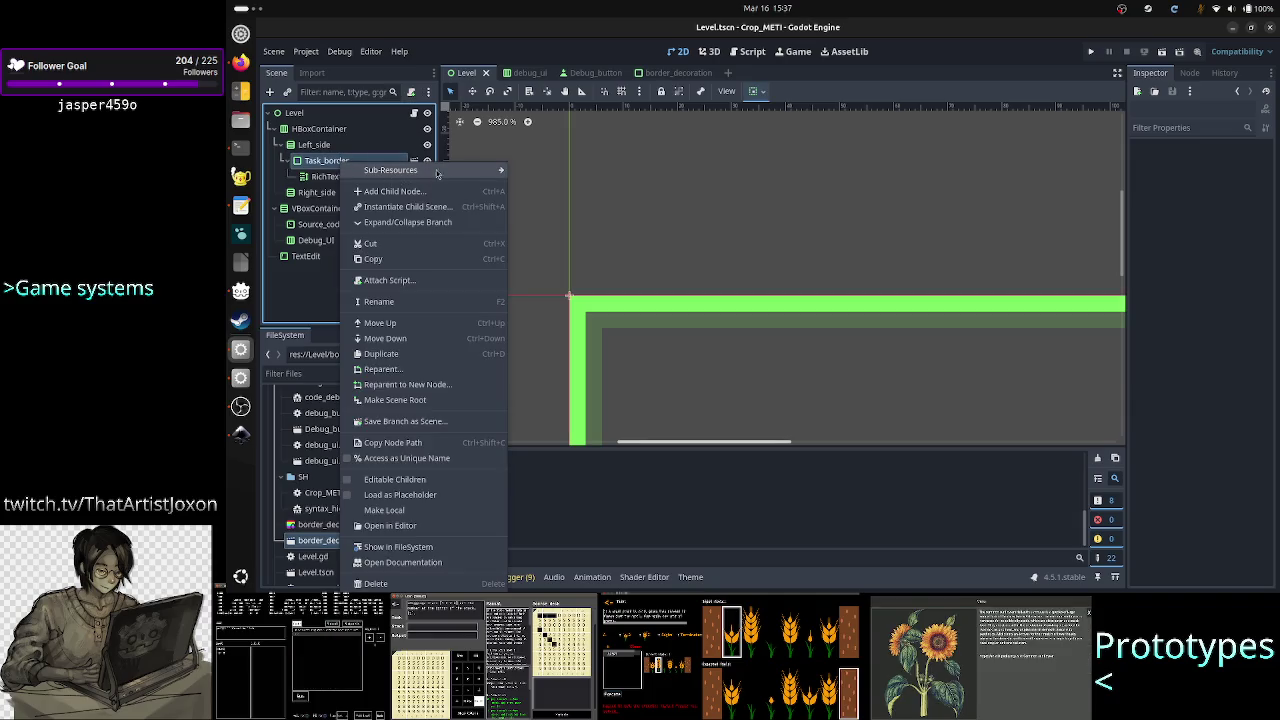
pyautogui.moveTo(446, 170)
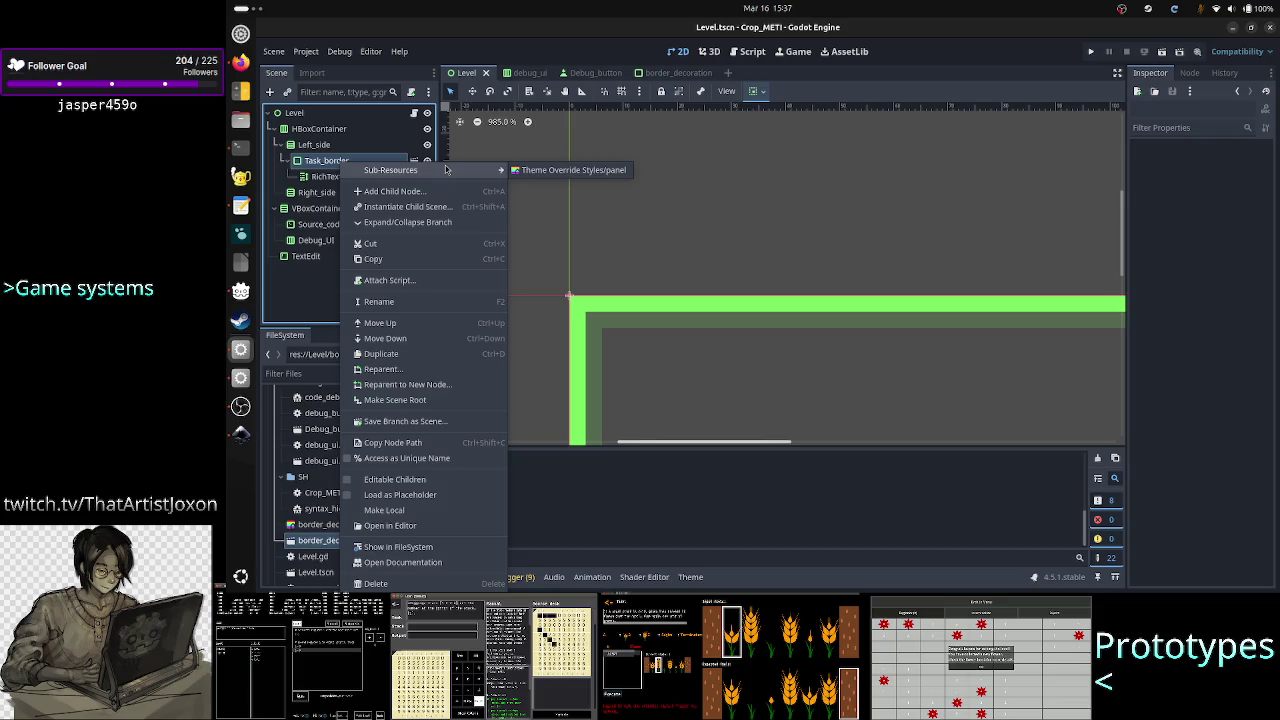
pyautogui.click(443, 230)
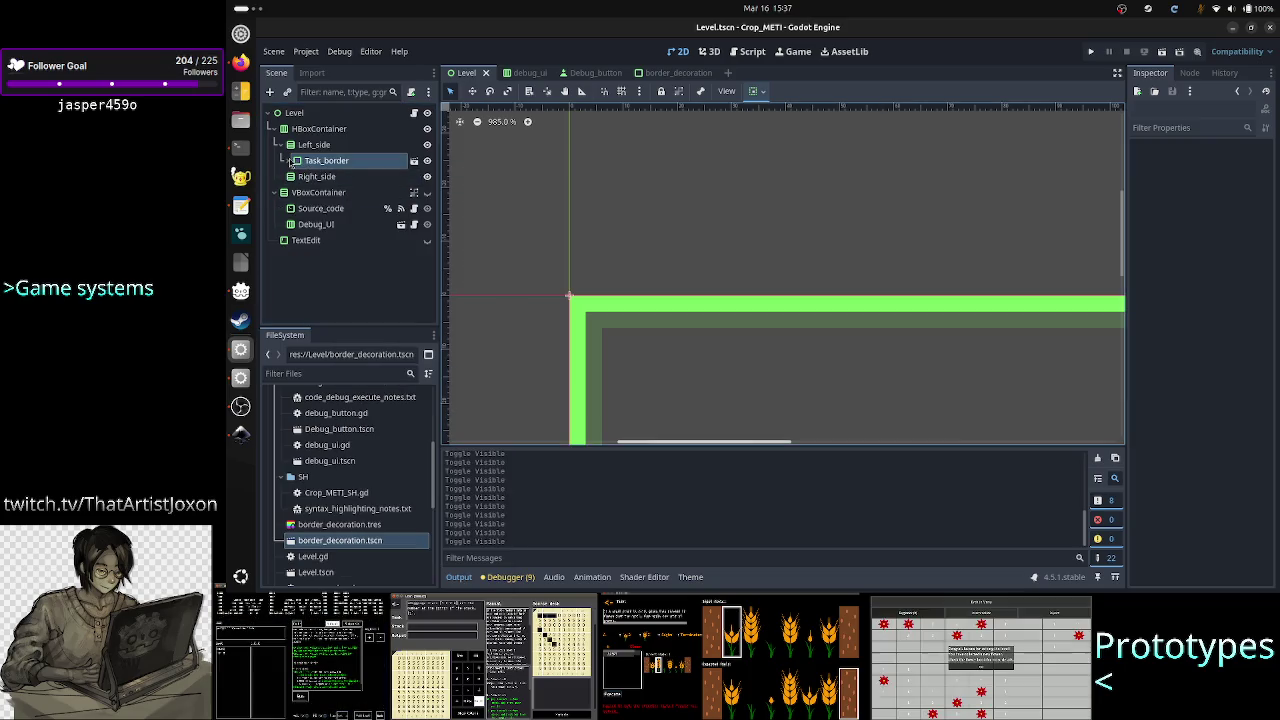
# Select Task_border, re-expand it, and bring up its node context menu
pyautogui.click(326, 160)
pyautogui.click(290, 160)
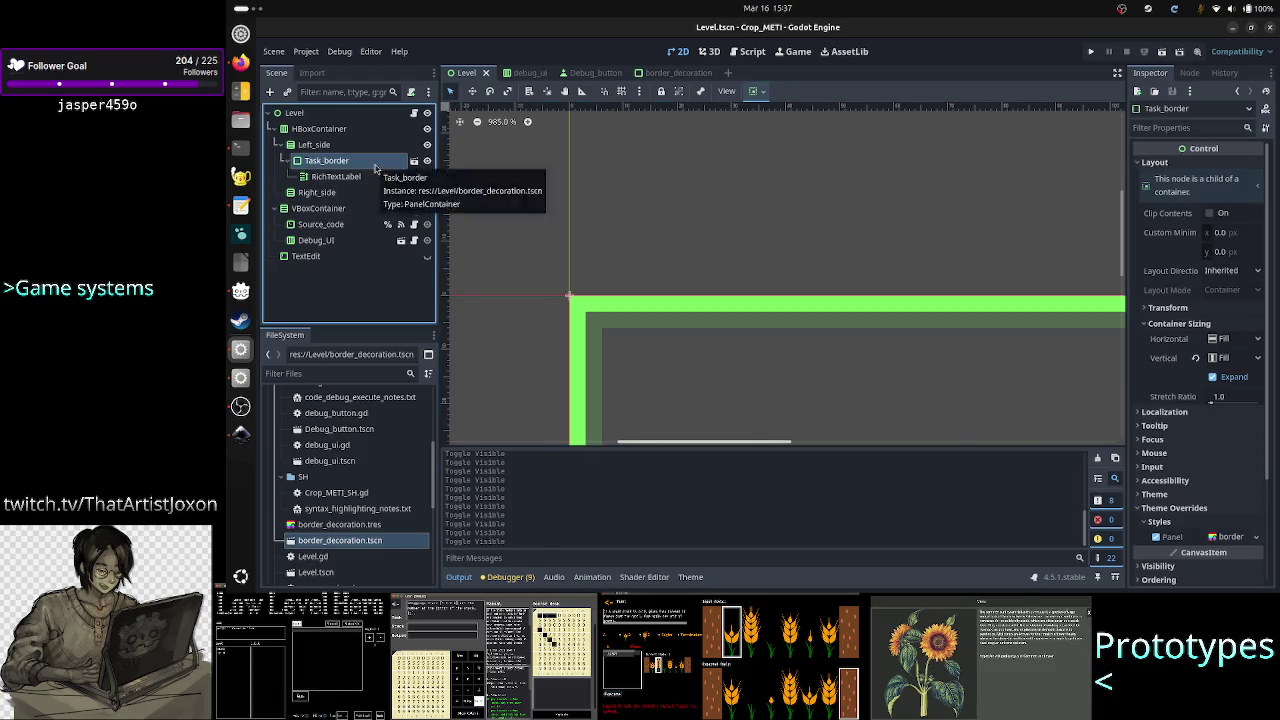
pyautogui.rightClick(375, 164)
pyautogui.click(342, 168)
pyautogui.click(290, 162)
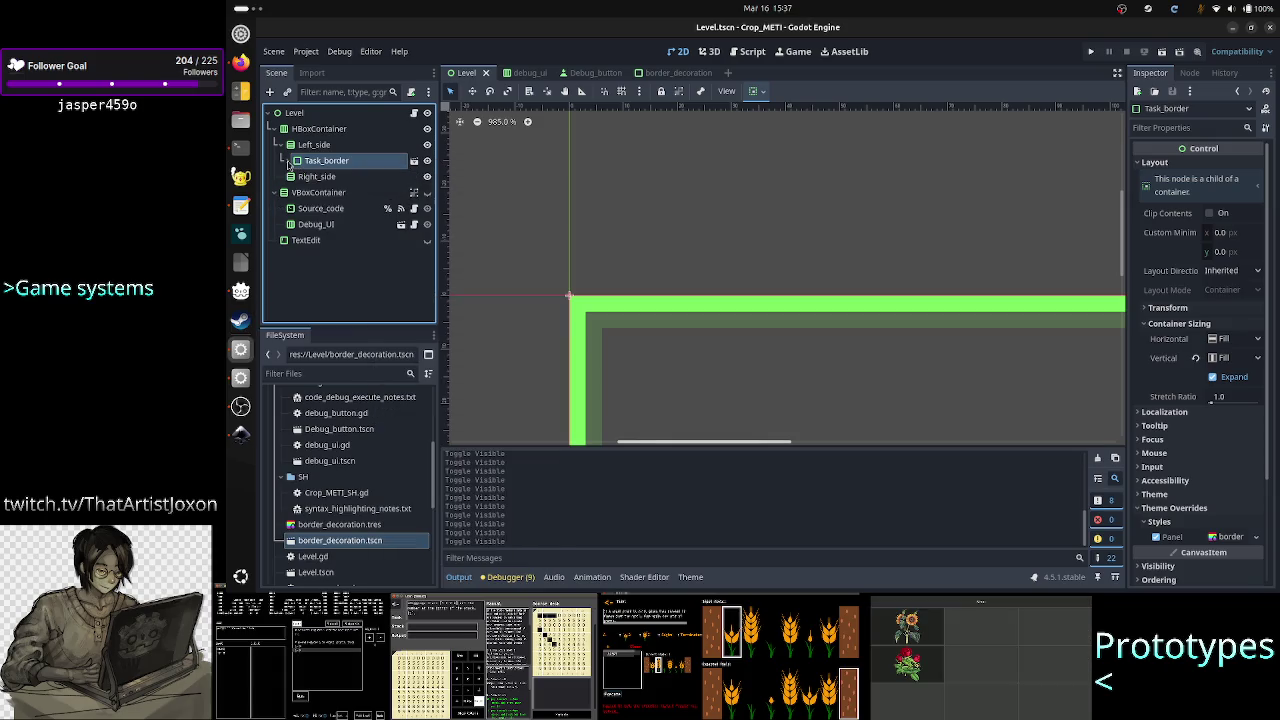
pyautogui.click(289, 162)
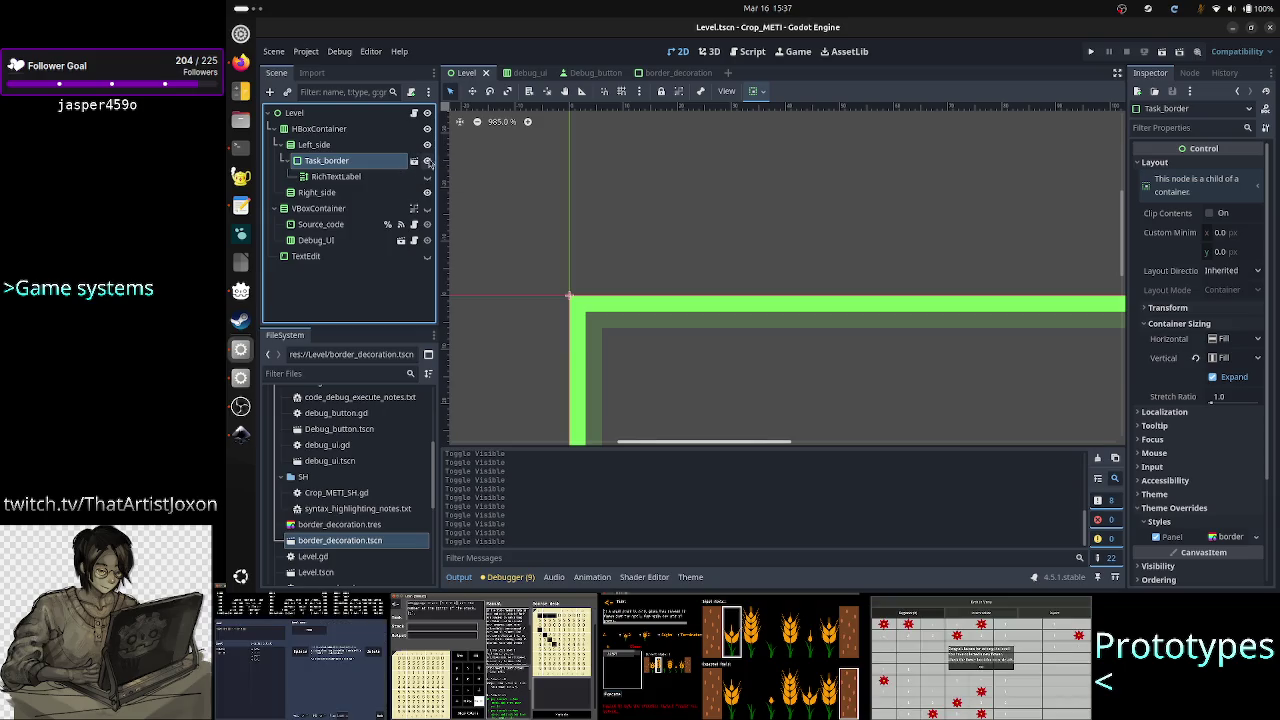
pyautogui.rightClick(372, 168)
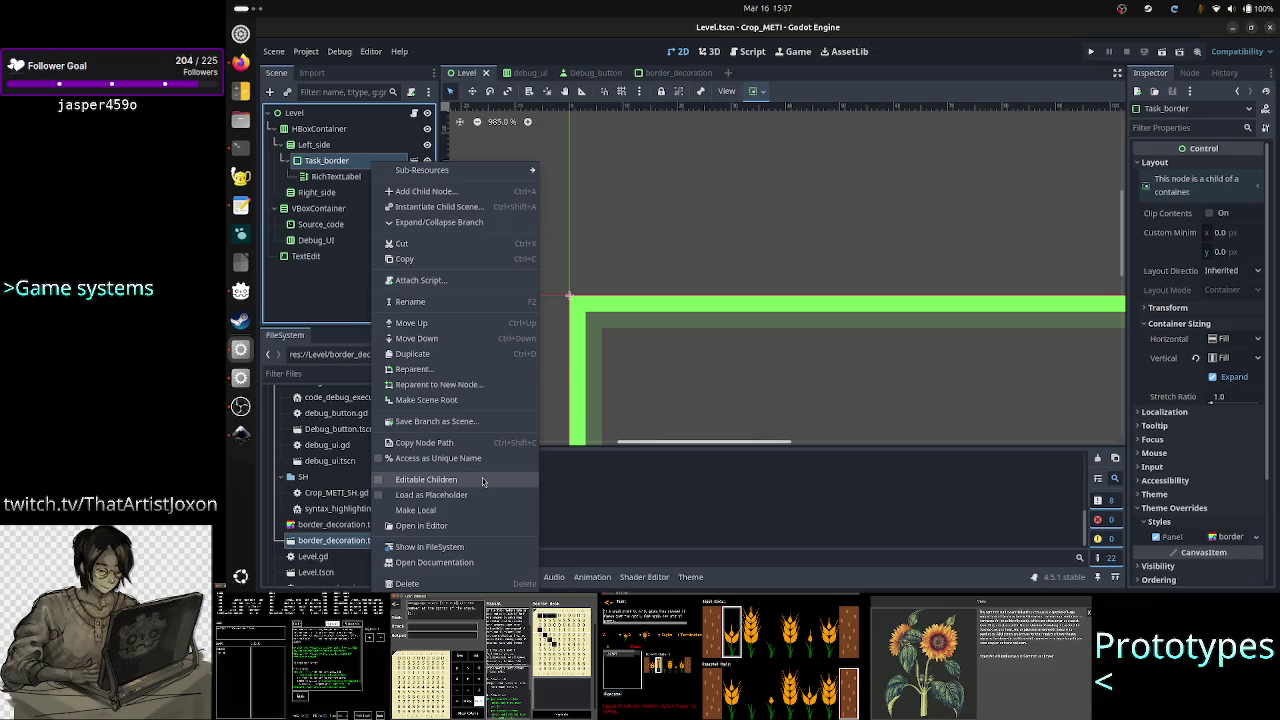
# Enable Editable Children on Task_border and move RichTextLabel inside Inner_panel
pyautogui.click(483, 481)
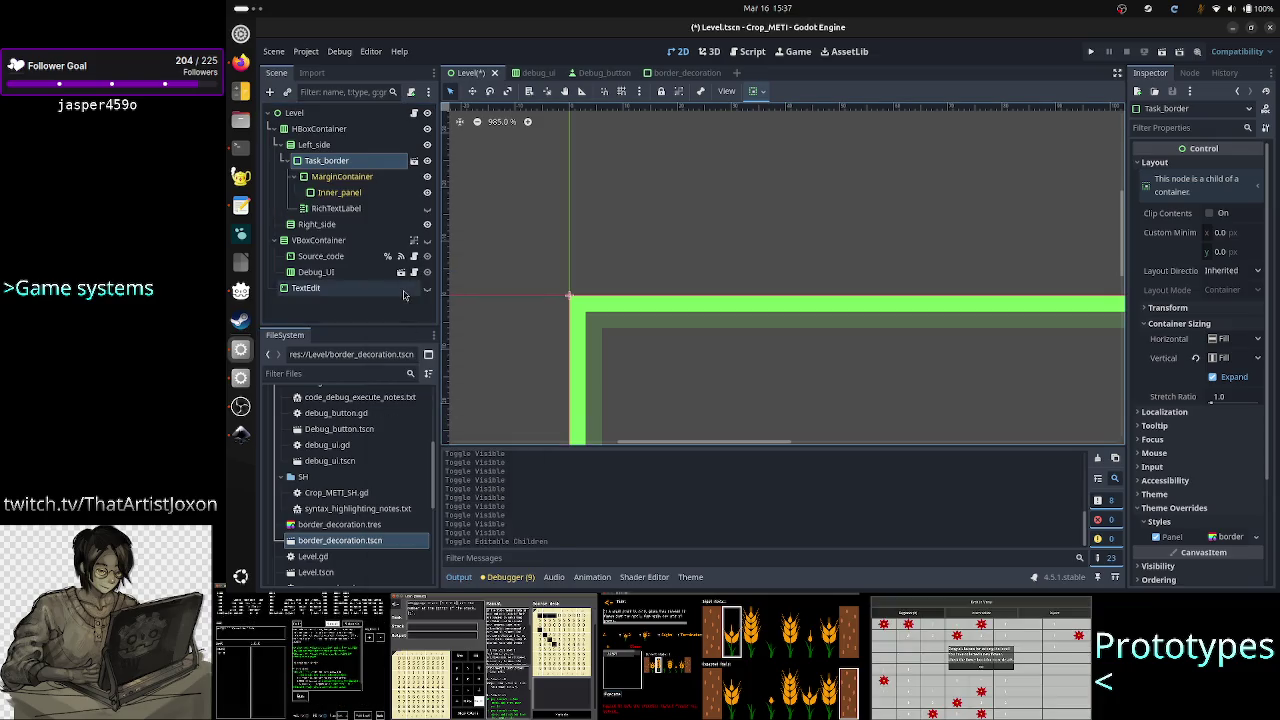
pyautogui.click(350, 211)
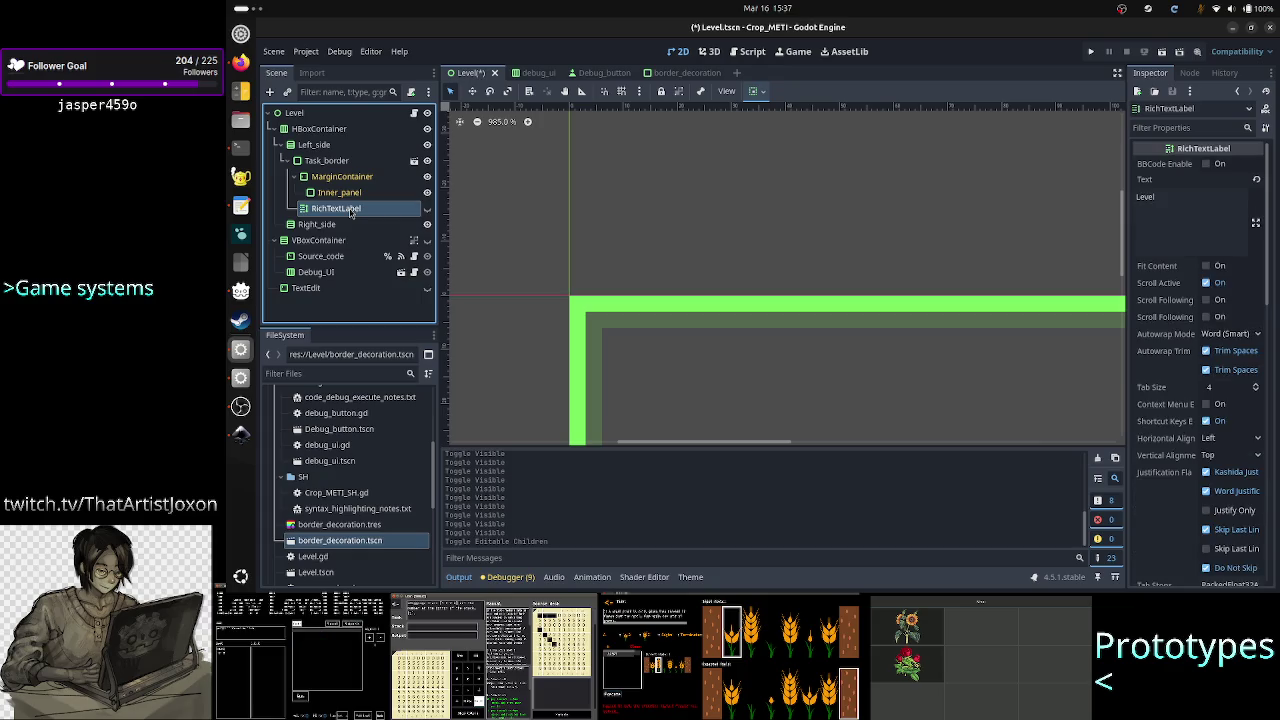
pyautogui.moveTo(351, 210); pyautogui.dragTo(361, 199)
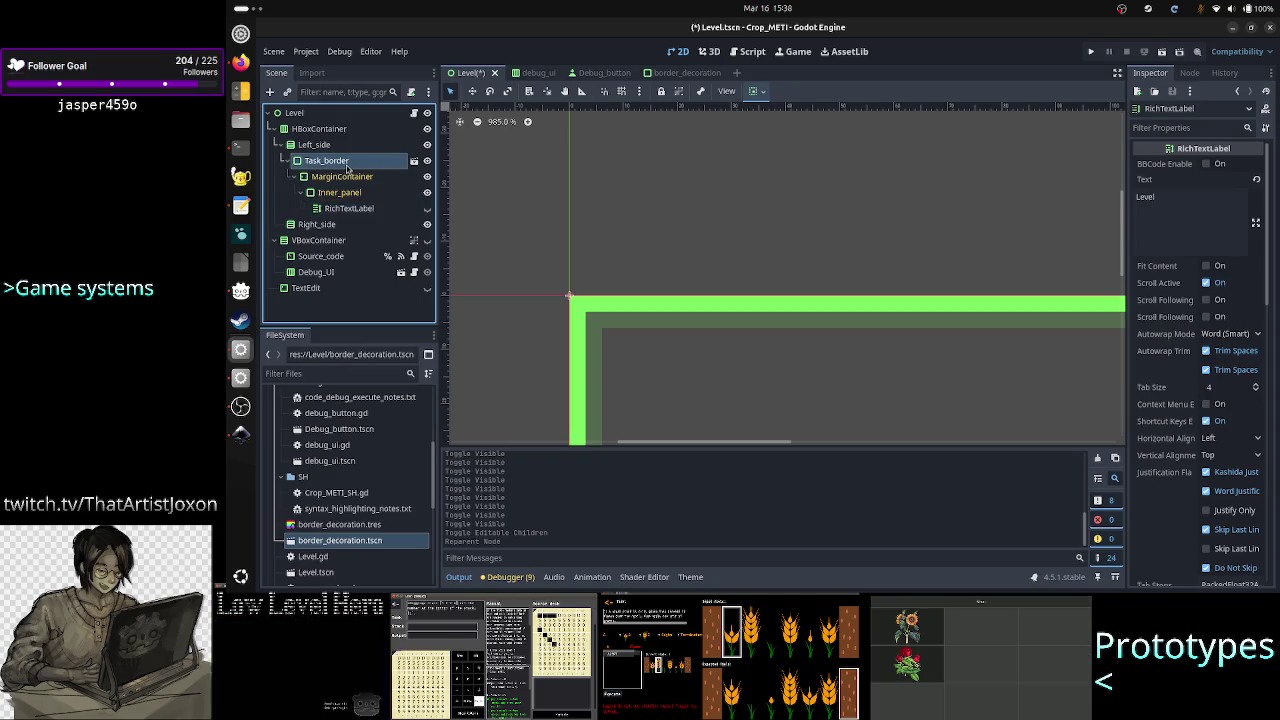
# Hide the Output panel and make the RichTextLabel node visible again
pyautogui.rightClick(347, 168)
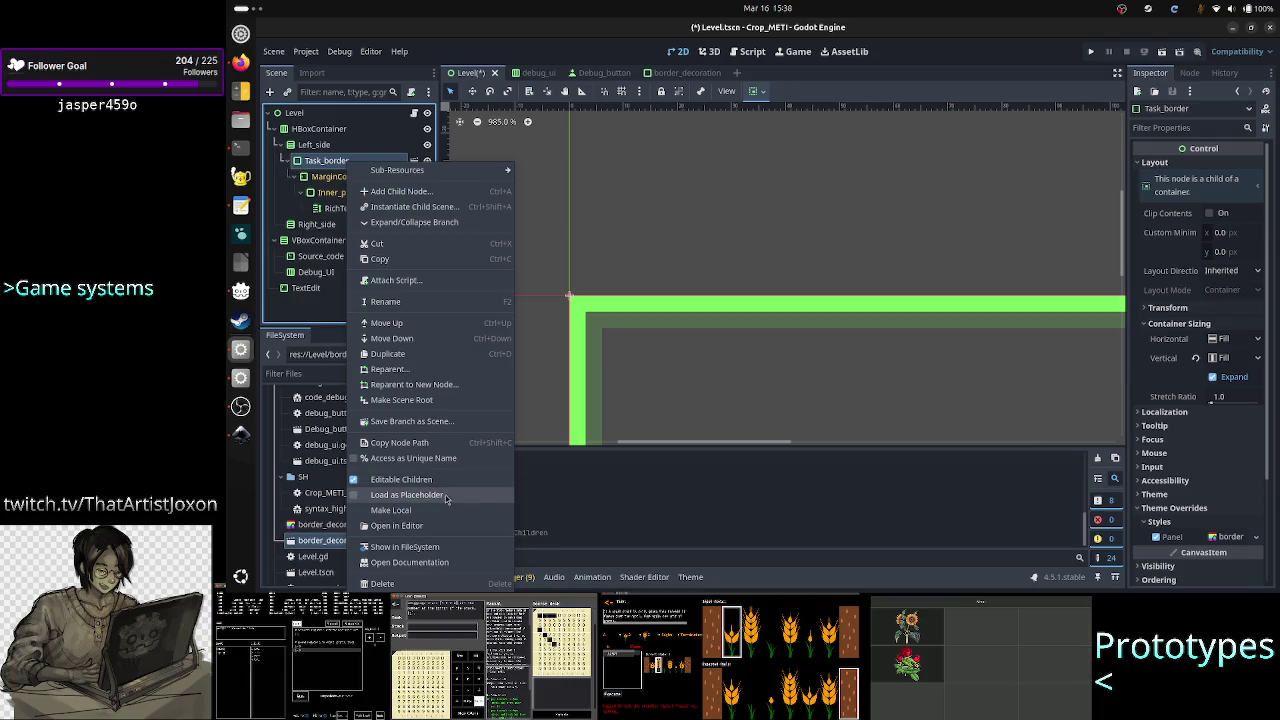
pyautogui.click(612, 490)
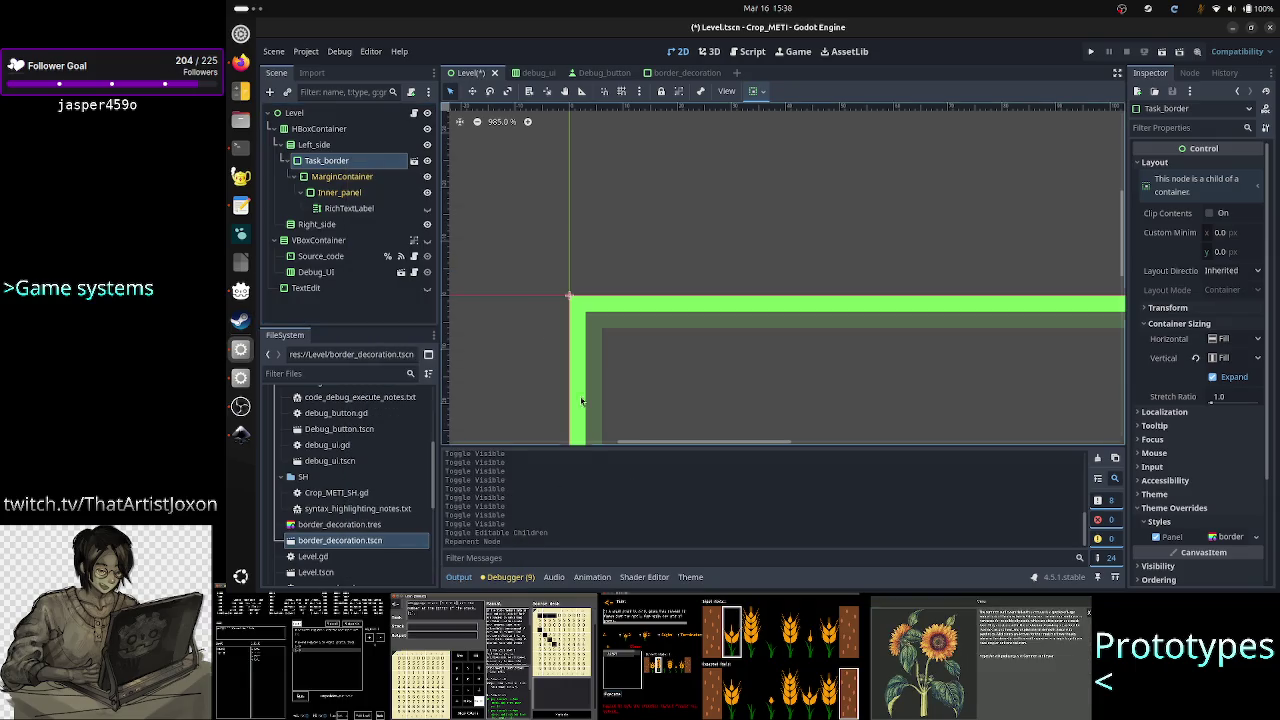
pyautogui.click(338, 210)
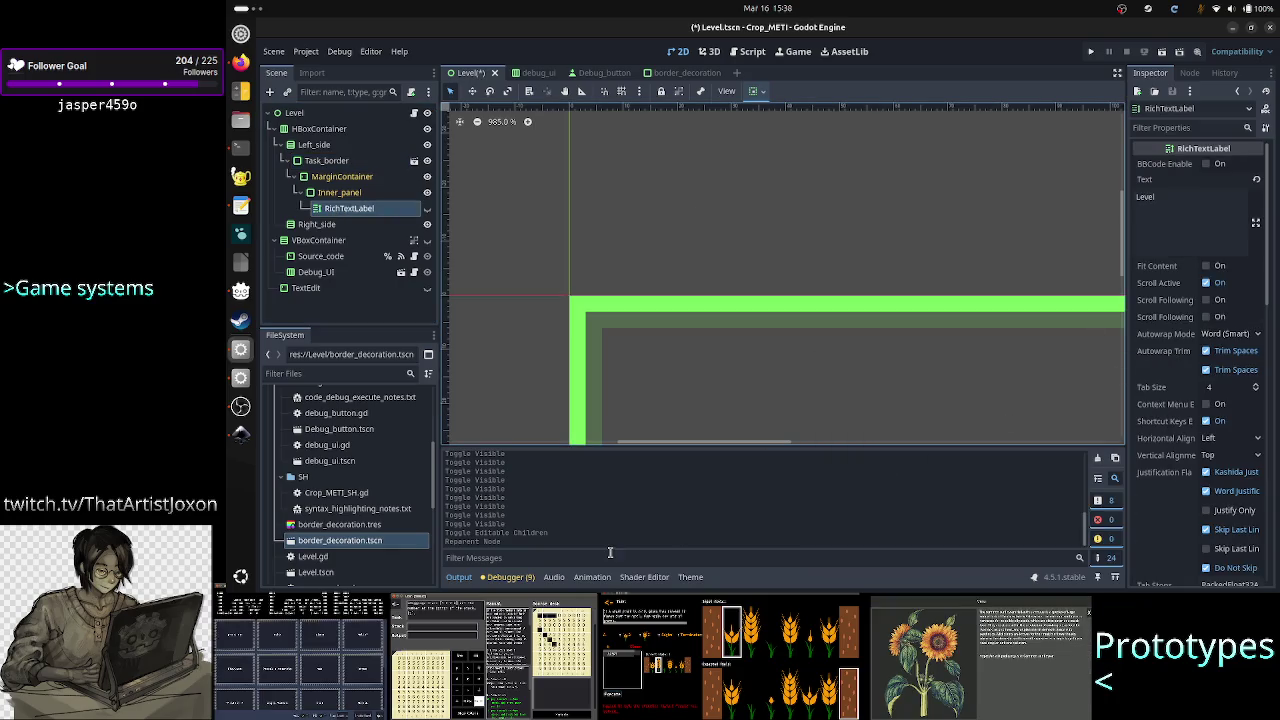
pyautogui.click(458, 577)
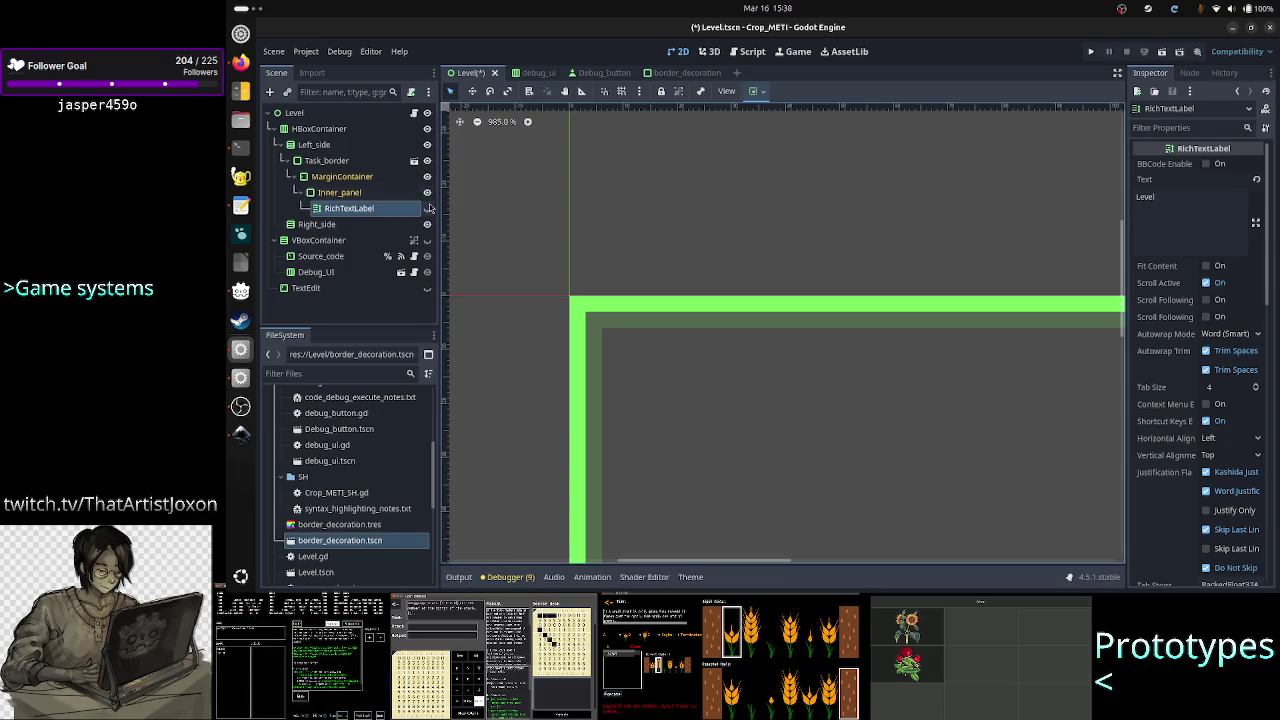
pyautogui.click(427, 208)
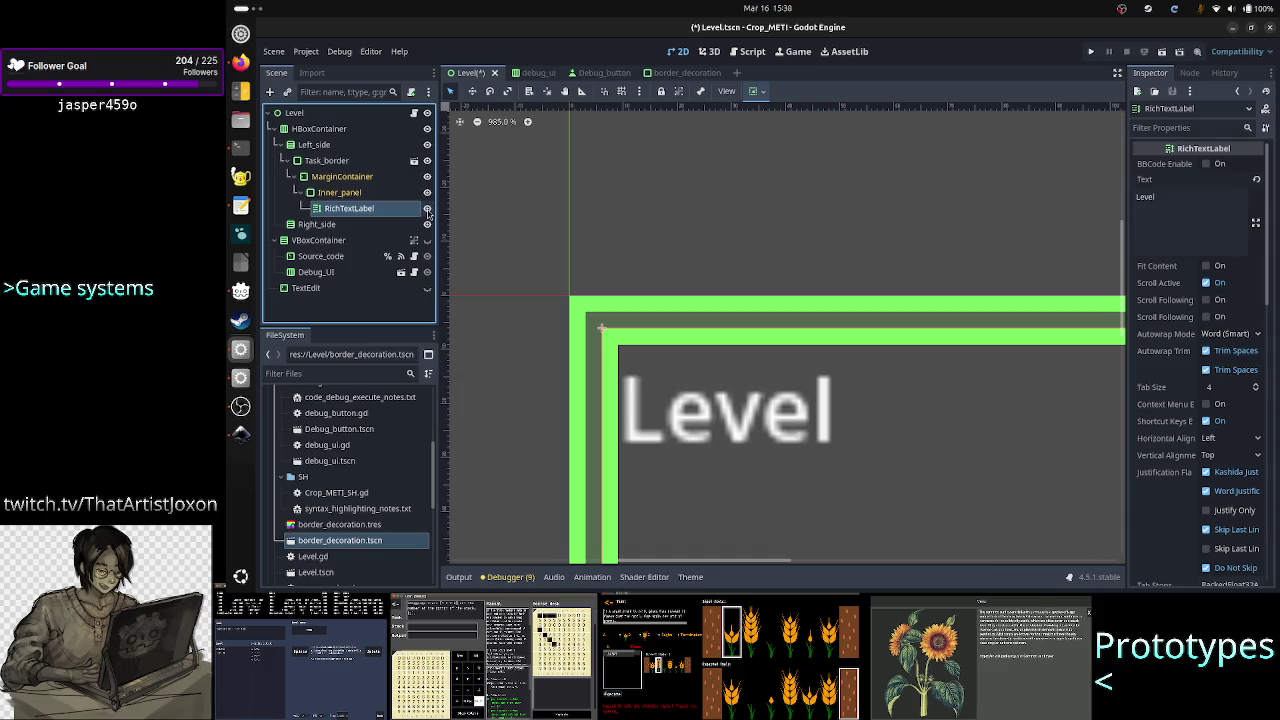
# Review the GDScript warnings in the Debugger, then collapse the bottom panel
pyautogui.click(528, 581)
pyautogui.click(524, 442)
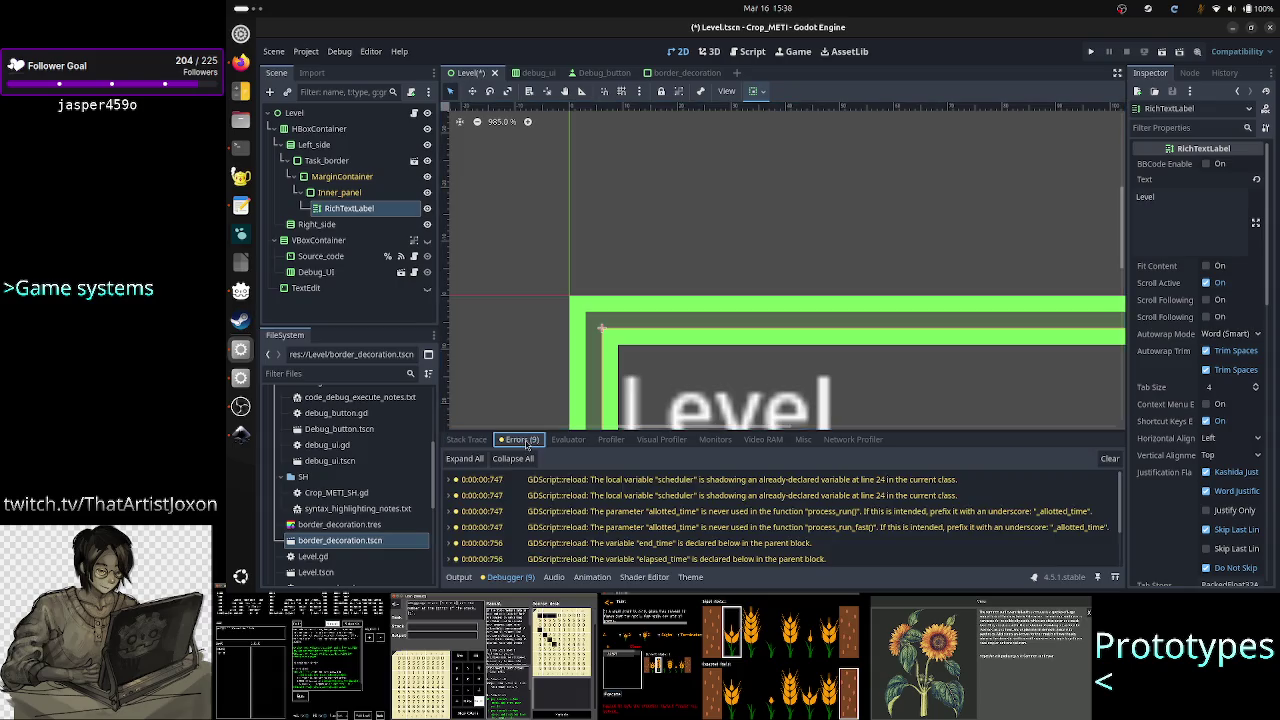
pyautogui.scroll(-3, 740, 500)
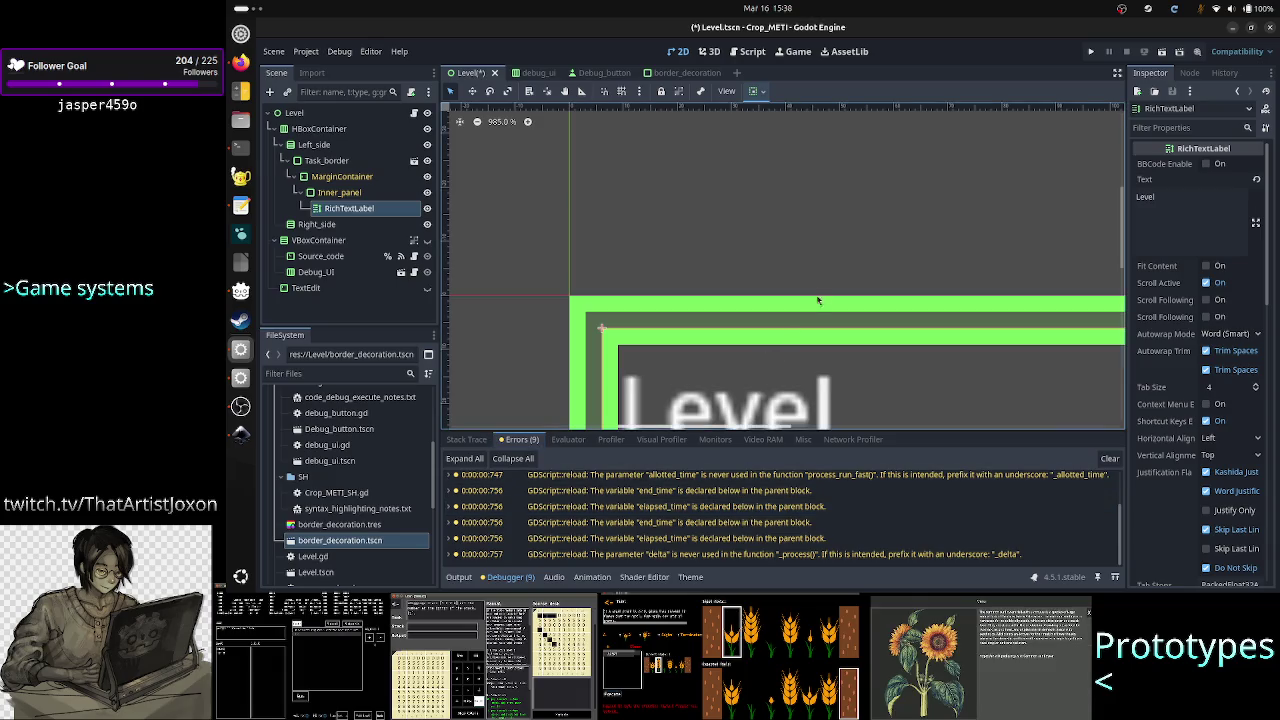
pyautogui.click(462, 580)
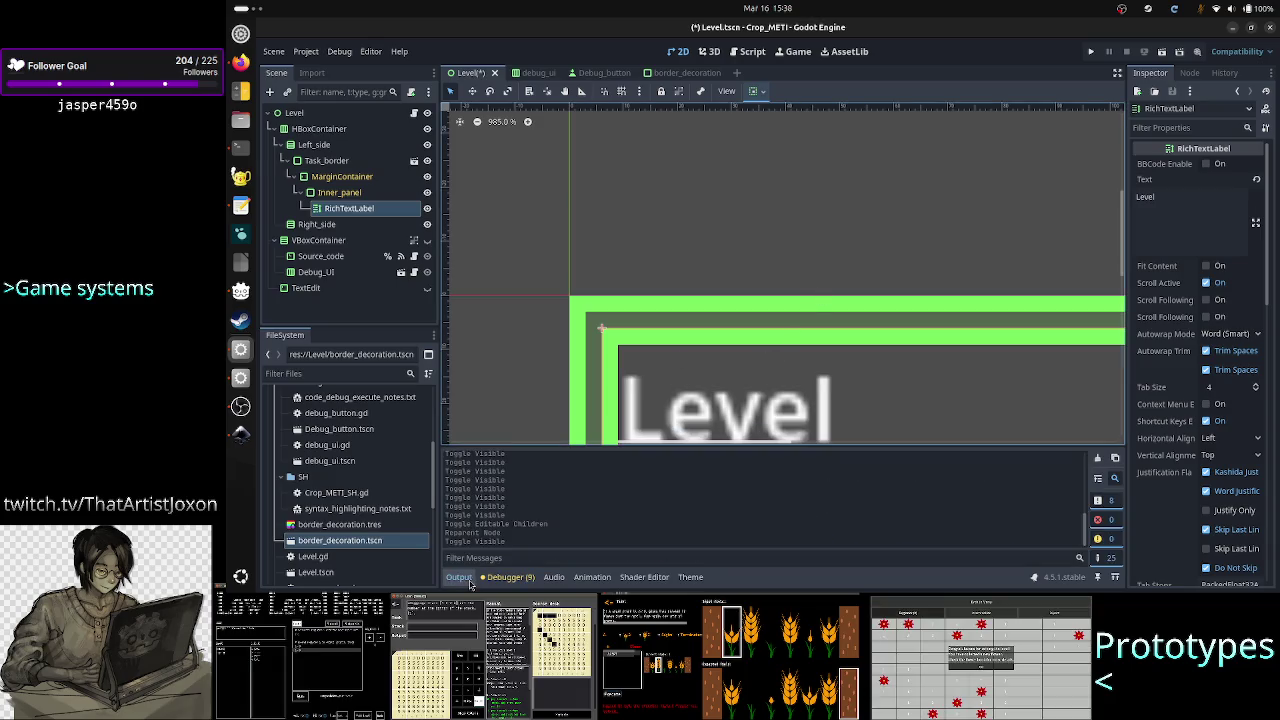
pyautogui.click(488, 586)
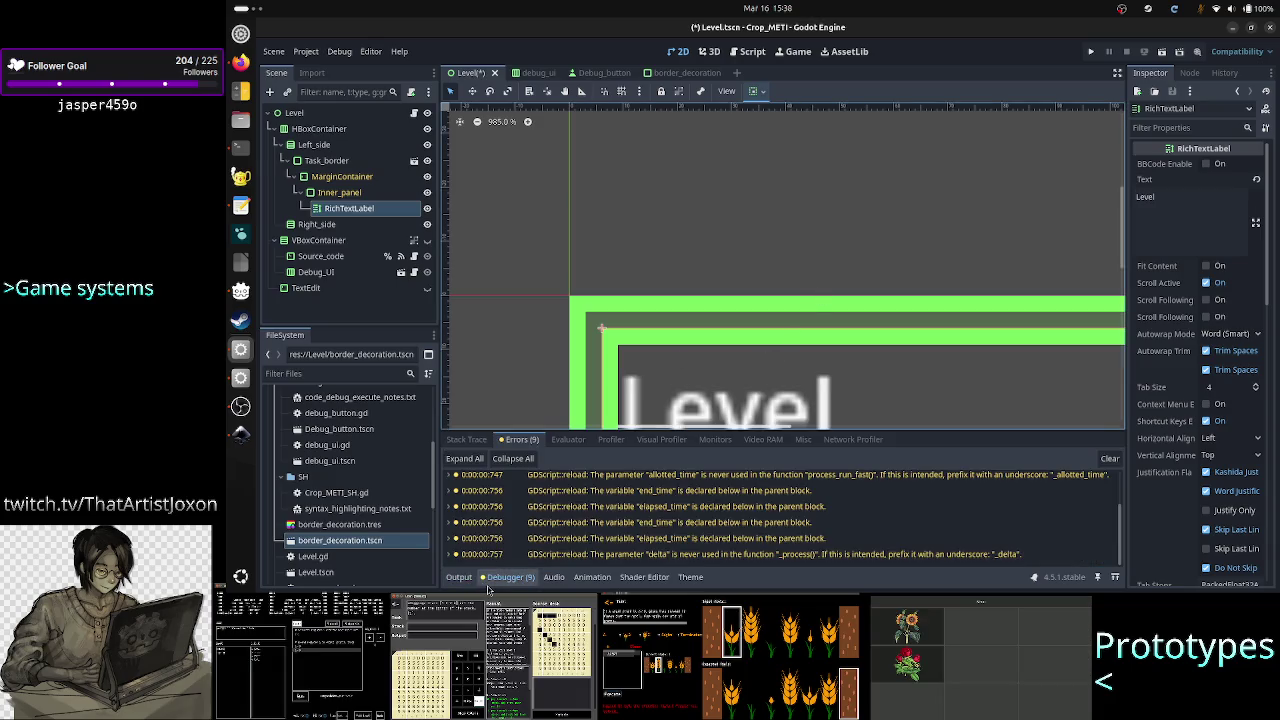
pyautogui.click(458, 577)
pyautogui.click(458, 577)
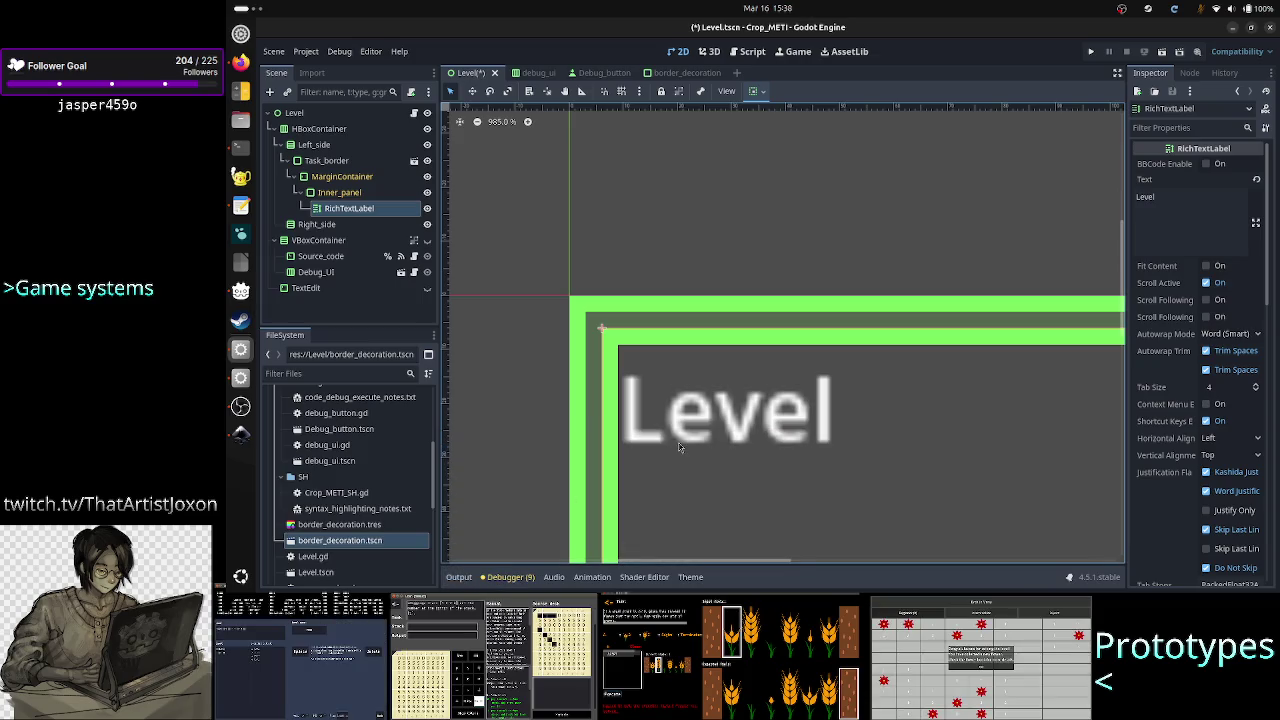
# Save and run the Level scene, close the game window, and select Task_border
pyautogui.click(1180, 56)
pyautogui.press('Escape')
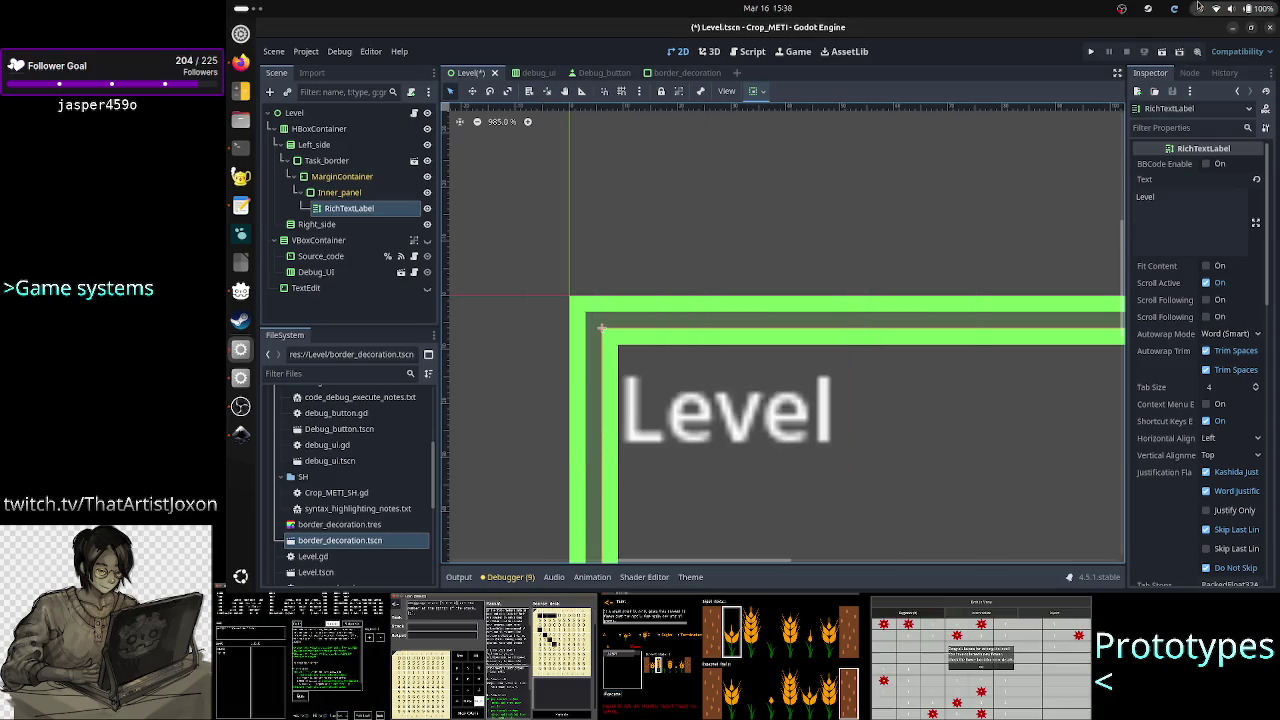
pyautogui.click(1161, 52)
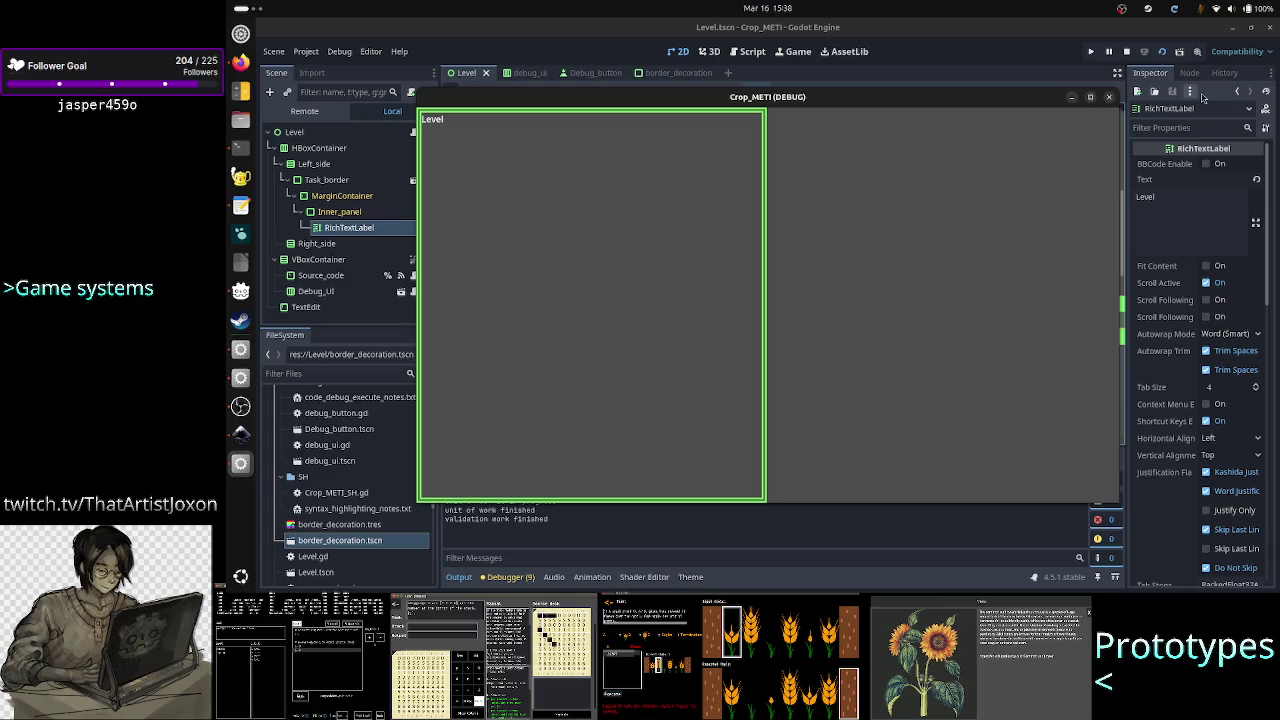
pyautogui.click(1110, 97)
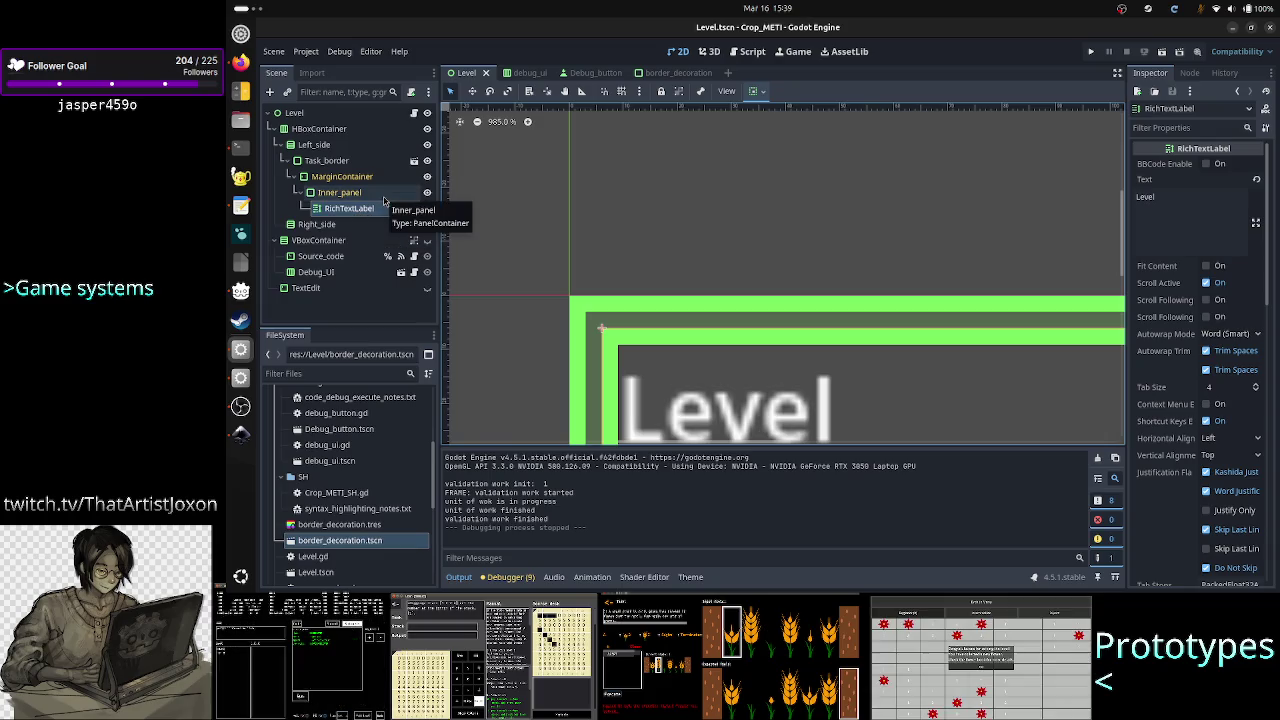
pyautogui.click(368, 160)
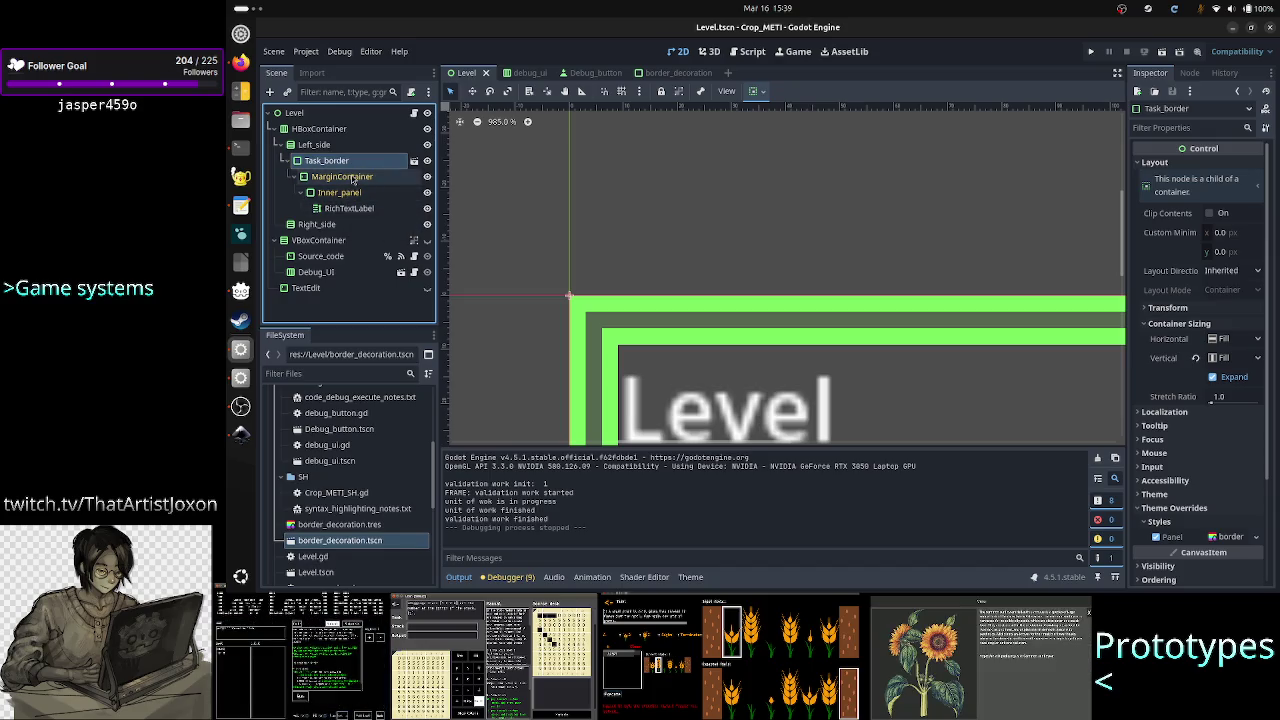
# Set the RichTextLabel's Normal style override to border_decoration.tres using Quick Load
pyautogui.click(353, 178)
pyautogui.click(340, 210)
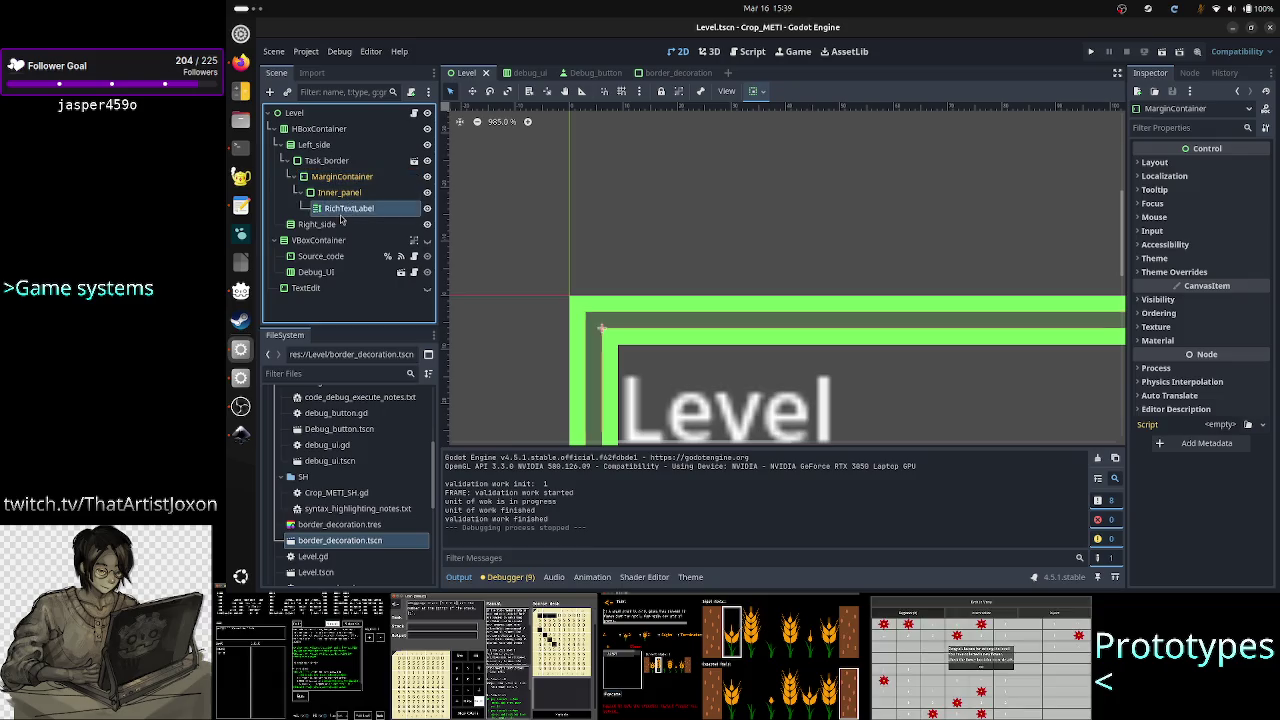
pyautogui.scroll(-15, 1175, 438)
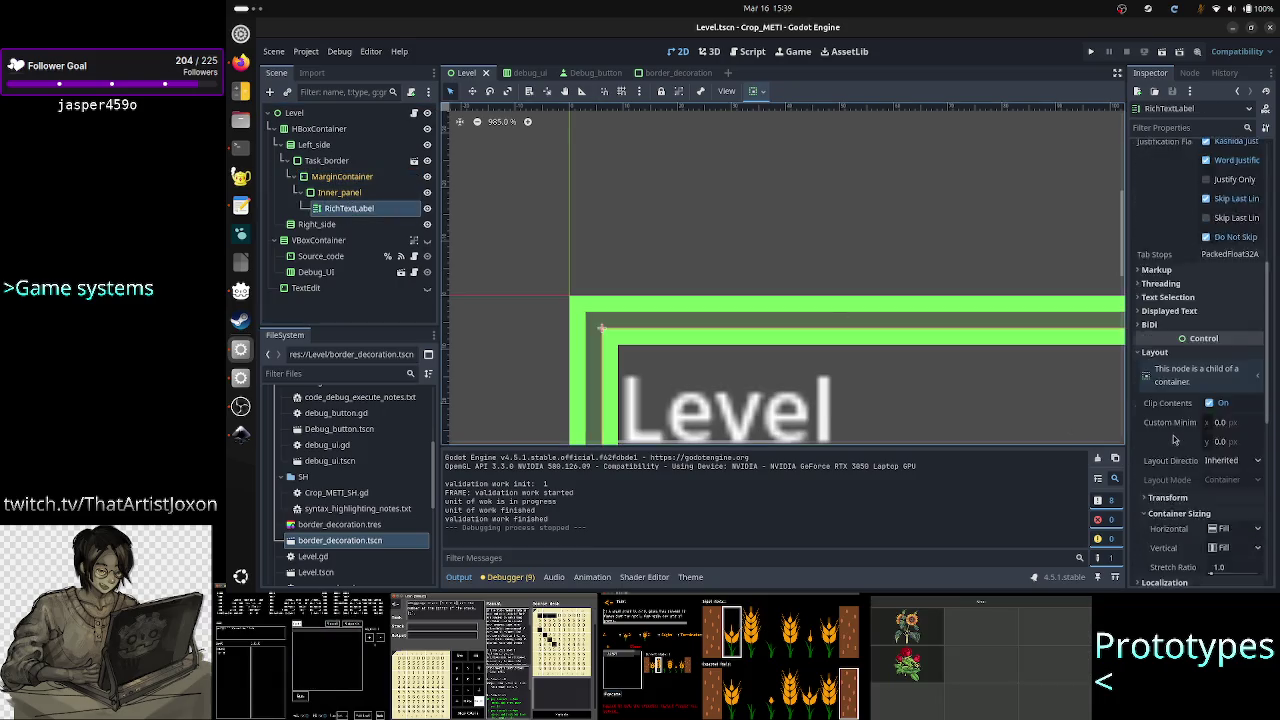
pyautogui.scroll(-5, 1180, 420)
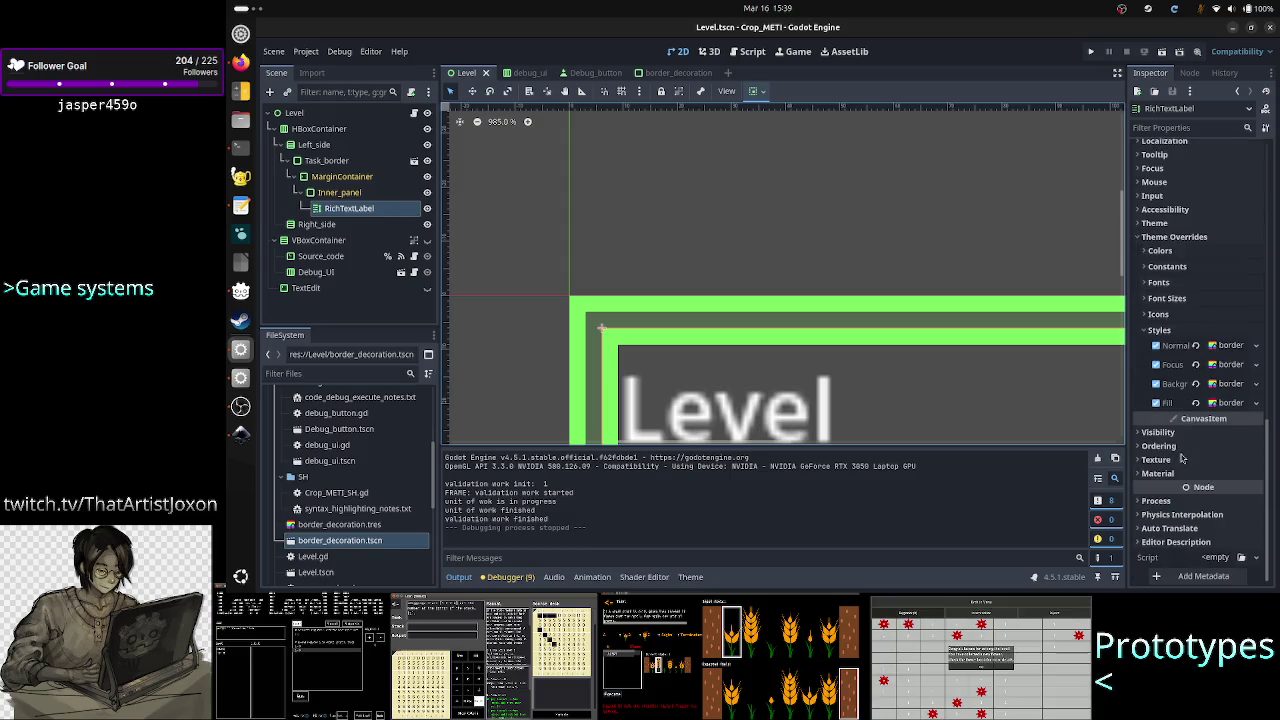
pyautogui.click(1195, 346)
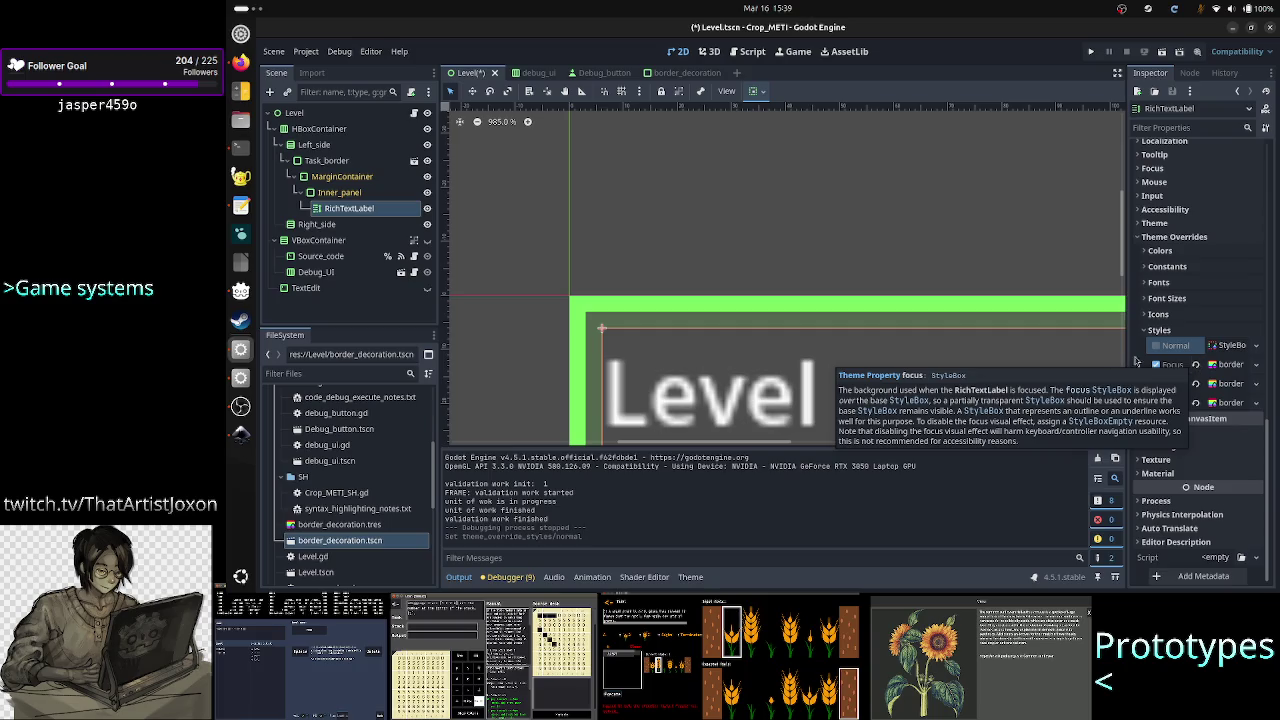
pyautogui.click(1256, 345)
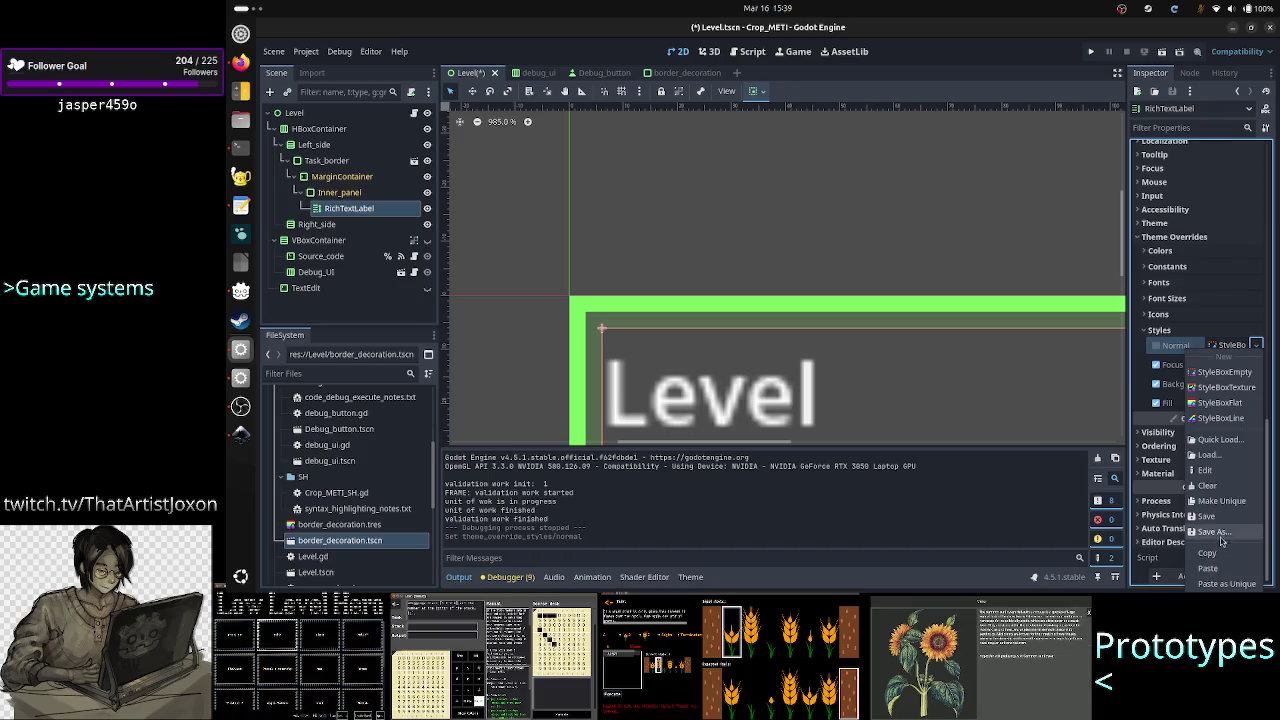
pyautogui.click(1228, 441)
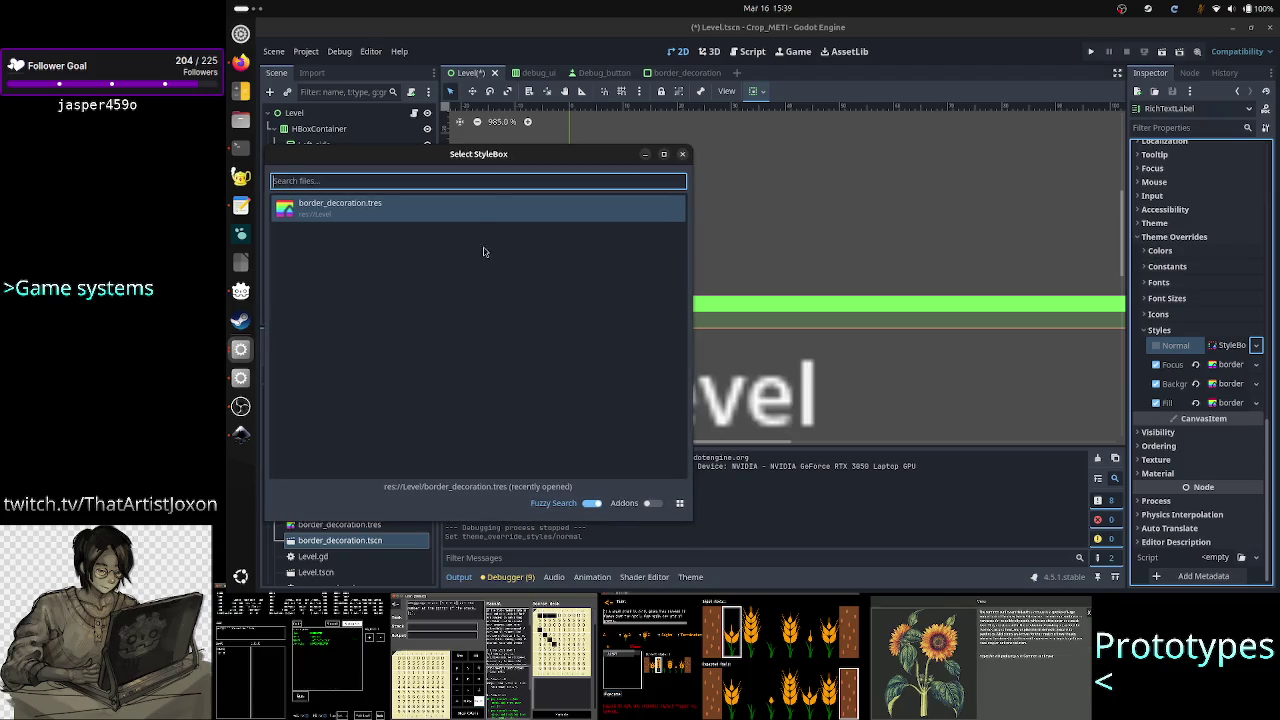
pyautogui.click(480, 206)
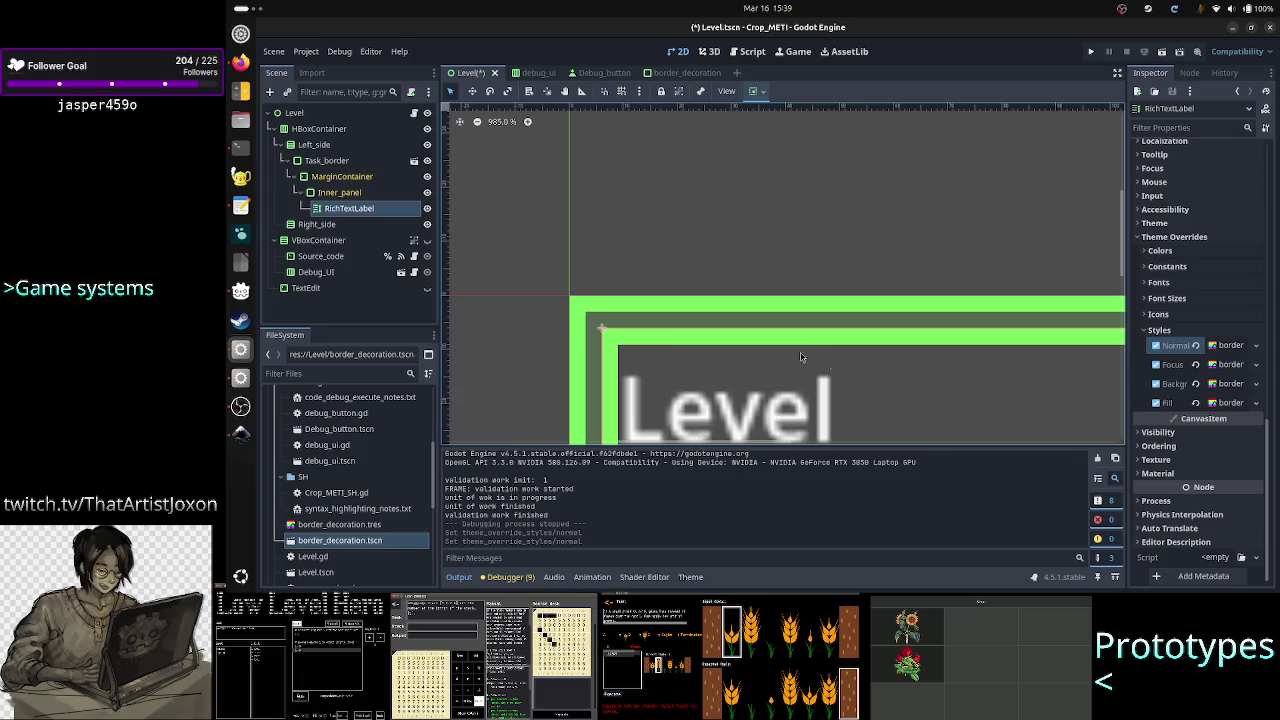
# Select Task_border, check its node actions, and switch over to Firefox
pyautogui.click(347, 316)
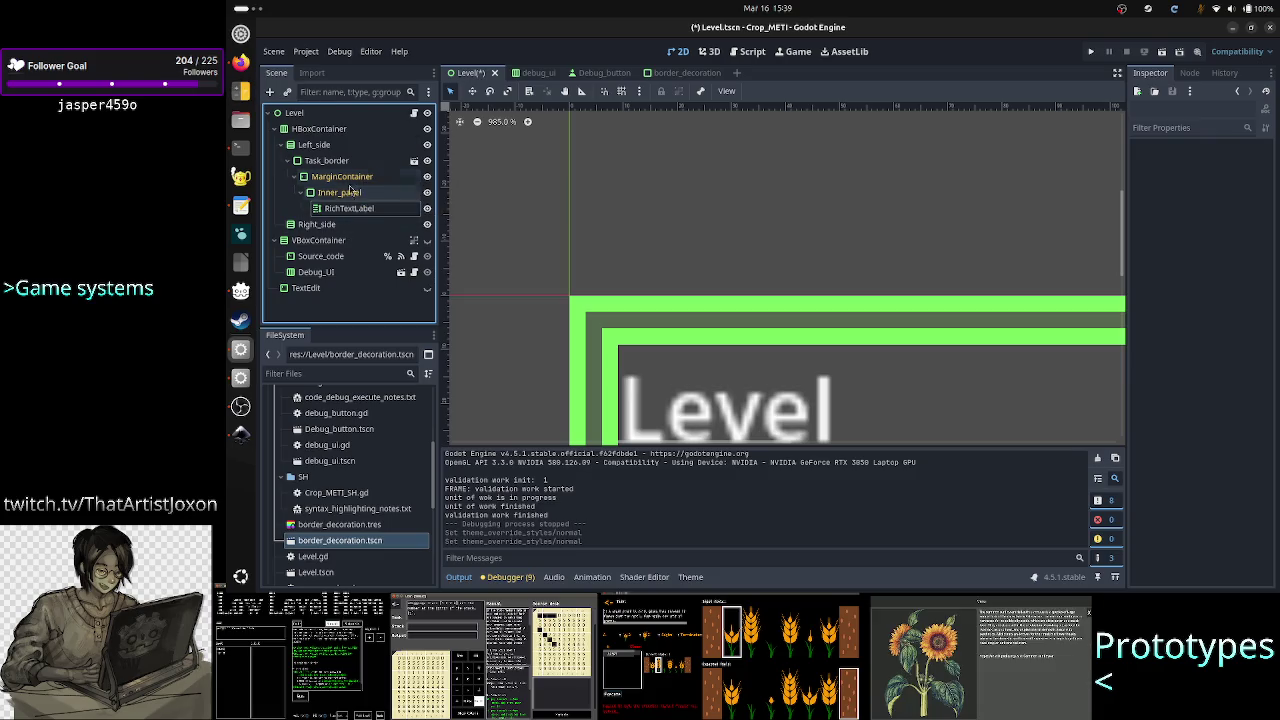
pyautogui.click(341, 167)
pyautogui.rightClick(341, 166)
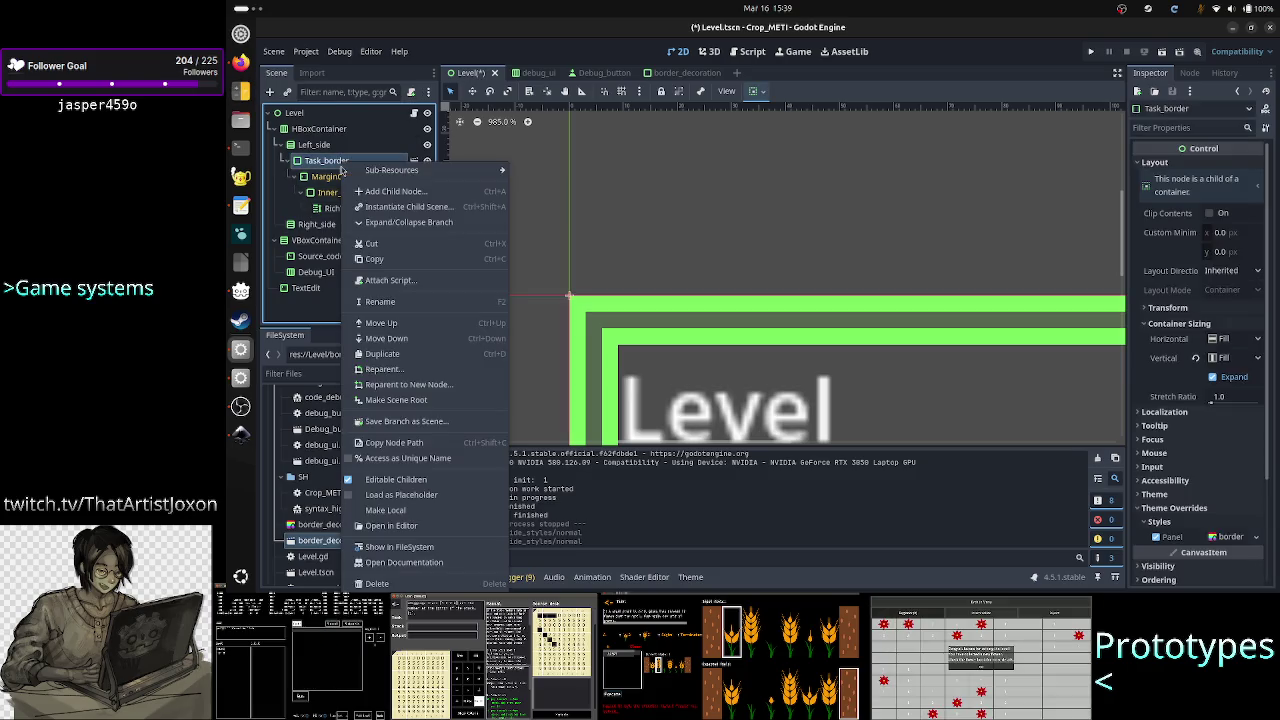
pyautogui.press('Escape')
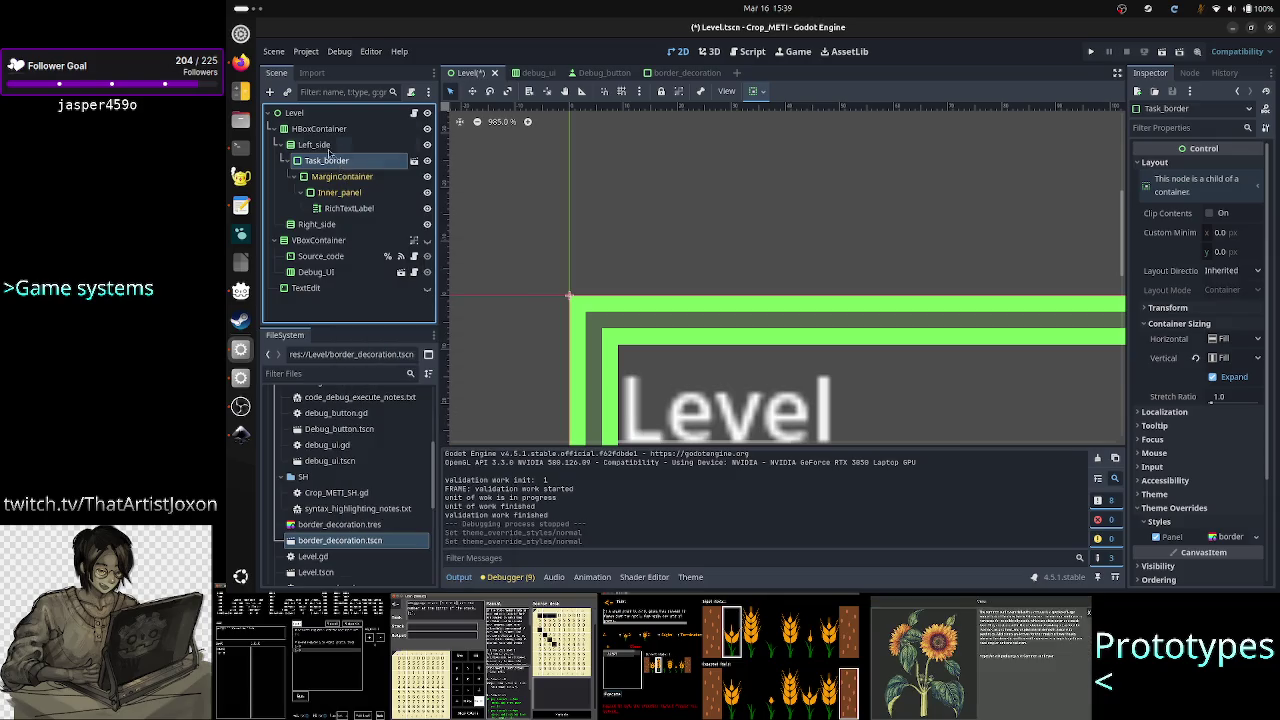
pyautogui.click(240, 62)
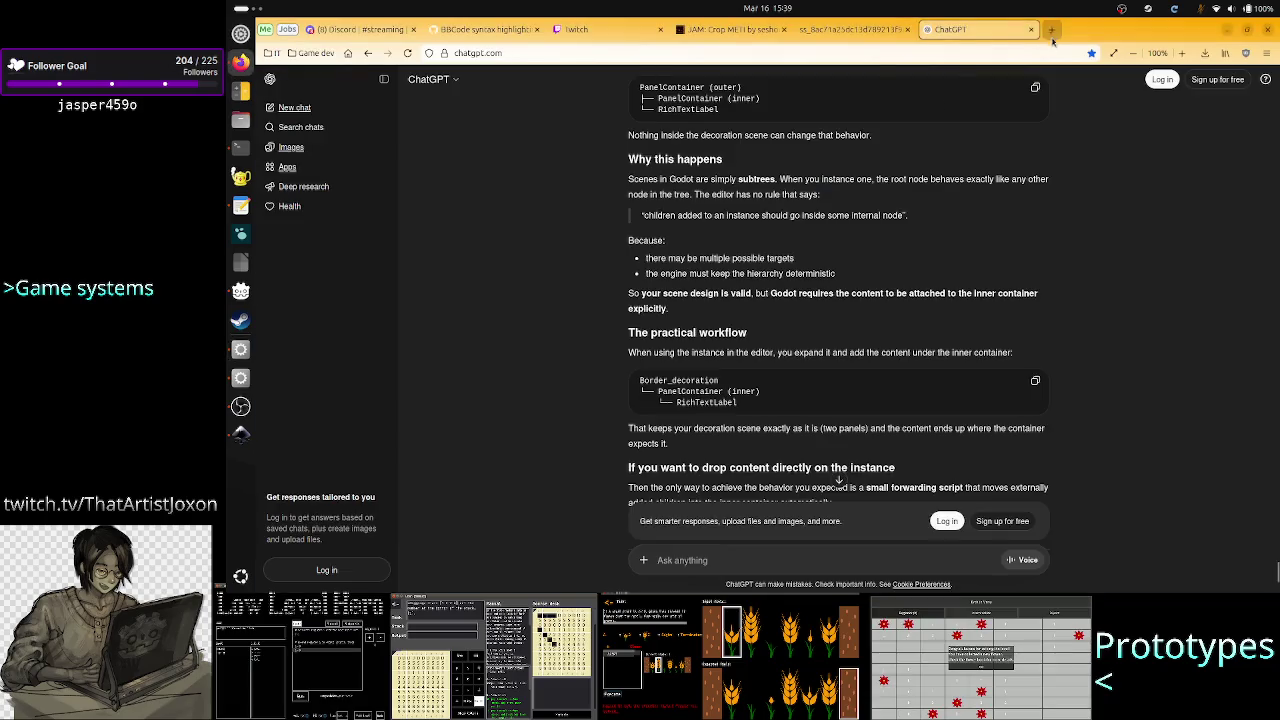
# In a new tab, draft the search query 'godot is it bad if I enable editable'
pyautogui.click(1051, 29)
pyautogui.click(745, 267)
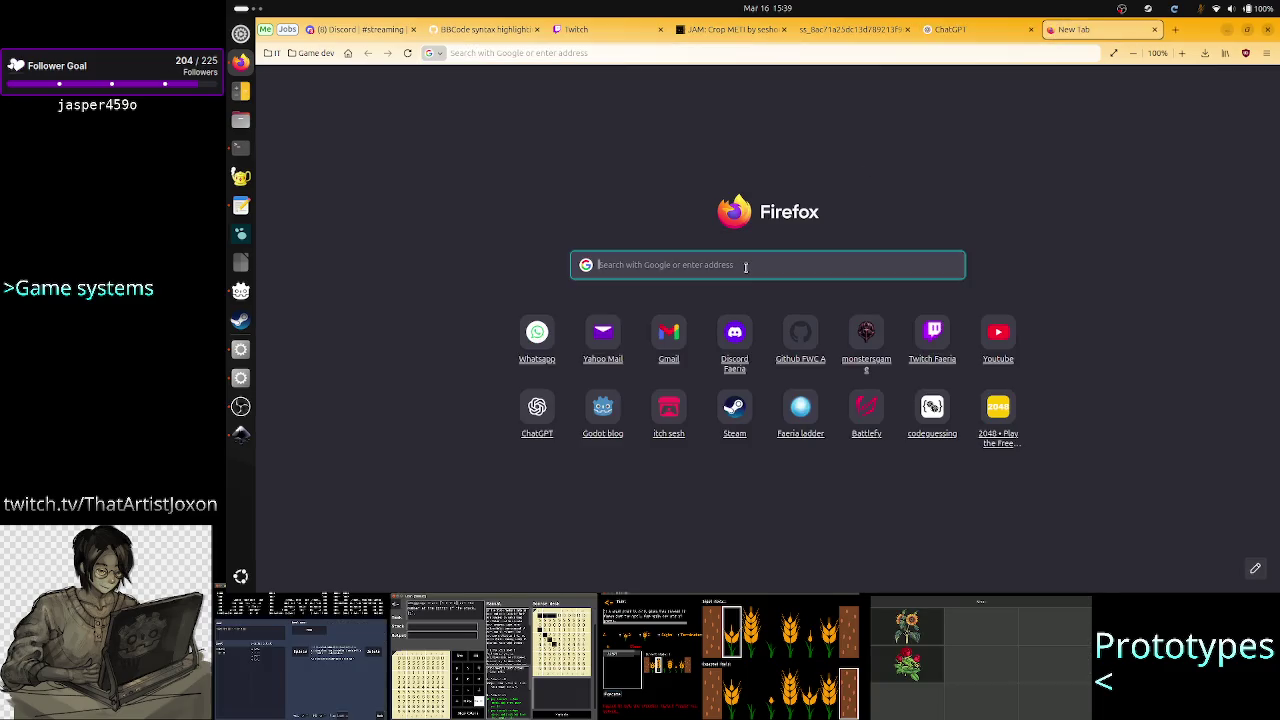
pyautogui.write('godot is it')
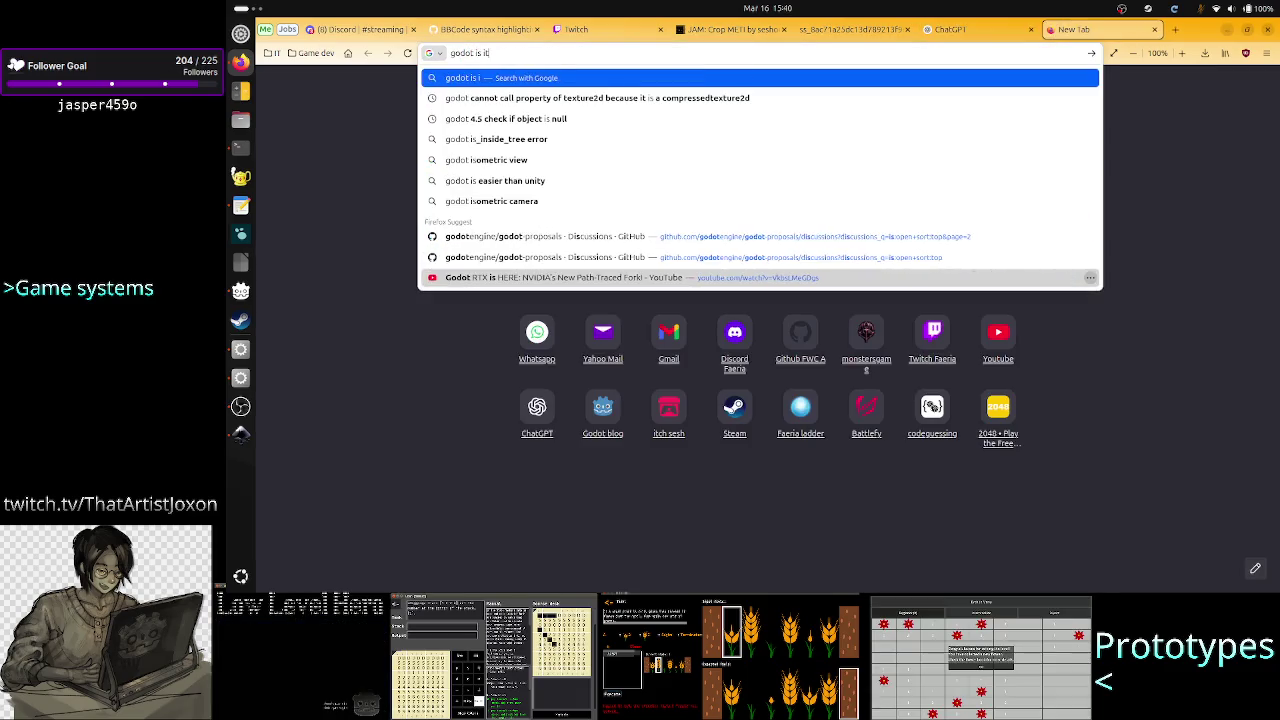
pyautogui.write(' bad')
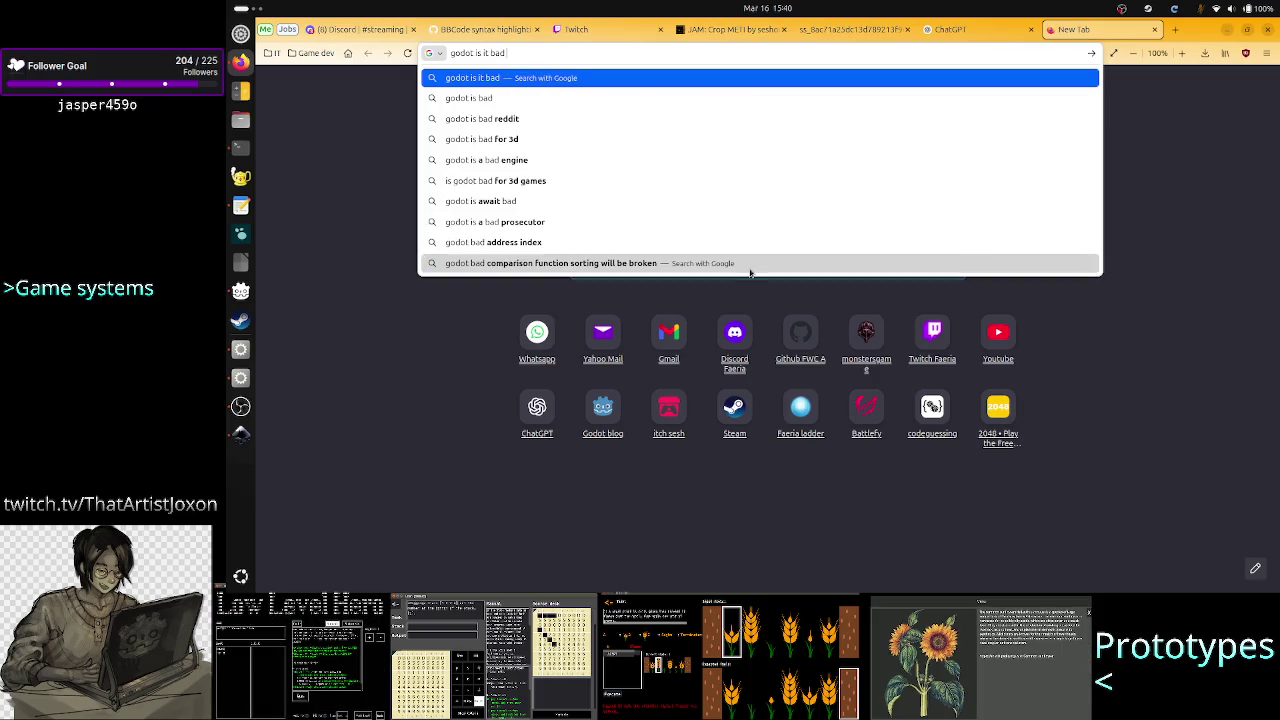
pyautogui.write(' if a')
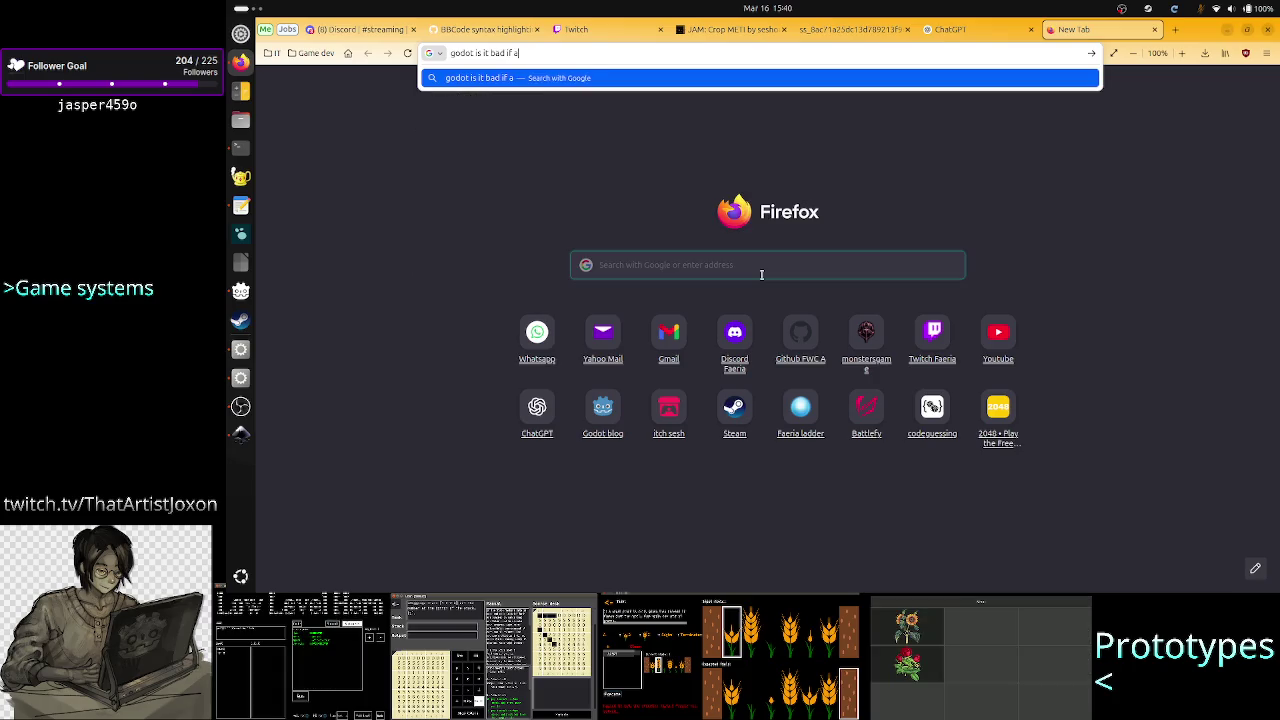
pyautogui.write('n i')
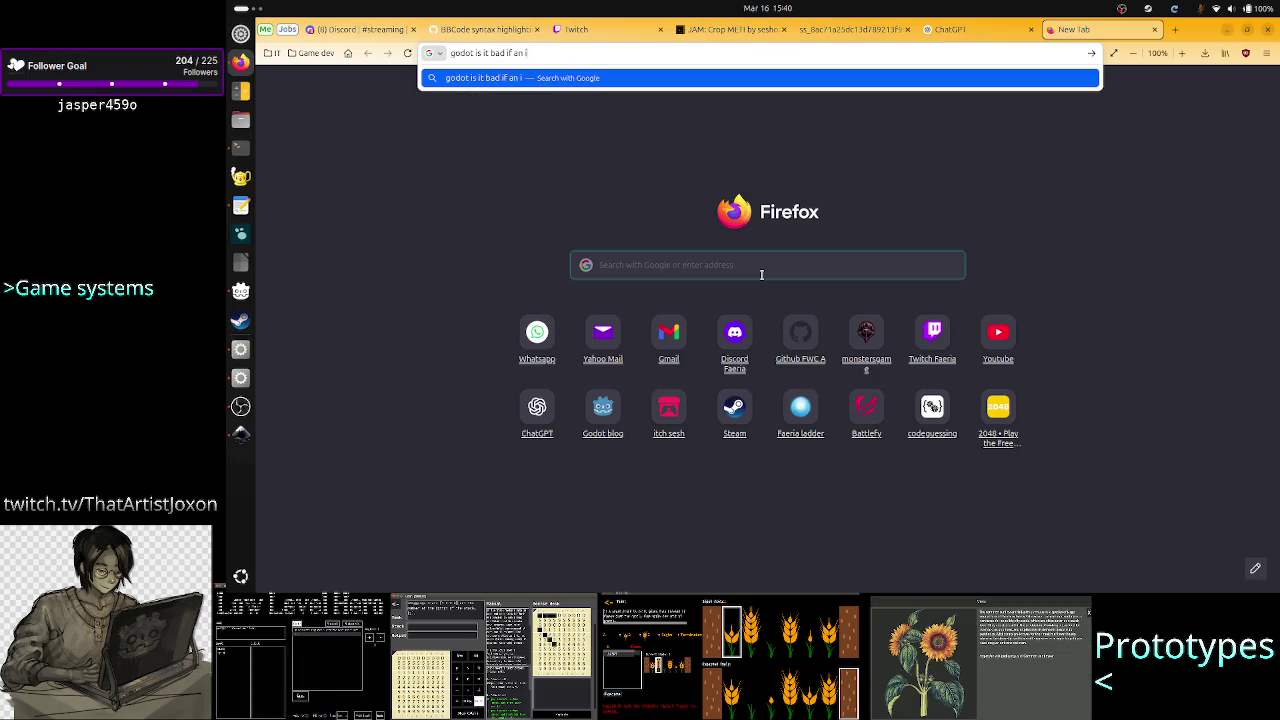
pyautogui.write('nstanced scene ')
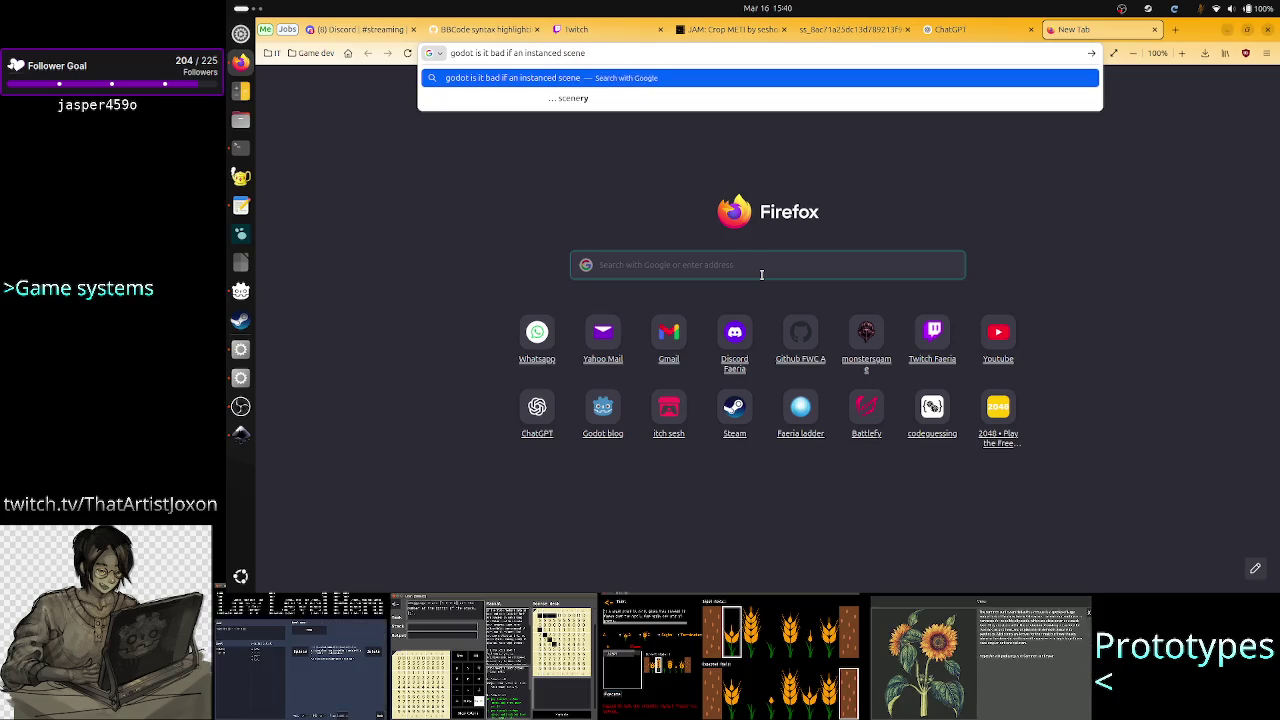
pyautogui.write('h')
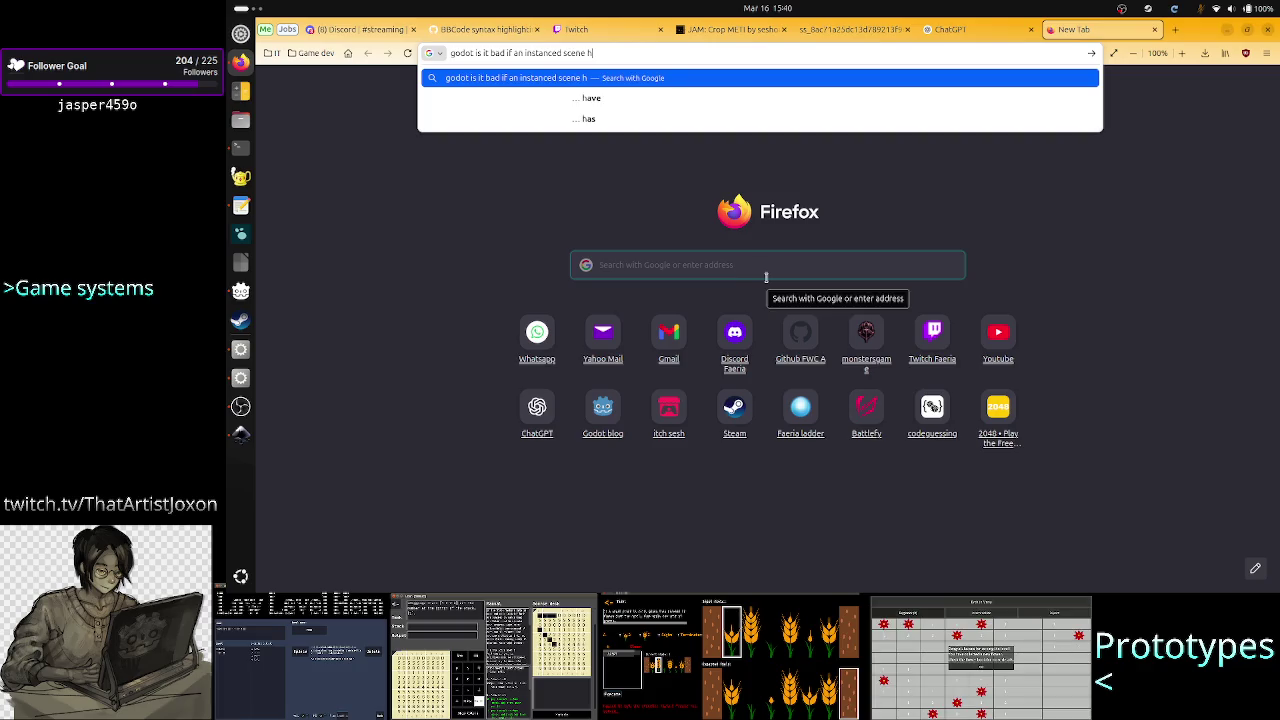
pyautogui.write('as ch')
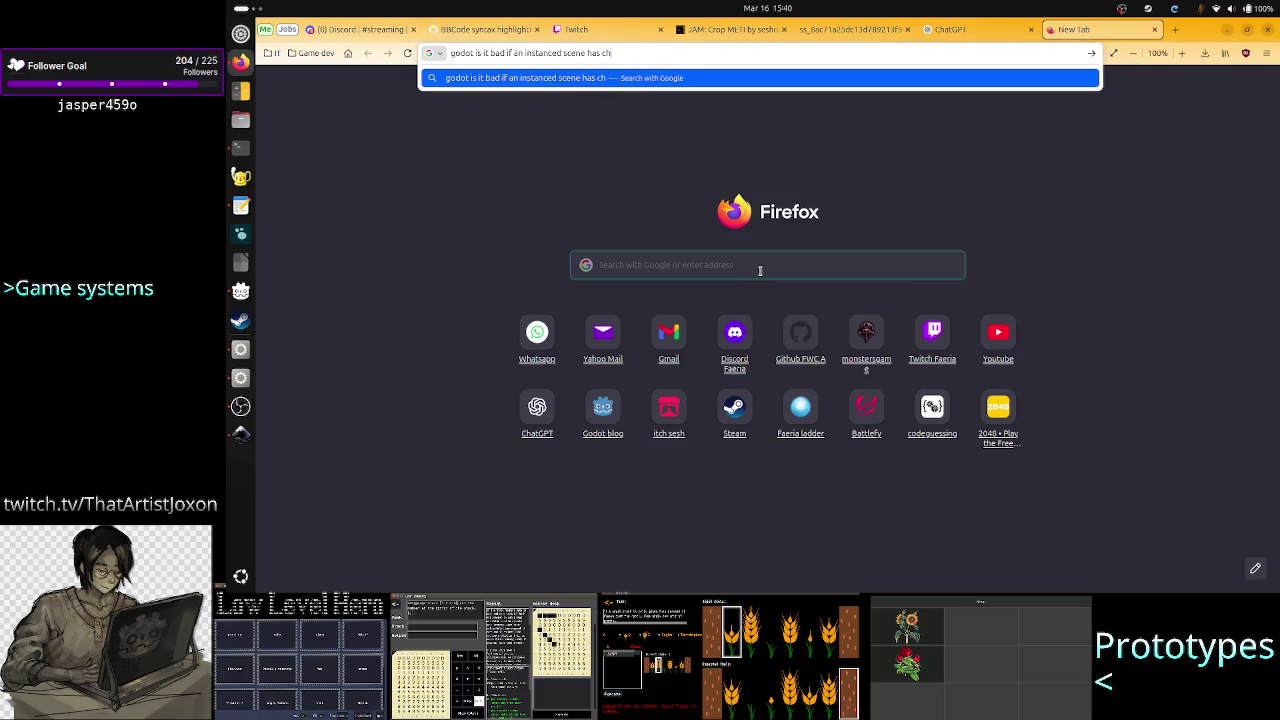
pyautogui.write('ildren')
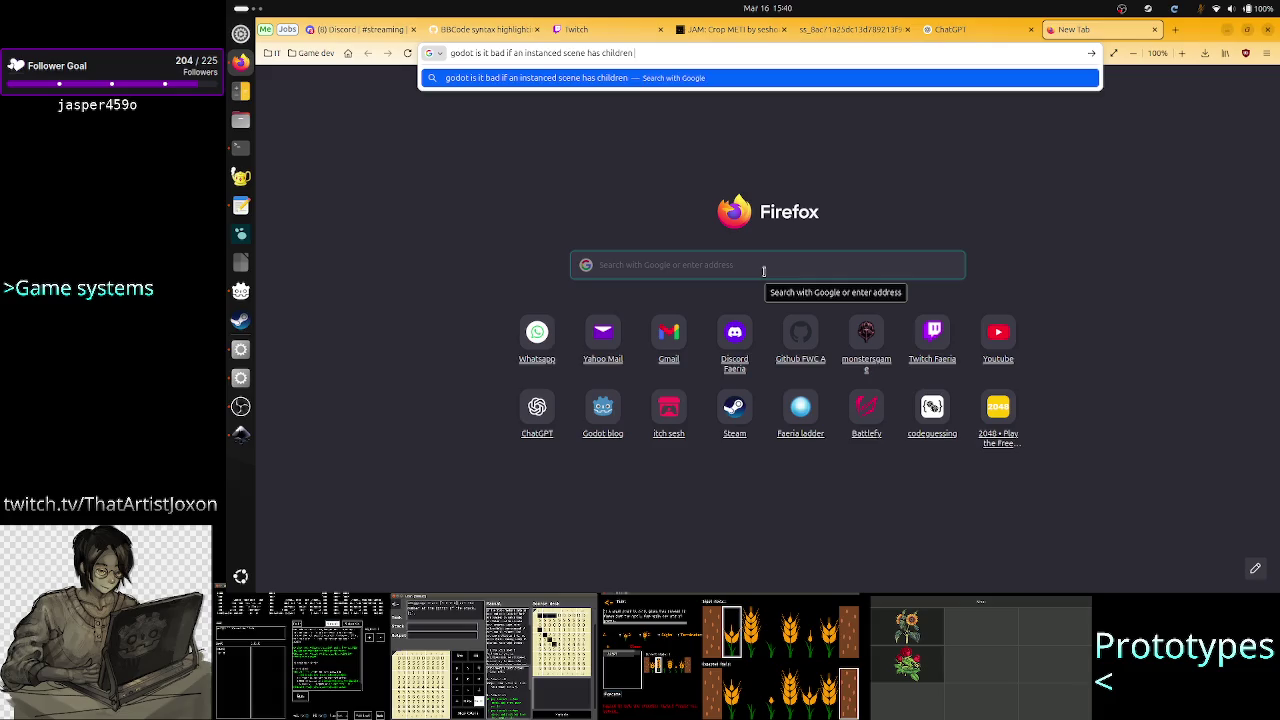
pyautogui.write(' in')
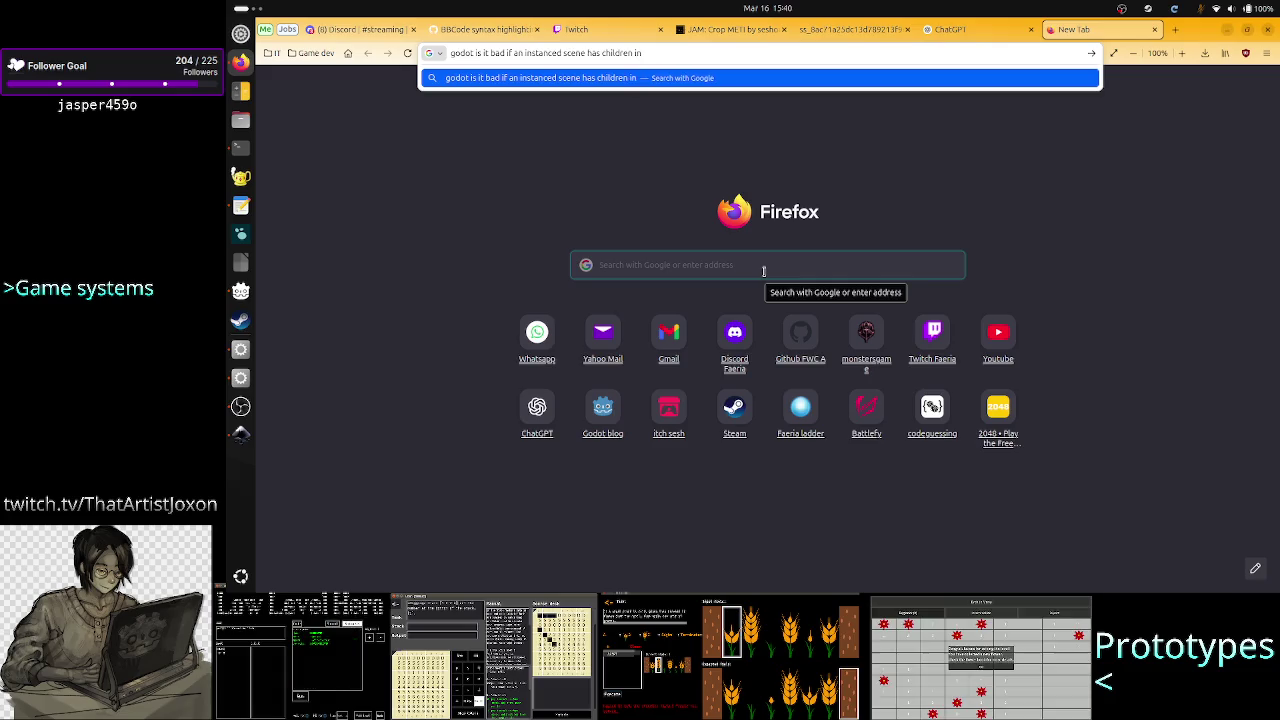
pyautogui.press('BackSpace')
pyautogui.press('BackSpace')
pyautogui.press('BackSpace')
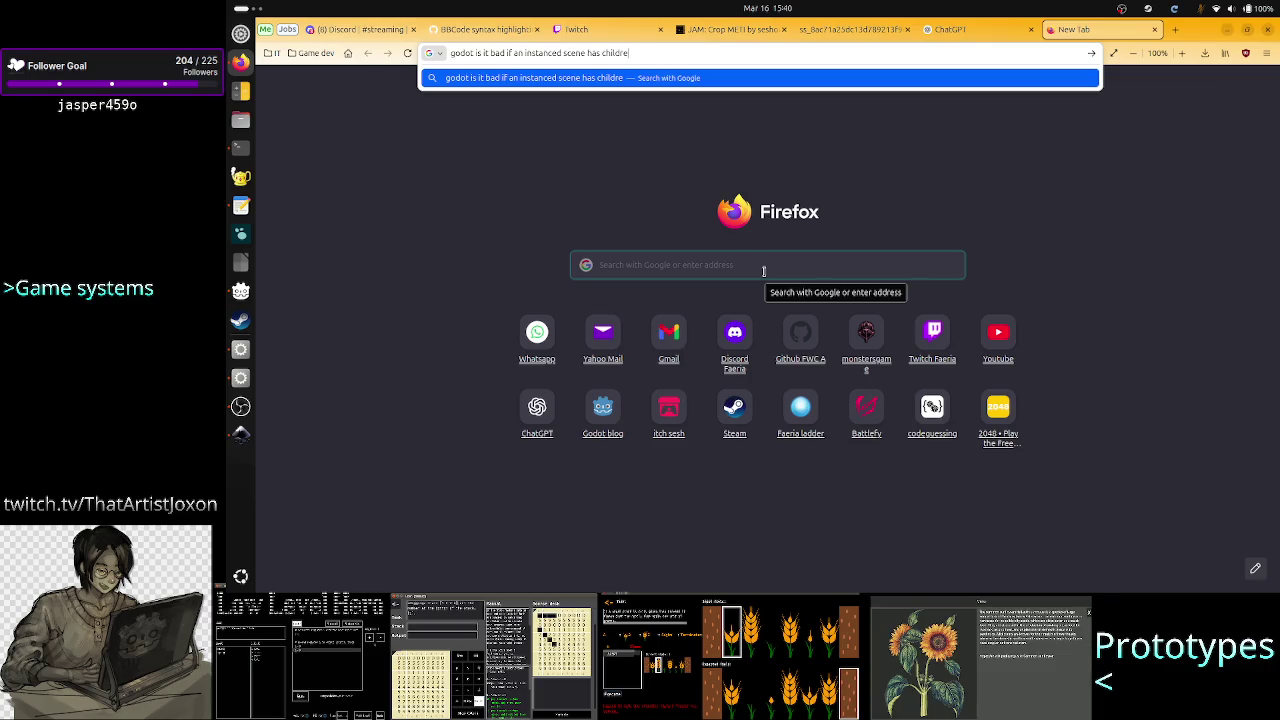
pyautogui.press('BackSpace')
pyautogui.press('BackSpace')
pyautogui.press('BackSpace')
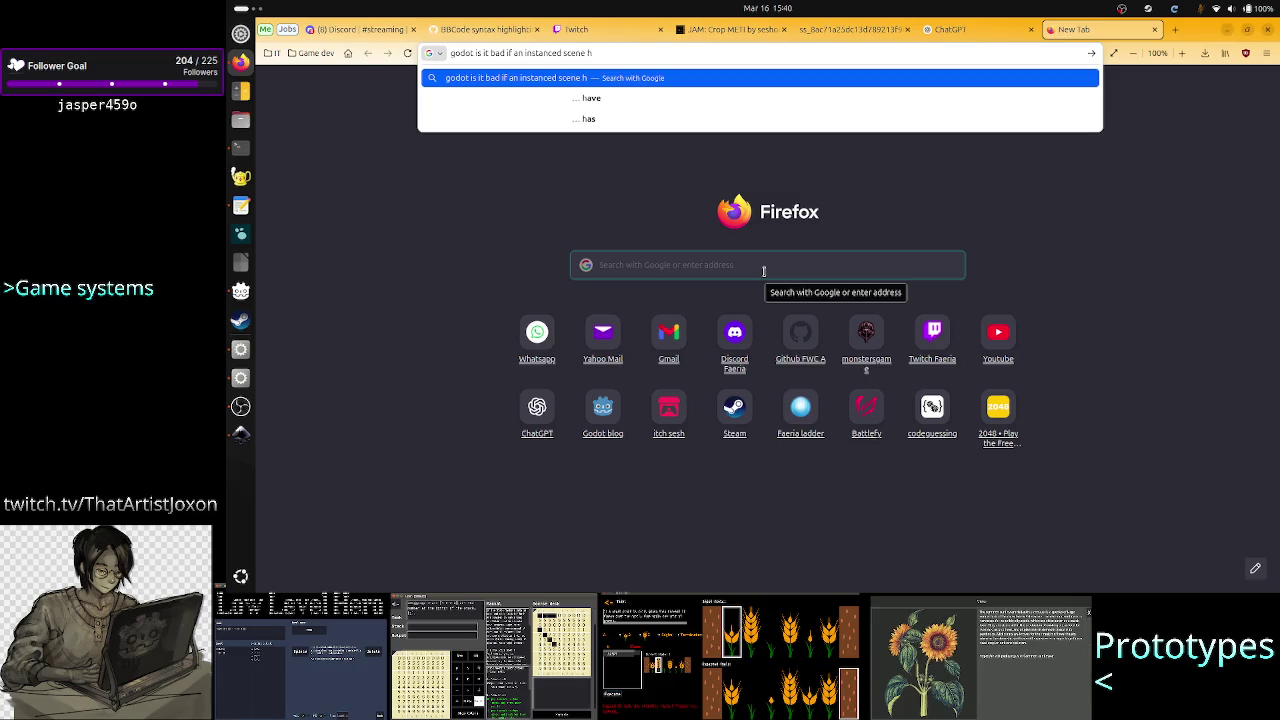
pyautogui.press('BackSpace')
pyautogui.press('BackSpace')
pyautogui.press('BackSpace')
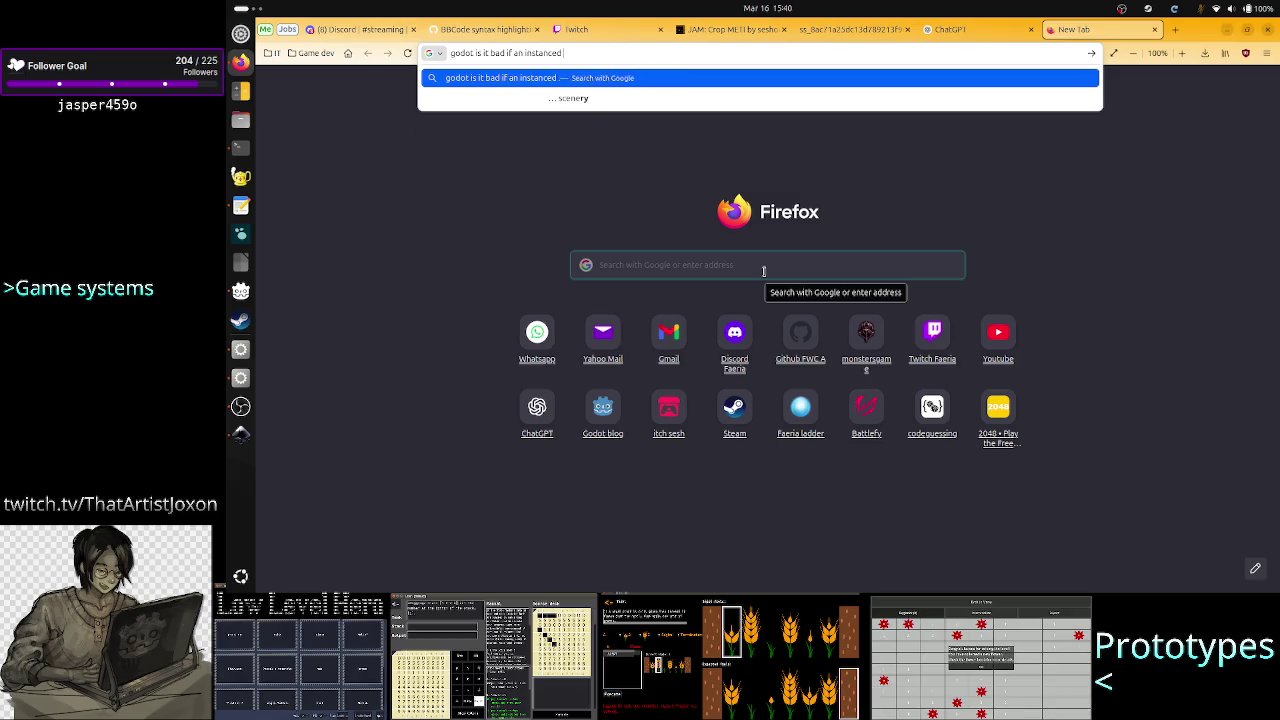
pyautogui.press('BackSpace')
pyautogui.press('BackSpace')
pyautogui.press('BackSpace')
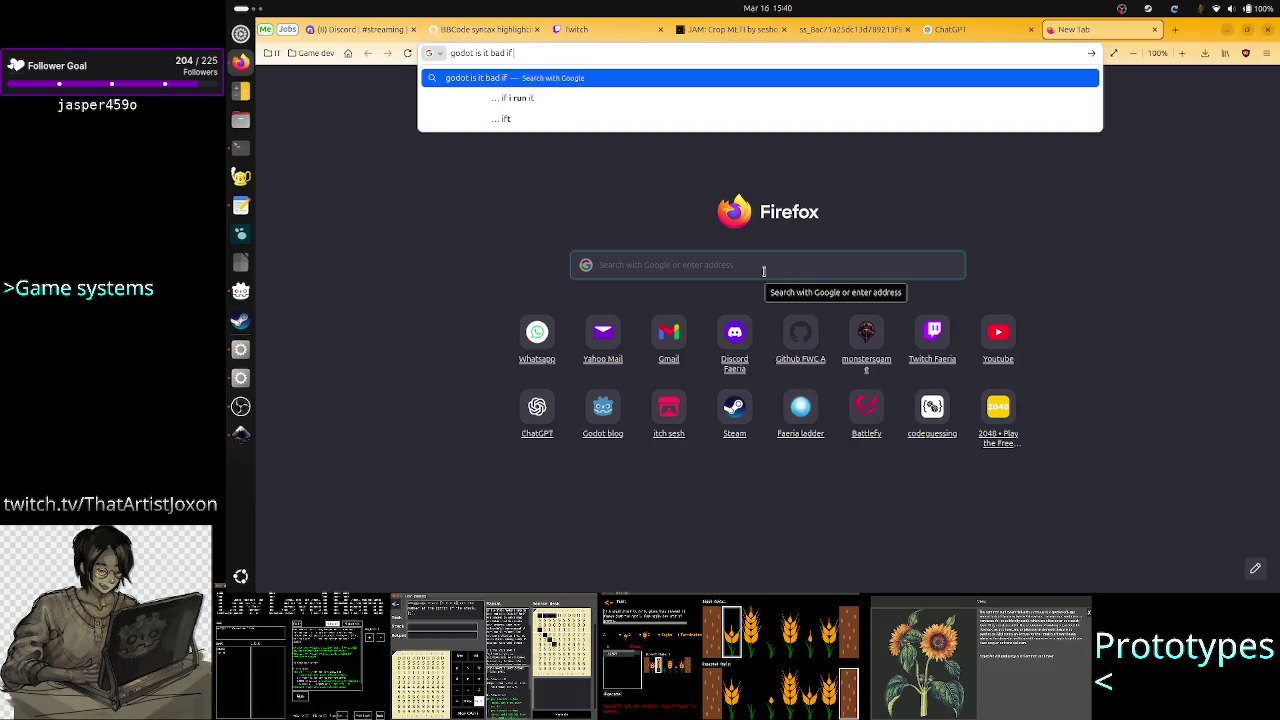
pyautogui.write(' I')
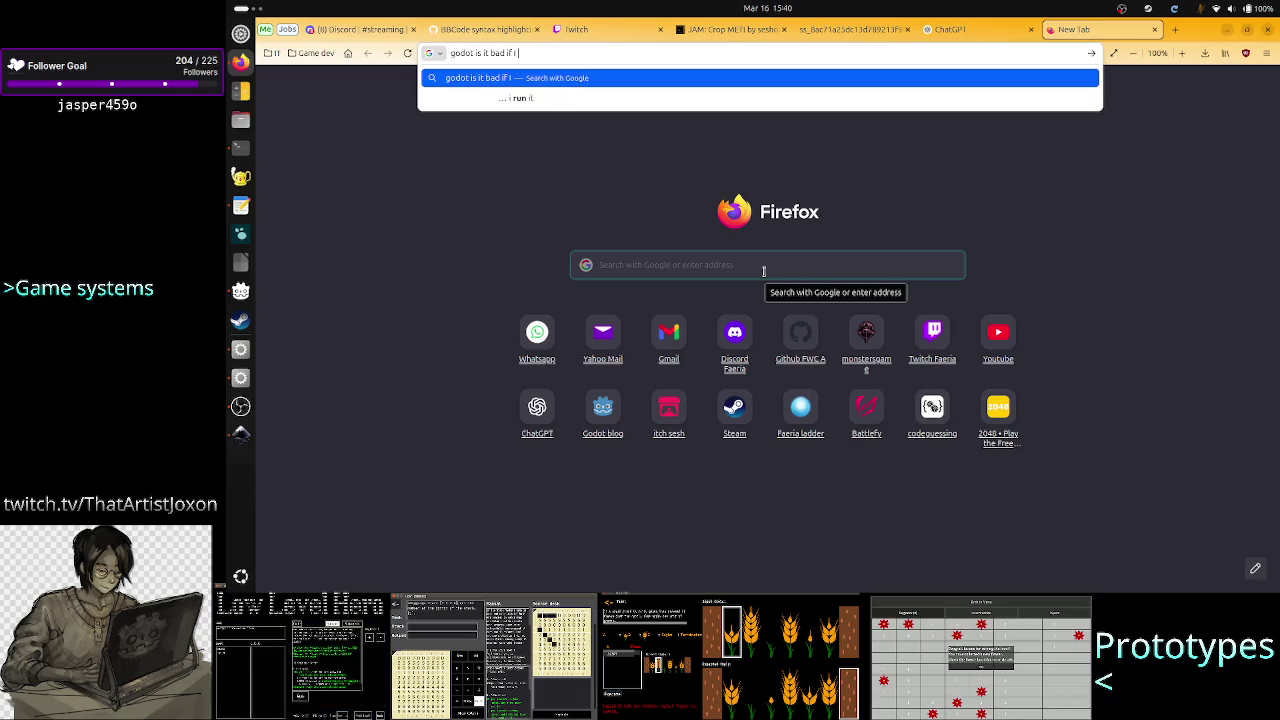
pyautogui.write(' enable')
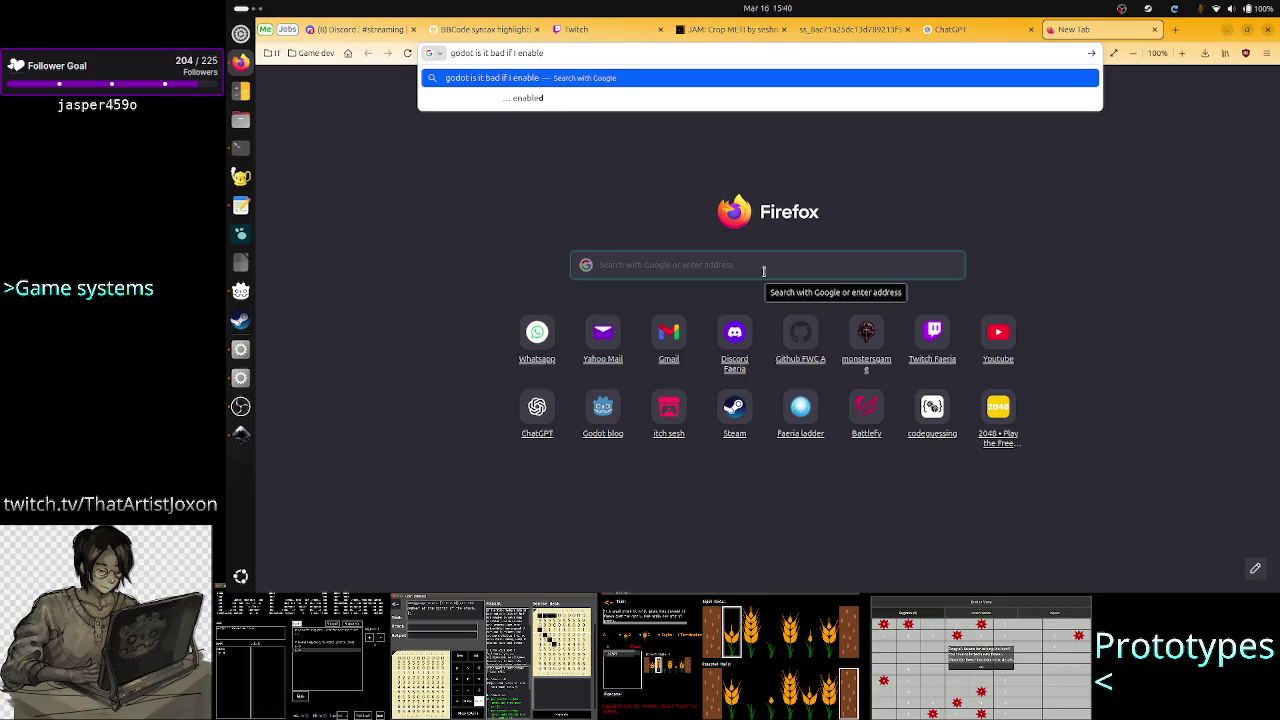
pyautogui.write(' editable')
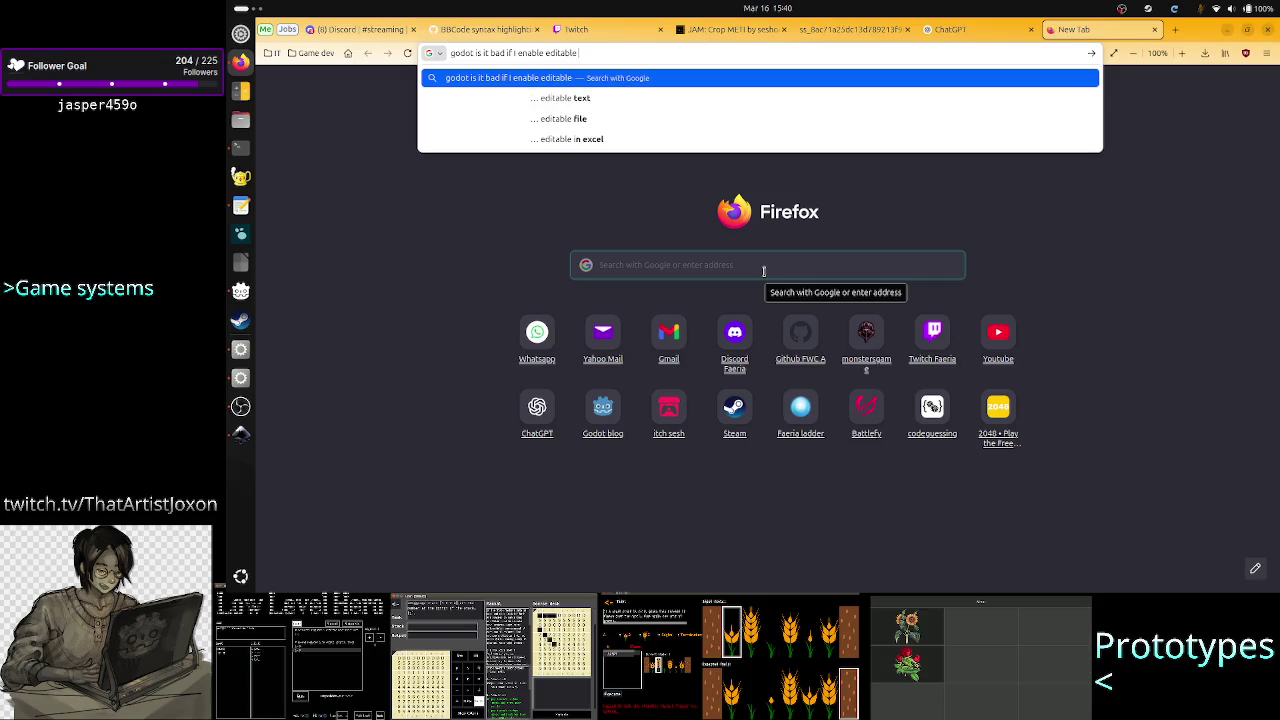
# Check Task_border's right-click menu in Godot, then return to Firefox
pyautogui.hotkey('alt', 'Tab')
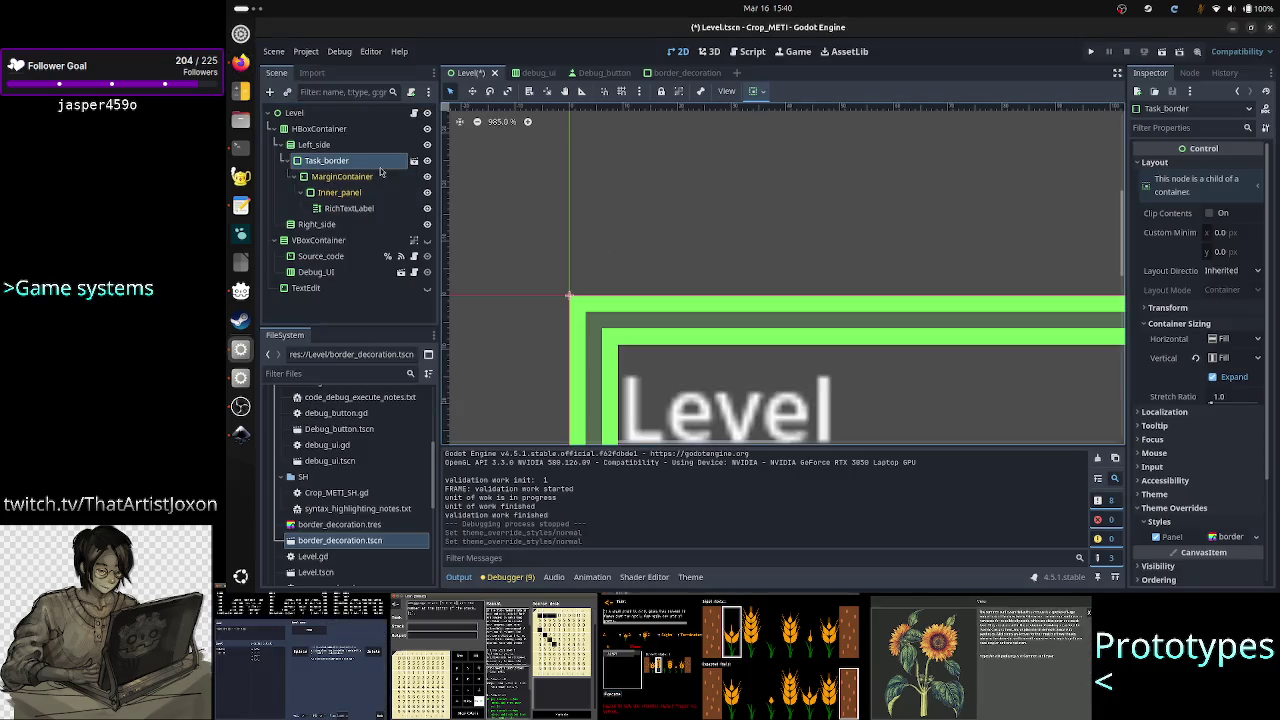
pyautogui.rightClick(380, 172)
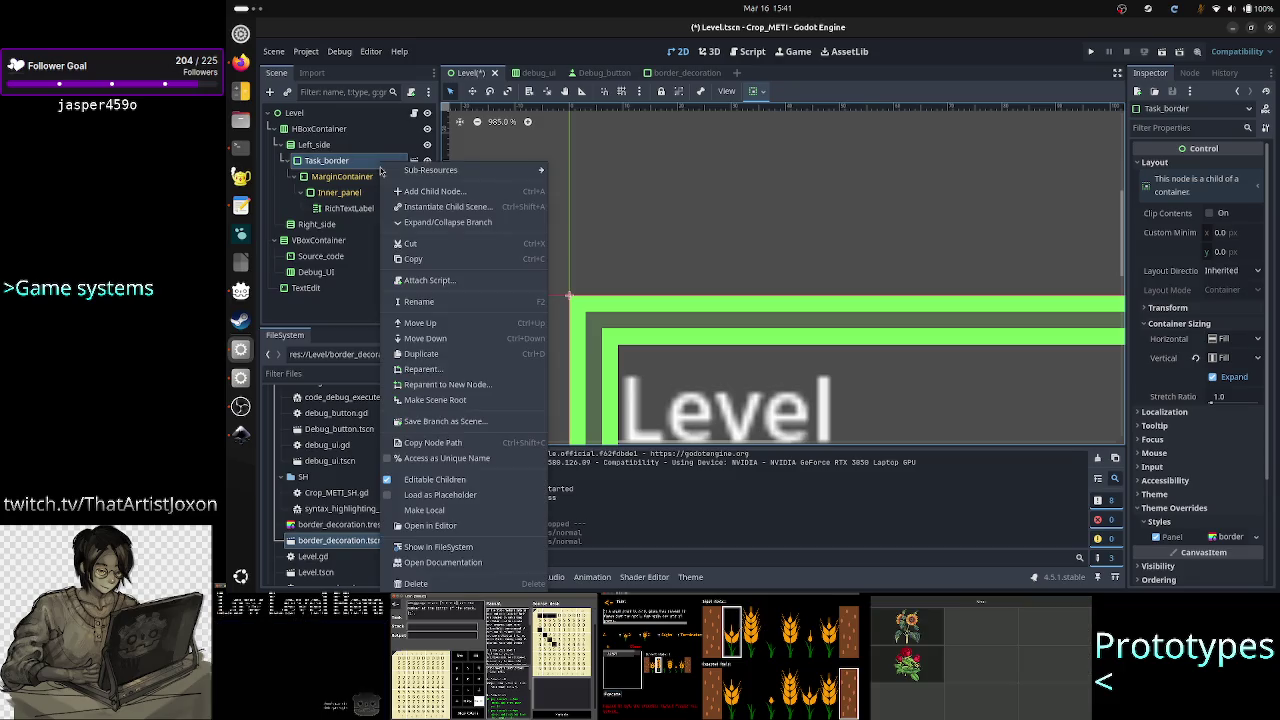
pyautogui.press('Escape')
pyautogui.hotkey('alt', 'Tab')
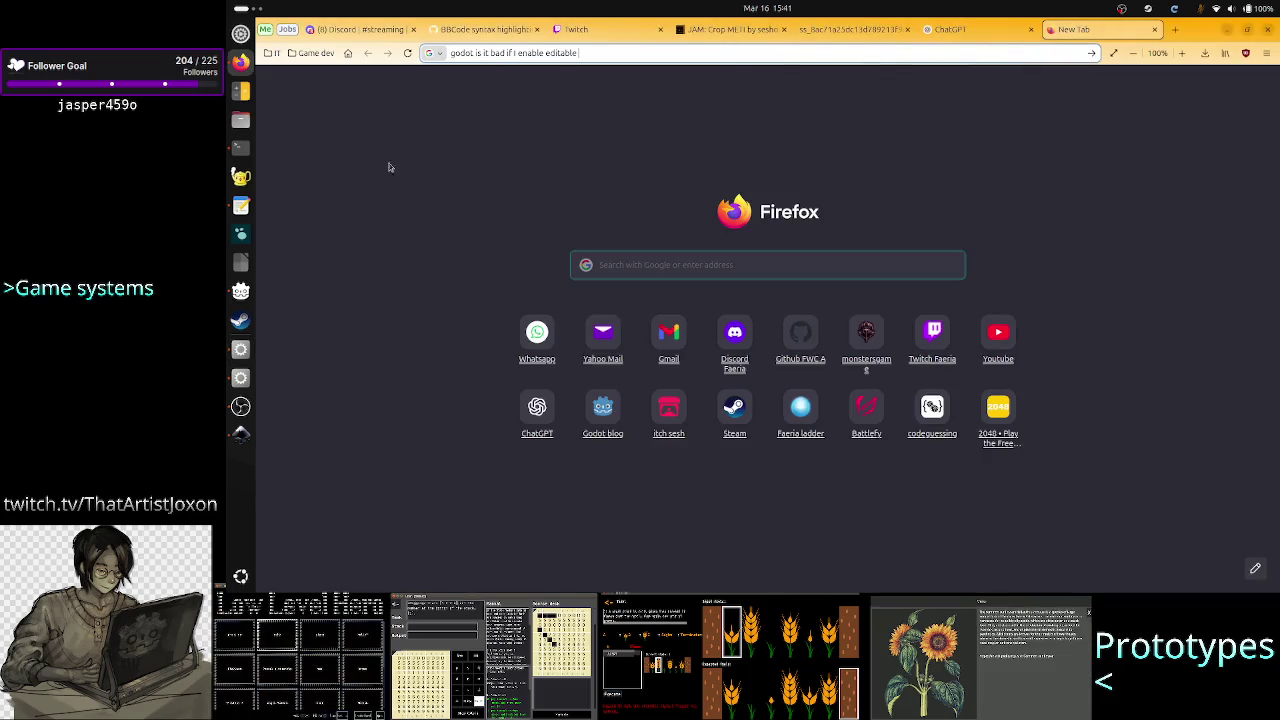
# Extend the query about adding new children anywhere in the instanced scene subtree and search Google
pyautogui.write('chi')
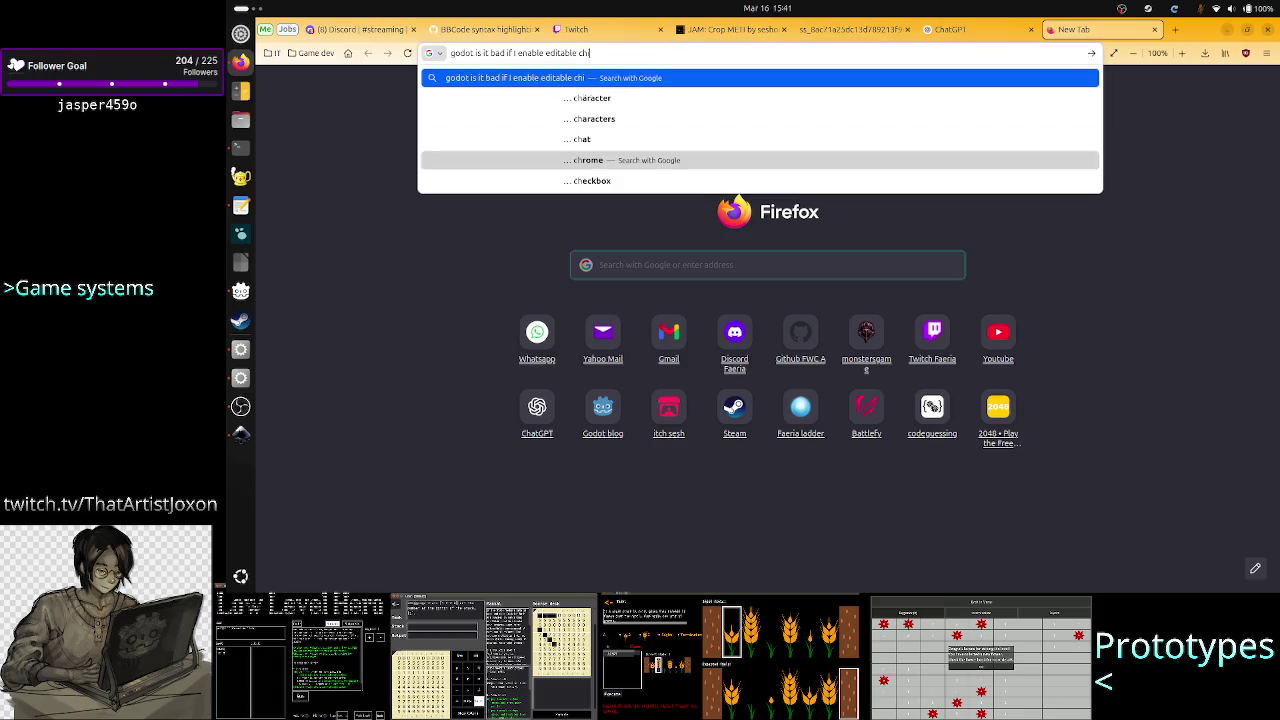
pyautogui.write('ldren on an')
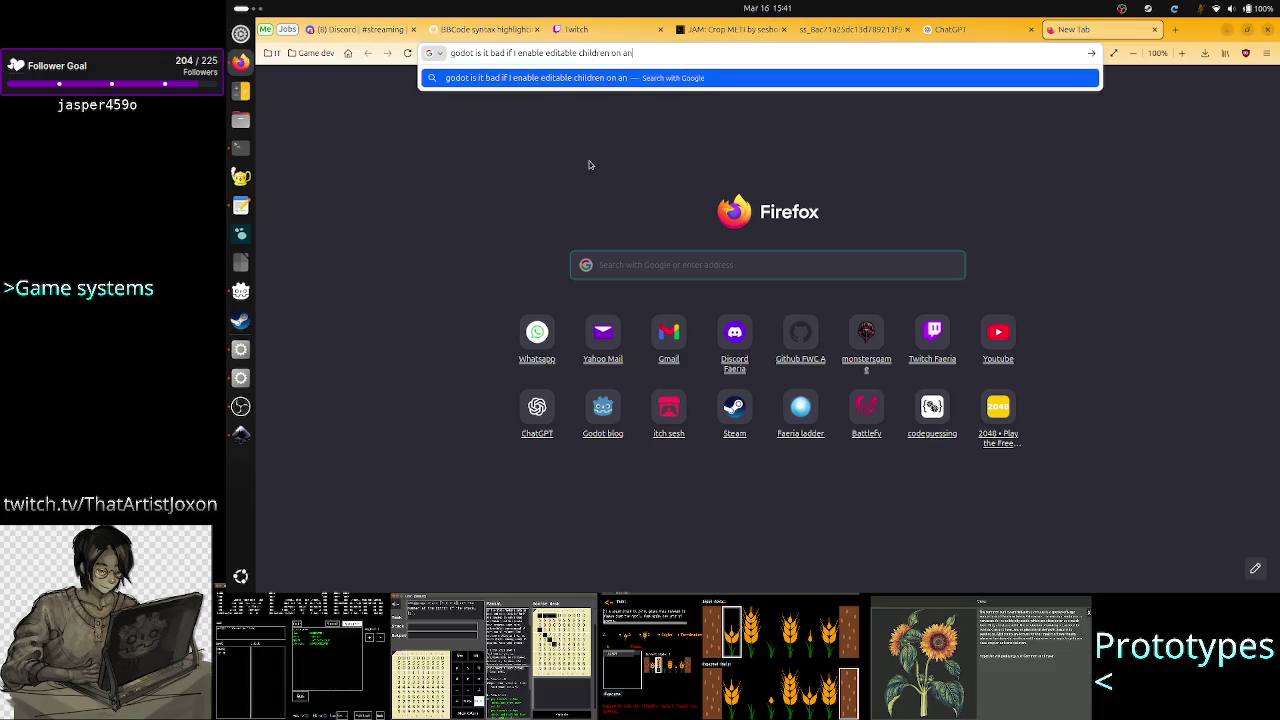
pyautogui.write(' instanced sc')
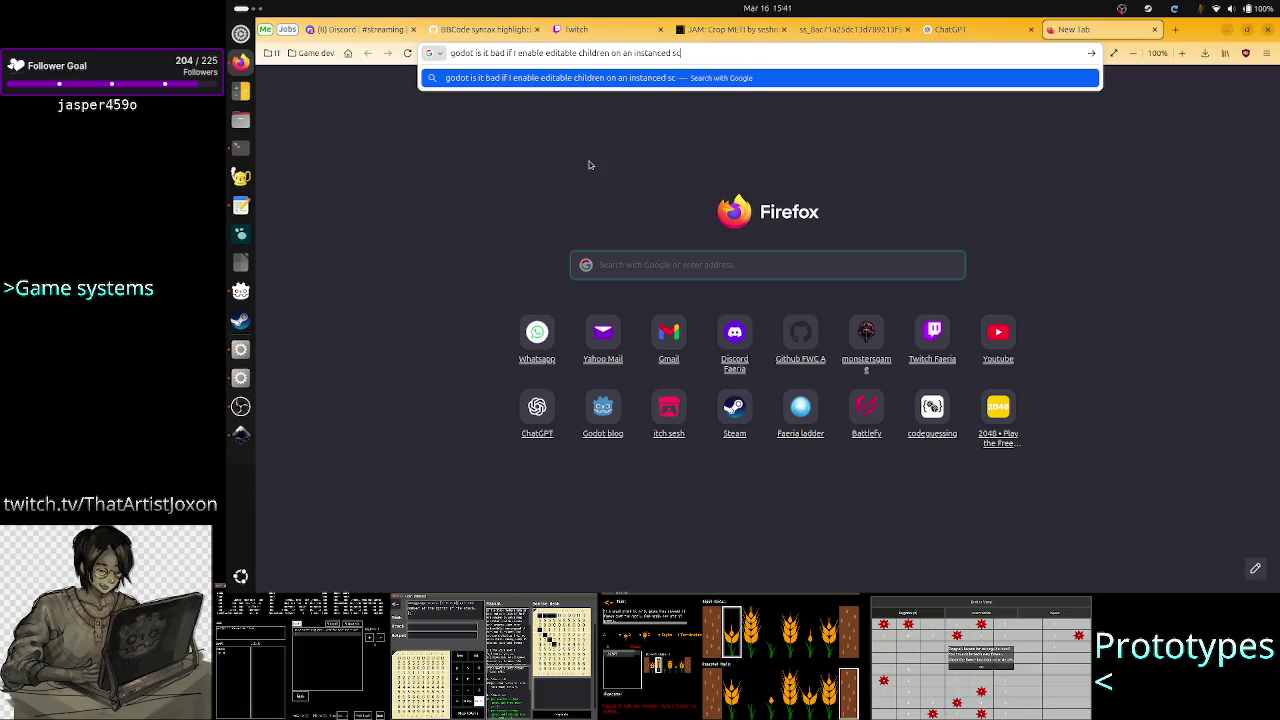
pyautogui.write('ene and')
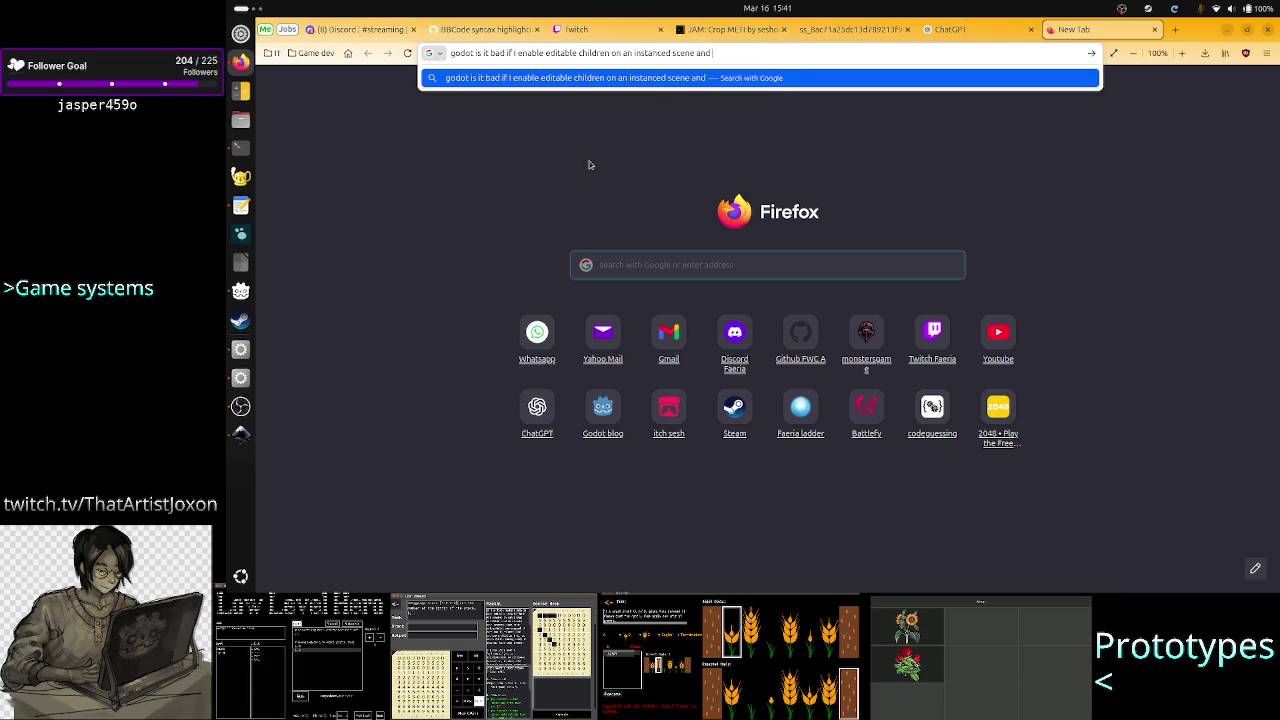
pyautogui.write(' add')
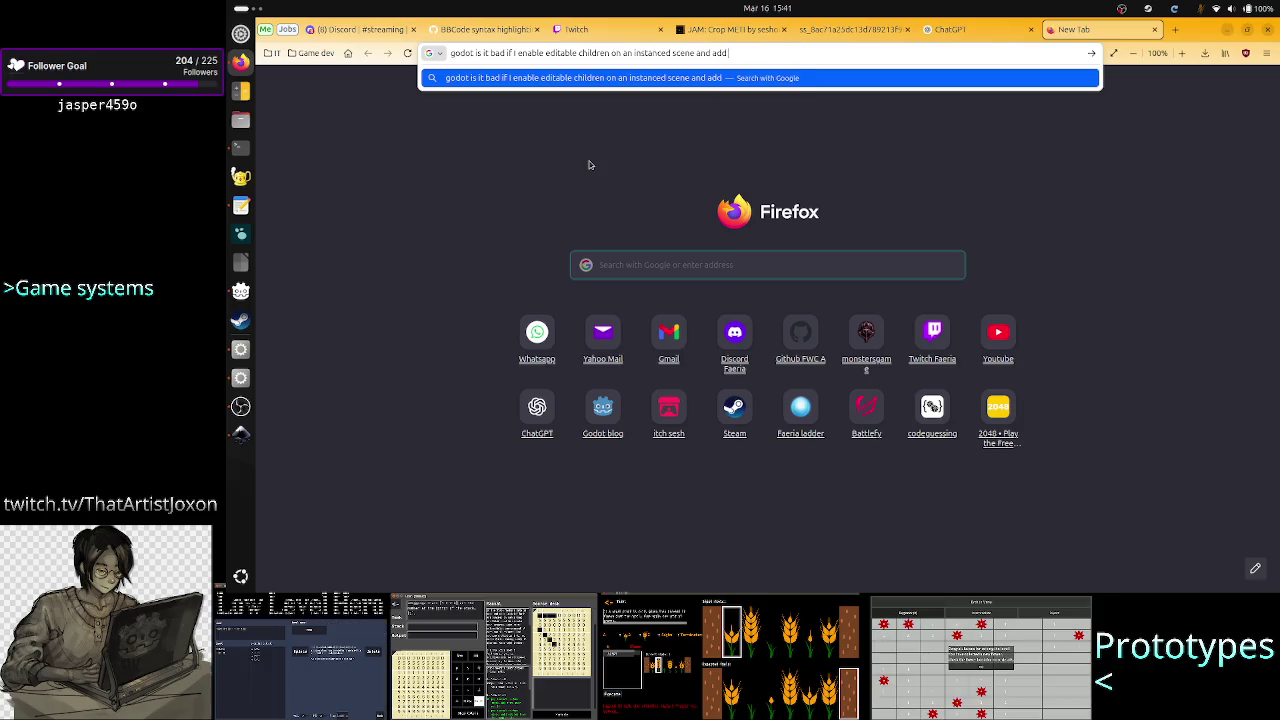
pyautogui.write(' new')
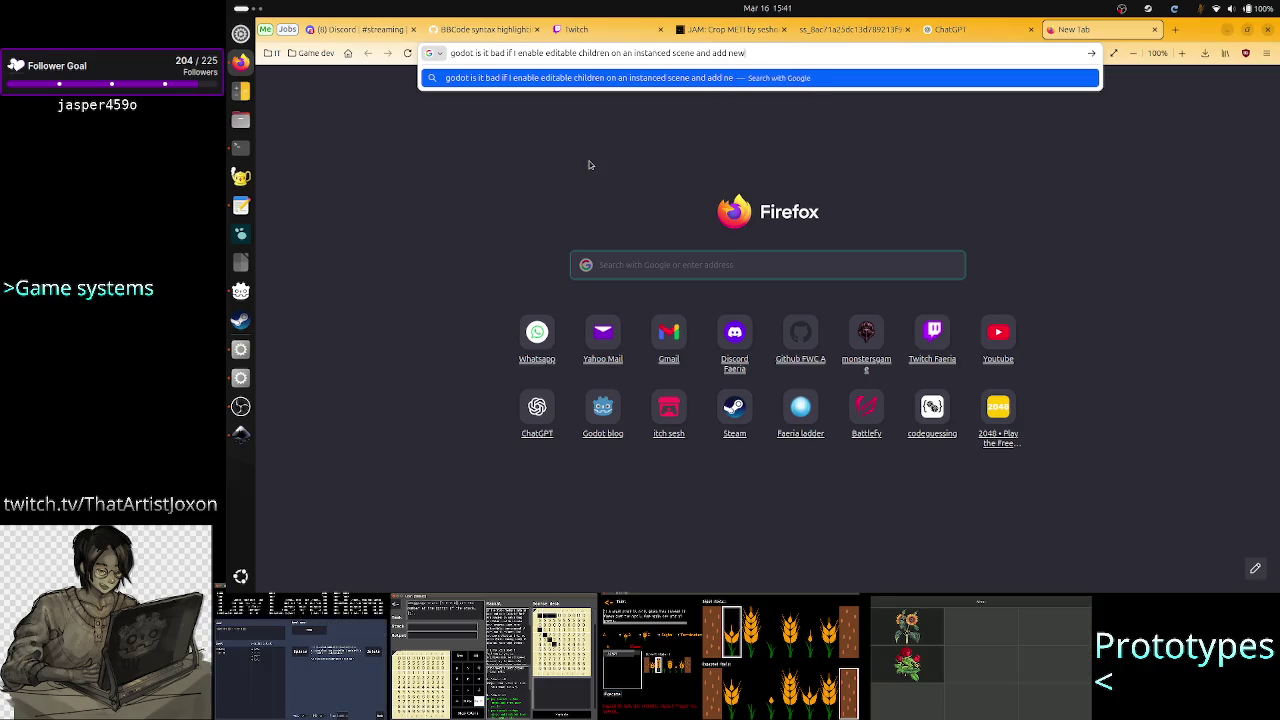
pyautogui.write(' children')
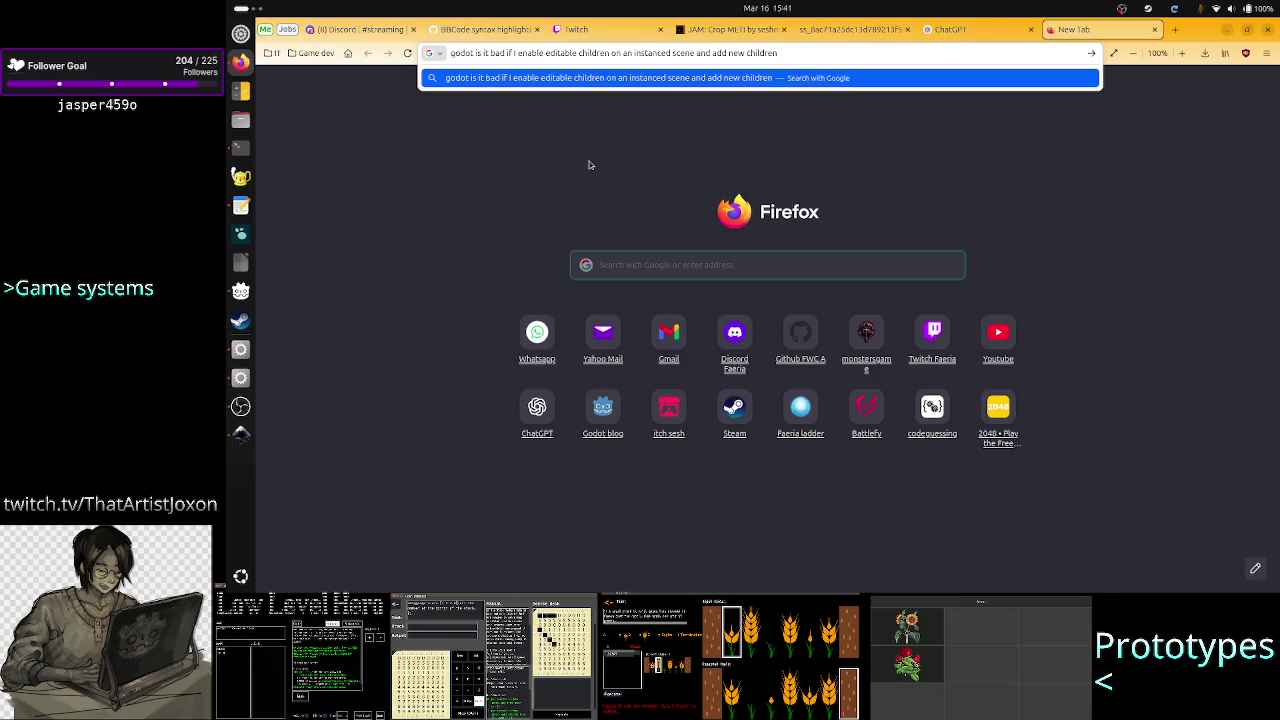
pyautogui.write(' wherever I want ')
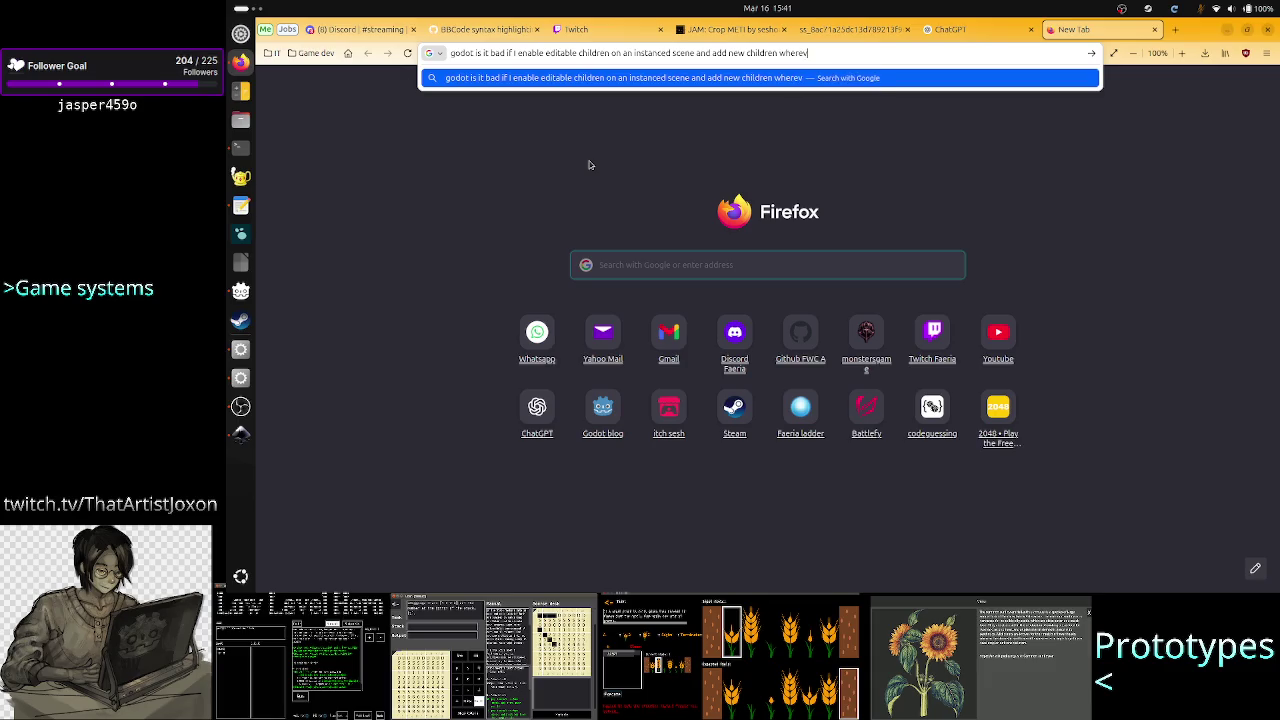
pyautogui.write('in this su')
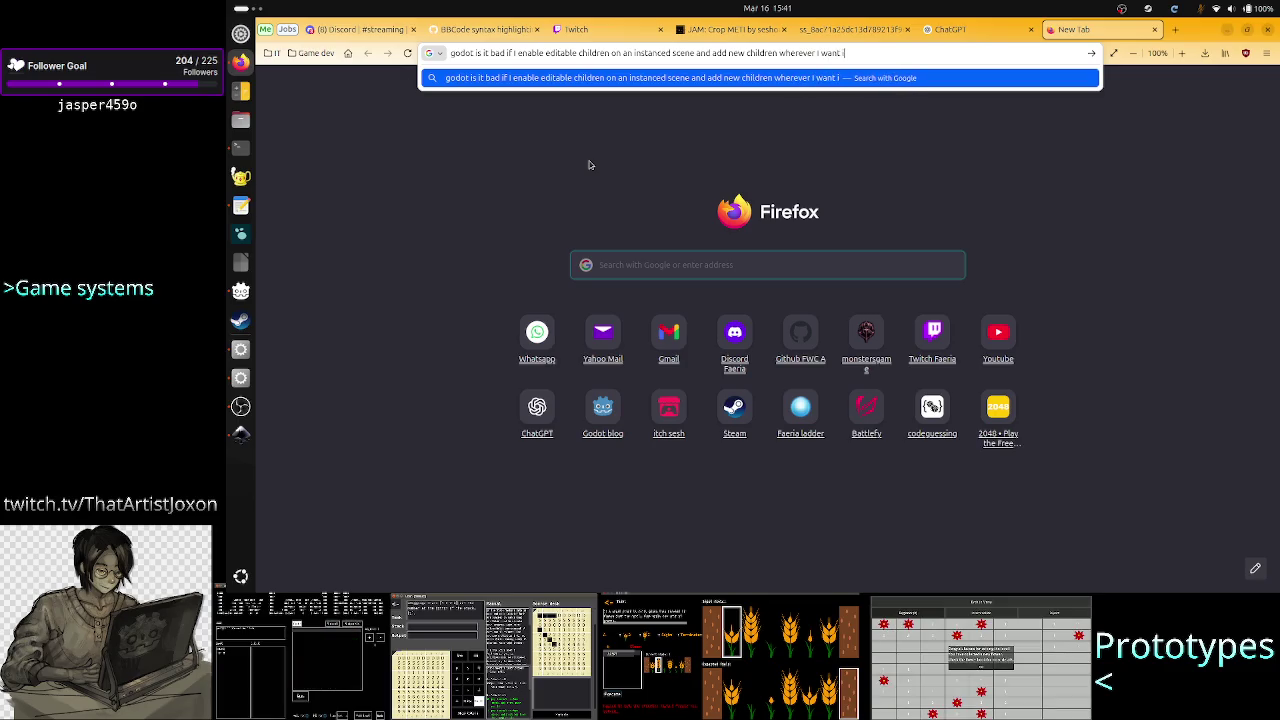
pyautogui.press('BackSpace')
pyautogui.press('BackSpace')
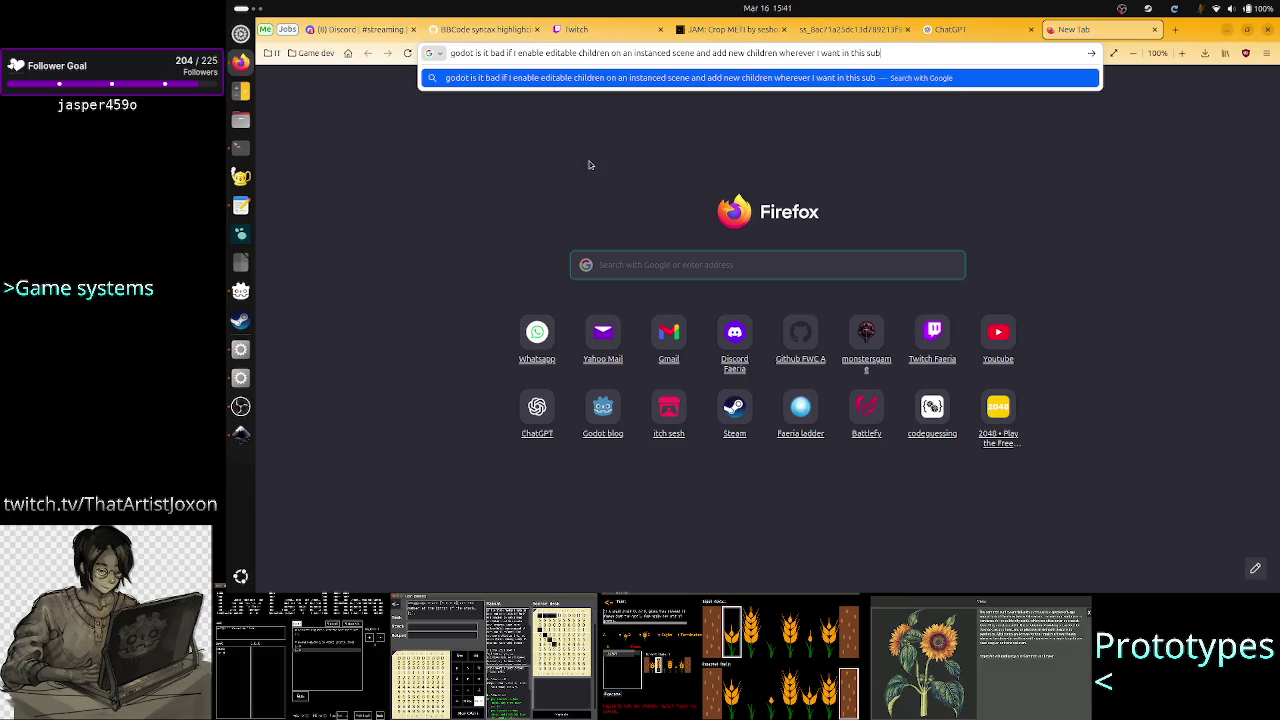
pyautogui.write('sc')
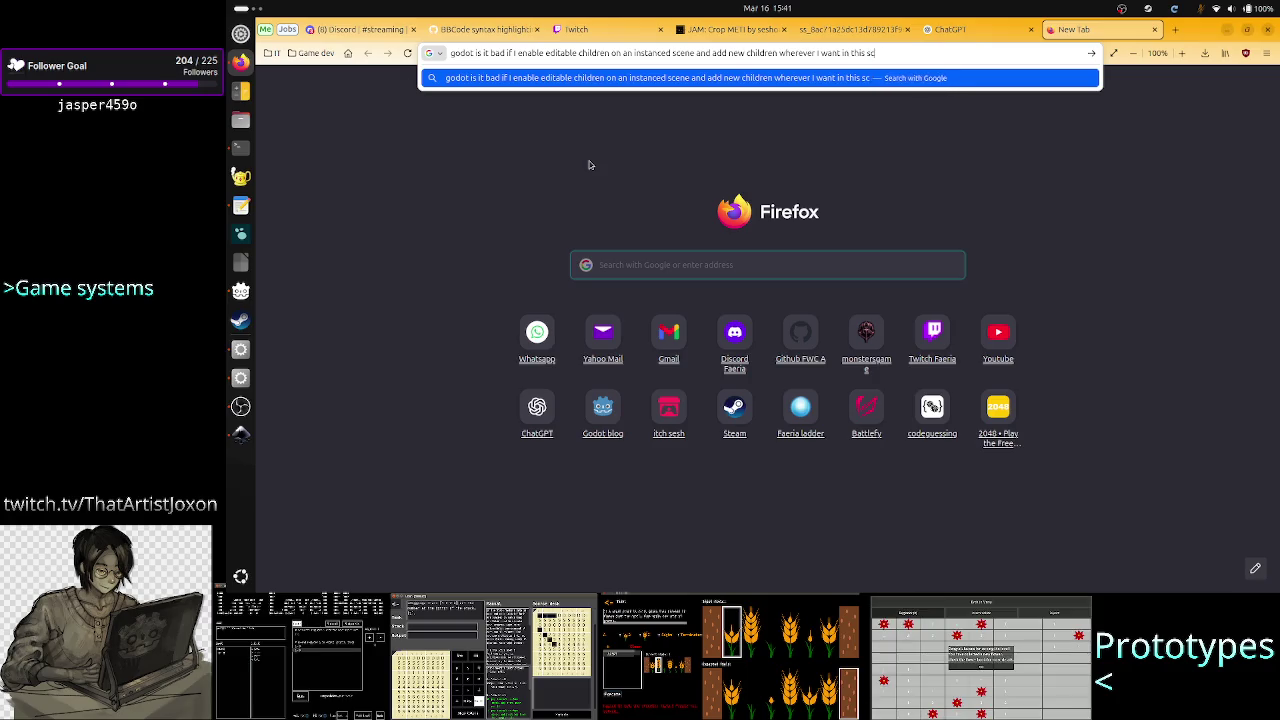
pyautogui.write('ene subtree')
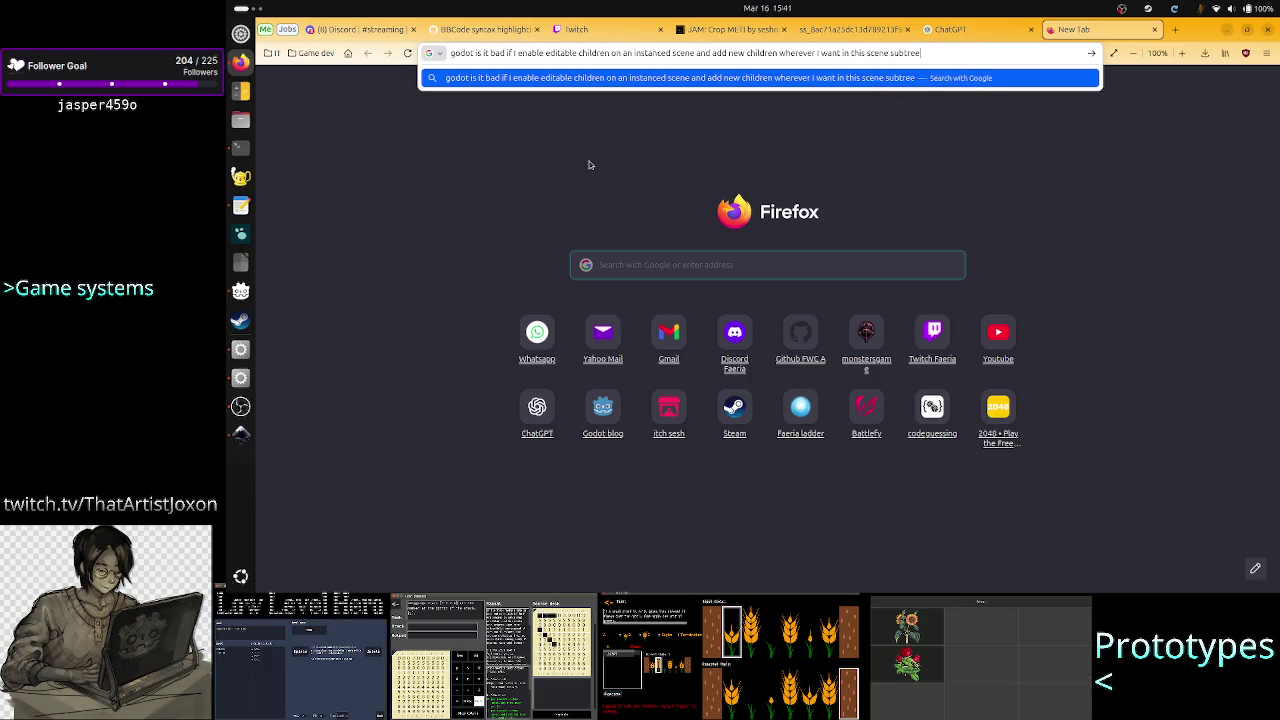
pyautogui.press('Return')
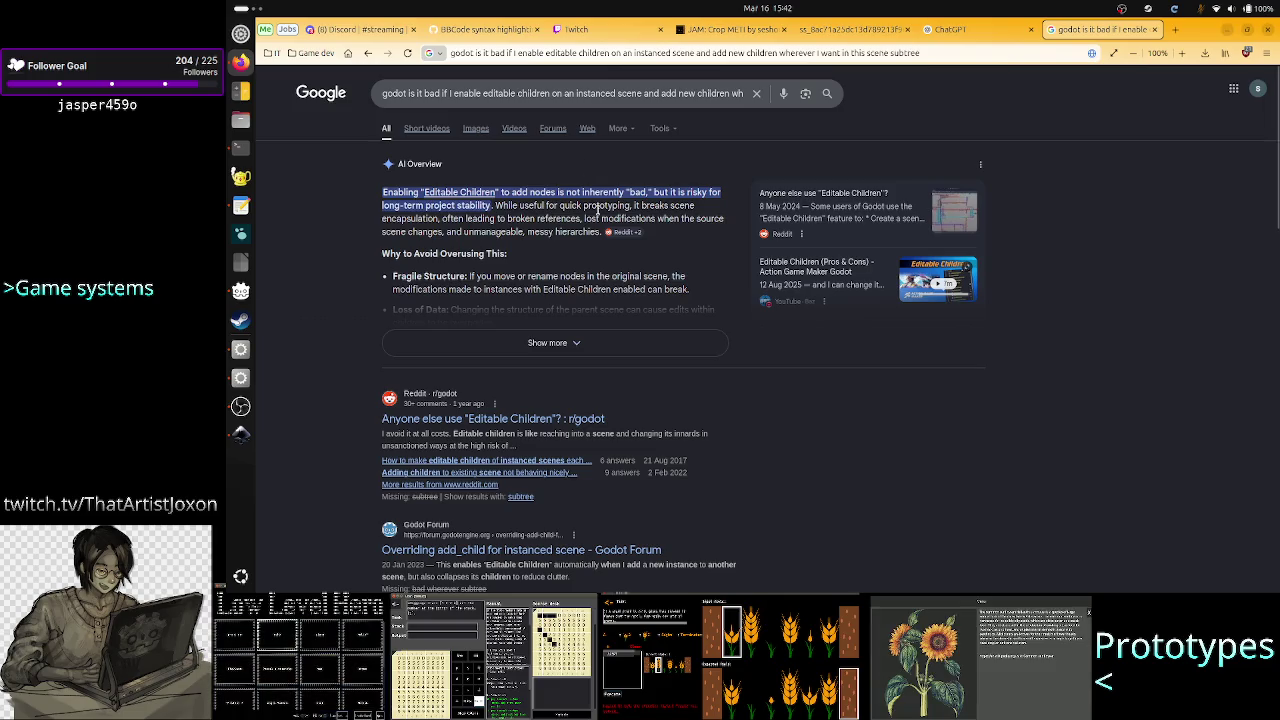
# Highlight the passages about lost modifications and nodes in the original scene in the AI Overview
pyautogui.moveTo(590, 218)
pyautogui.mouseDown()
pyautogui.moveTo(720, 220)
pyautogui.moveTo(400, 232)
pyautogui.moveTo(441, 233)
pyautogui.mouseUp()
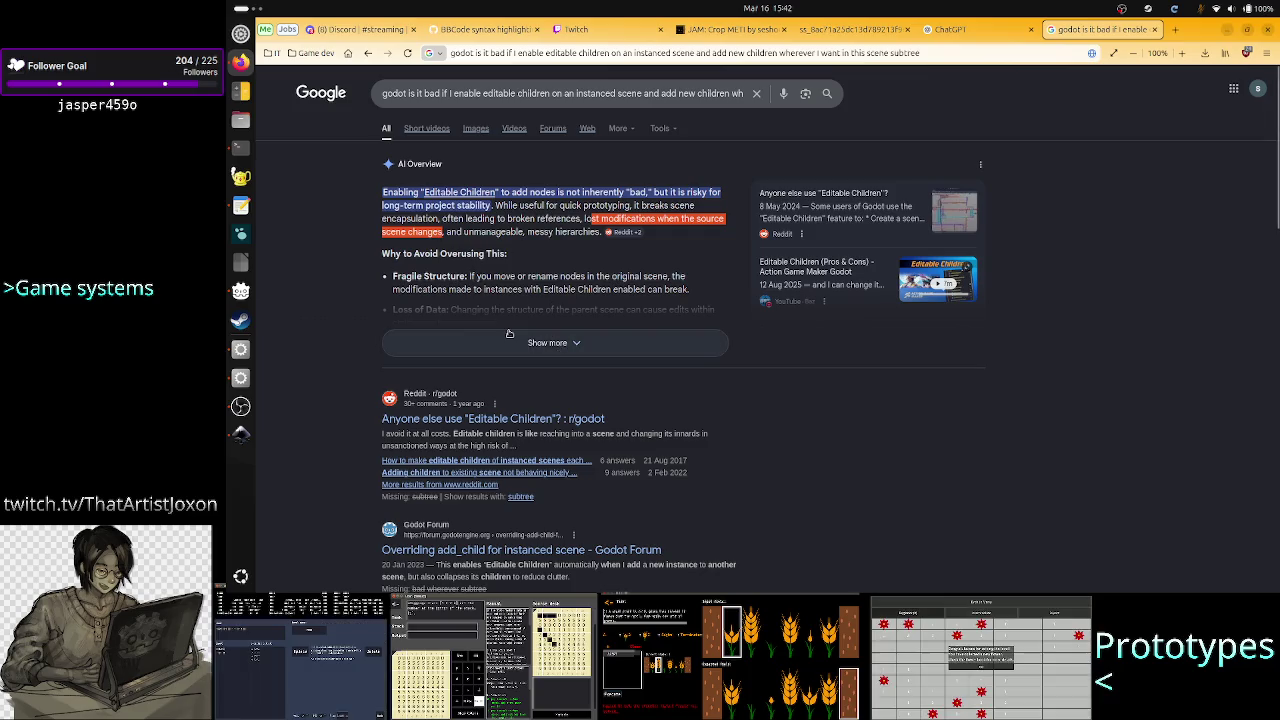
pyautogui.moveTo(540, 281)
pyautogui.mouseDown()
pyautogui.moveTo(668, 281)
pyautogui.moveTo(490, 282)
pyautogui.moveTo(652, 290)
pyautogui.mouseUp()
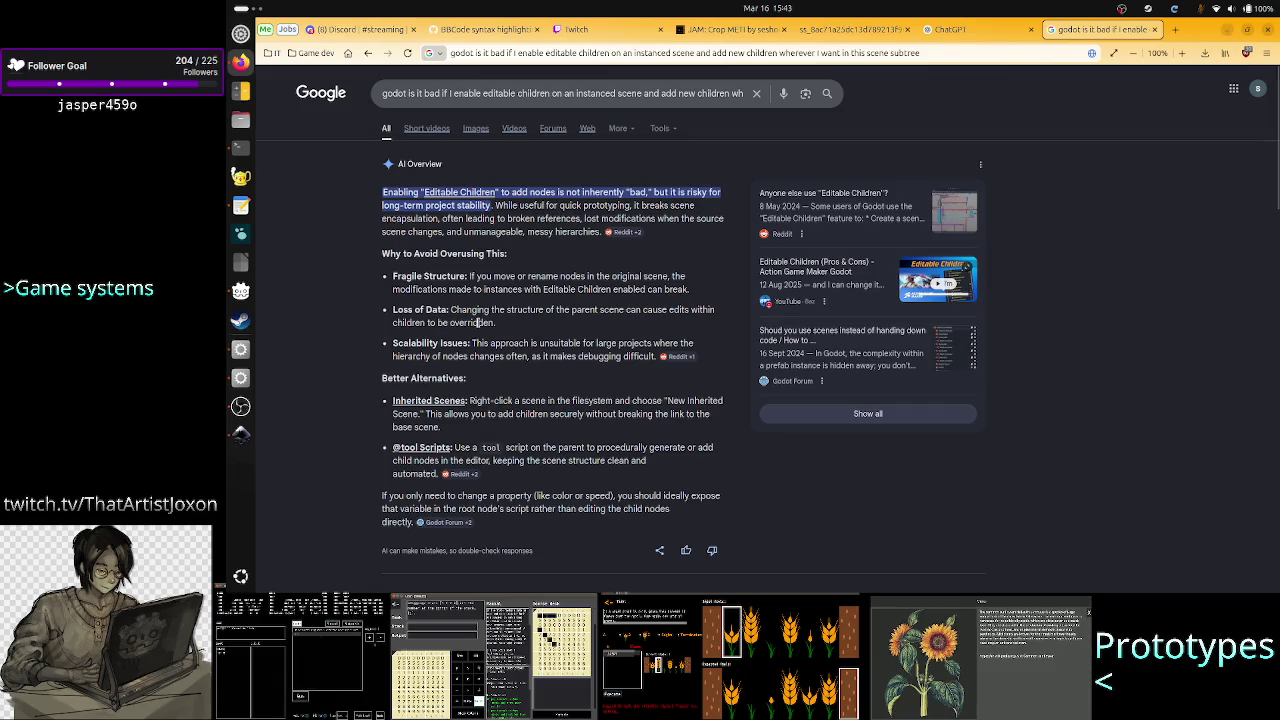
pyautogui.moveTo(611, 309); pyautogui.dragTo(527, 309)
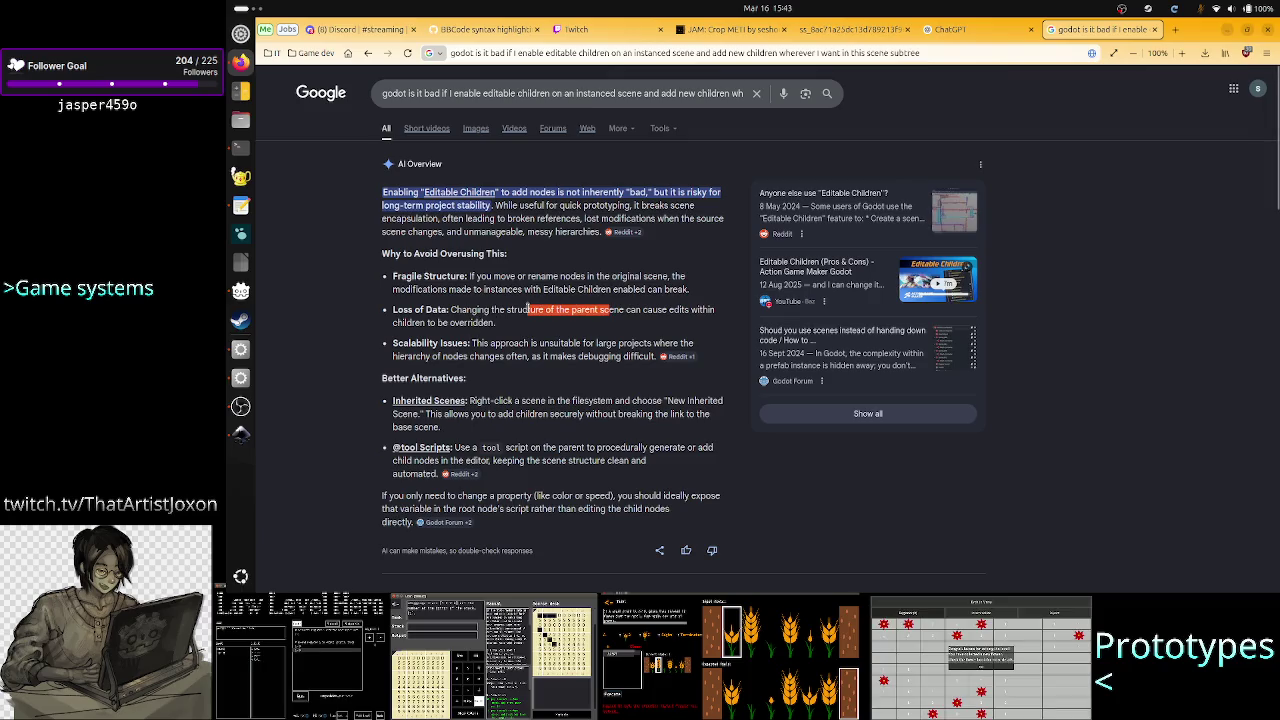
pyautogui.click(638, 320)
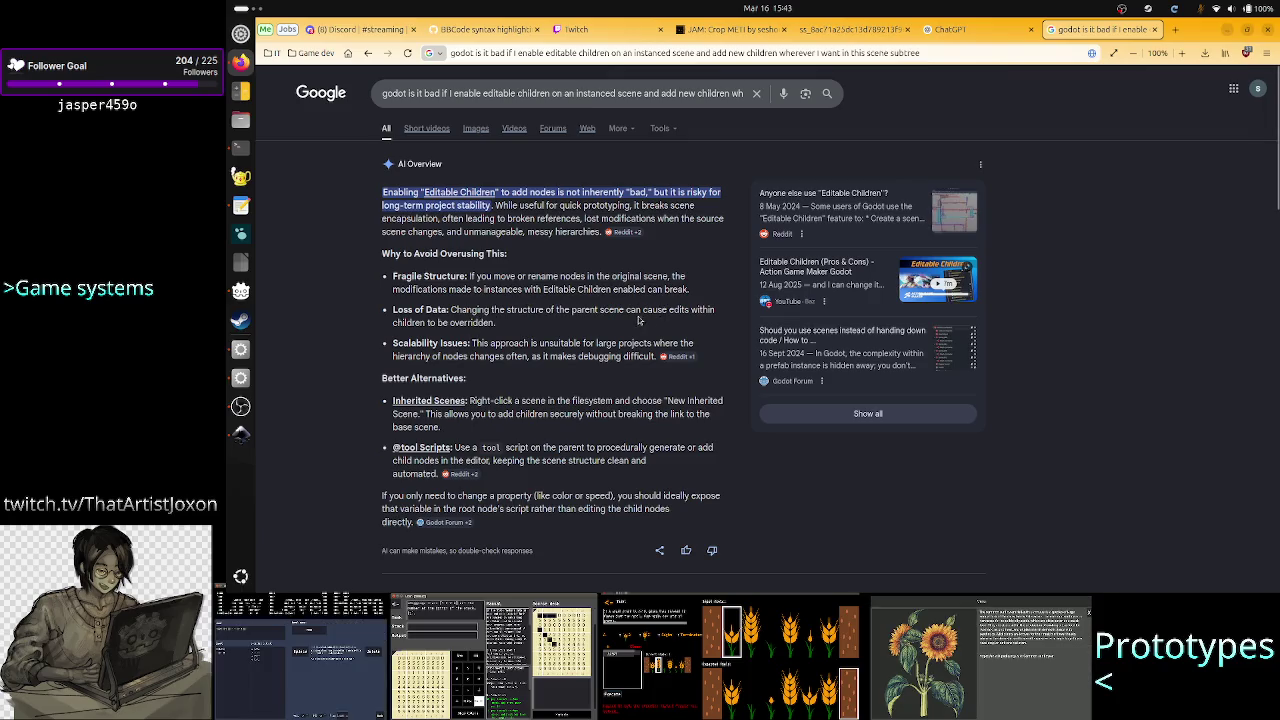
# Mark lines of the Loss of Data explanation while reading, then return to Godot's Level scene
pyautogui.moveTo(614, 310); pyautogui.dragTo(551, 309)
pyautogui.click(553, 308)
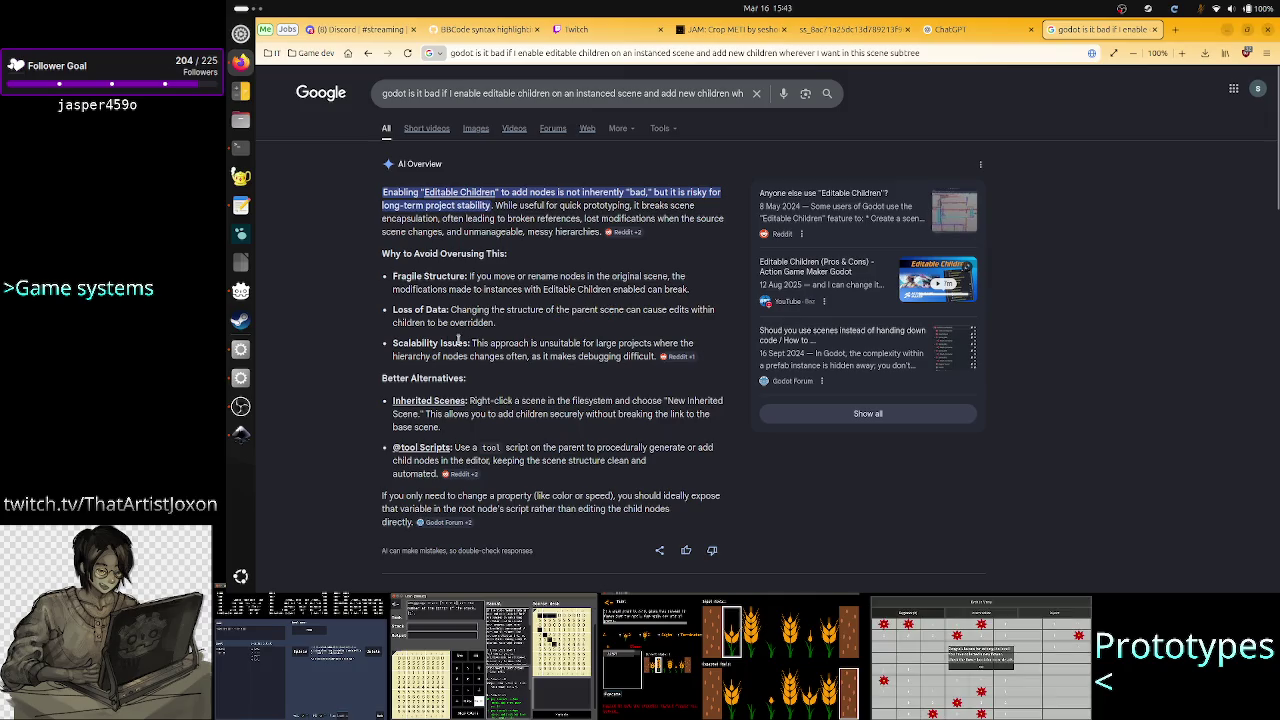
pyautogui.moveTo(435, 324); pyautogui.dragTo(376, 331)
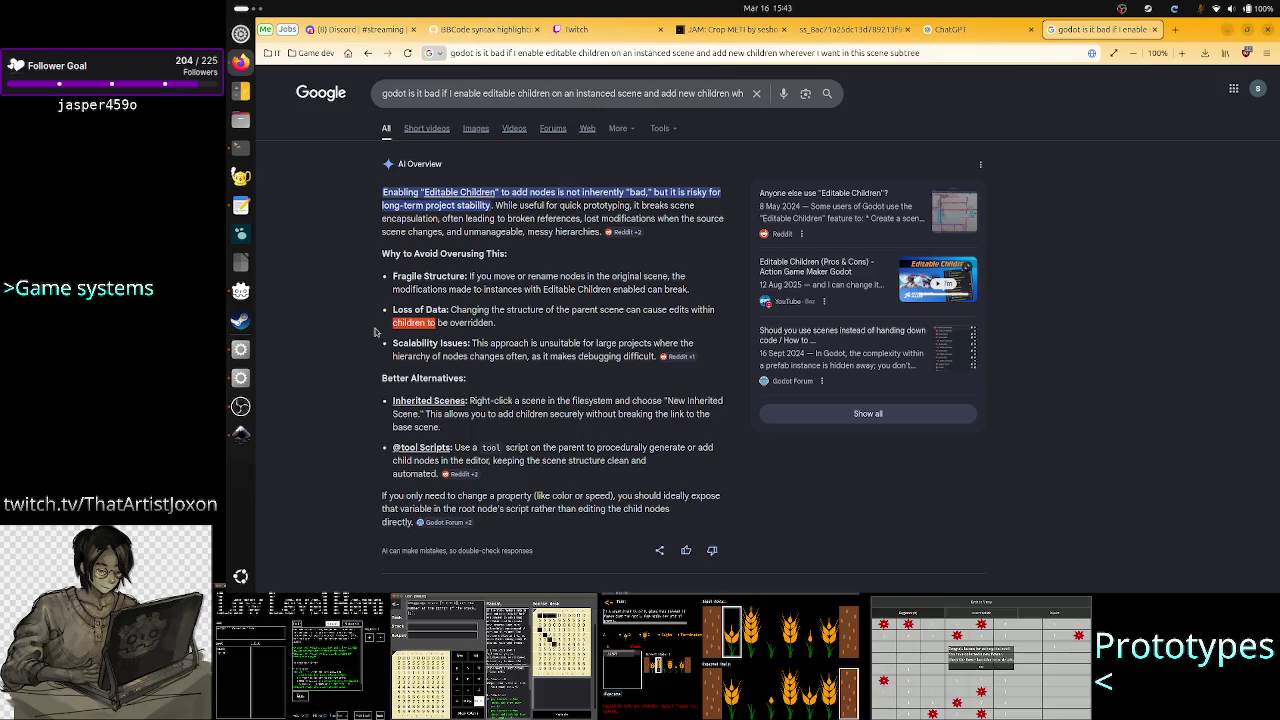
pyautogui.click(487, 318)
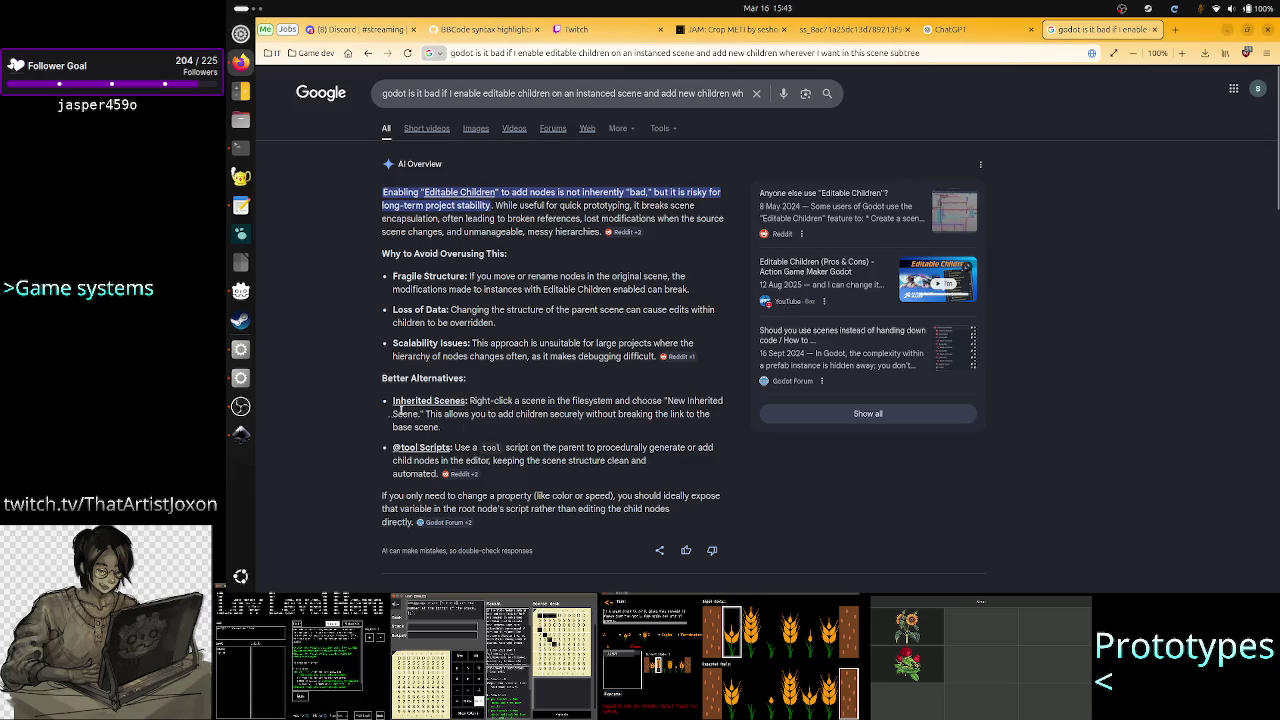
pyautogui.click(240, 349)
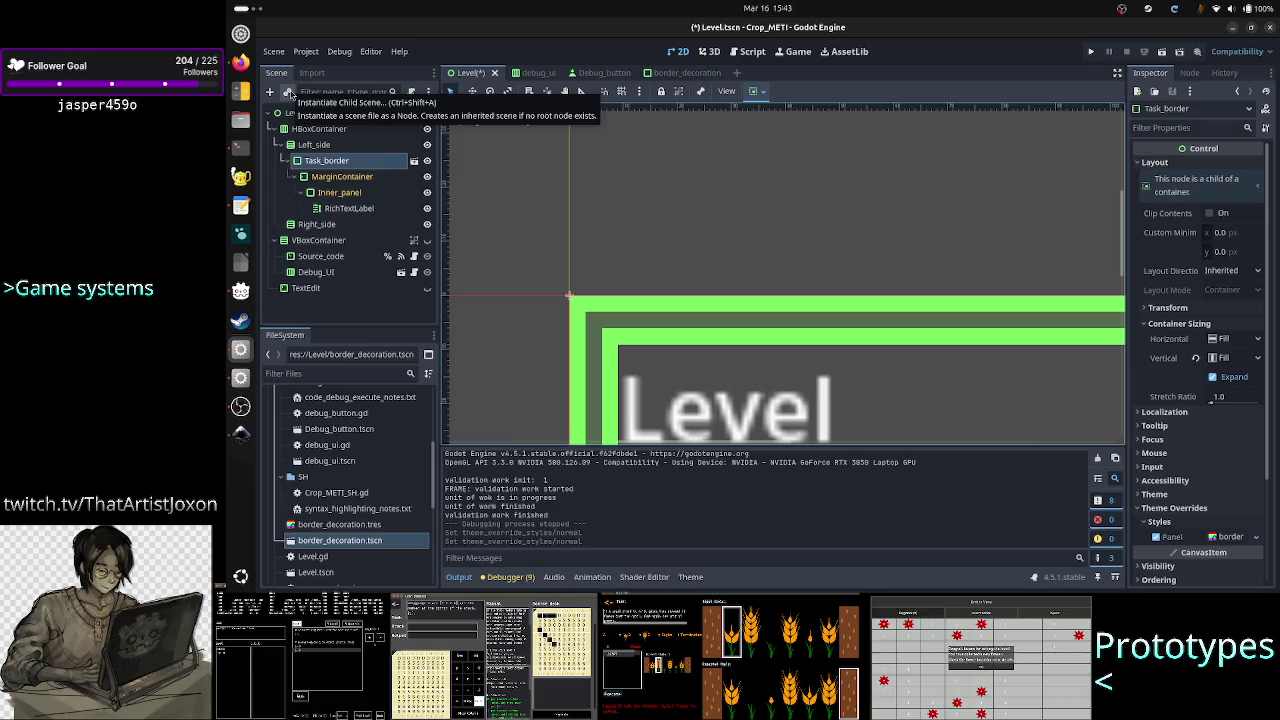
# Switch to Firefox to view the Google overview on Editable Children risks again
pyautogui.click(240, 62)
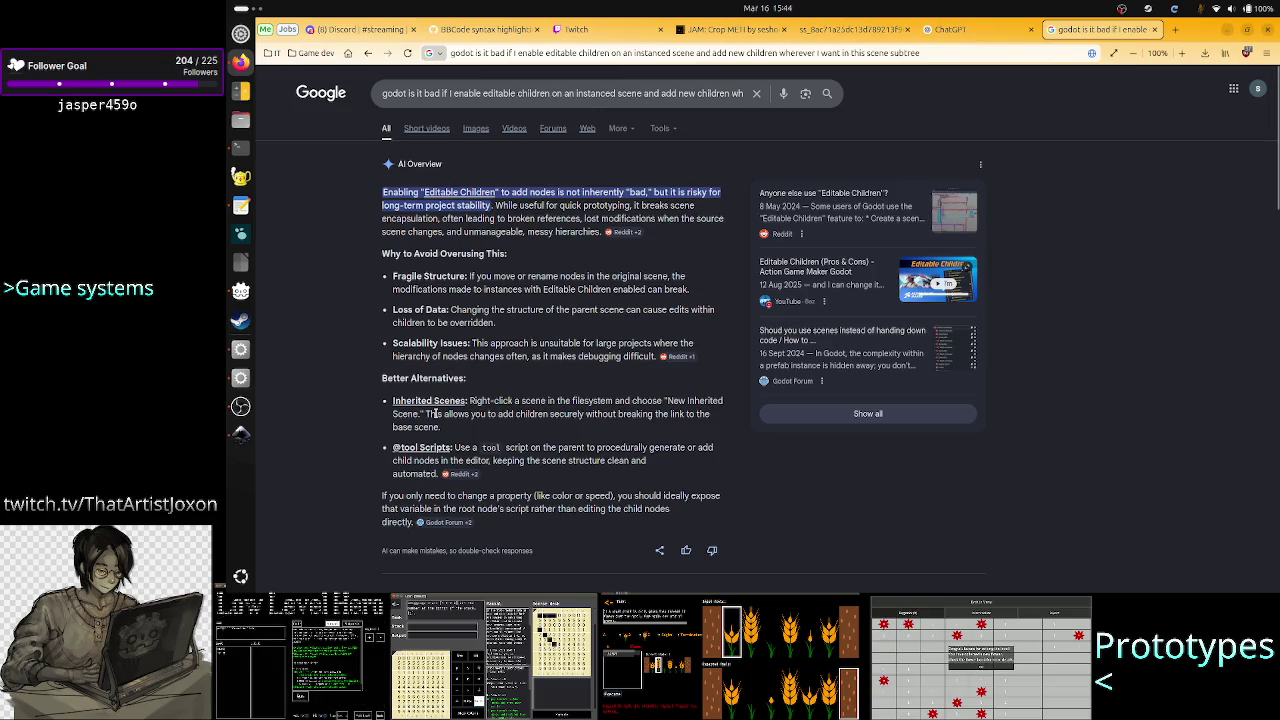
# Highlight the Inherited Scenes alternative in the overview, then switch back to Godot's Level scene
pyautogui.moveTo(435, 413)
pyautogui.mouseDown()
pyautogui.moveTo(442, 427)
pyautogui.moveTo(700, 414)
pyautogui.moveTo(440, 427)
pyautogui.mouseUp()
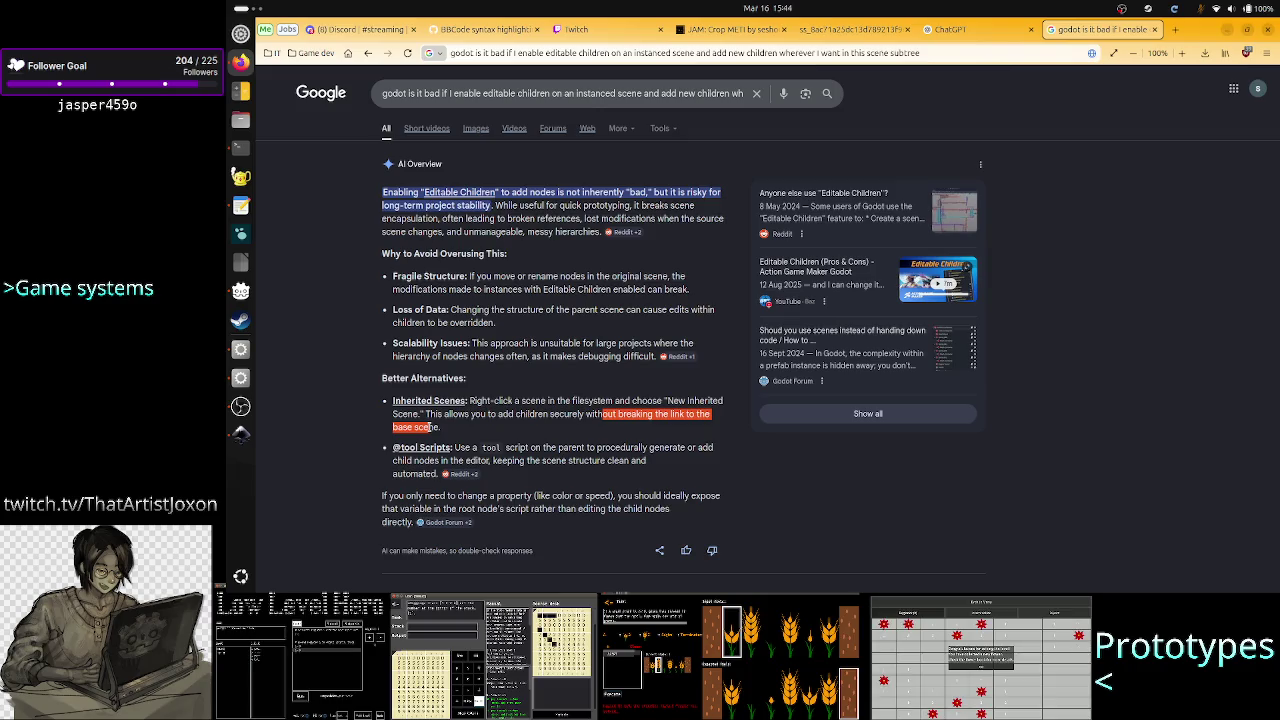
pyautogui.click(238, 376)
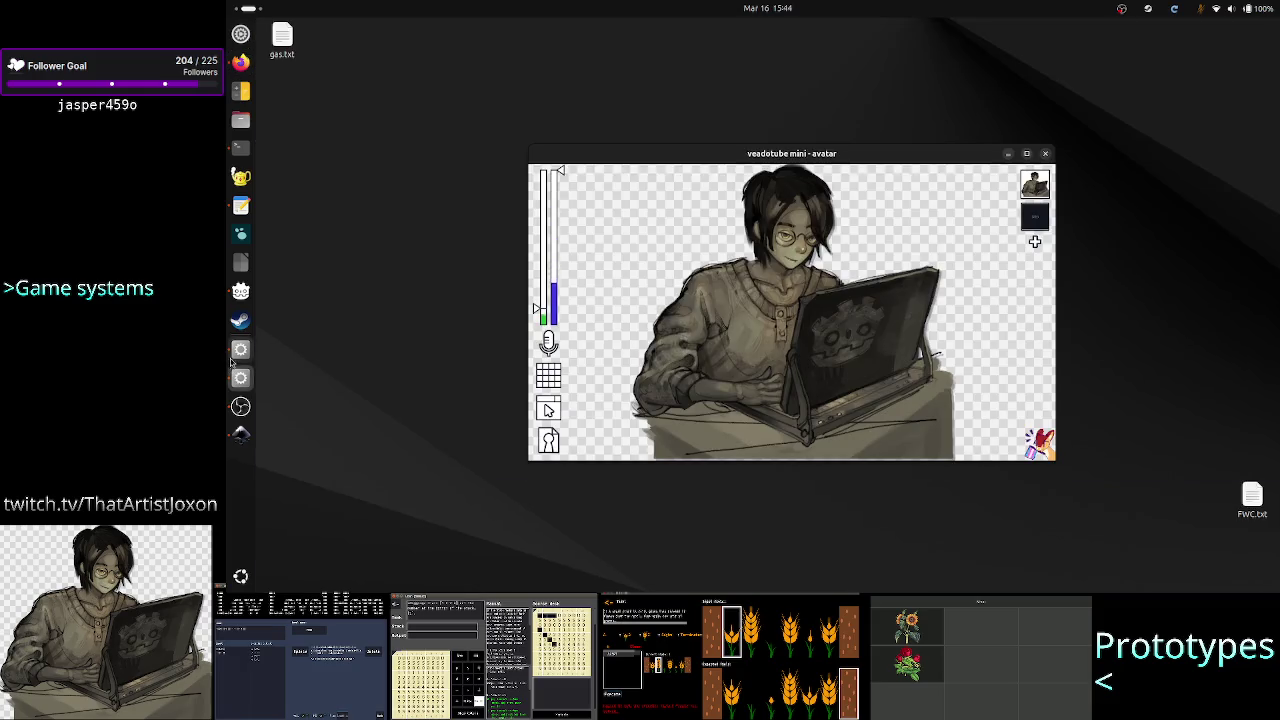
pyautogui.click(240, 576)
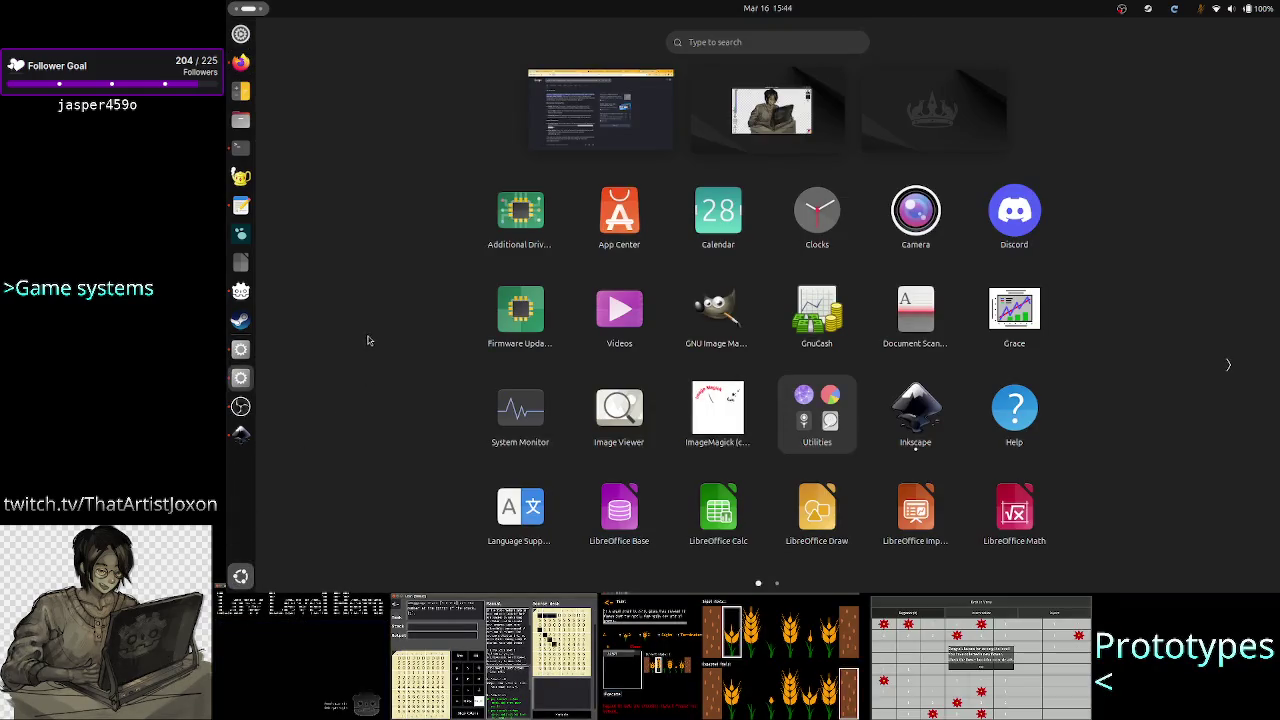
pyautogui.click(545, 140)
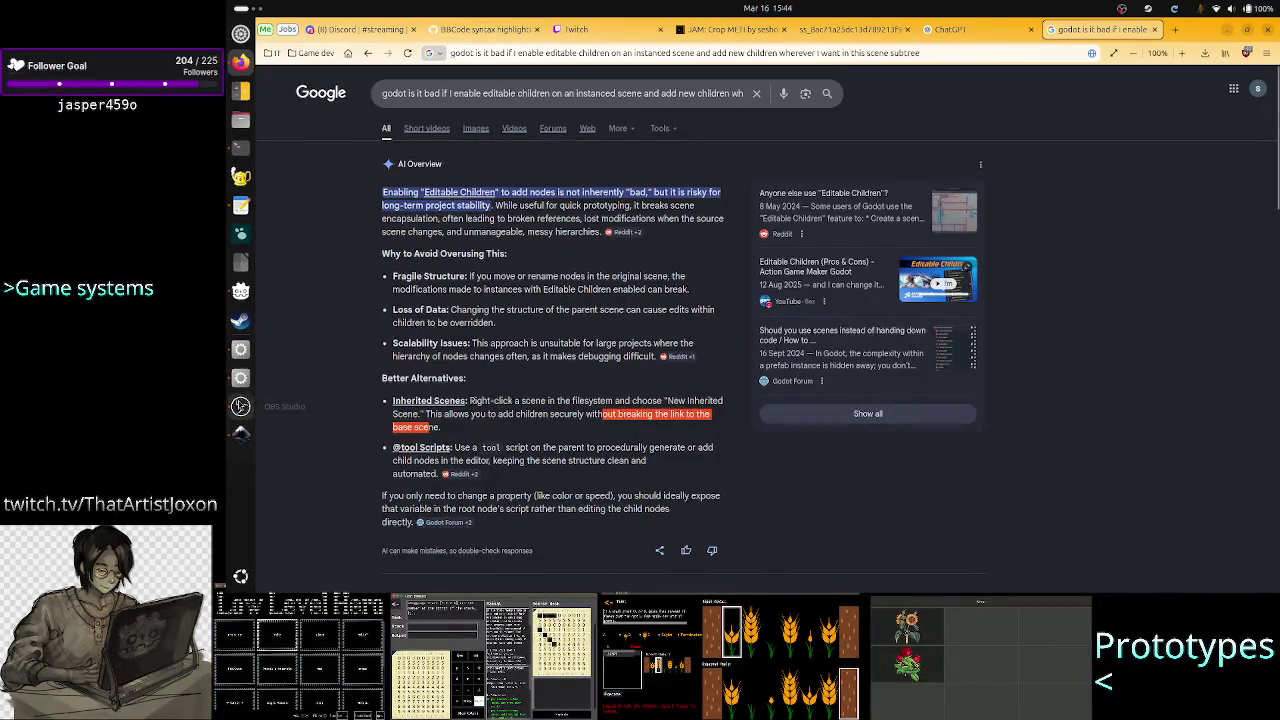
pyautogui.click(240, 348)
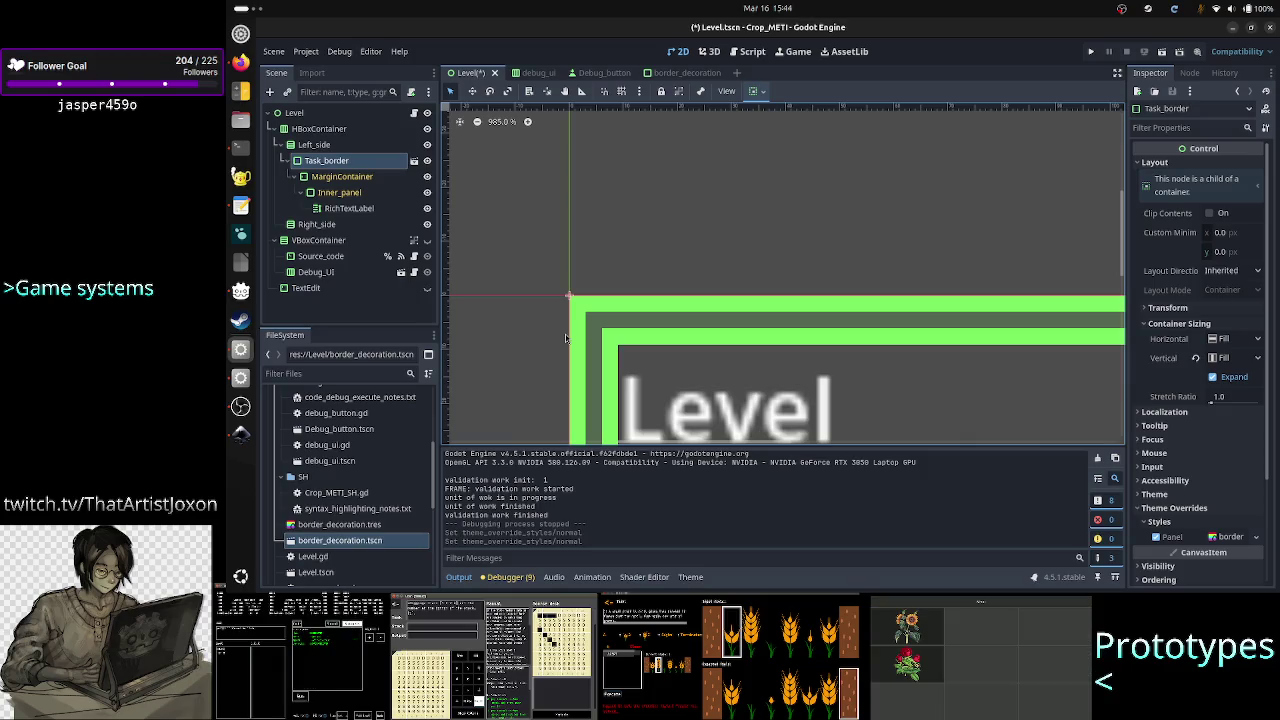
# In border_decoration, move Inner_panel under Outer_panel and delete the emptied MarginContainer
pyautogui.click(675, 73)
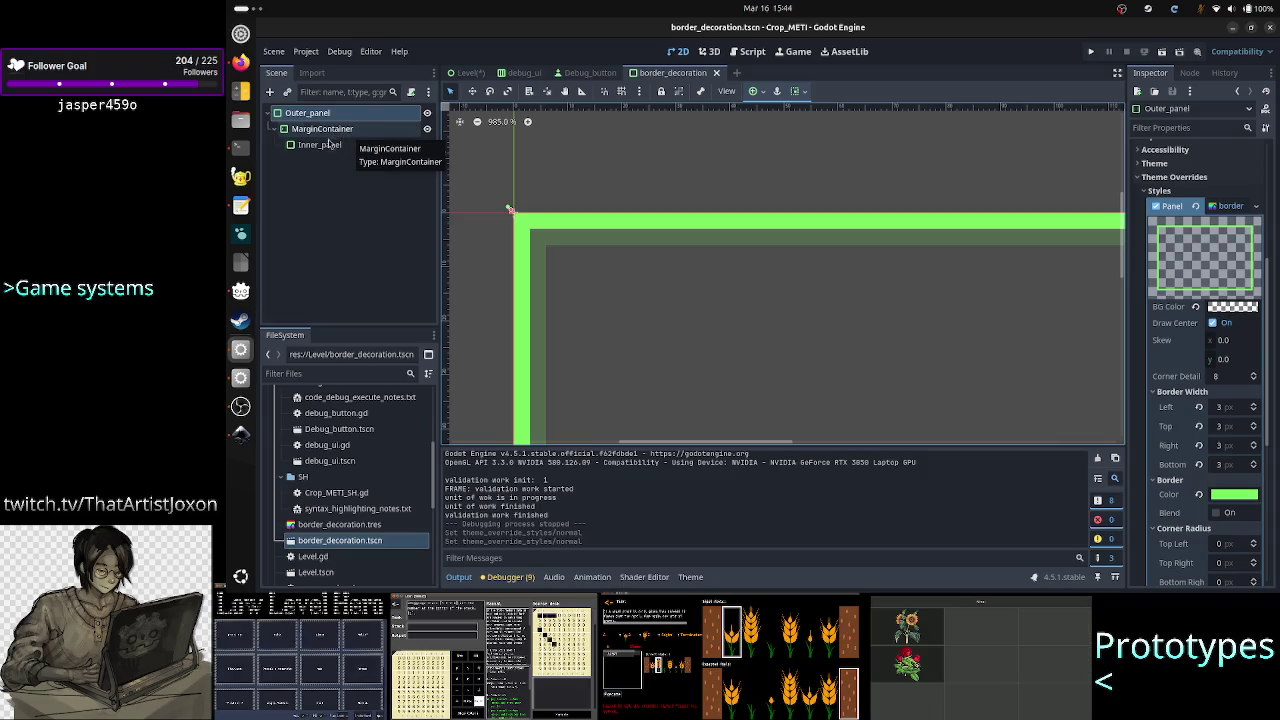
pyautogui.click(328, 145)
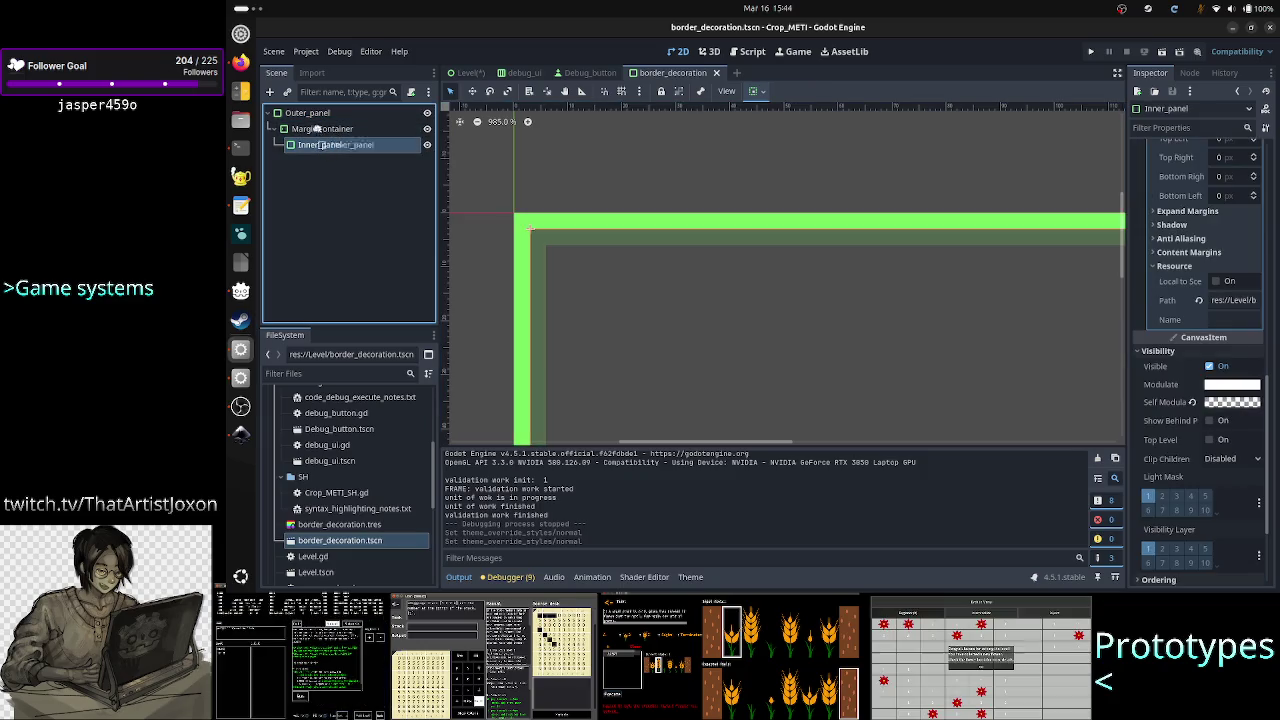
pyautogui.moveTo(326, 145); pyautogui.dragTo(315, 116)
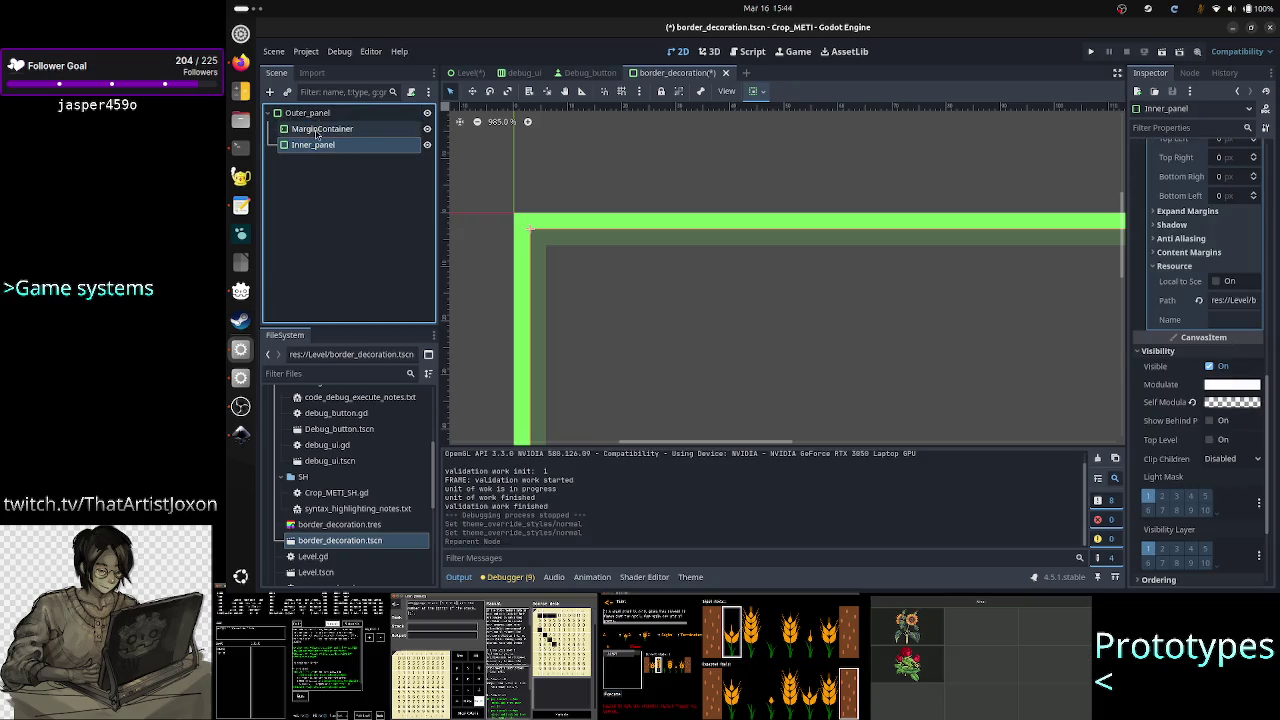
pyautogui.click(318, 130)
pyautogui.press('Delete')
pyautogui.press('Return')
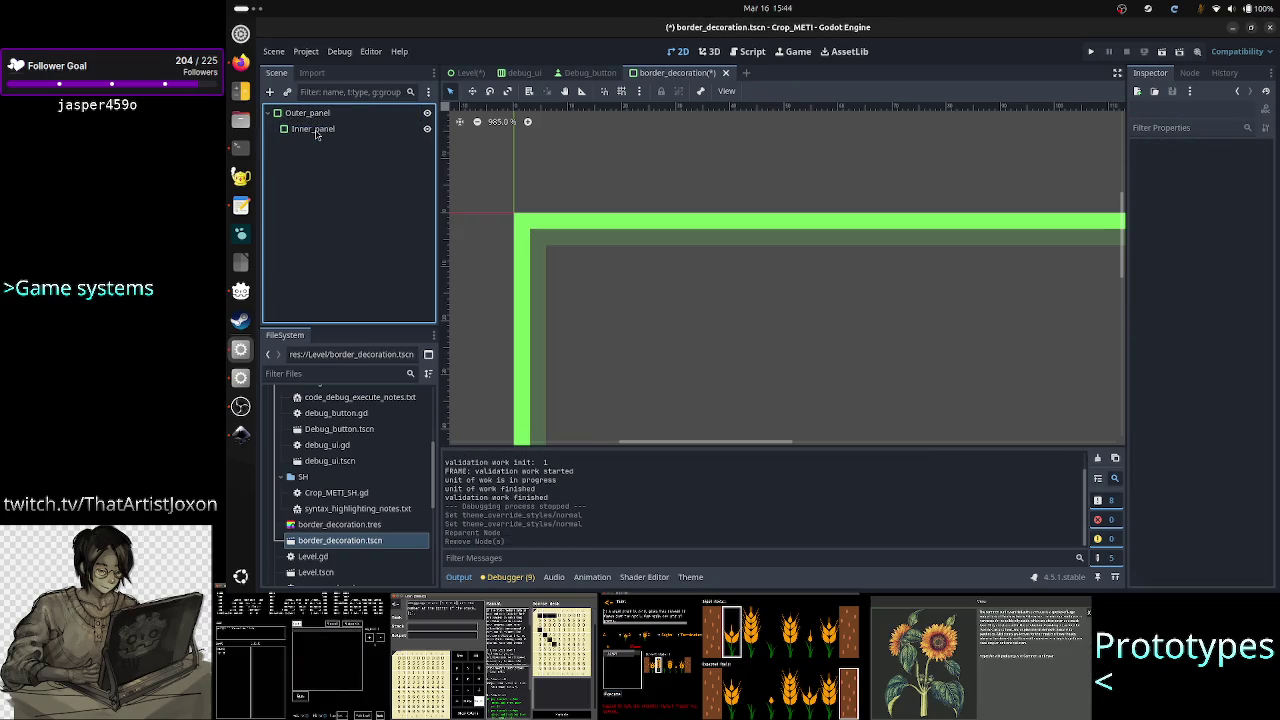
# Check Outer_panel and Inner_panel properties, save border_decoration, and return to the Level scene
pyautogui.click(307, 114)
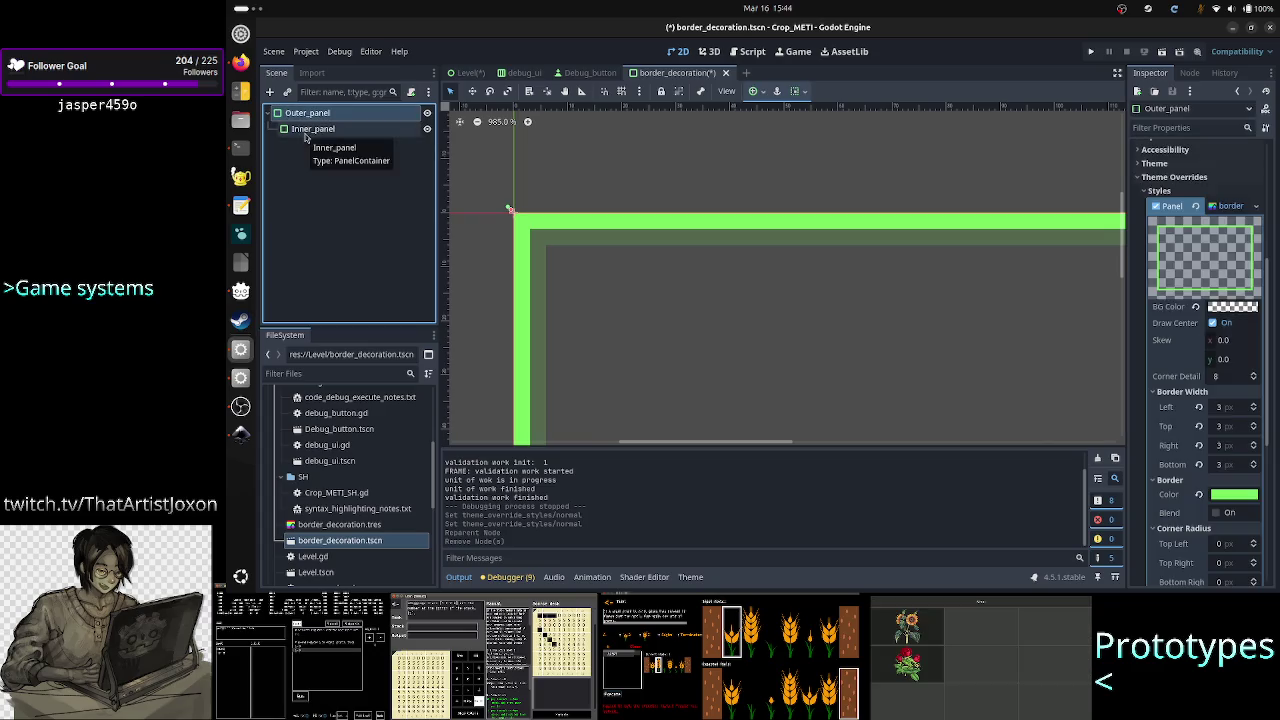
pyautogui.click(306, 136)
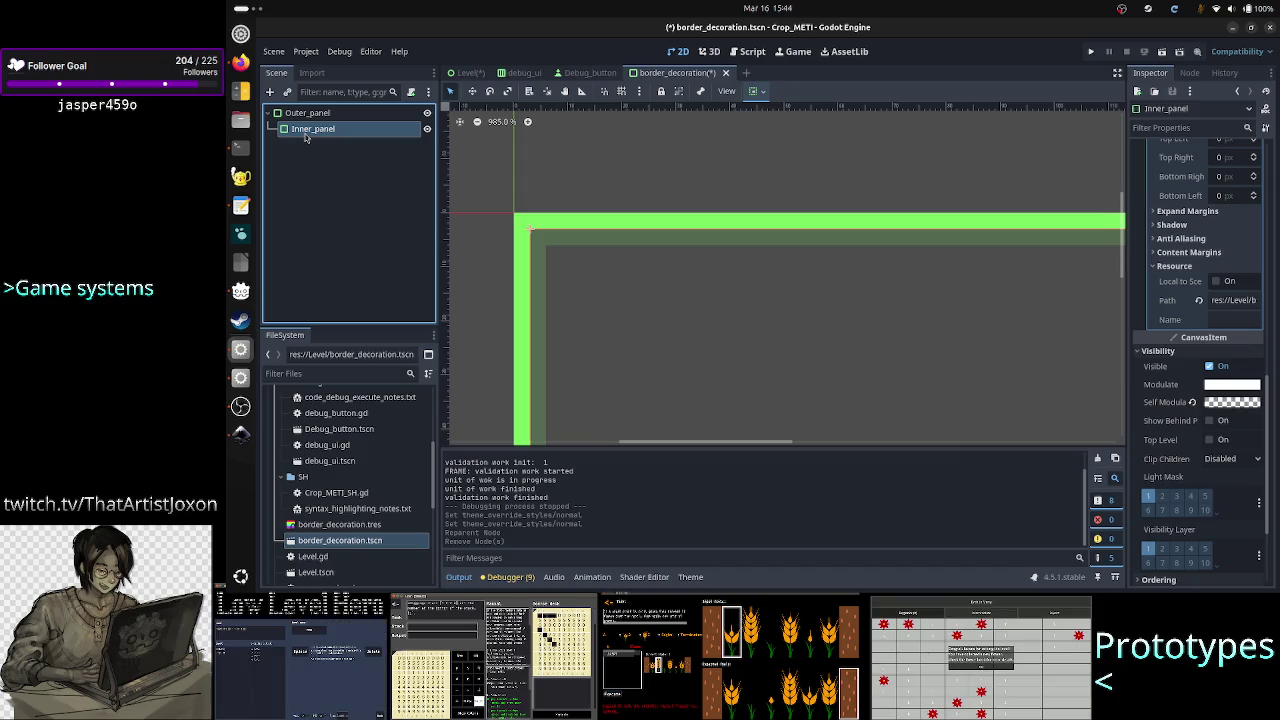
pyautogui.hotkey('ctrl', 's')
pyautogui.click(464, 73)
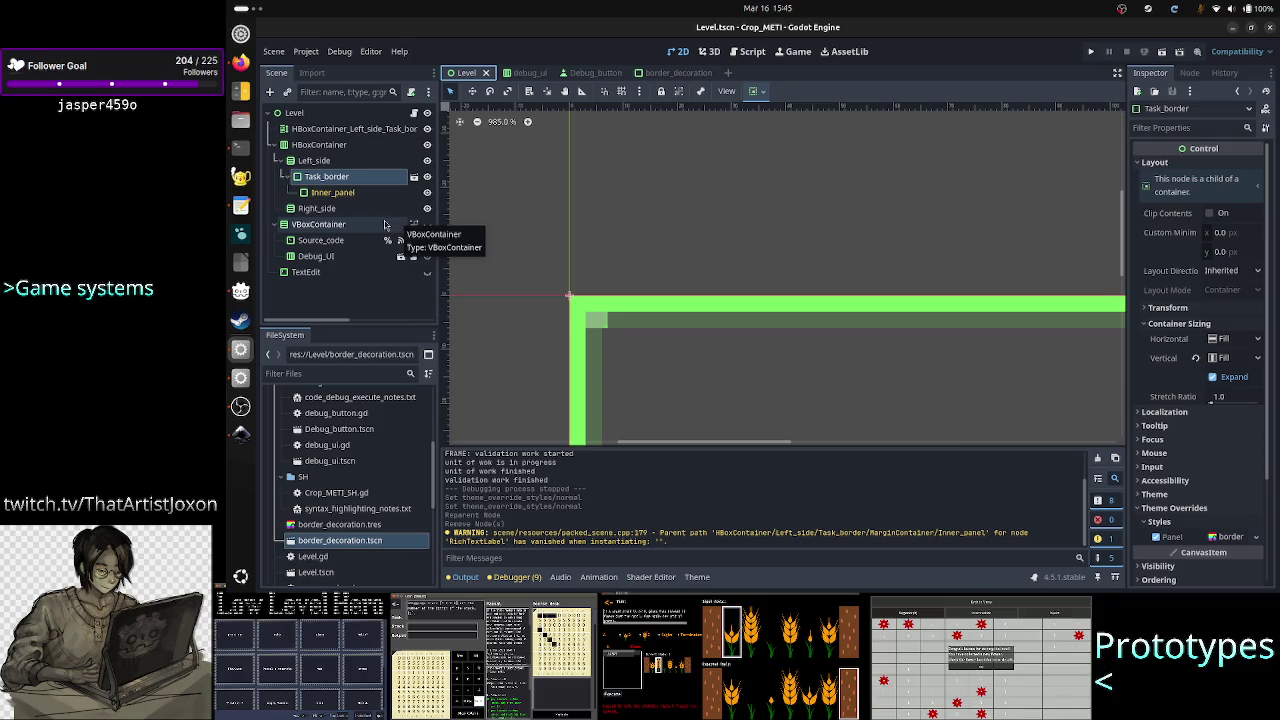
# Inspect Left_side, Task_border, Inner_panel and the TextEdit node in the Level tree
pyautogui.click(320, 161)
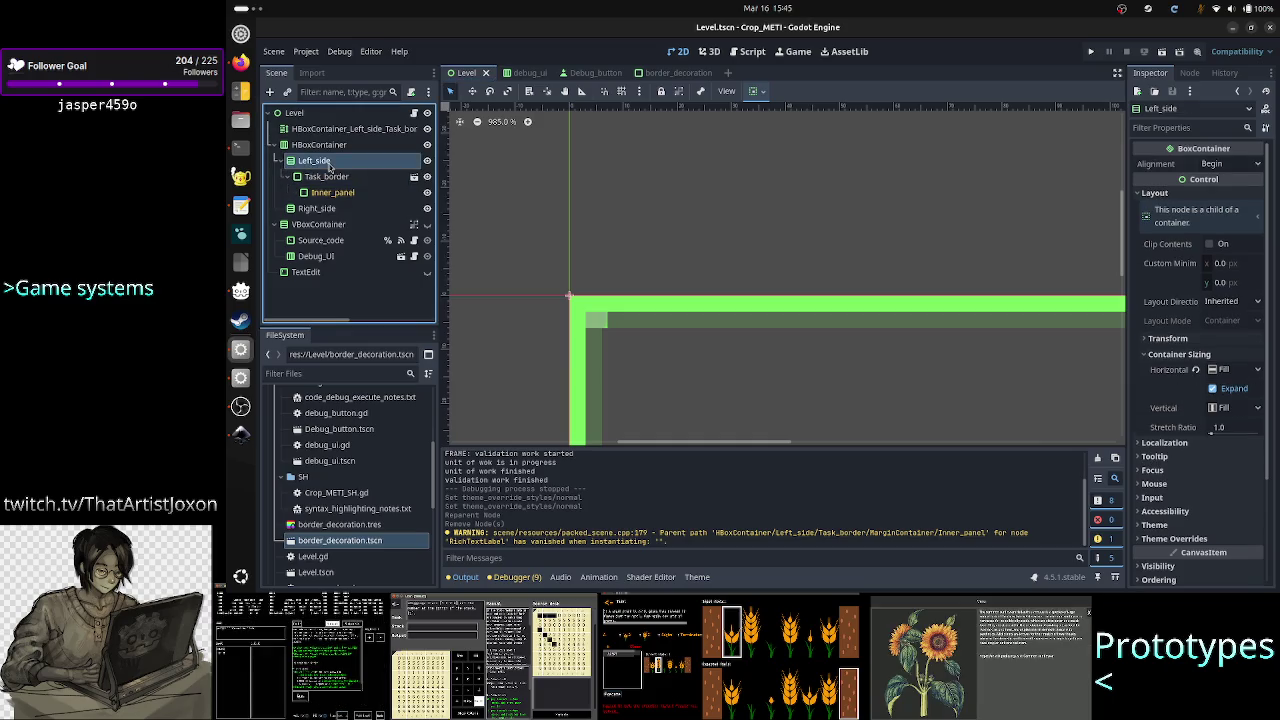
pyautogui.click(328, 176)
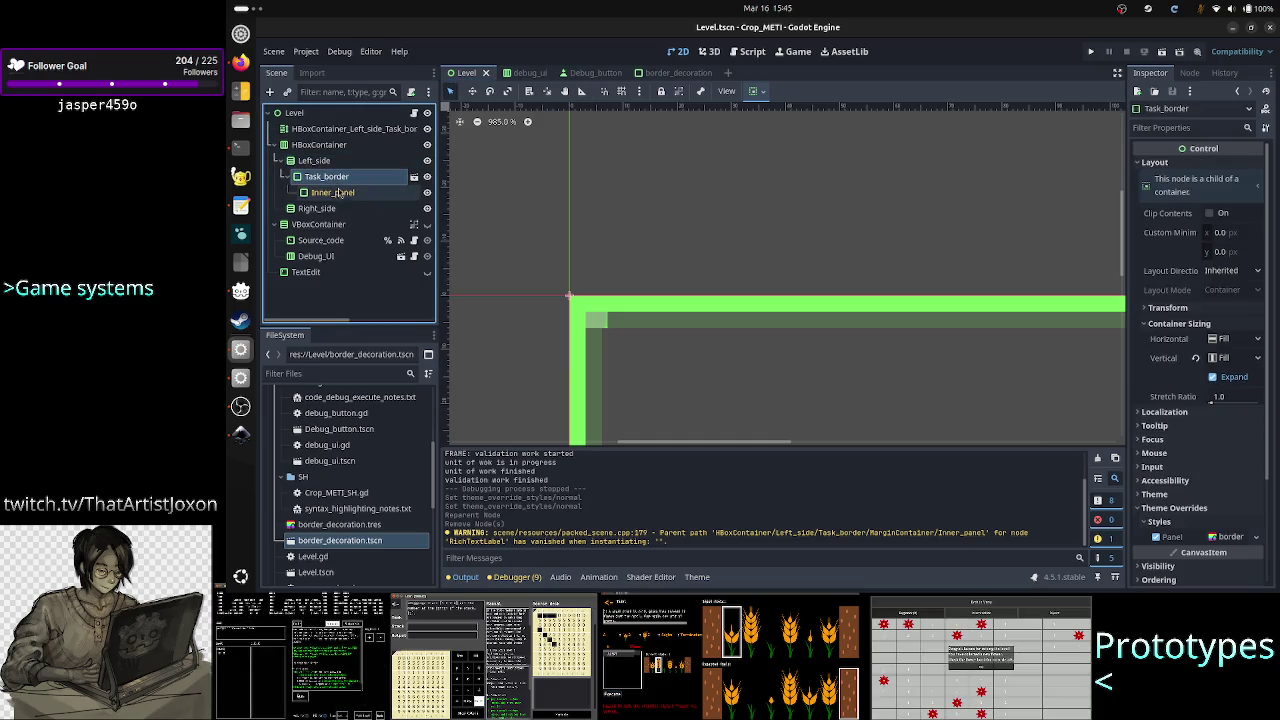
pyautogui.click(340, 193)
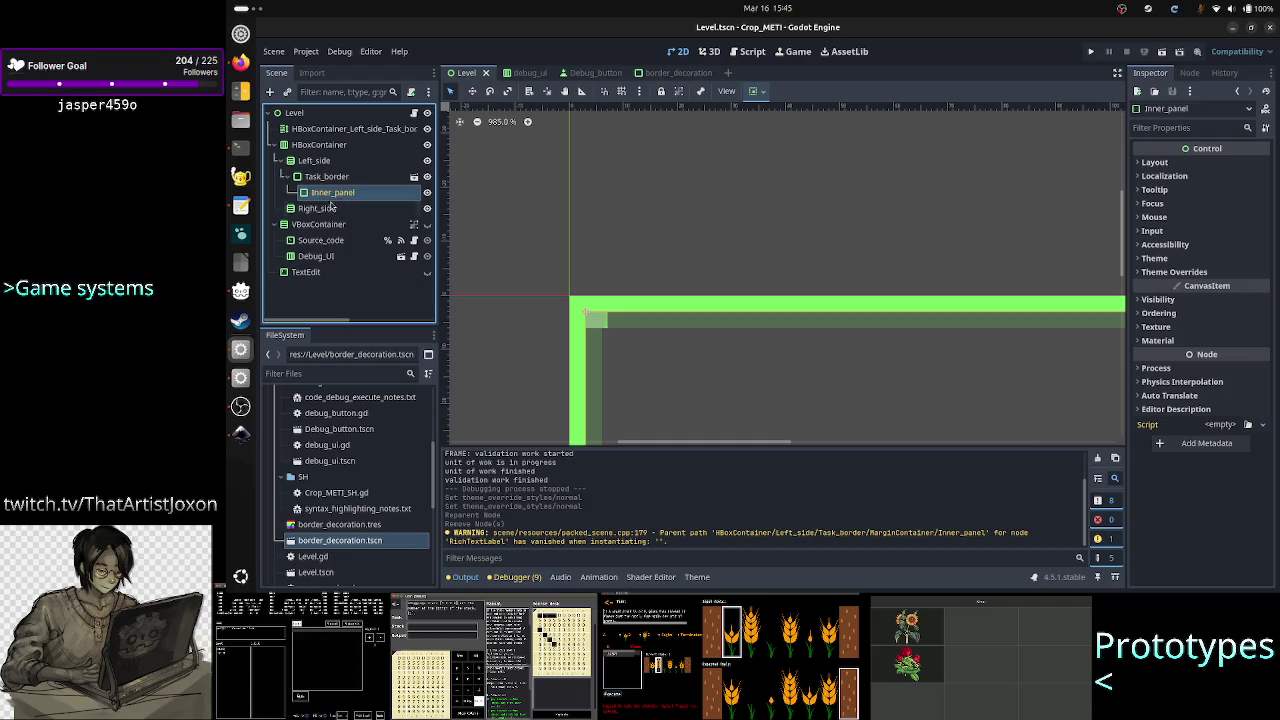
pyautogui.click(321, 283)
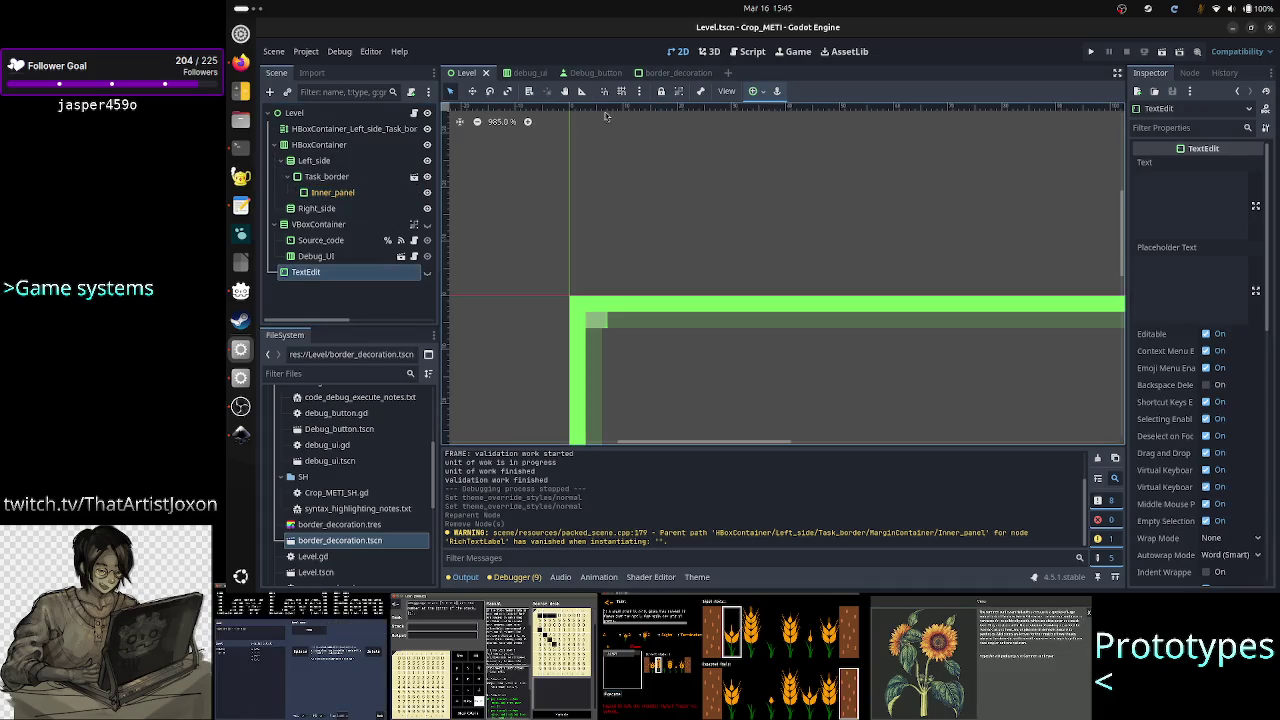
# Enlarge the Output log and select the vanished RichTextLabel warning
pyautogui.click(678, 73)
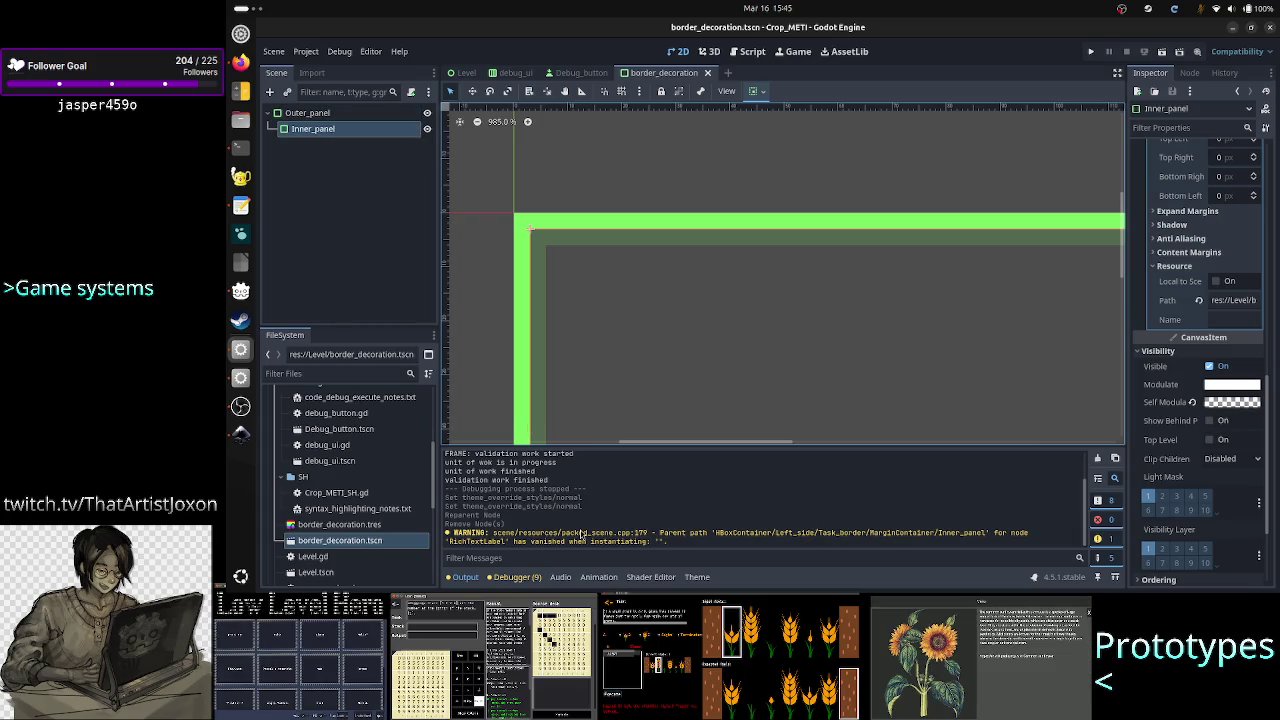
pyautogui.moveTo(765, 444); pyautogui.dragTo(770, 371)
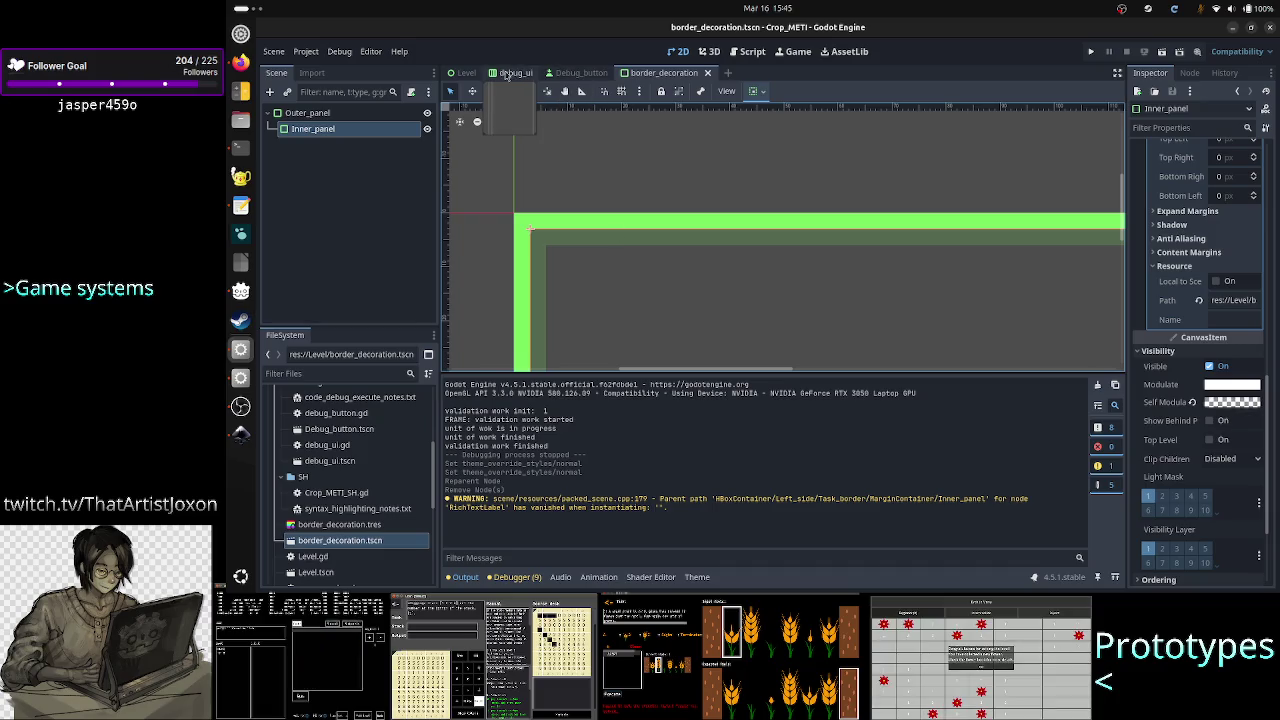
pyautogui.click(462, 75)
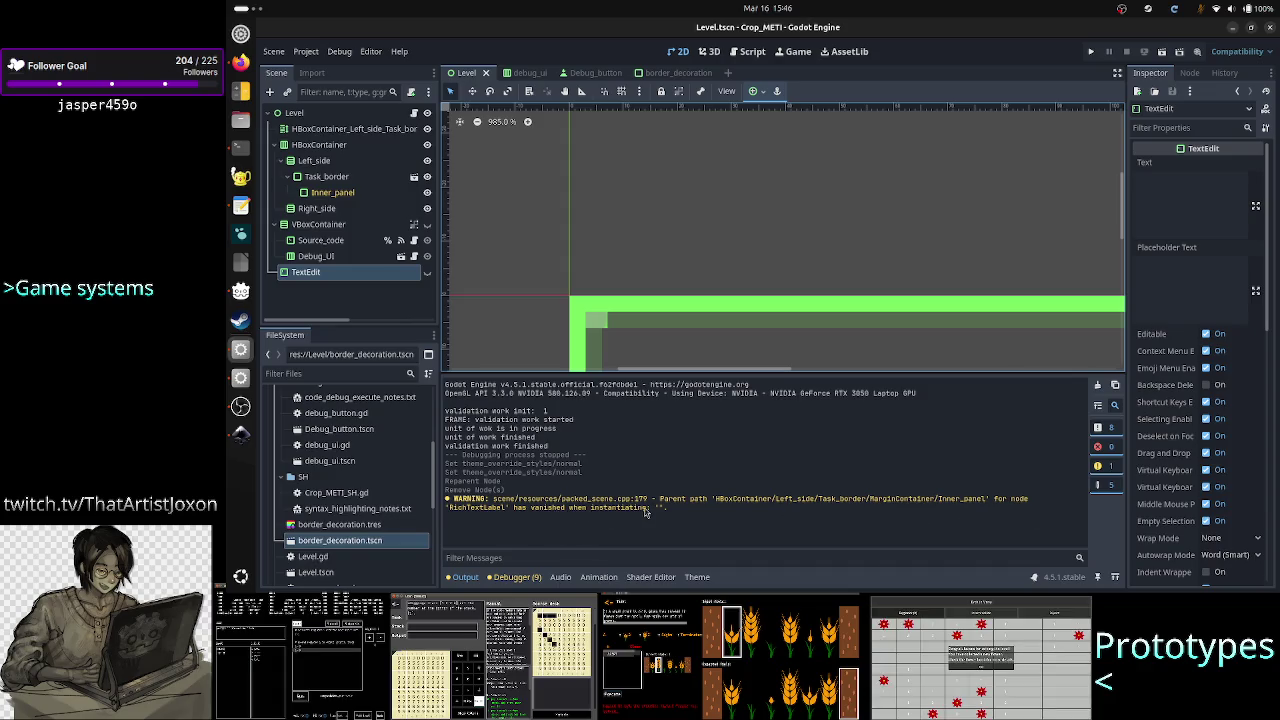
pyautogui.moveTo(650, 508); pyautogui.dragTo(537, 497)
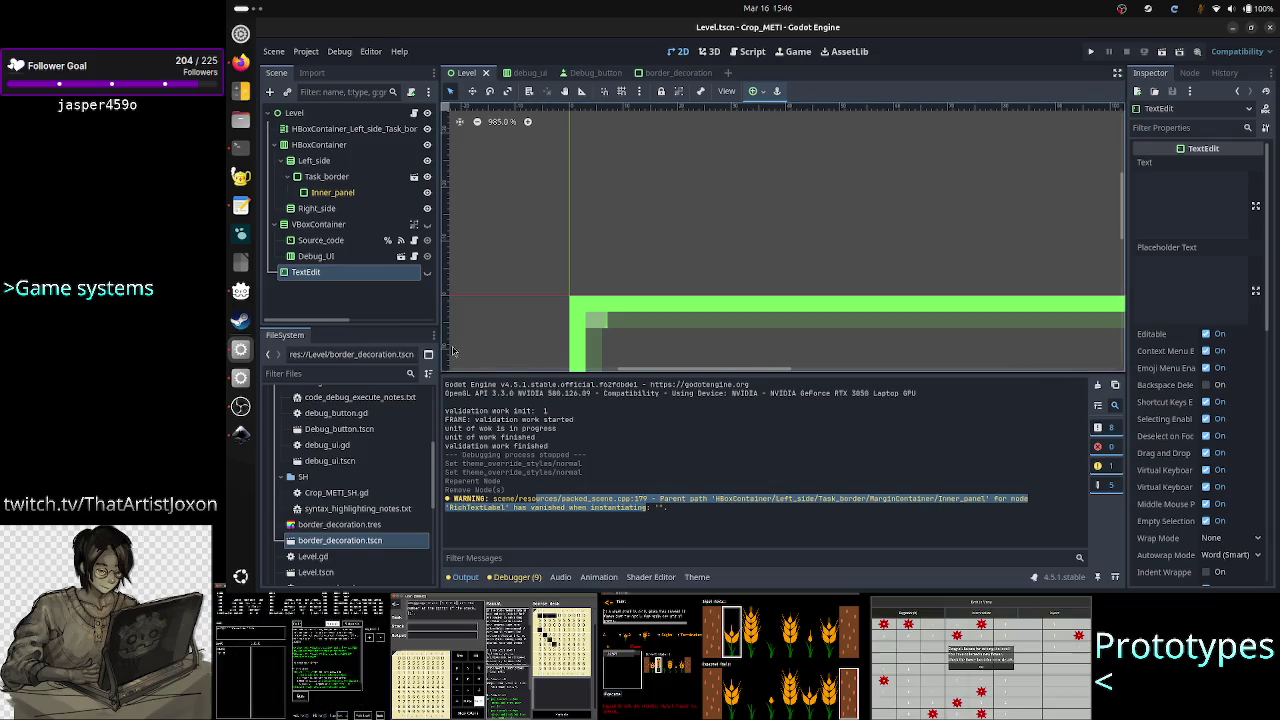
# Turn off Editable Children on Task_border and confirm reverting its children
pyautogui.click(343, 180)
pyautogui.rightClick(343, 180)
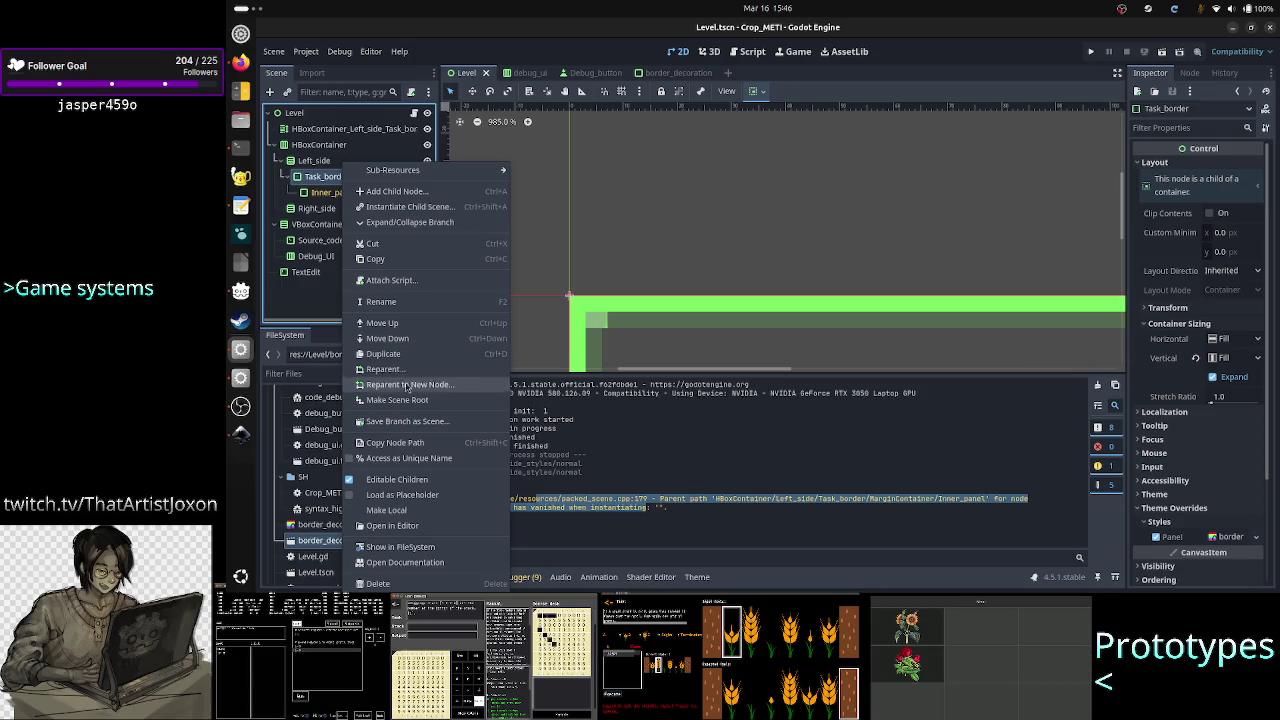
pyautogui.click(423, 481)
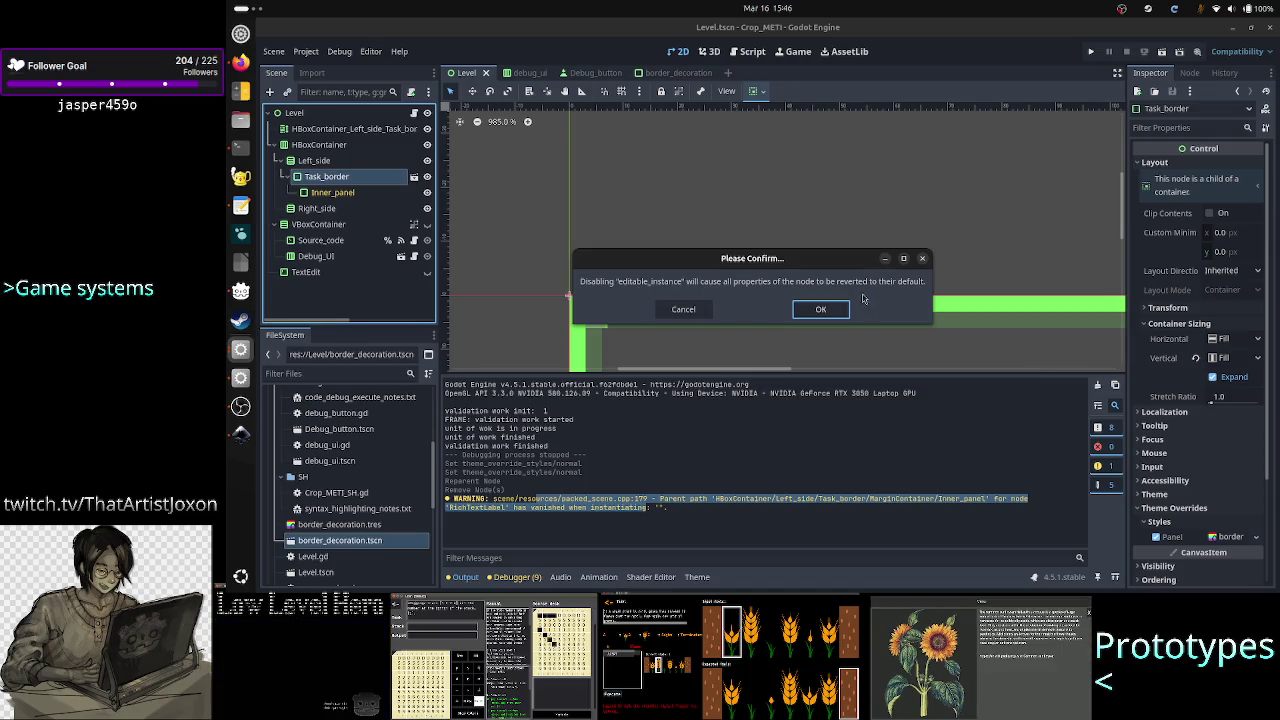
pyautogui.click(828, 310)
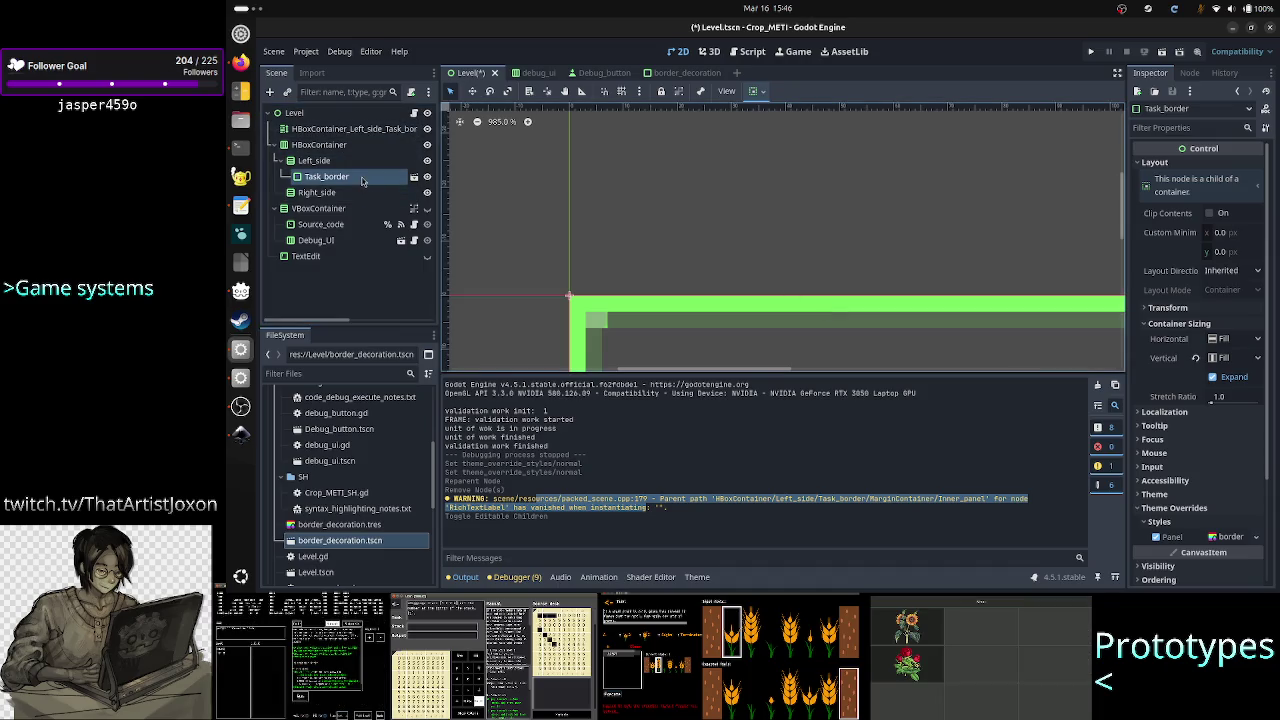
# Delete Task_border, then select Left_side and bring up the scene picker
pyautogui.rightClick(362, 180)
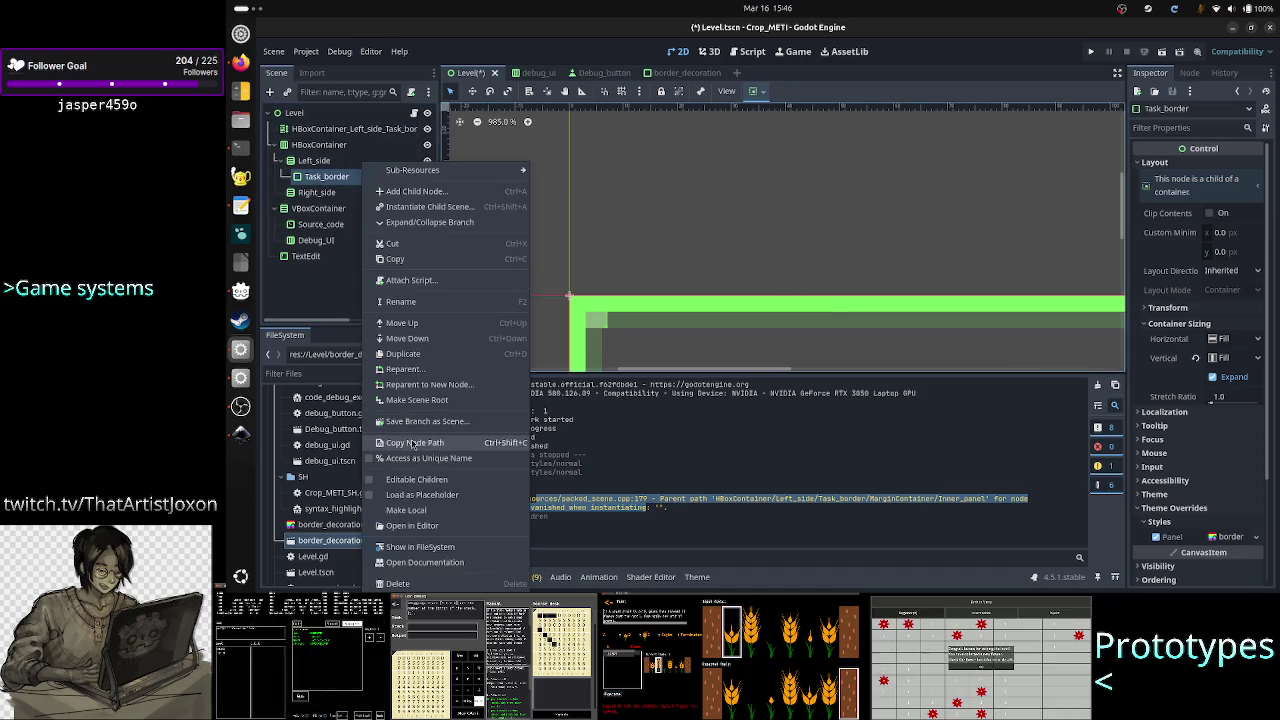
pyautogui.click(414, 585)
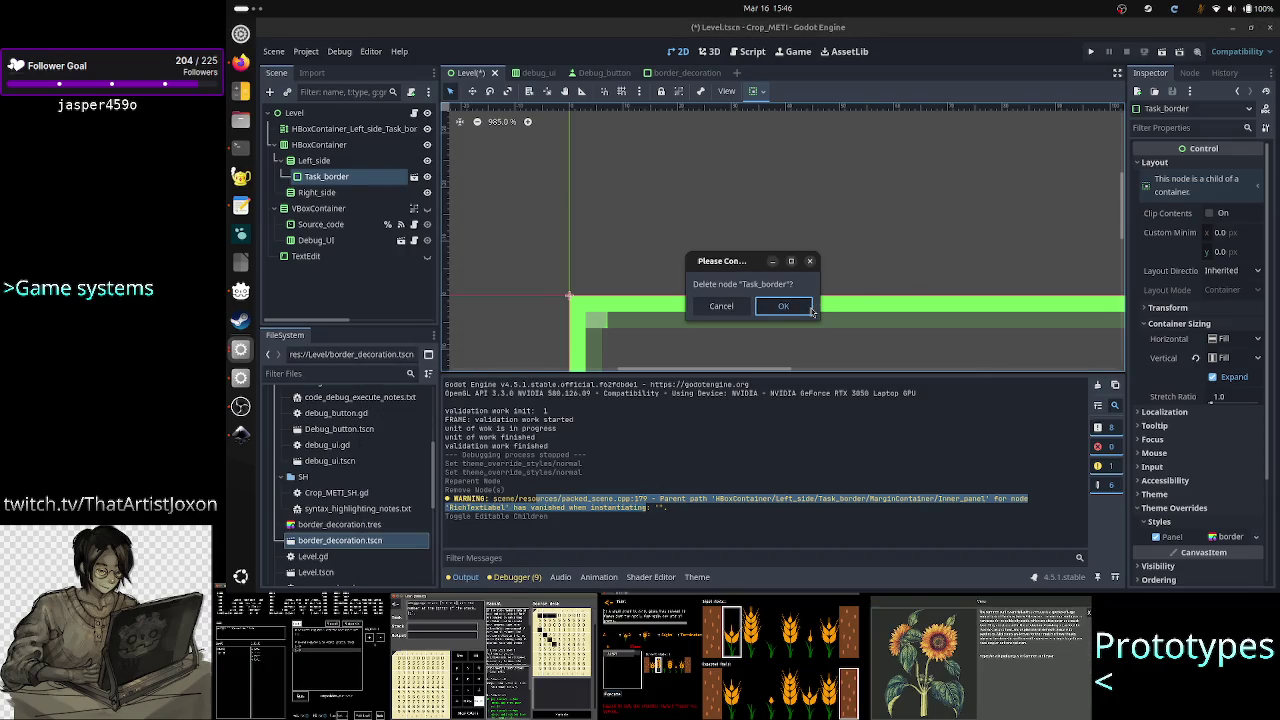
pyautogui.click(810, 312)
pyautogui.click(313, 160)
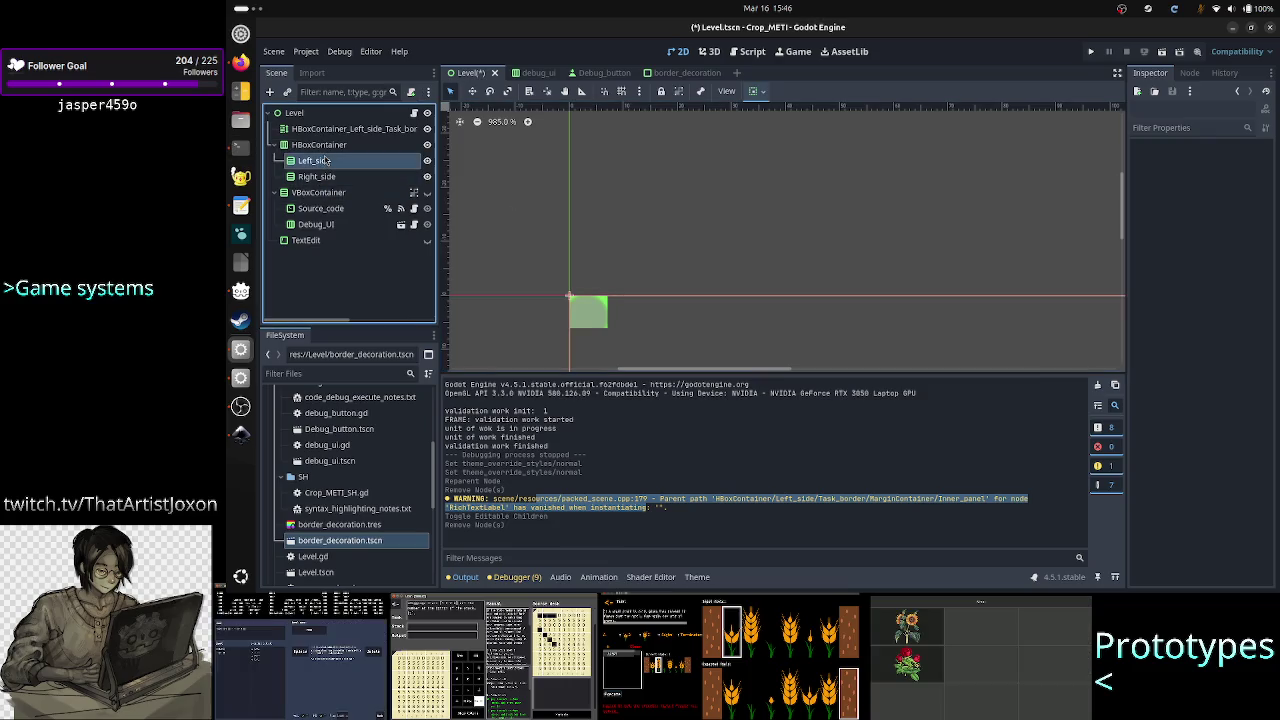
pyautogui.click(287, 92)
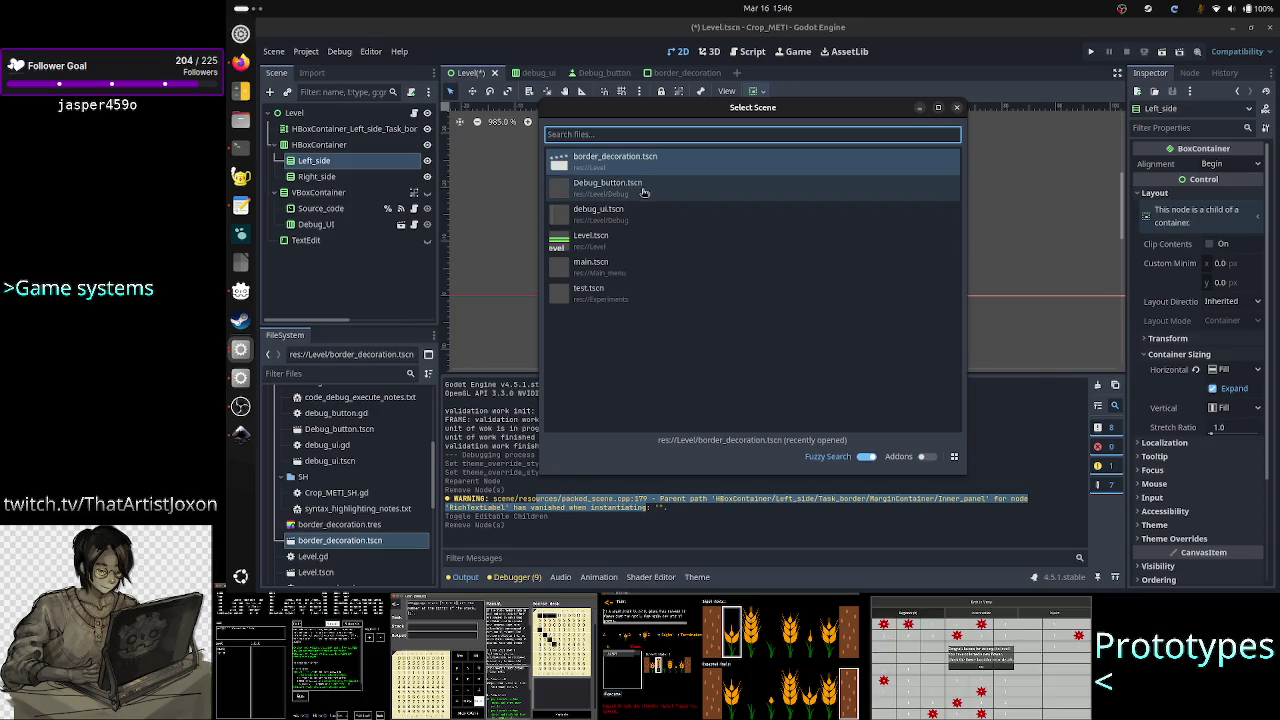
# Instance border_decoration.tscn under Left_side as Outer_panel and toggle its visibility off
pyautogui.doubleClick(659, 162)
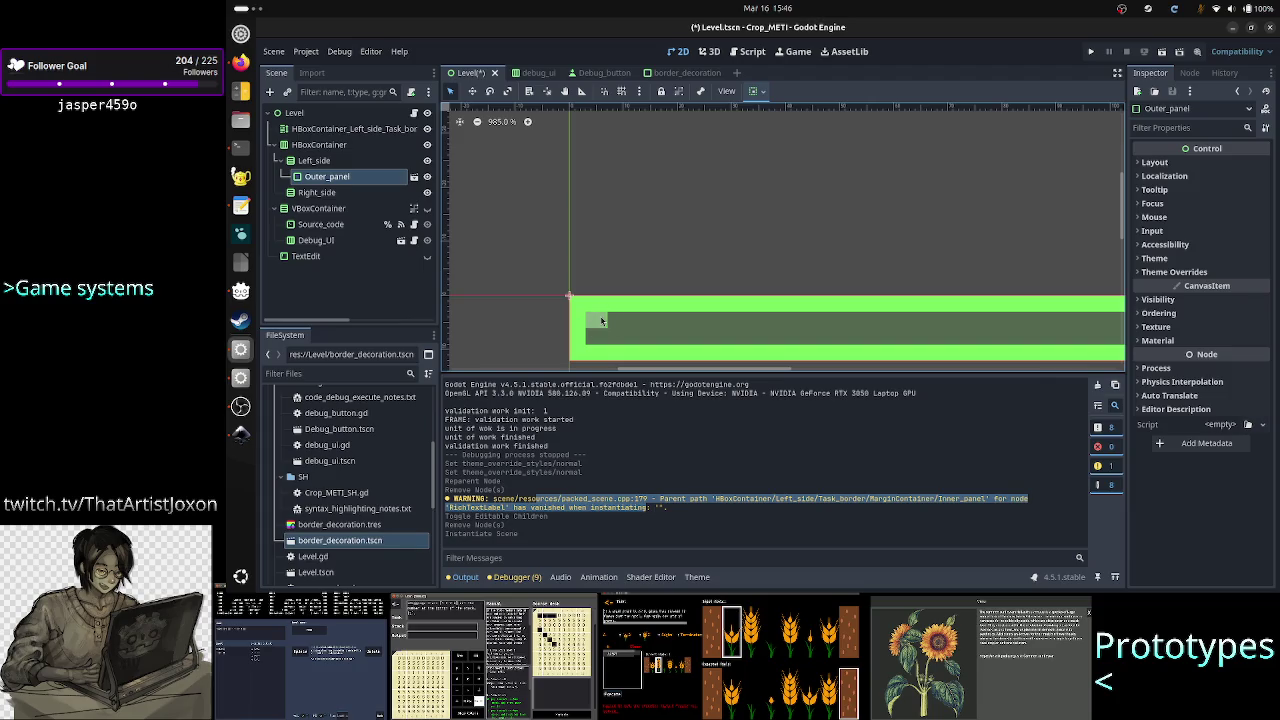
pyautogui.click(427, 176)
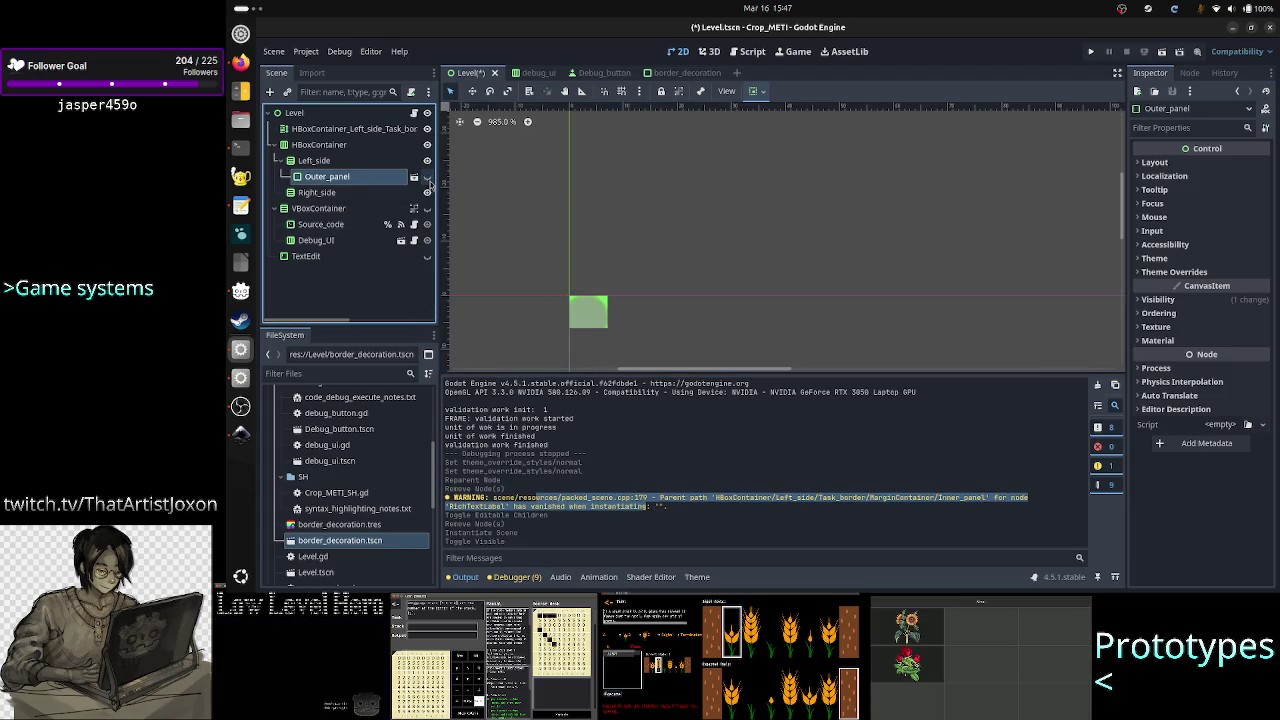
pyautogui.click(349, 166)
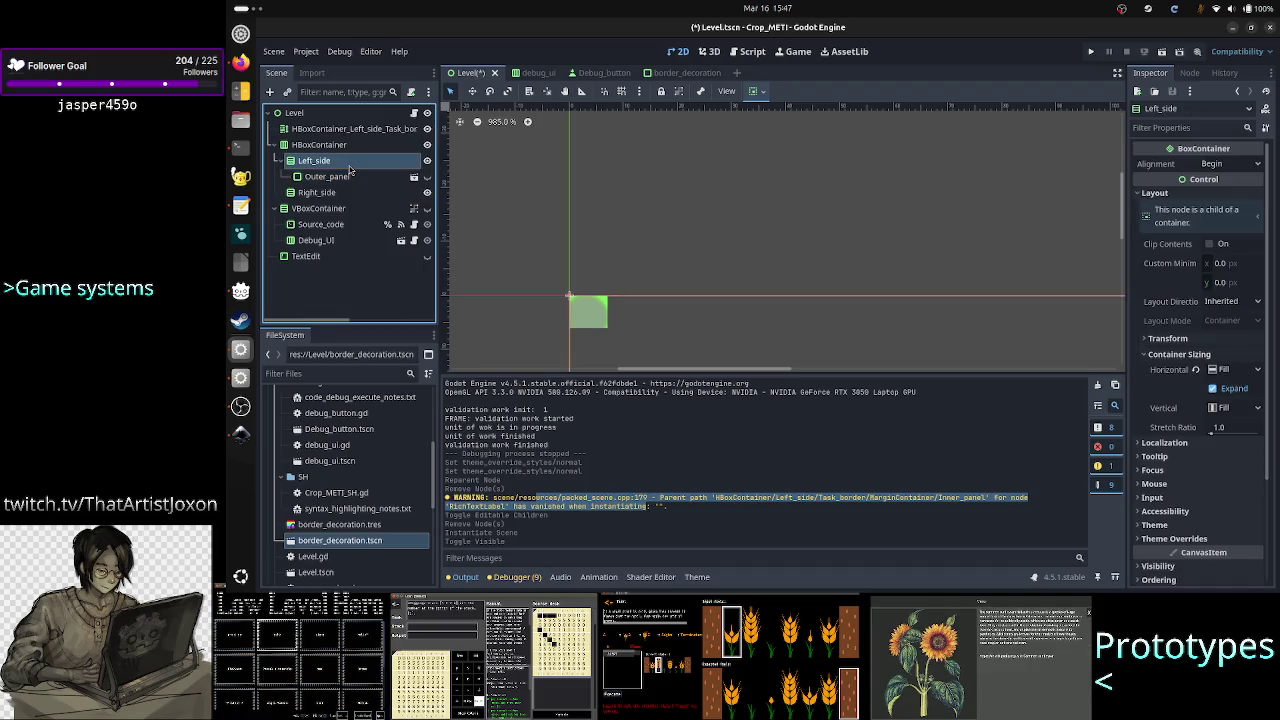
pyautogui.click(470, 234)
pyautogui.click(352, 180)
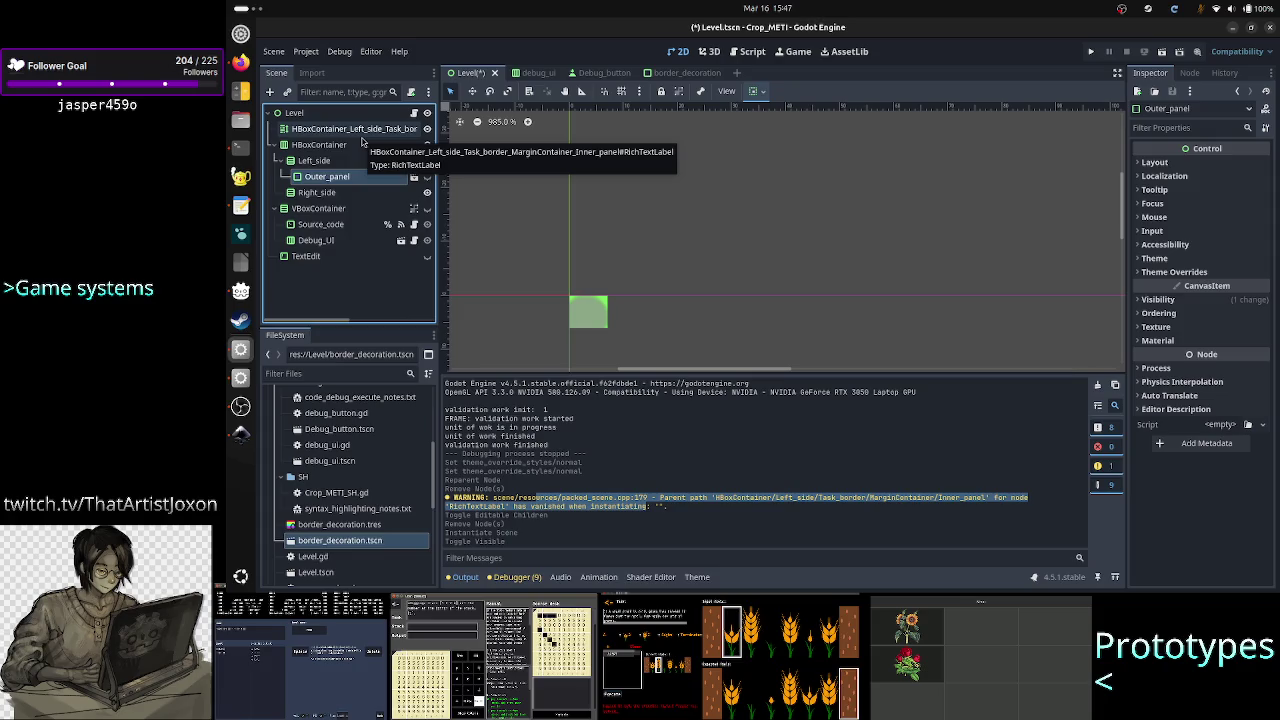
# Delete the bordered RichTextLabel node, widening the Scene dock to read its full name
pyautogui.click(340, 132)
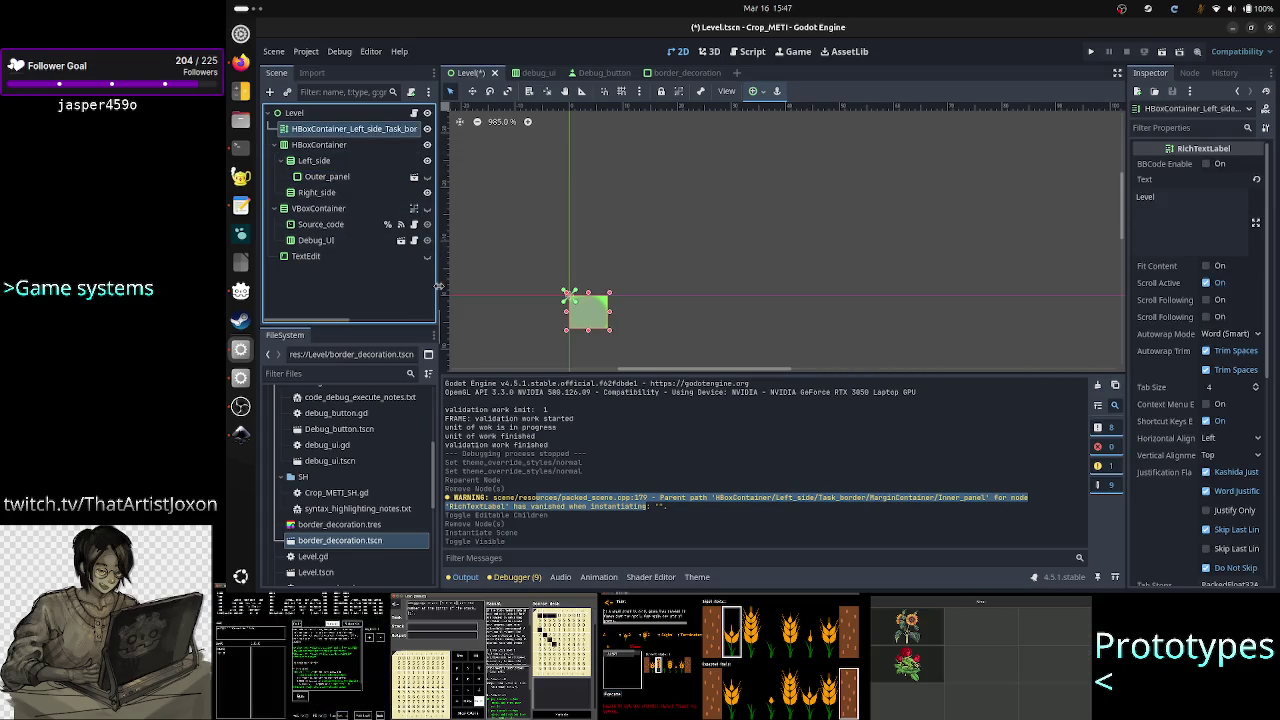
pyautogui.moveTo(439, 287); pyautogui.dragTo(650, 298)
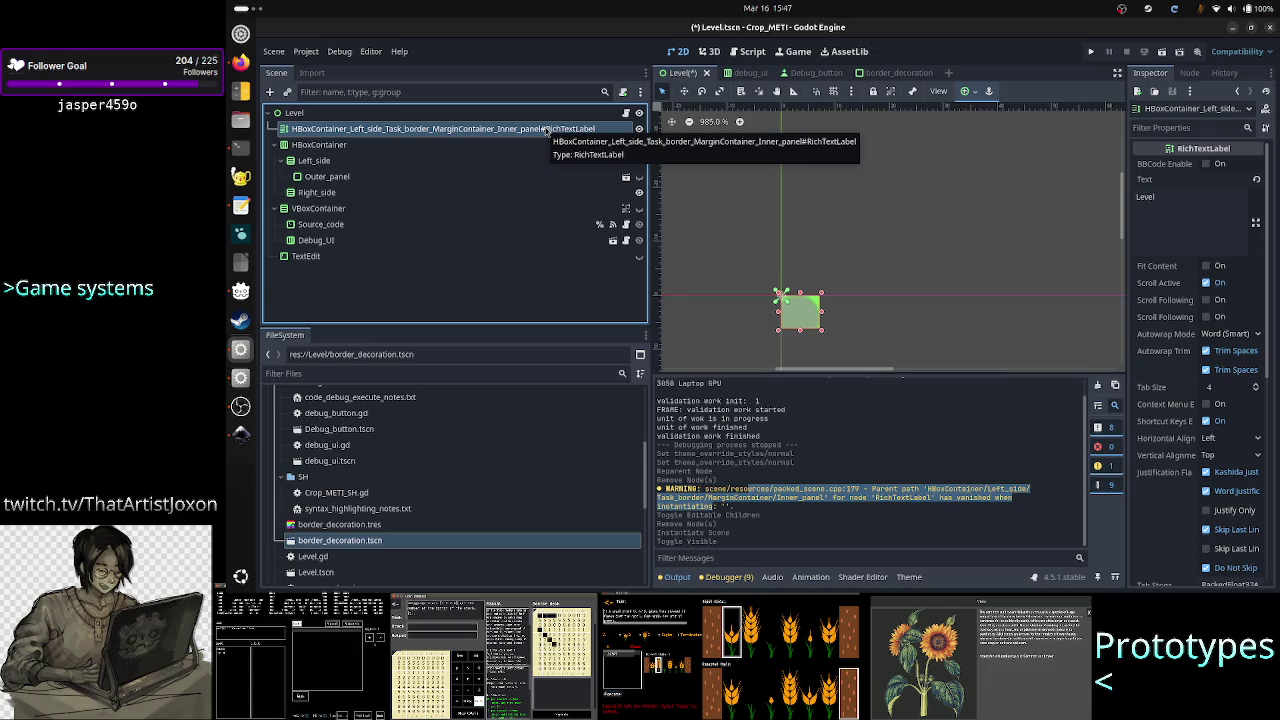
pyautogui.press('Delete')
pyautogui.click(832, 306)
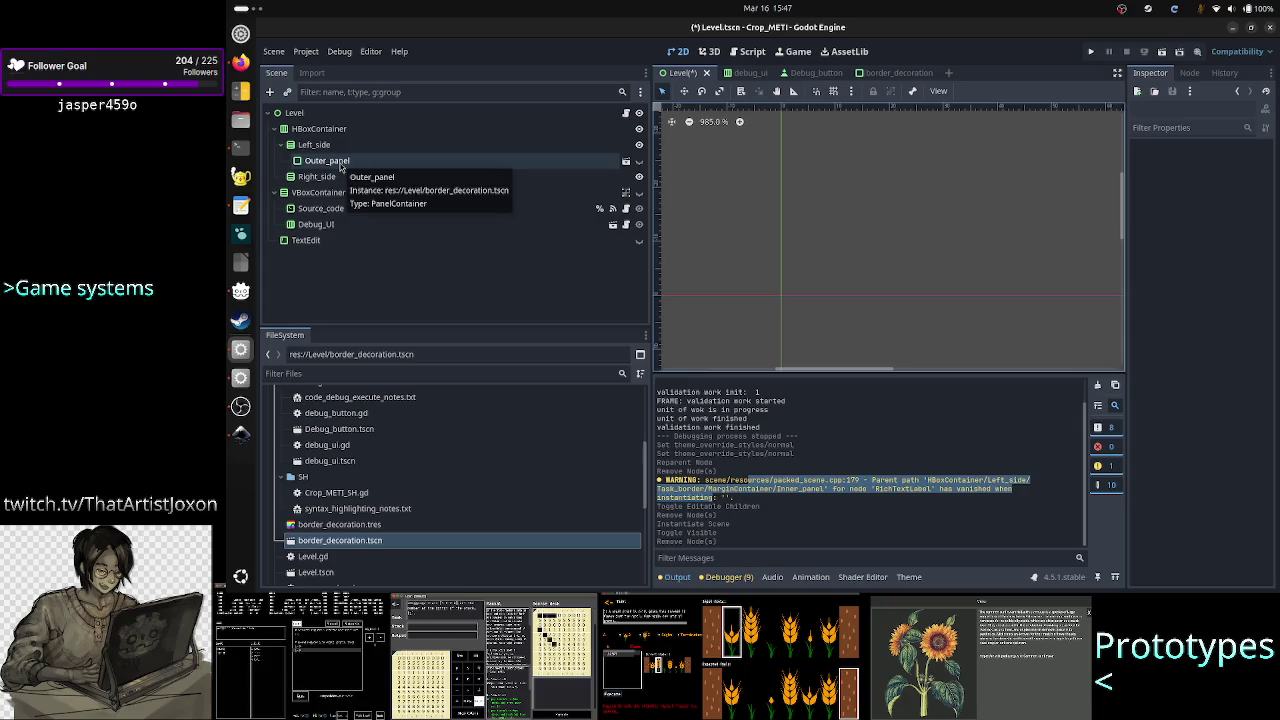
# Delete the Outer_panel instance from Left_side
pyautogui.click(340, 163)
pyautogui.rightClick(340, 167)
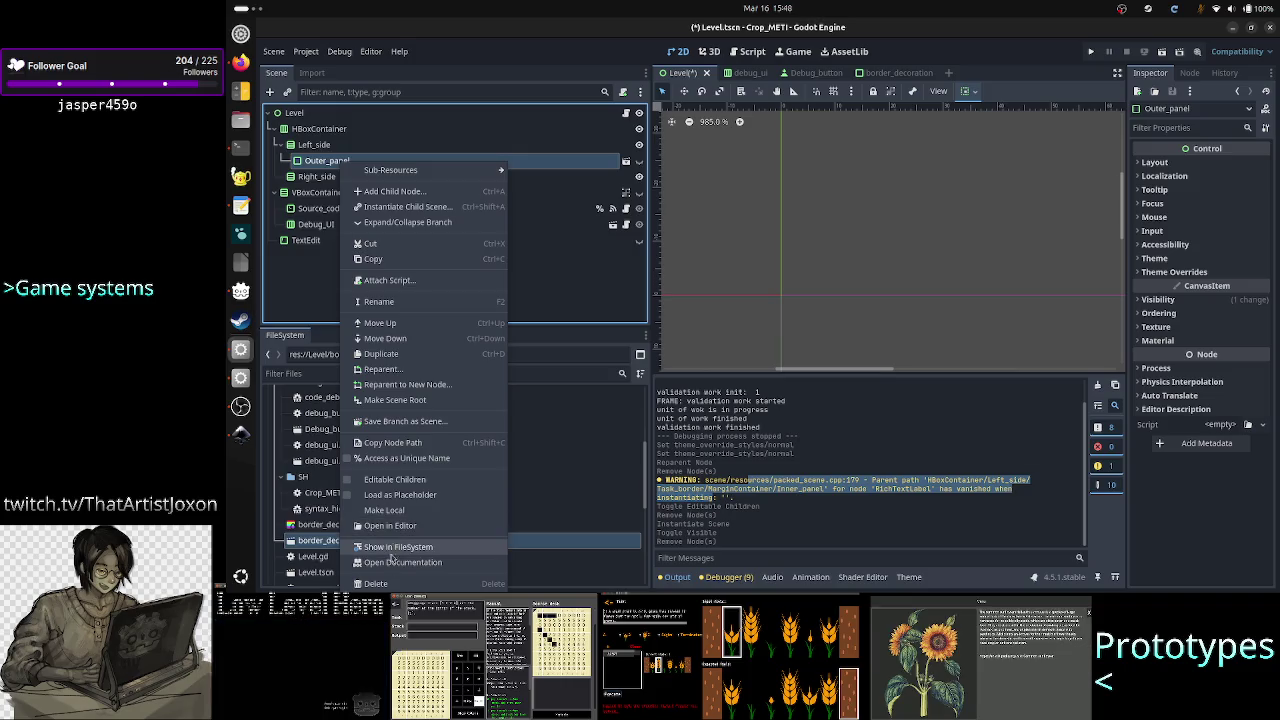
pyautogui.click(376, 583)
pyautogui.click(773, 307)
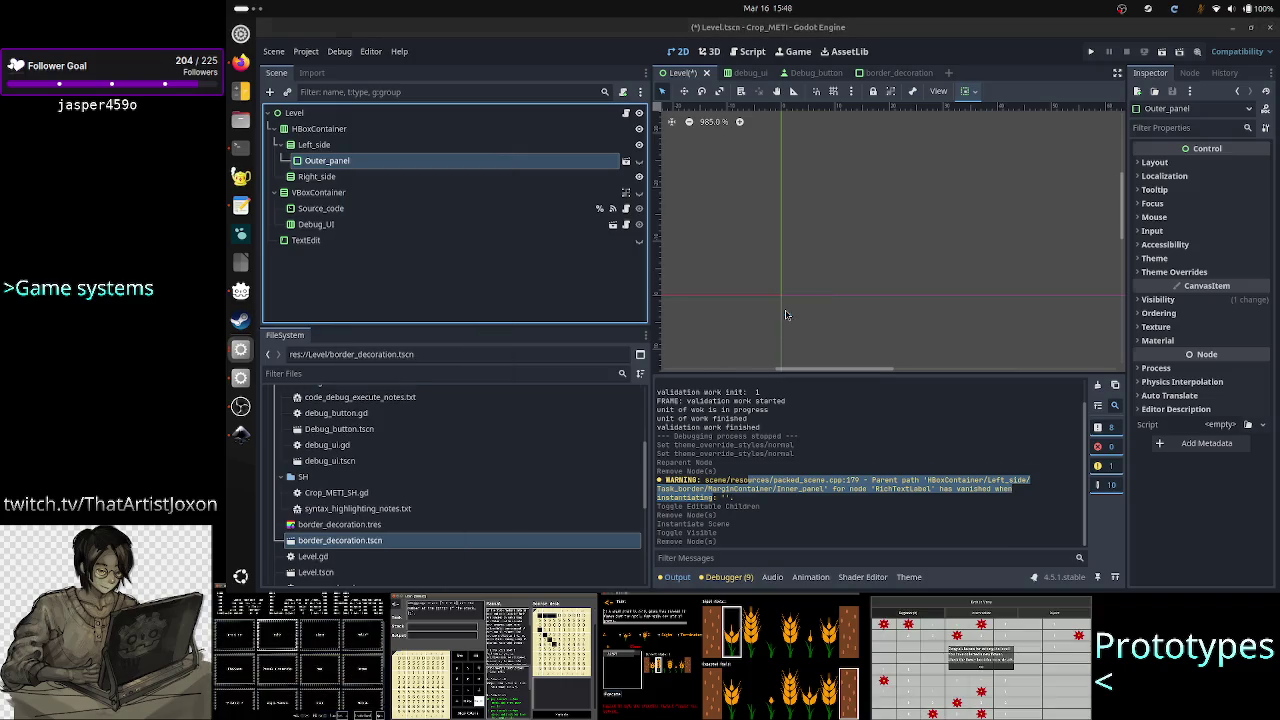
# Clear and collapse the Output log, then start instancing a child scene under Left_side
pyautogui.click(1097, 384)
pyautogui.click(670, 577)
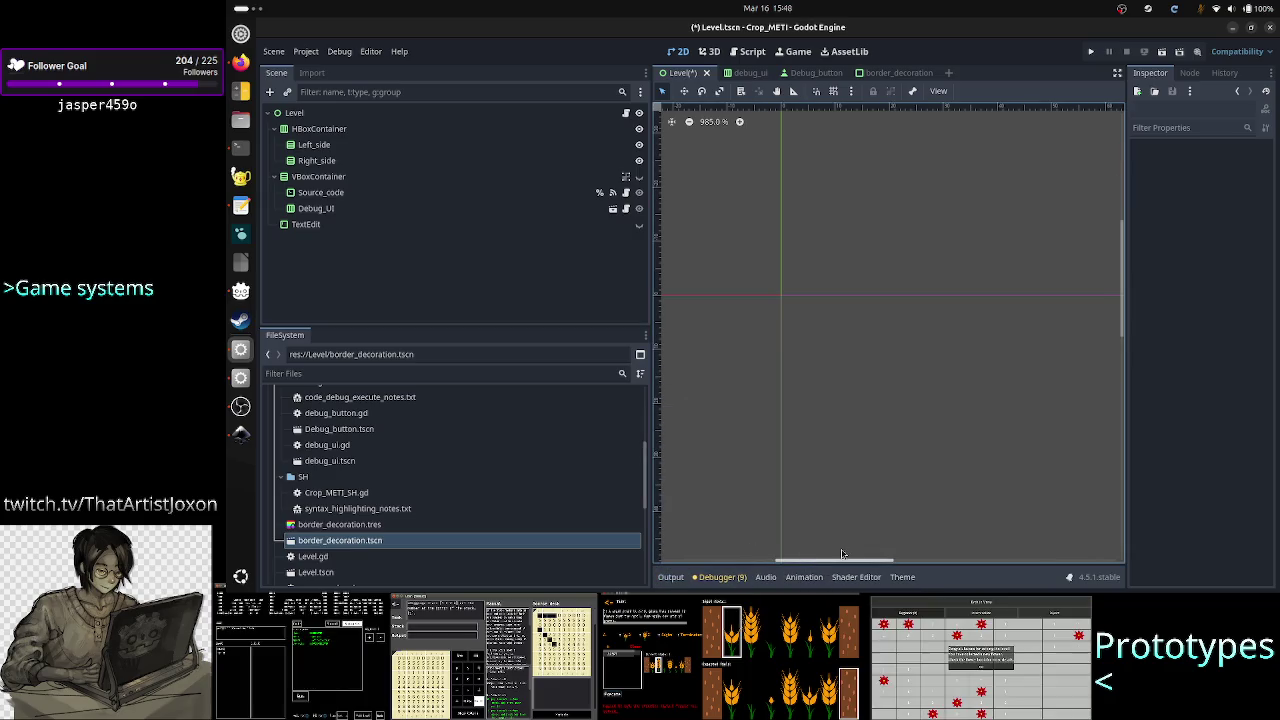
pyautogui.hscroll(-2, 828, 566)
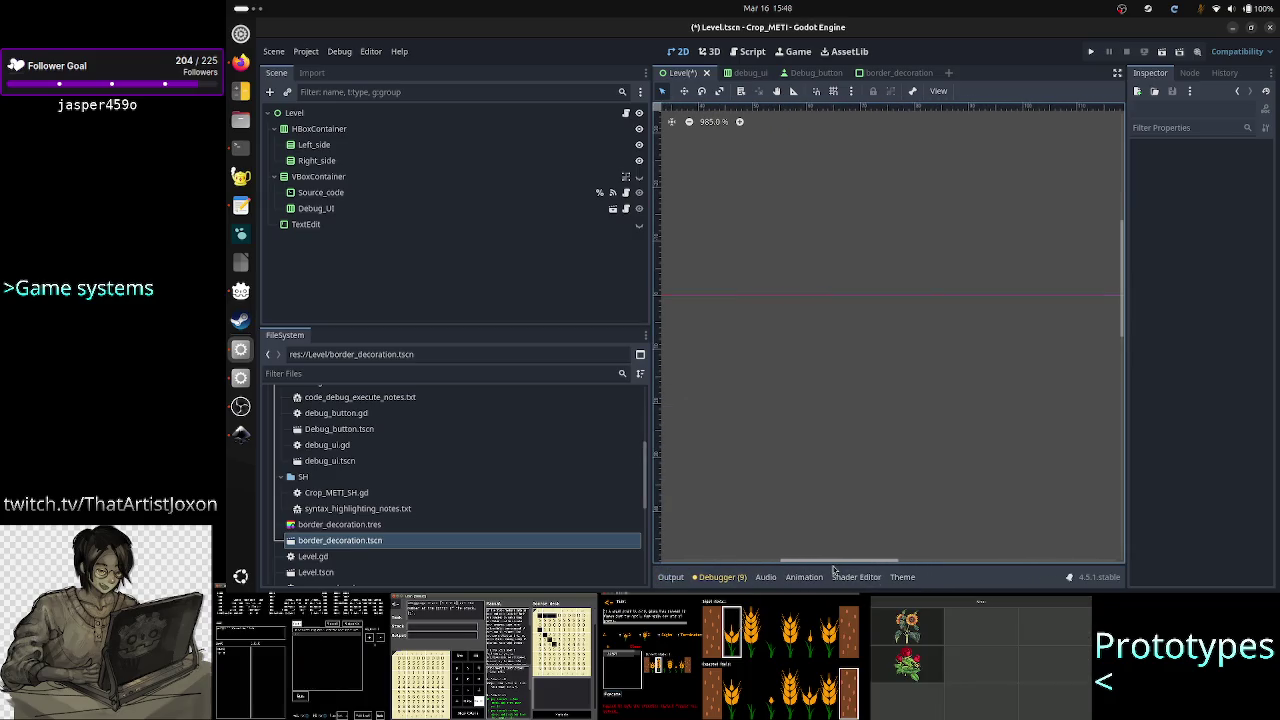
pyautogui.hscroll(-2, 828, 568)
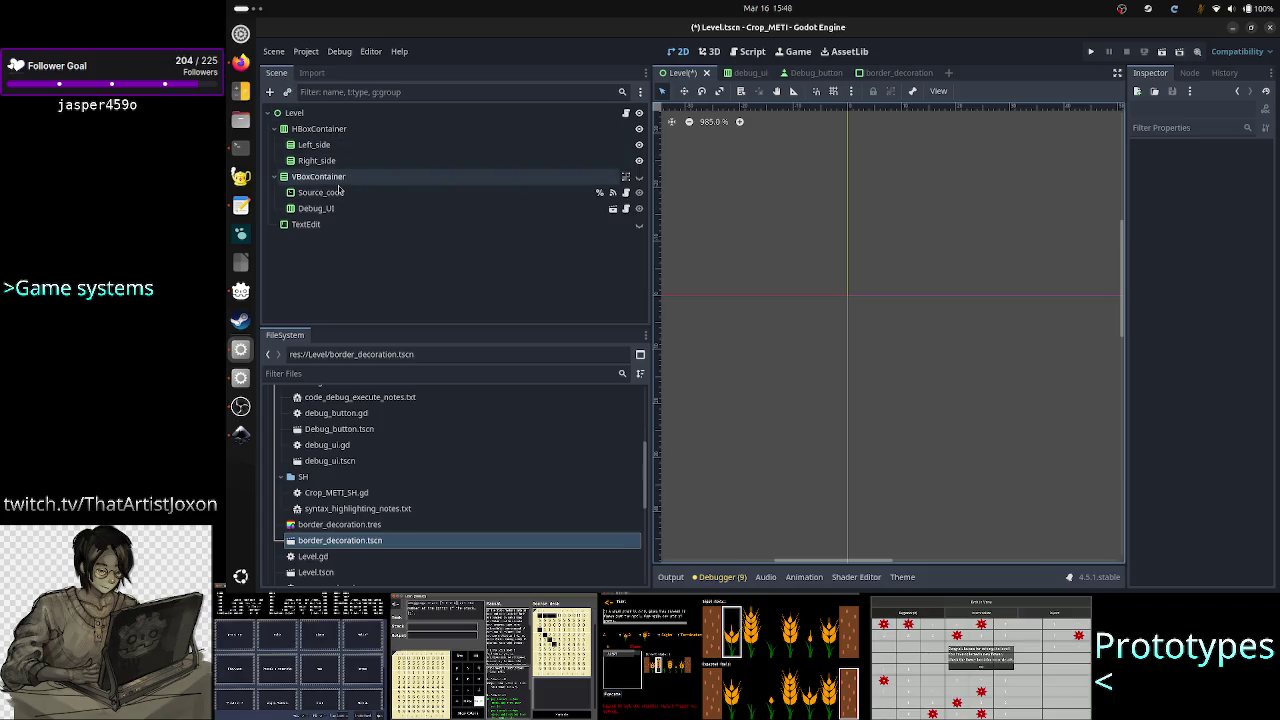
pyautogui.click(318, 145)
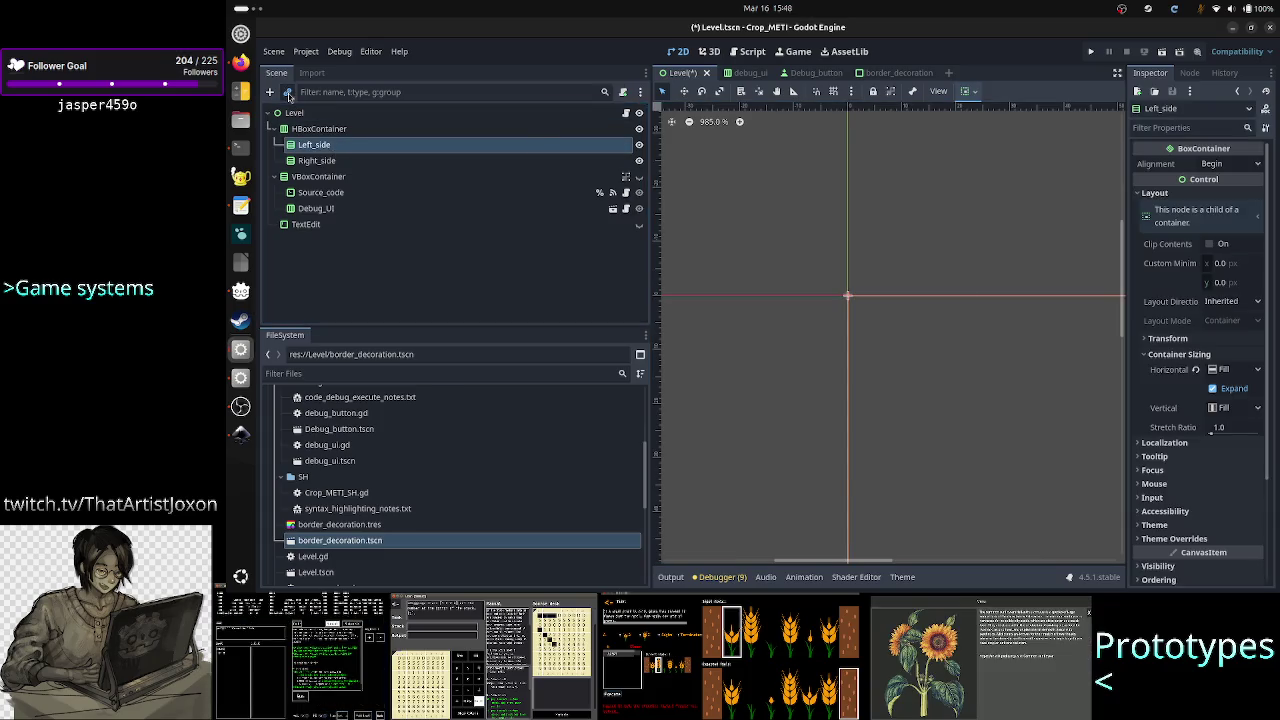
pyautogui.click(288, 92)
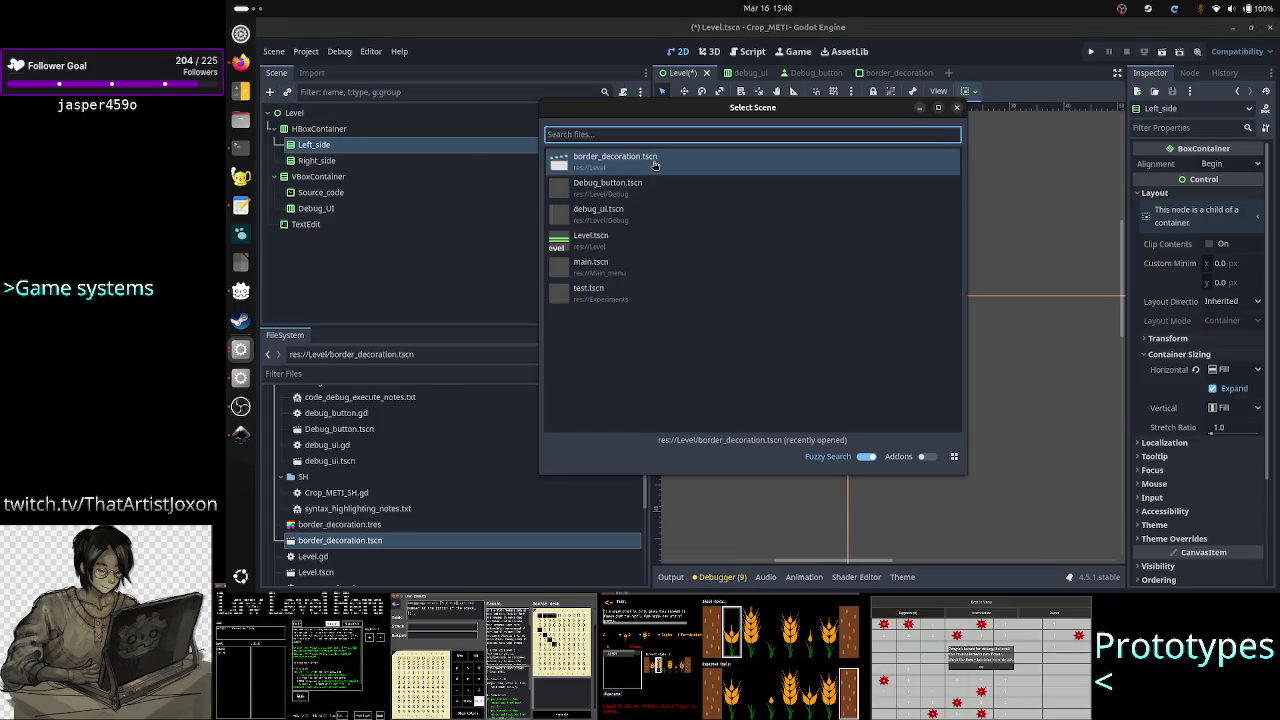
# Instance border_decoration under Left_side and reselect the new Outer_panel
pyautogui.click(655, 165)
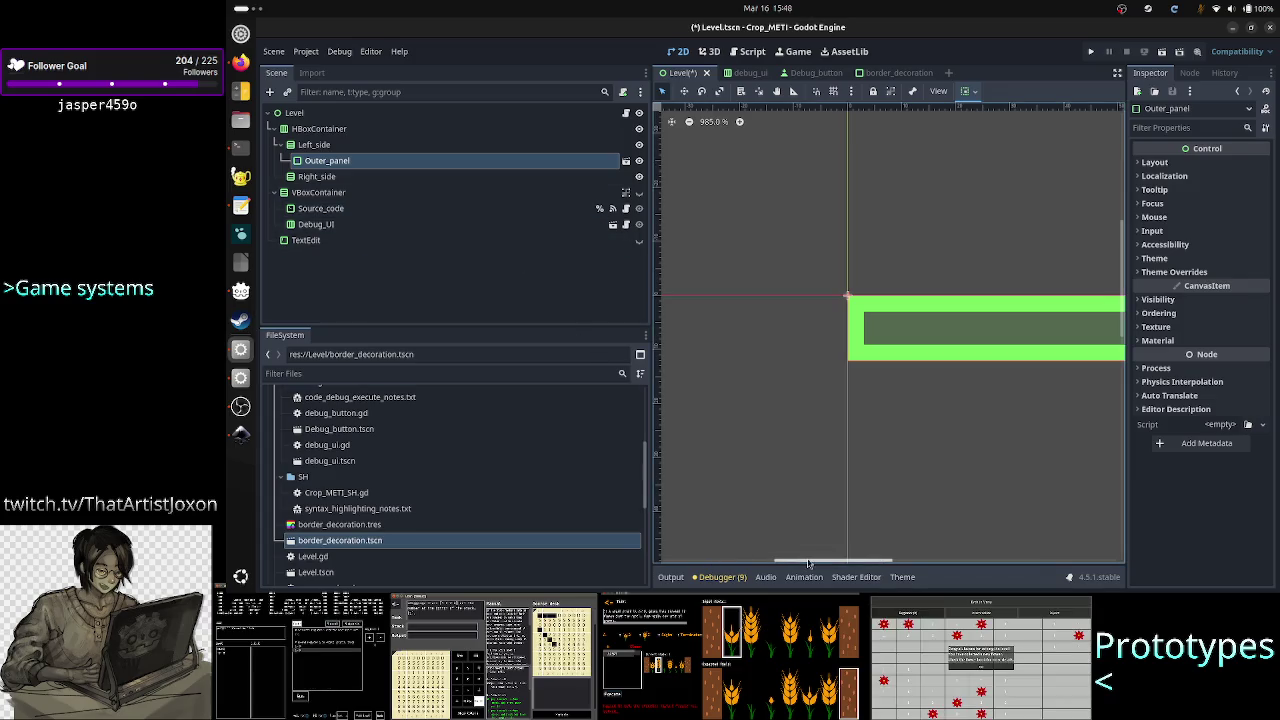
pyautogui.moveTo(811, 562); pyautogui.dragTo(838, 562)
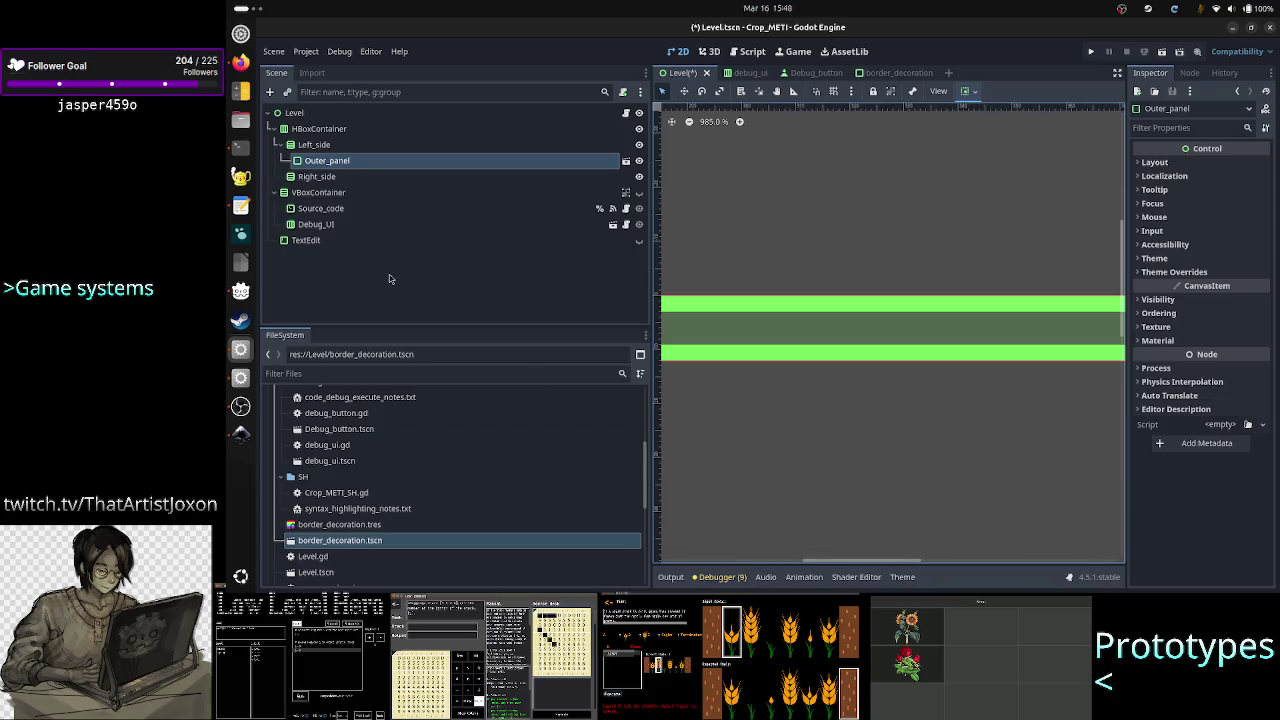
pyautogui.click(345, 147)
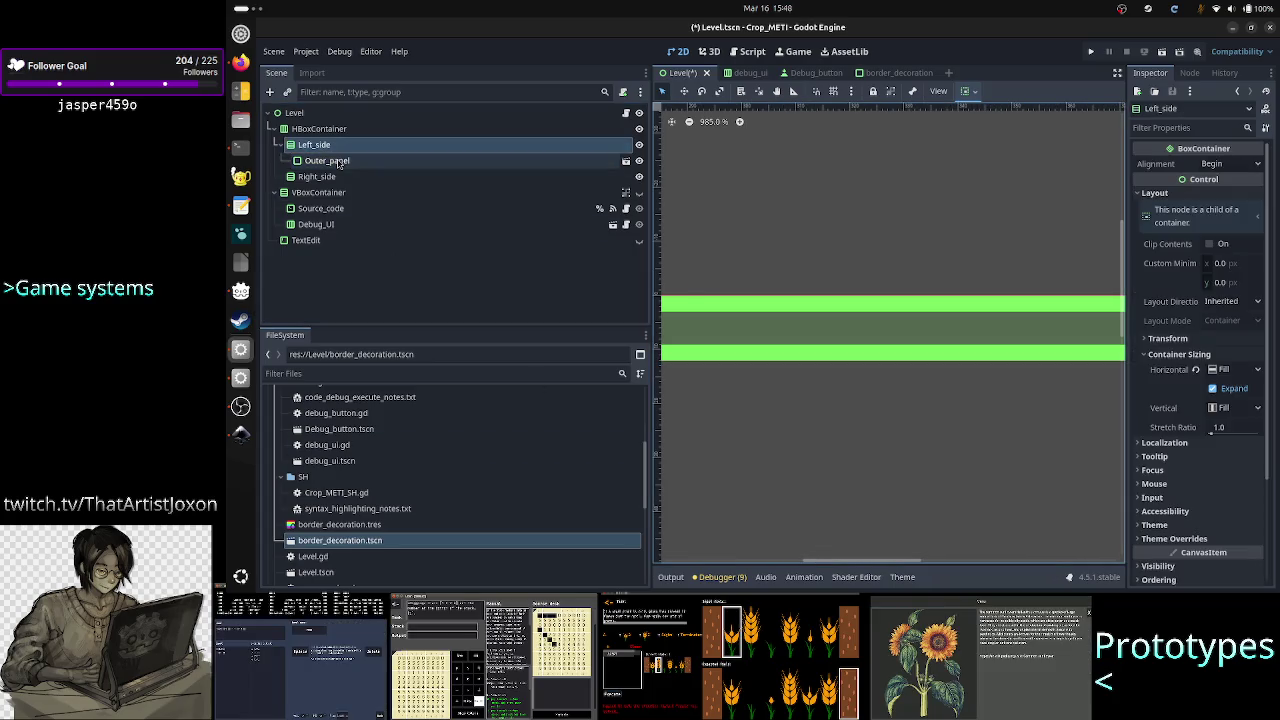
pyautogui.click(415, 160)
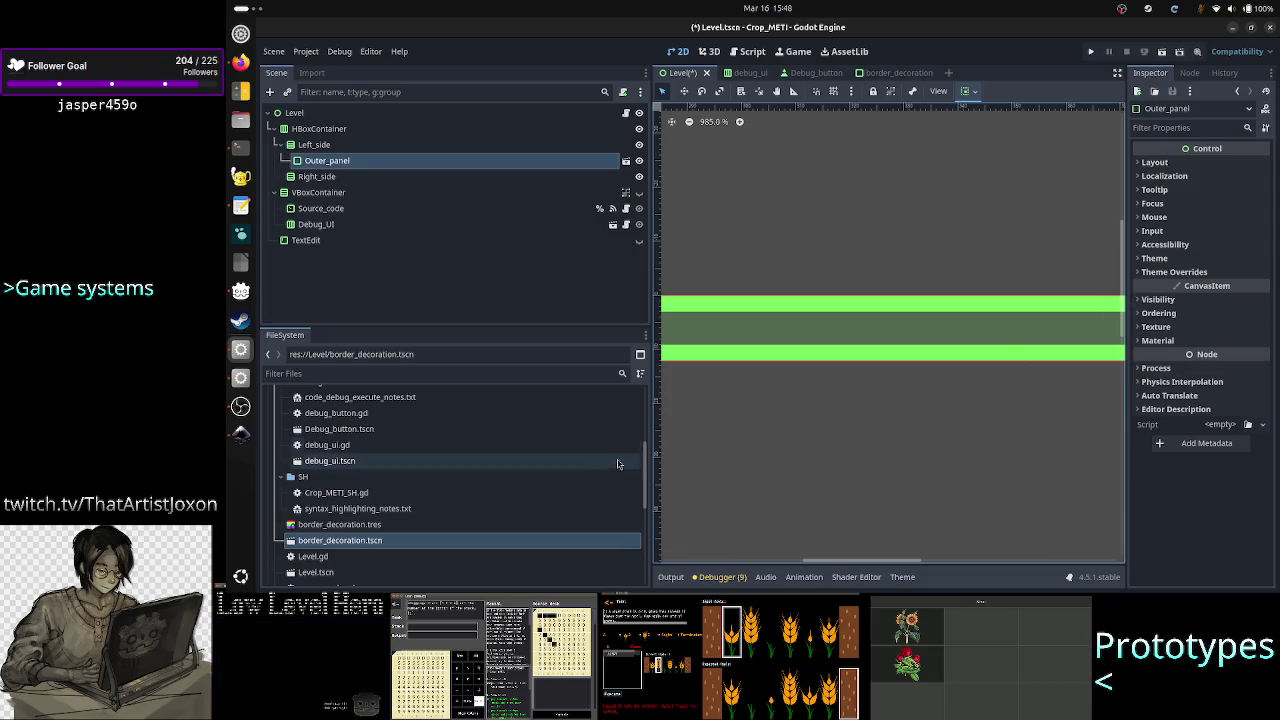
pyautogui.moveTo(650, 467); pyautogui.dragTo(411, 447)
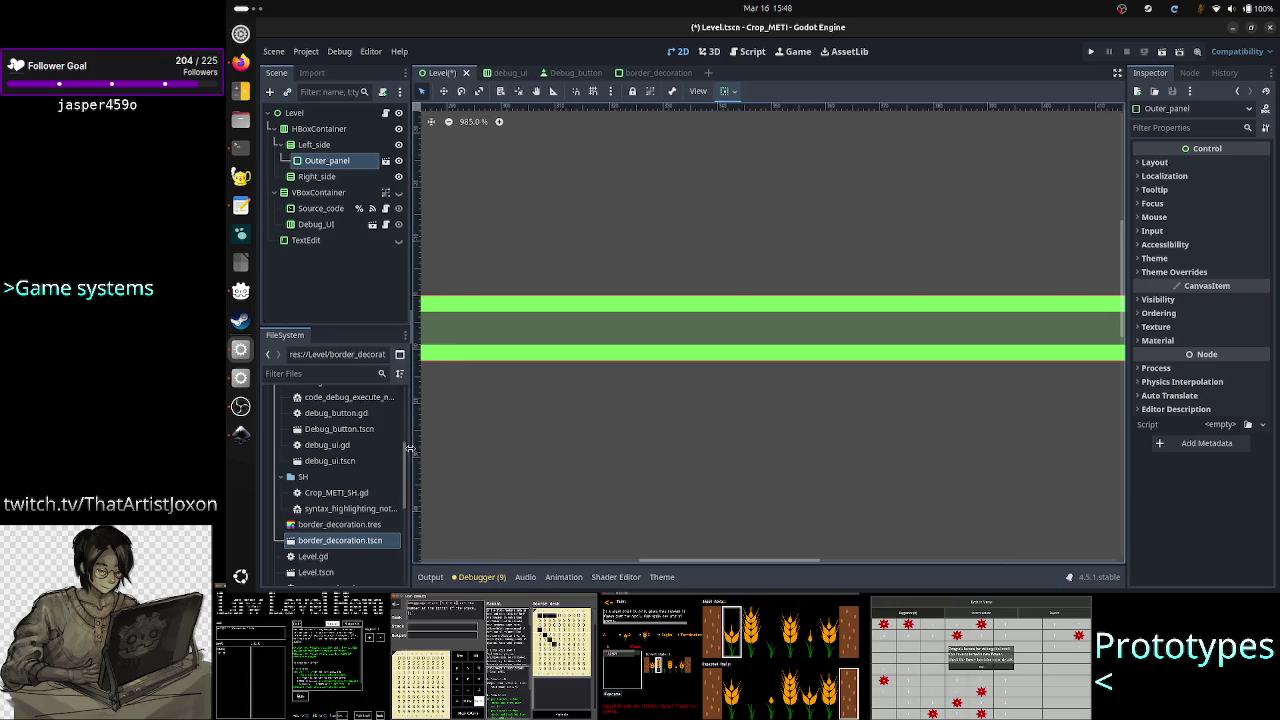
# Enable Vertical Expand in Outer_panel's Container Sizing, then bring up the Add Child Node list
pyautogui.click(1216, 165)
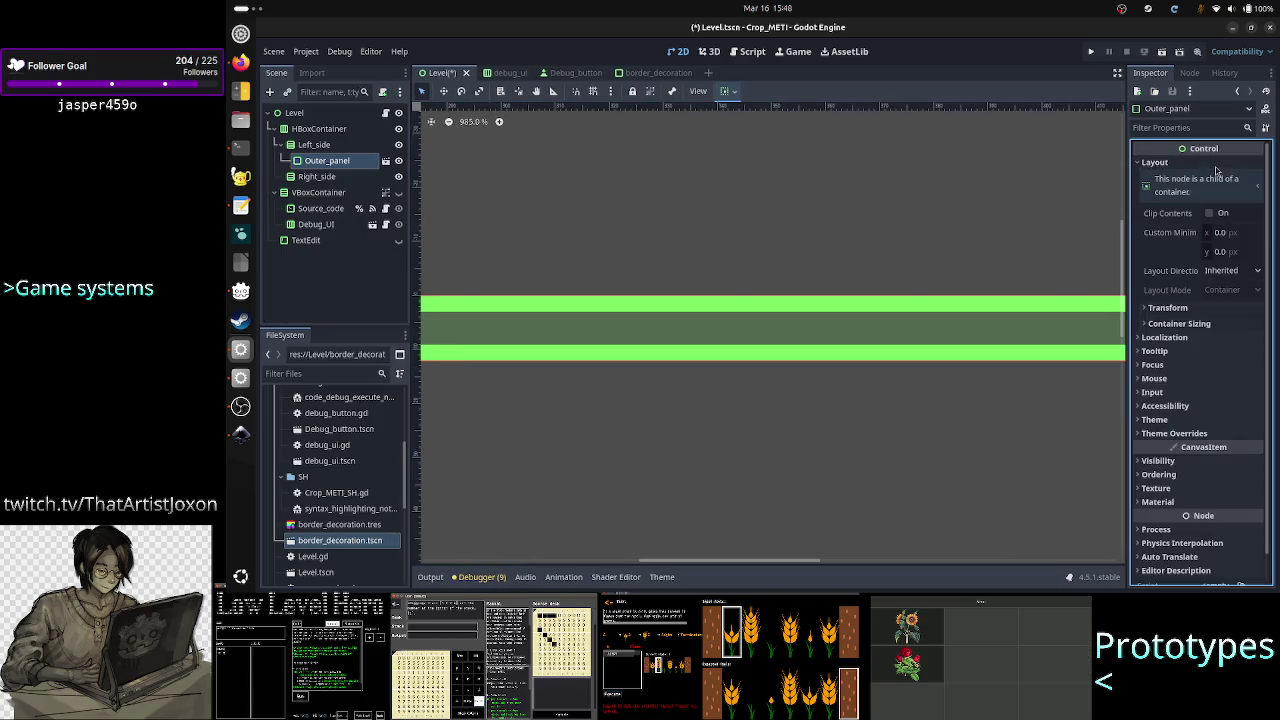
pyautogui.click(1195, 326)
pyautogui.click(1233, 379)
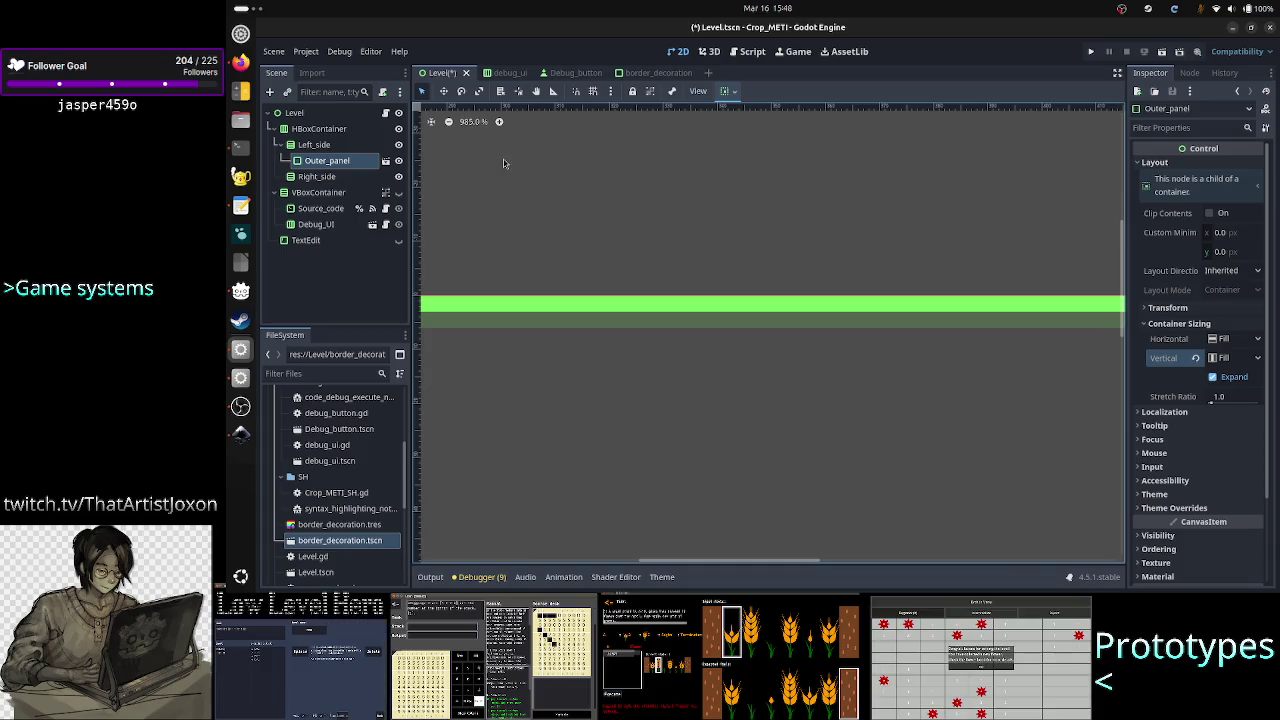
pyautogui.scroll(-10, 505, 160)
pyautogui.scroll(-2, 504, 162)
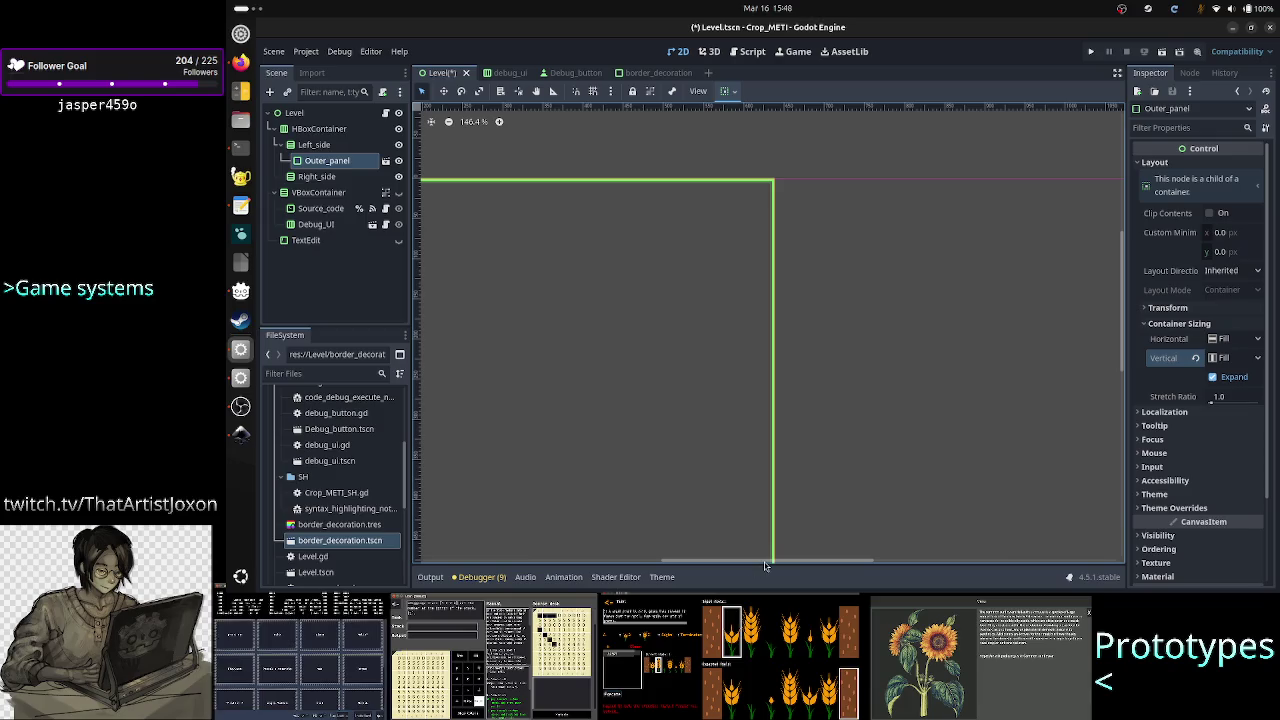
pyautogui.moveTo(764, 562); pyautogui.dragTo(703, 563)
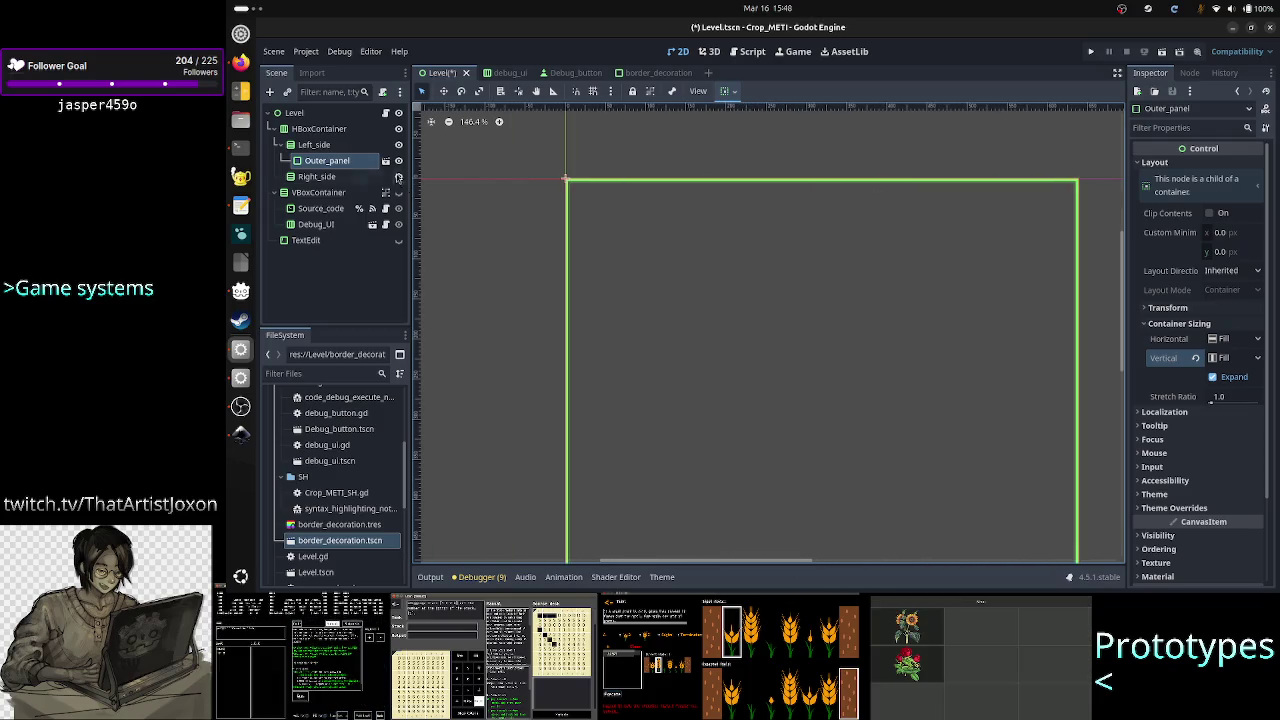
pyautogui.click(268, 92)
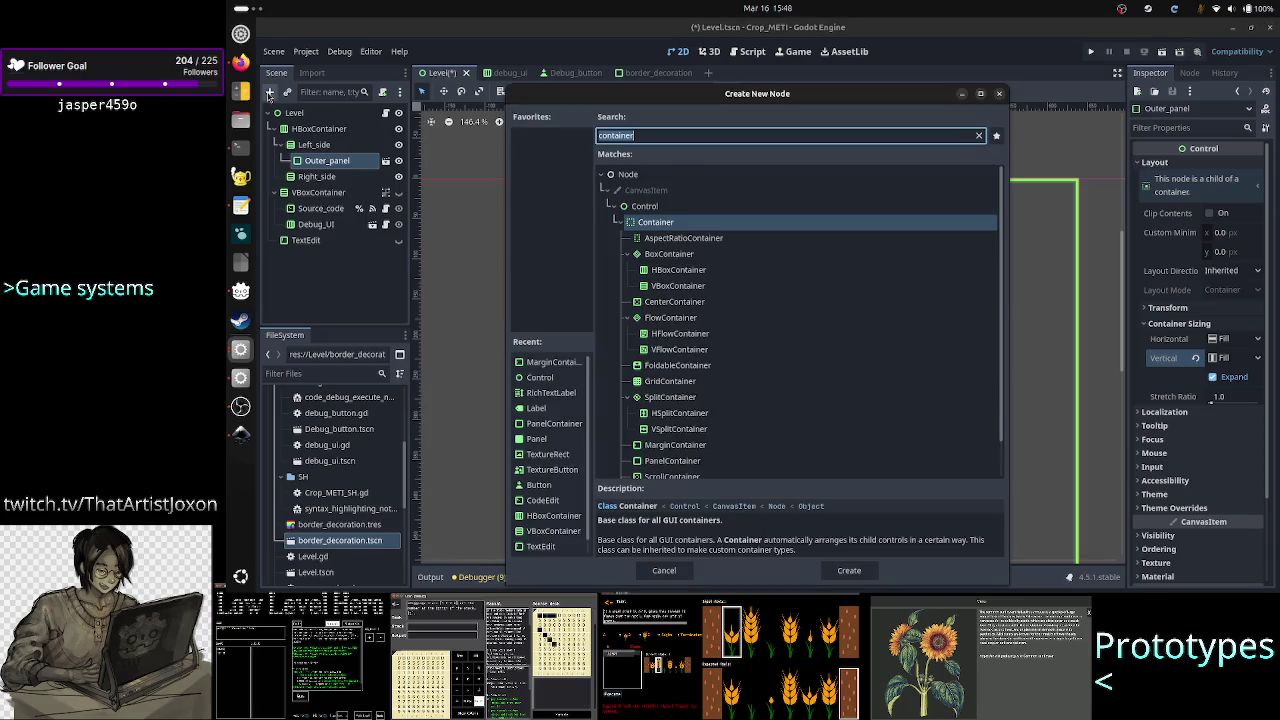
# Search 'richt' and create a RichTextLabel under Outer_panel, then inspect it in the 2D view
pyautogui.write('richt')
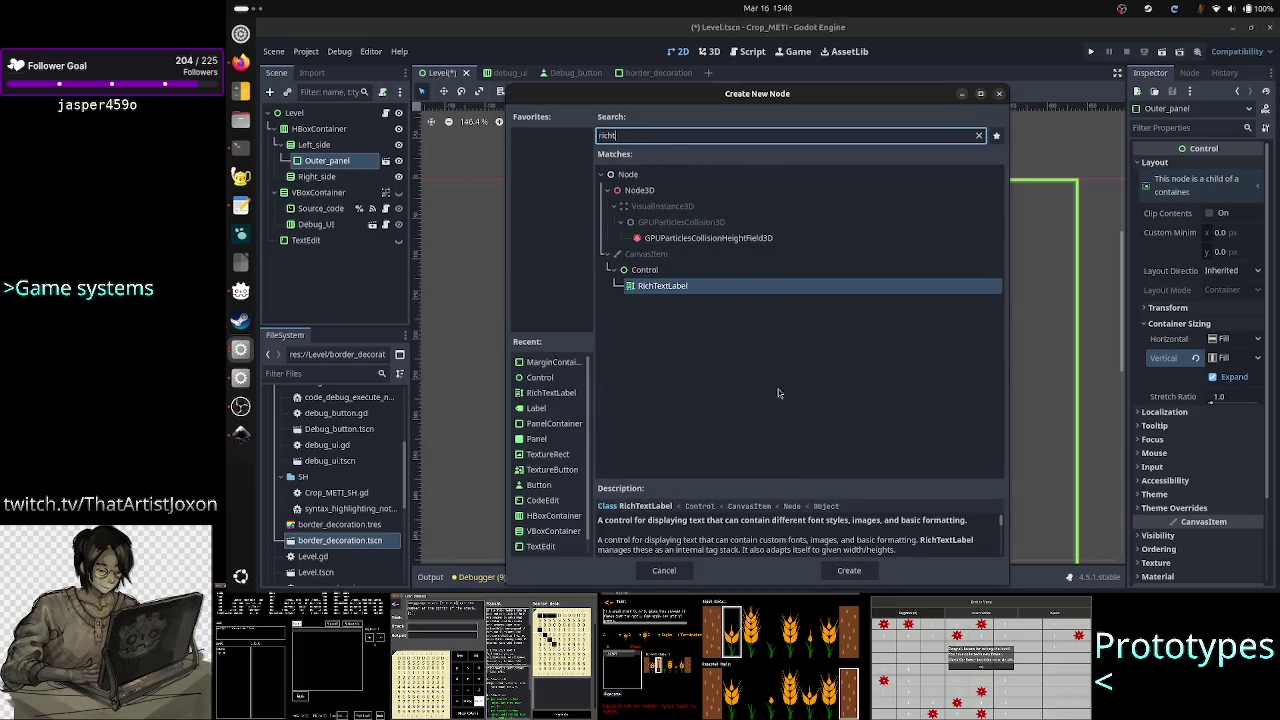
pyautogui.click(850, 570)
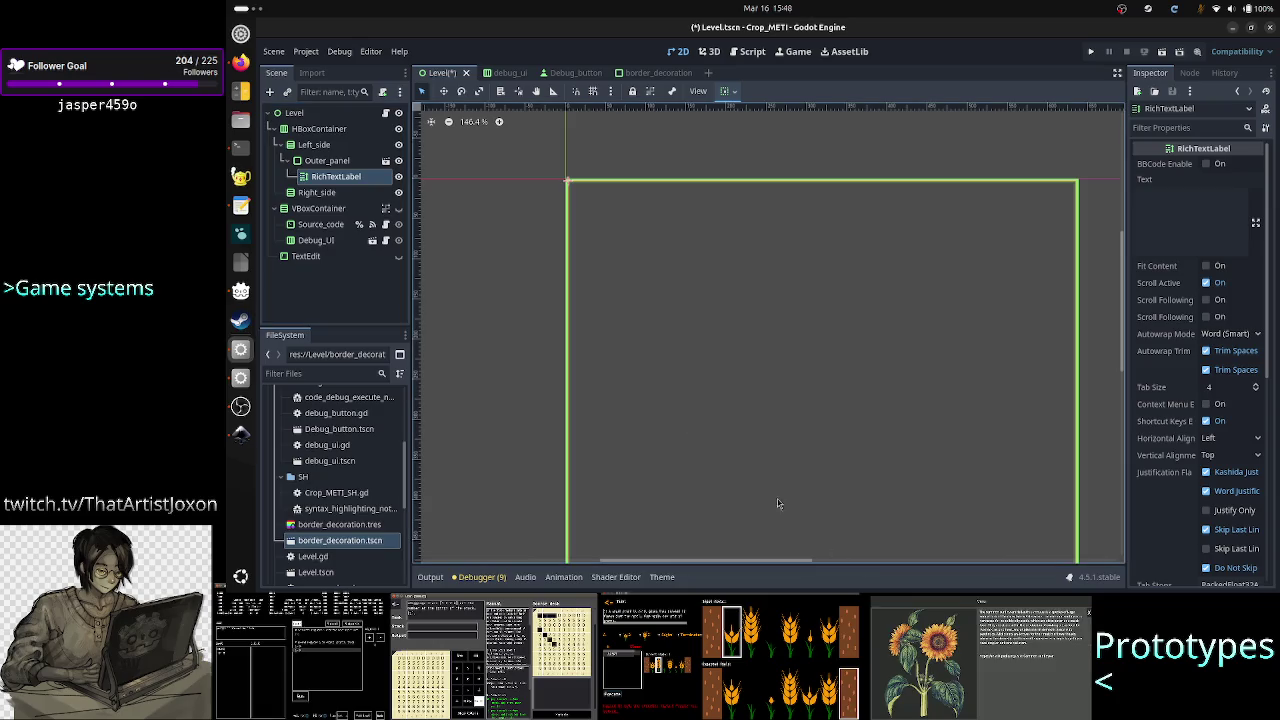
pyautogui.scroll(5, 587, 202)
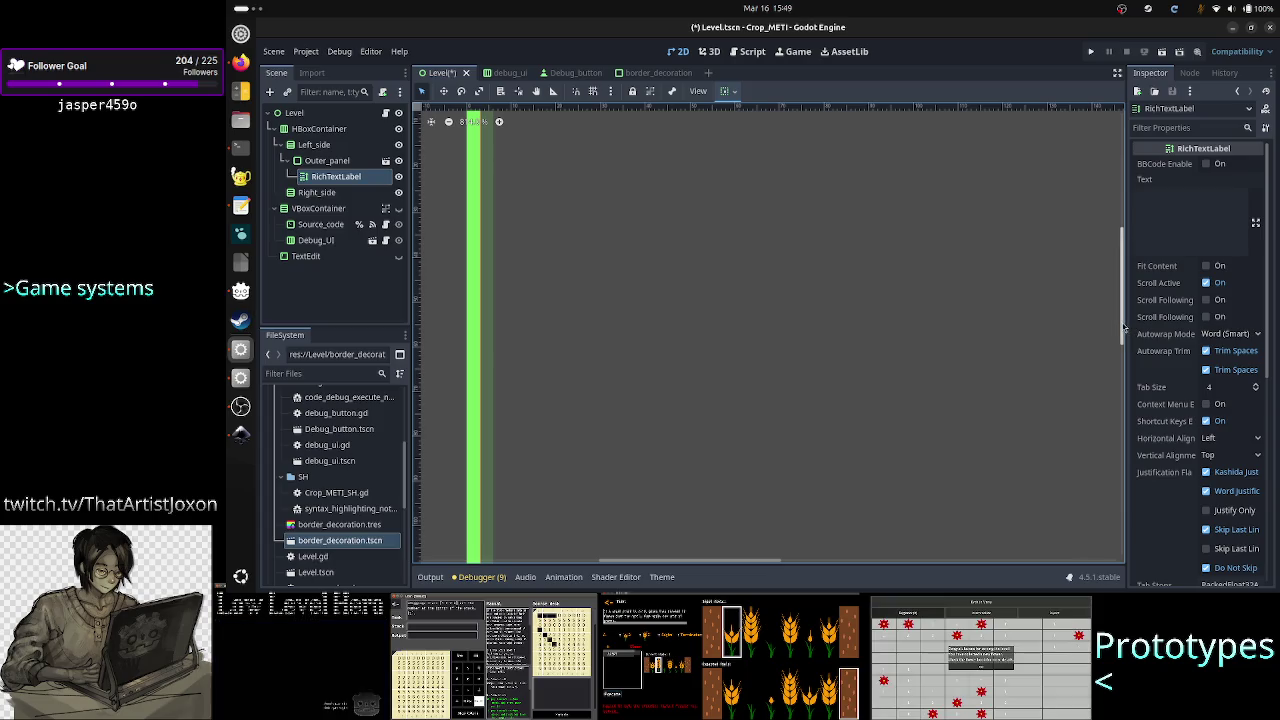
pyautogui.moveTo(1124, 328); pyautogui.dragTo(1120, 322)
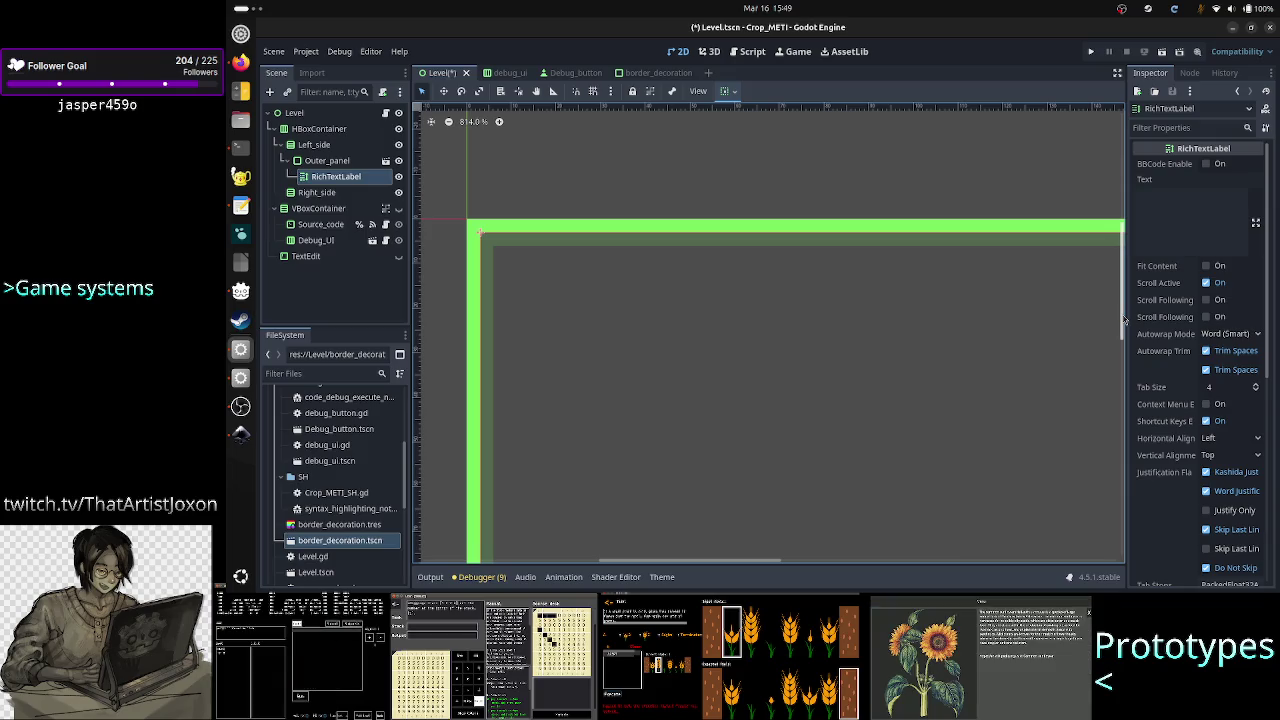
pyautogui.moveTo(1124, 318); pyautogui.dragTo(1124, 320)
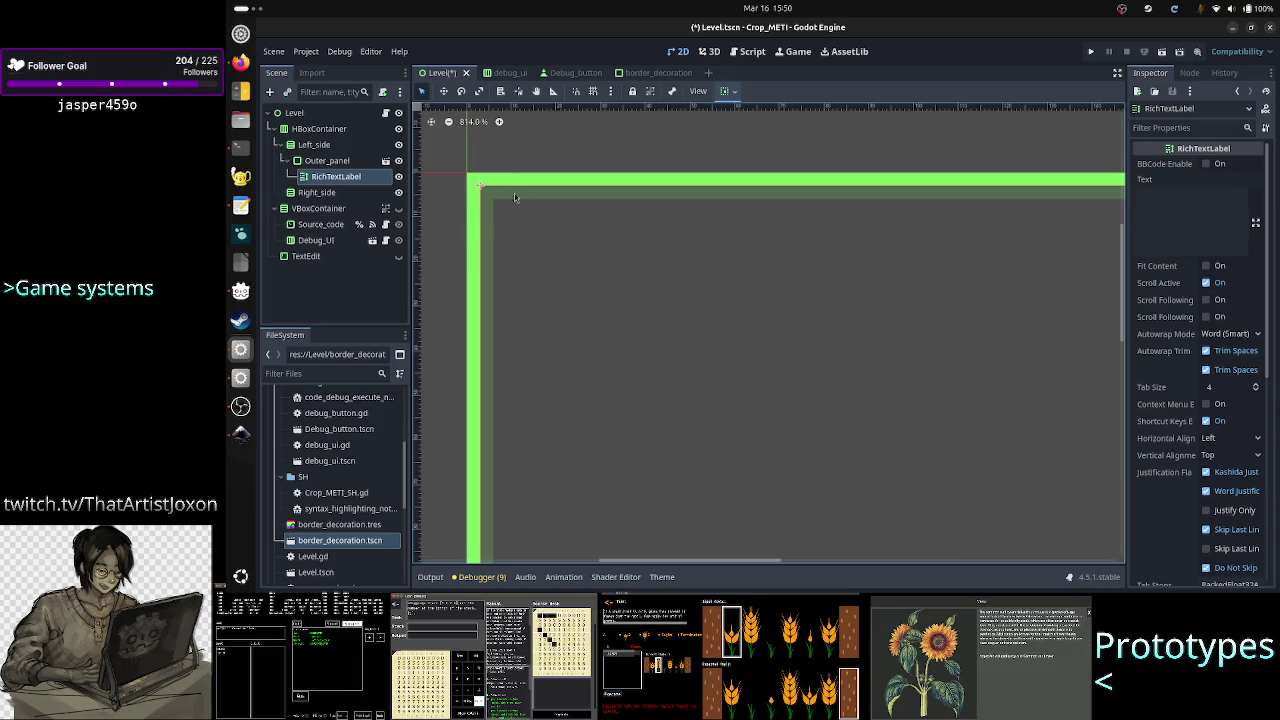
pyautogui.click(240, 62)
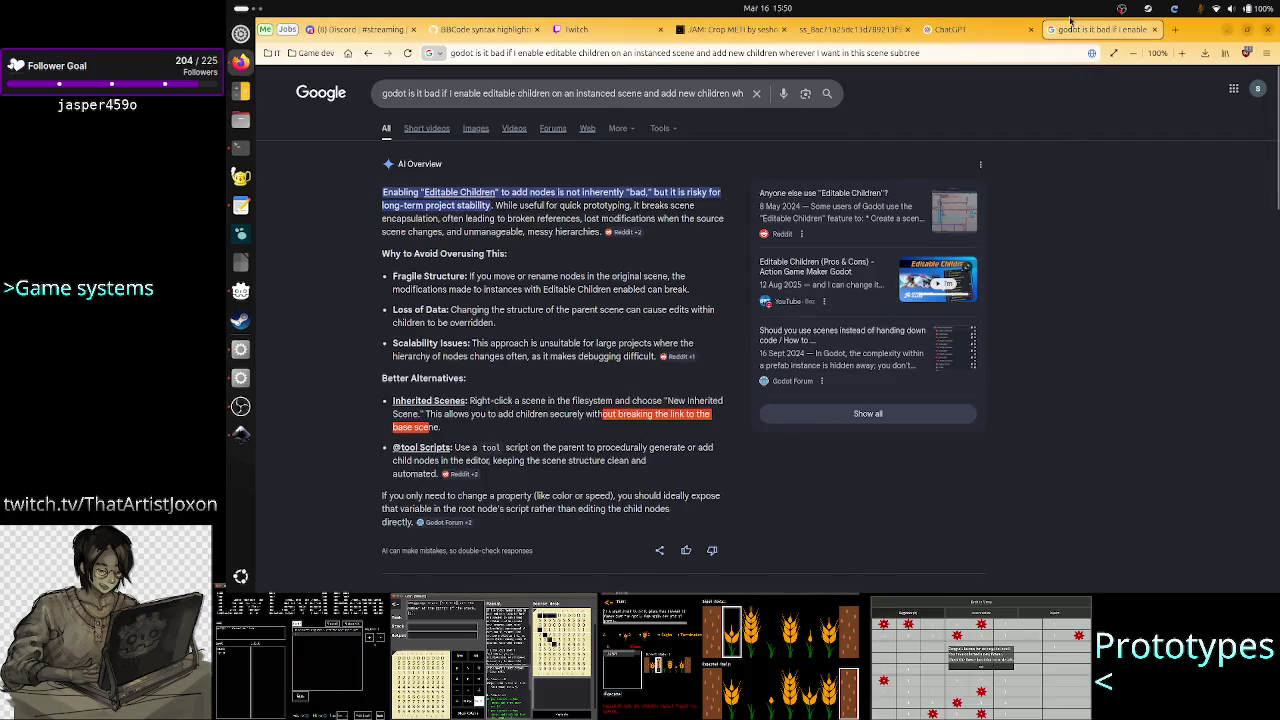
# Scroll through ChatGPT's explanation of the decorator pattern
pyautogui.click(955, 29)
pyautogui.scroll(15, 883, 262)
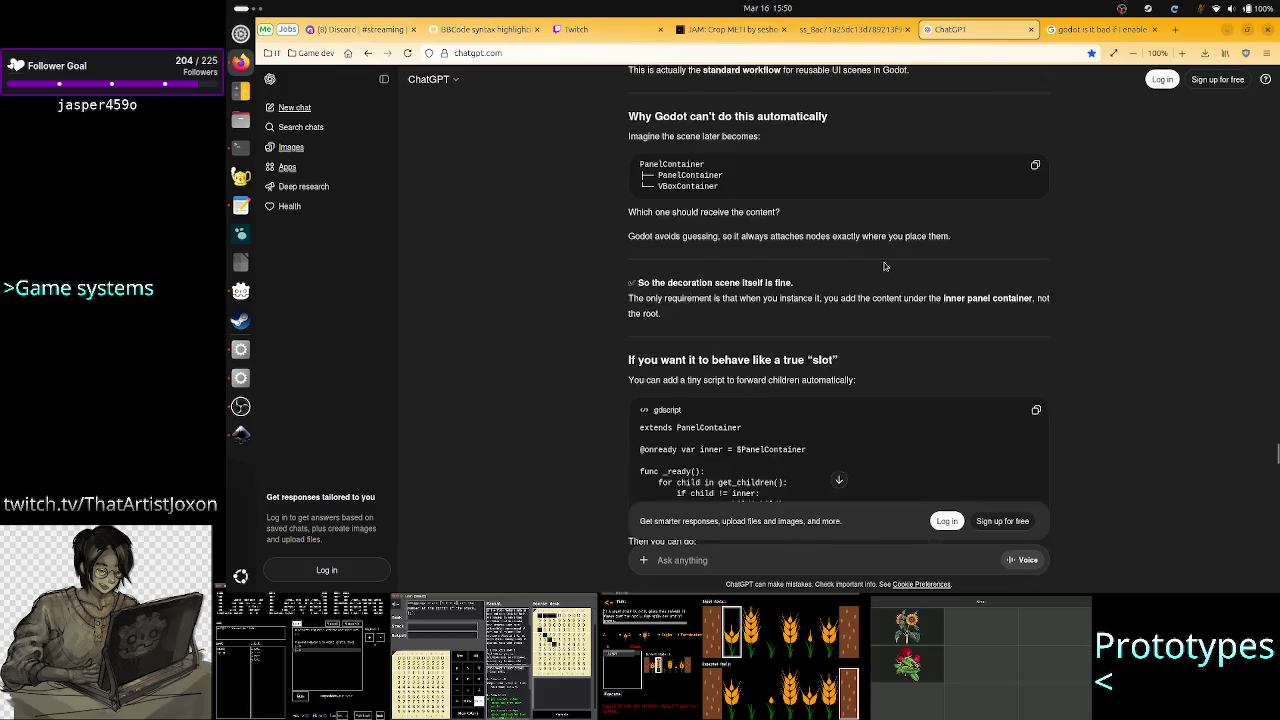
pyautogui.scroll(15, 884, 266)
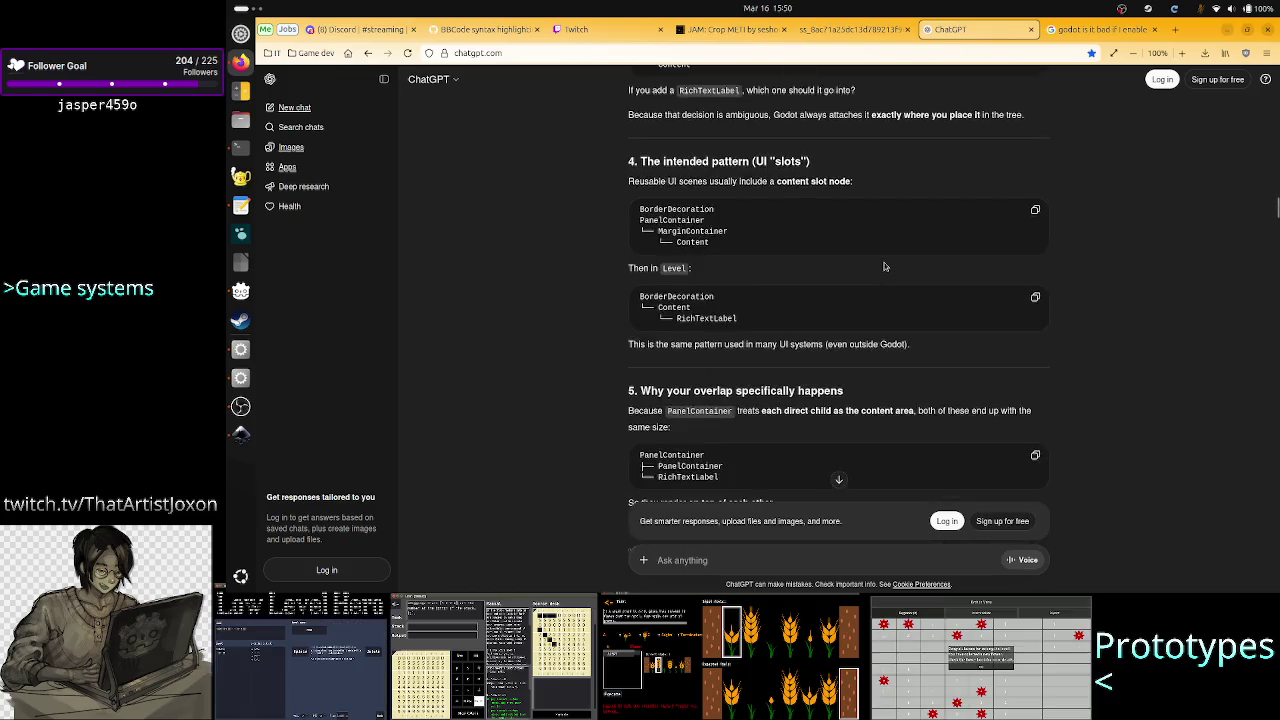
pyautogui.scroll(3, 884, 266)
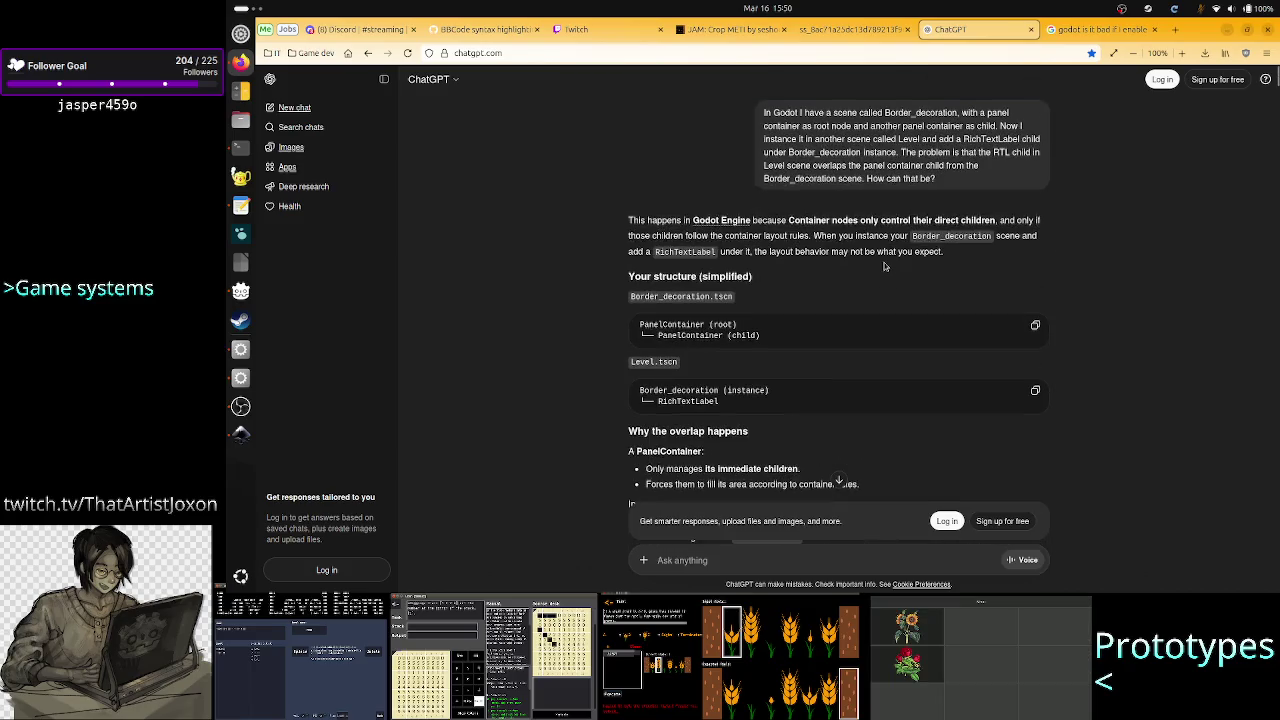
pyautogui.scroll(-6, 884, 266)
pyautogui.scroll(-15, 884, 266)
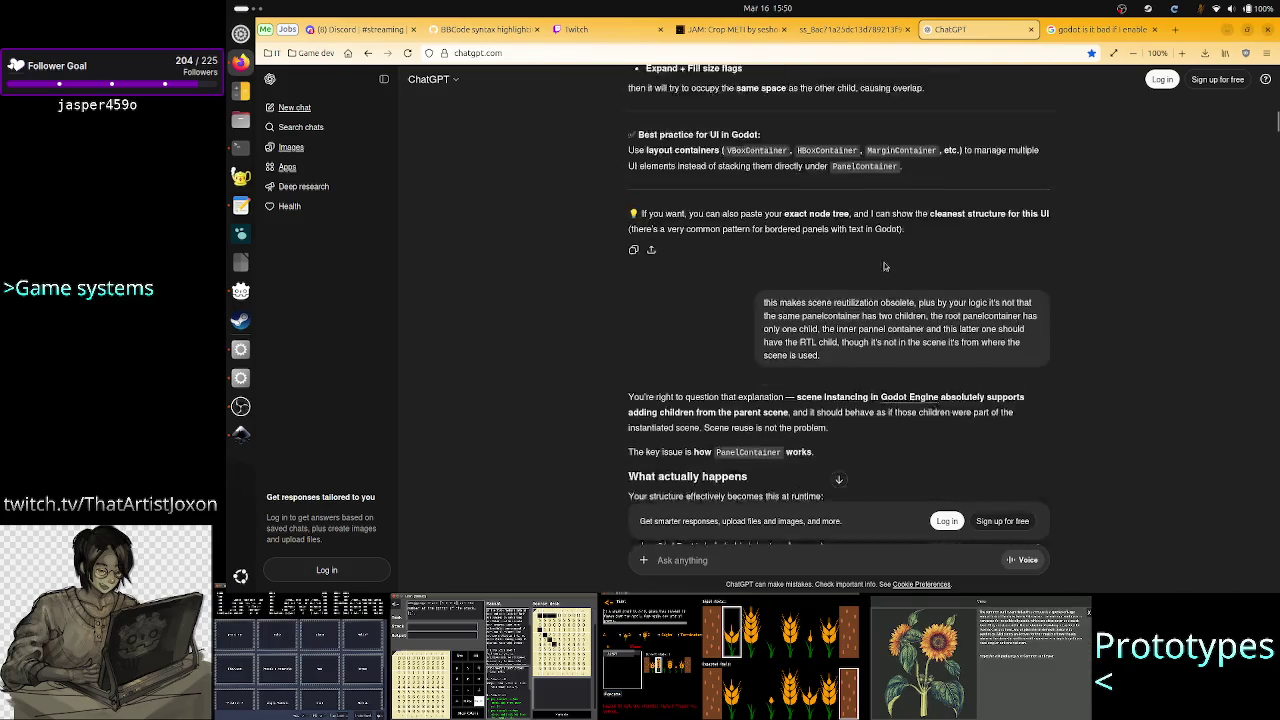
pyautogui.scroll(-10, 884, 266)
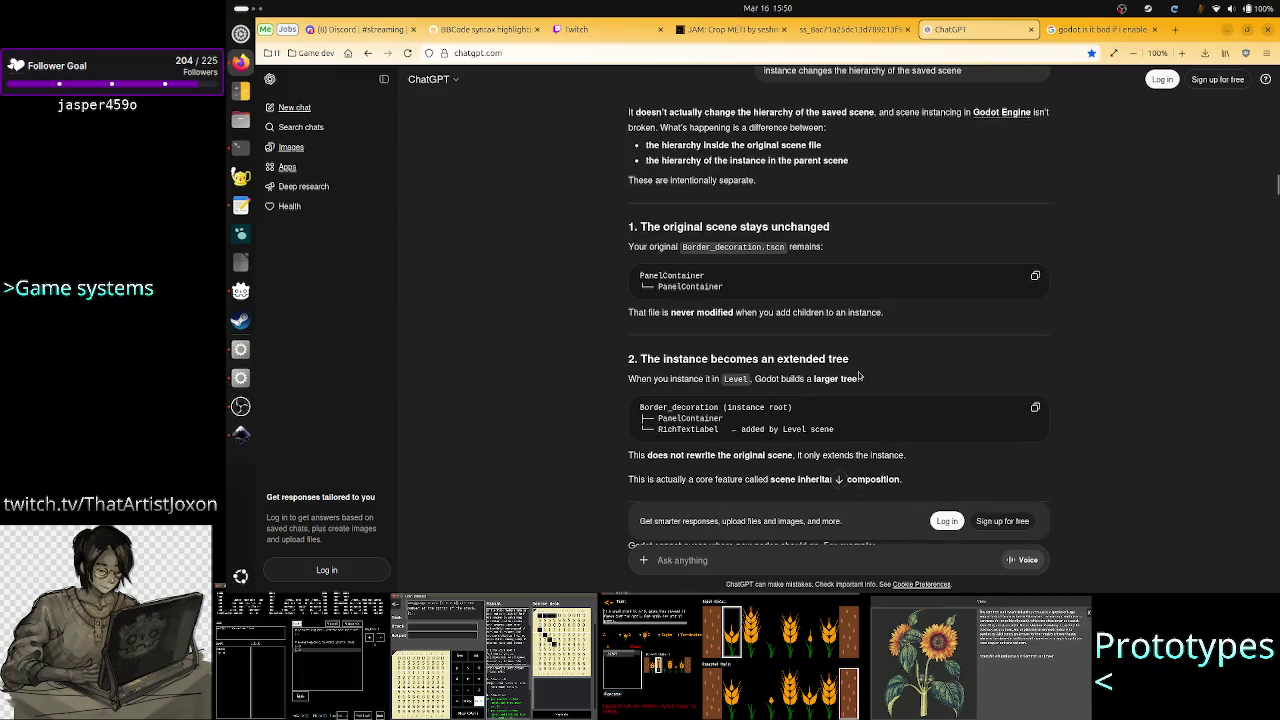
pyautogui.scroll(-15, 878, 358)
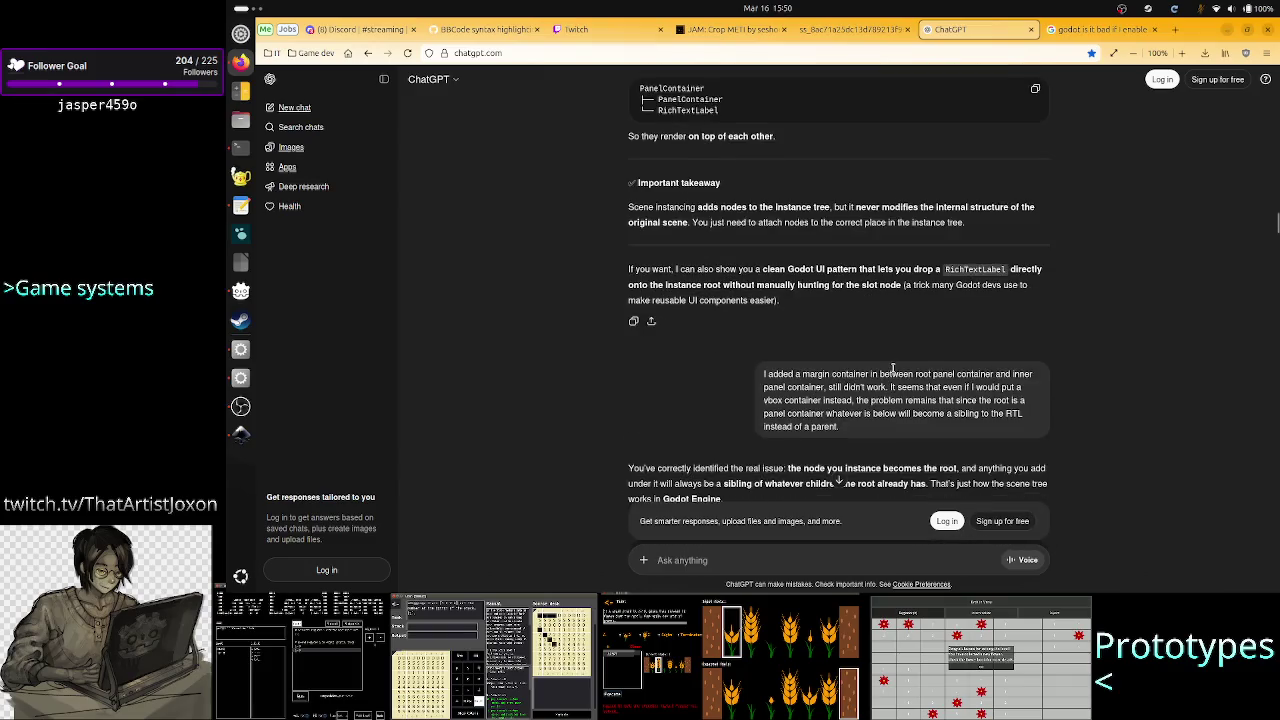
pyautogui.scroll(-15, 893, 368)
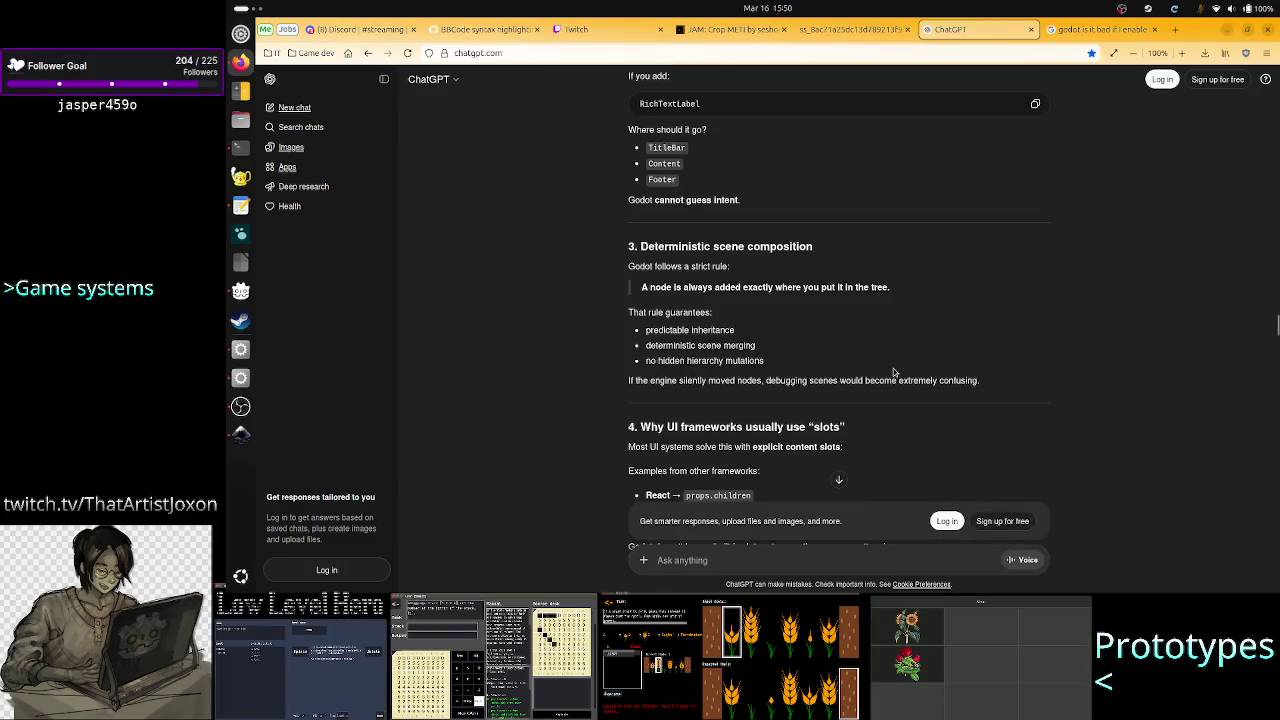
pyautogui.scroll(10, 894, 372)
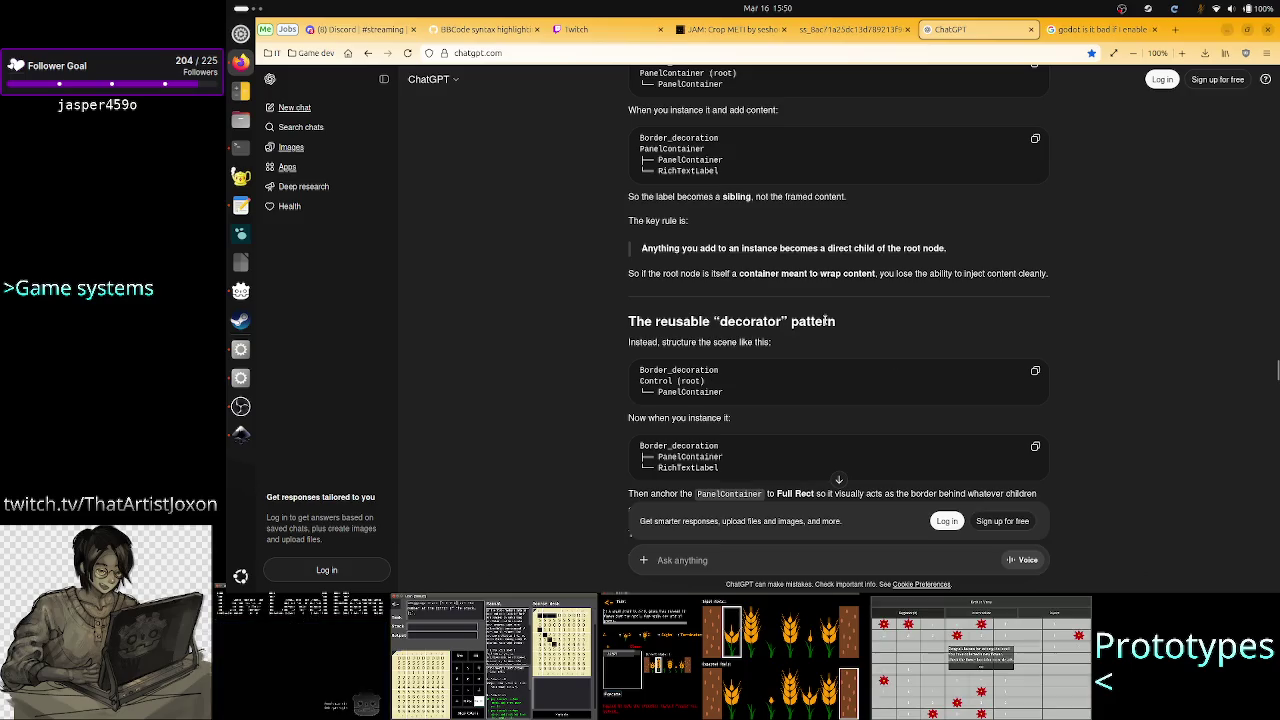
# Highlight the 'reusable decorator pattern' heading, then return to the Godot editor
pyautogui.moveTo(825, 321); pyautogui.dragTo(684, 321)
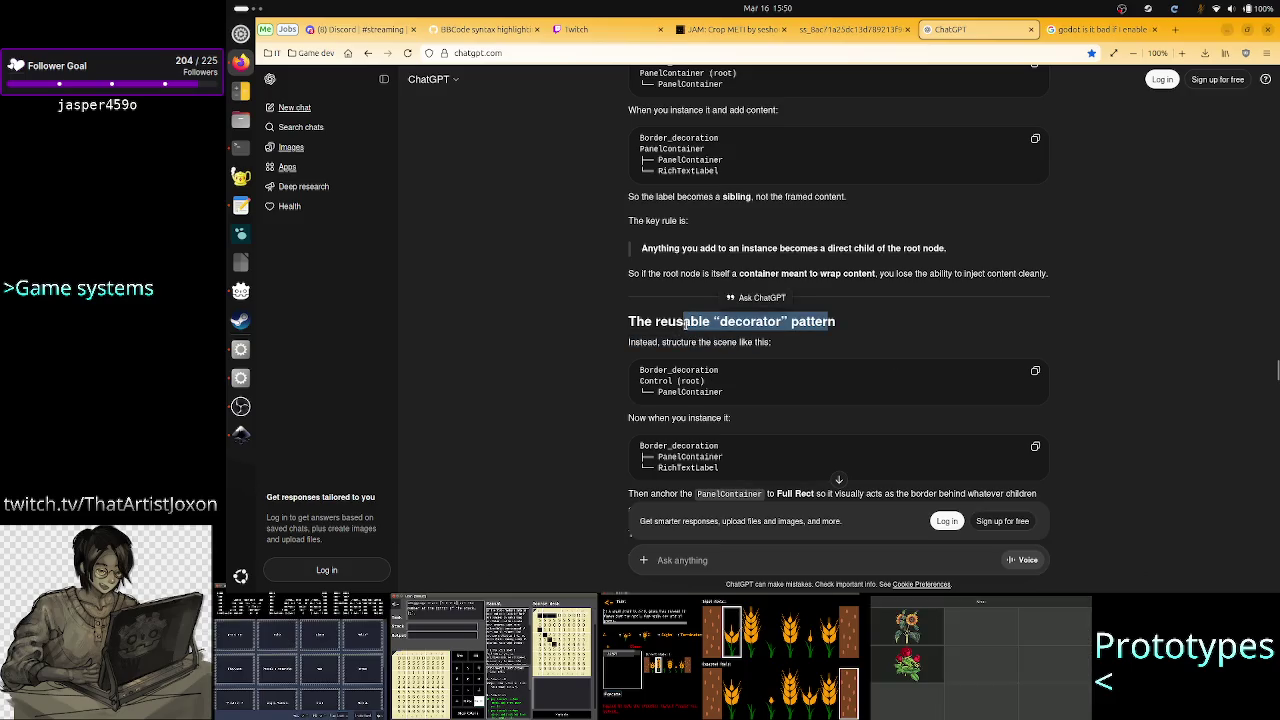
pyautogui.click(851, 335)
pyautogui.moveTo(838, 322); pyautogui.dragTo(676, 325)
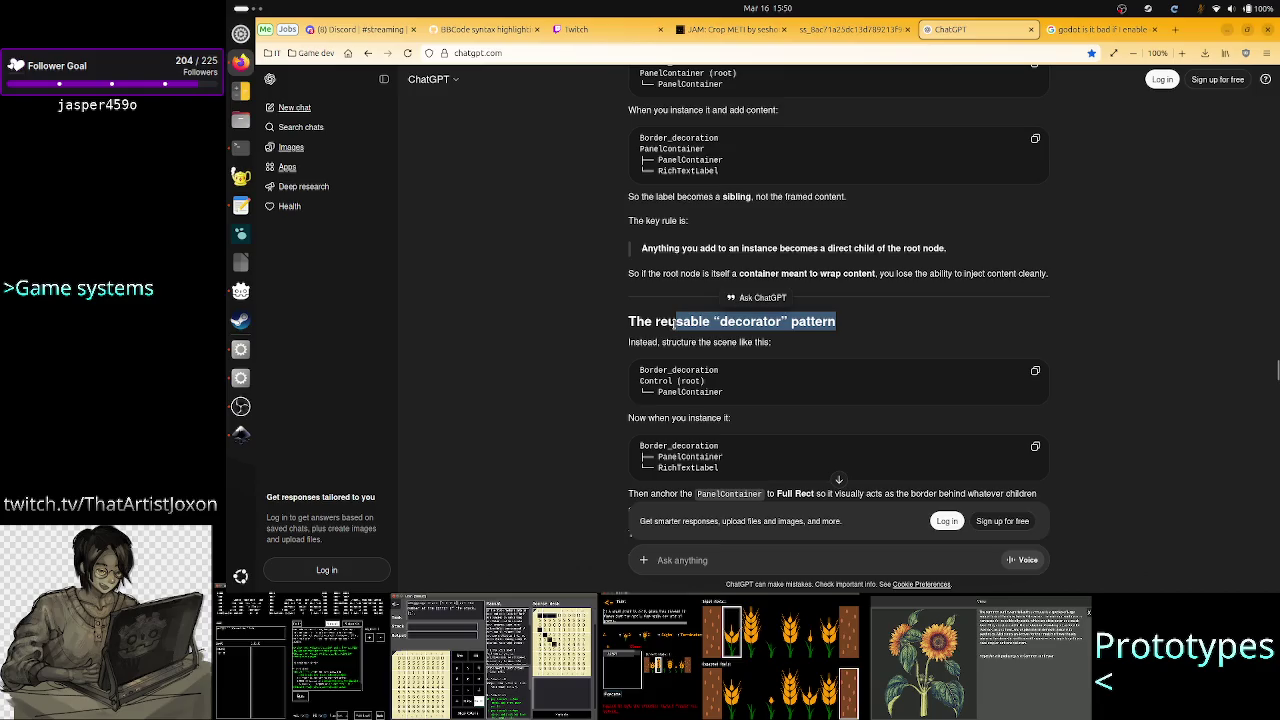
pyautogui.scroll(-10, 882, 362)
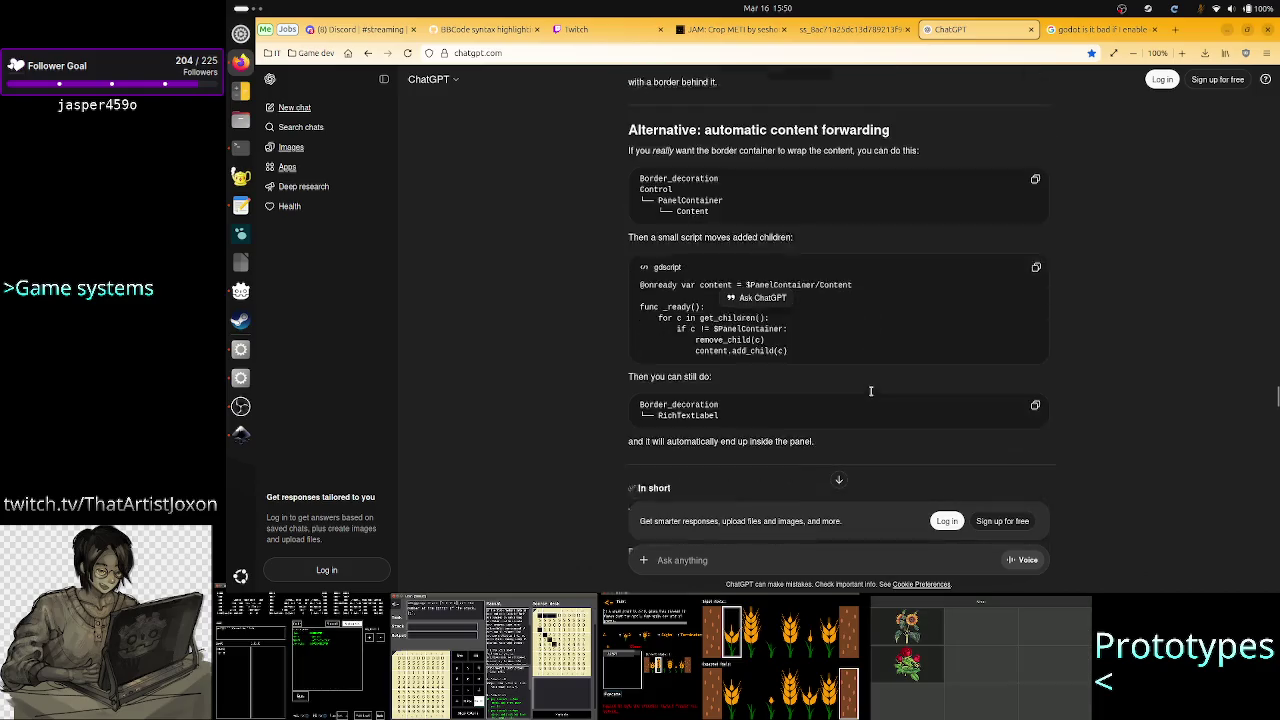
pyautogui.scroll(-15, 871, 396)
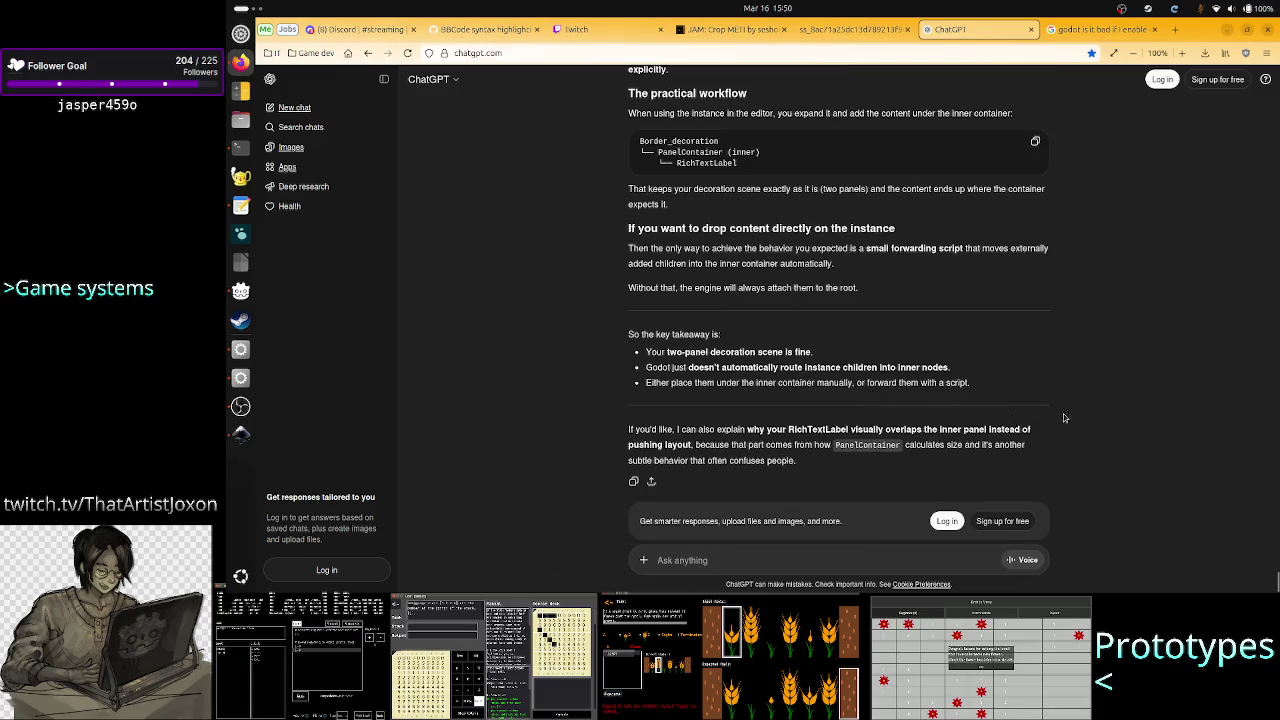
pyautogui.hotkey('alt', 'Tab')
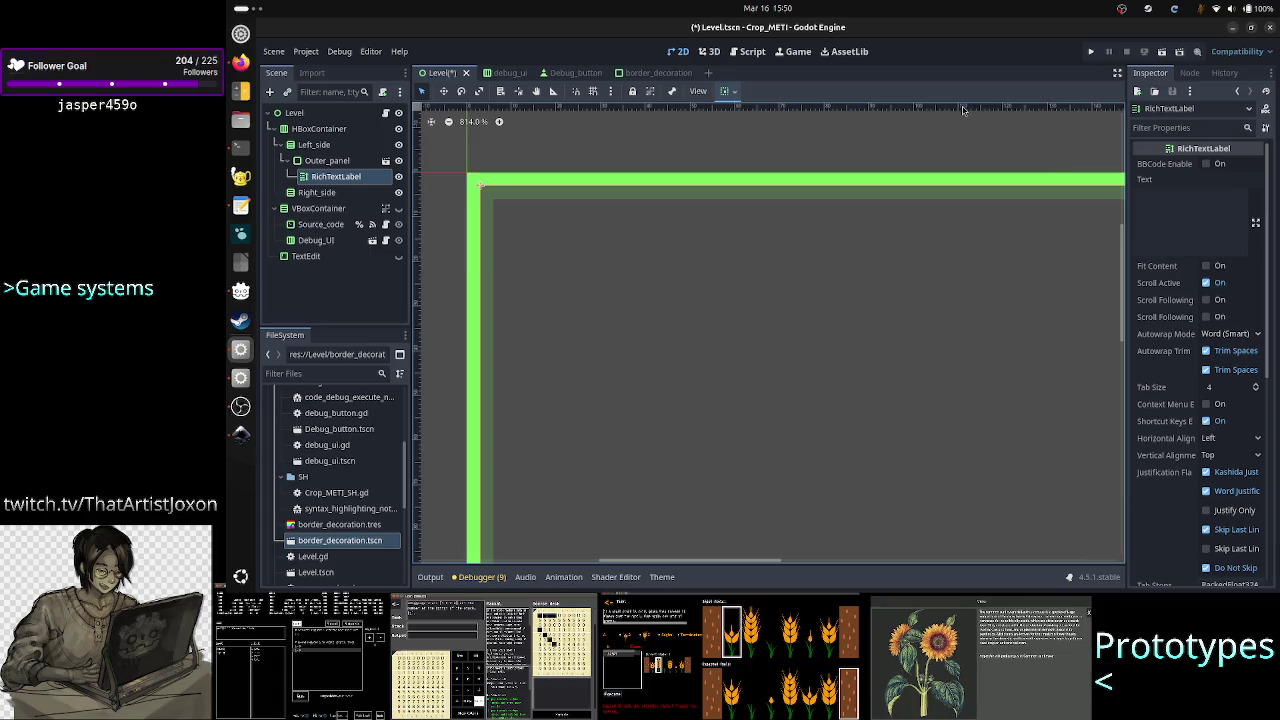
# Save Level.tscn and deselect the RichTextLabel node
pyautogui.hotkey('ctrl', 's')
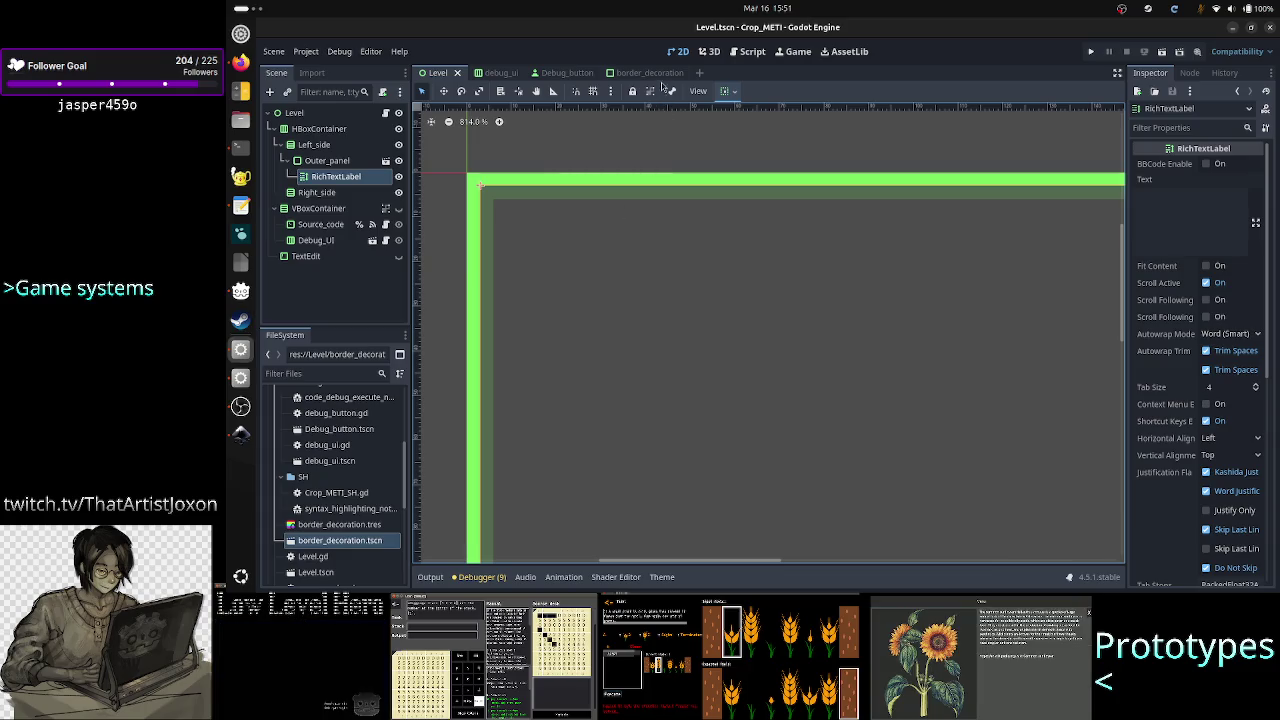
pyautogui.scroll(-4, 705, 190)
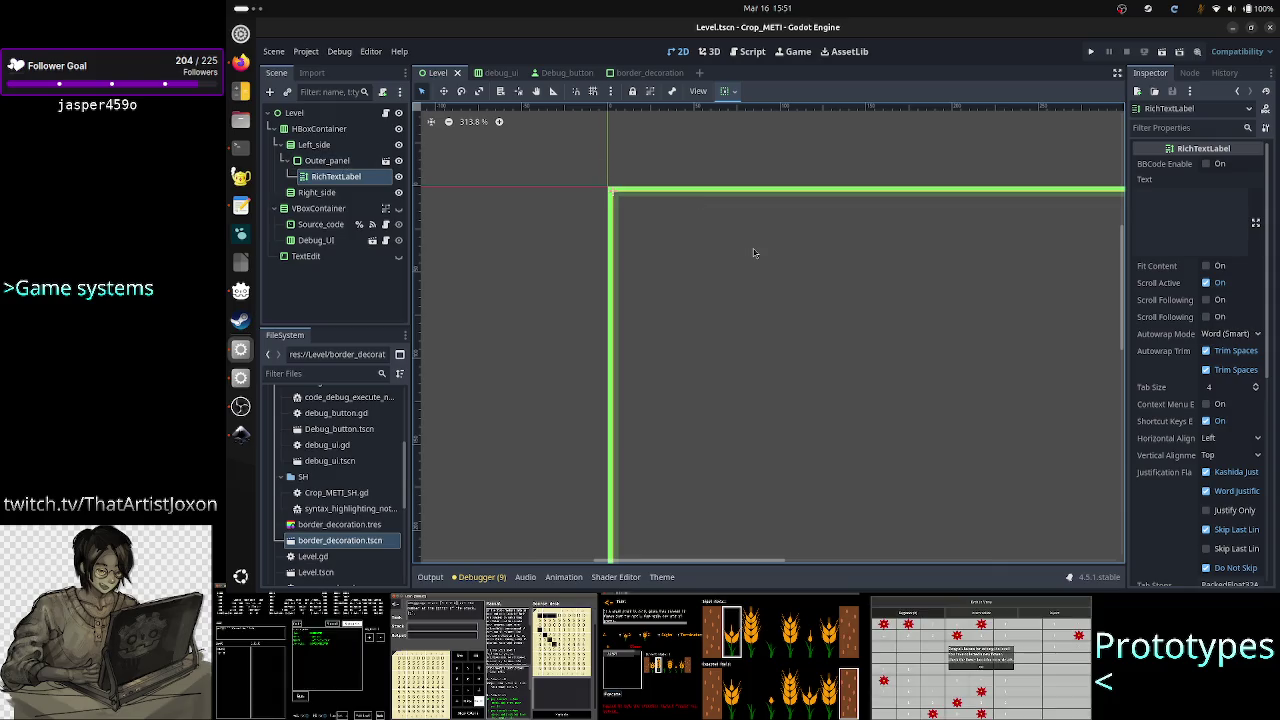
pyautogui.click(572, 286)
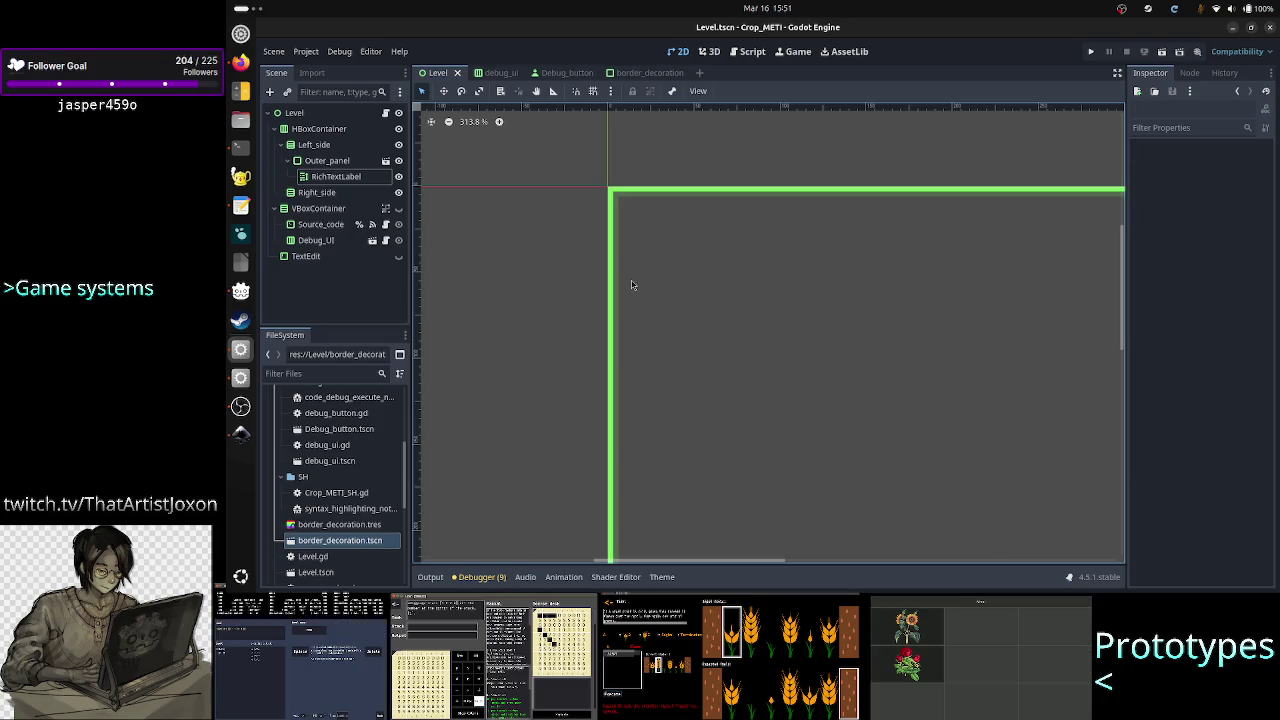
pyautogui.scroll(3, 606, 343)
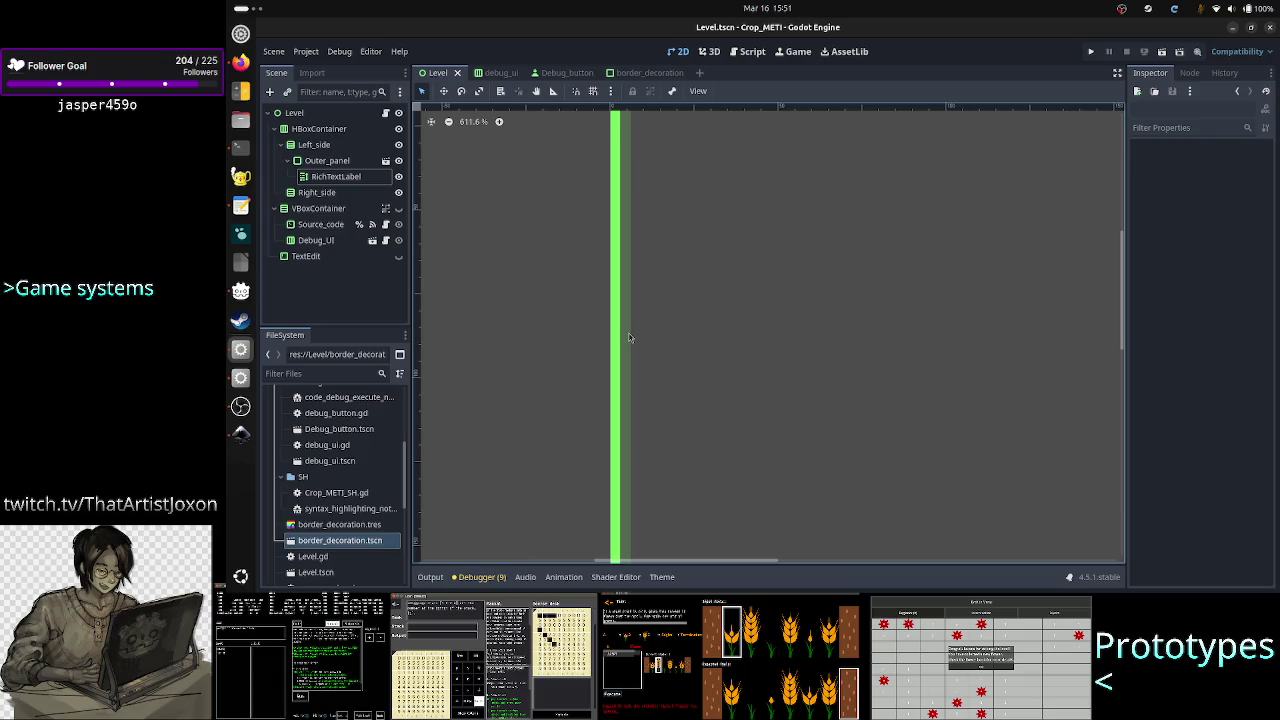
# Glance at the border_decoration scene, then go back to the Level scene
pyautogui.click(653, 72)
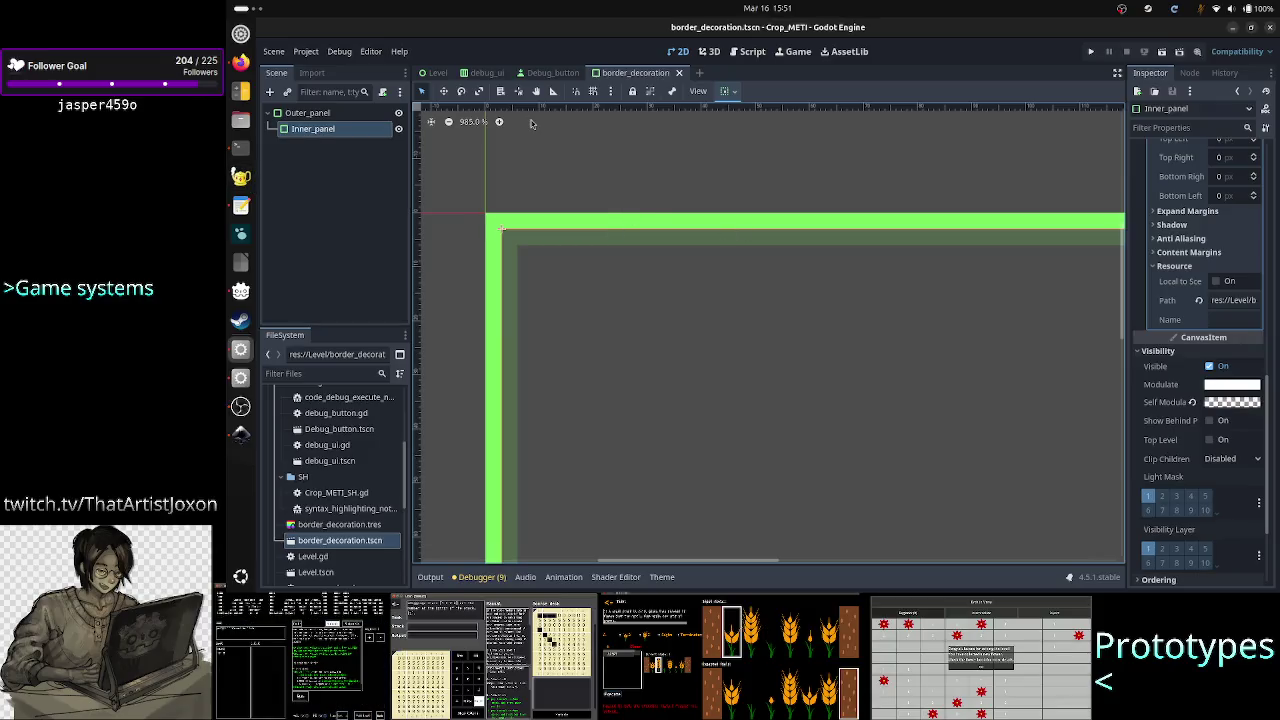
pyautogui.click(436, 73)
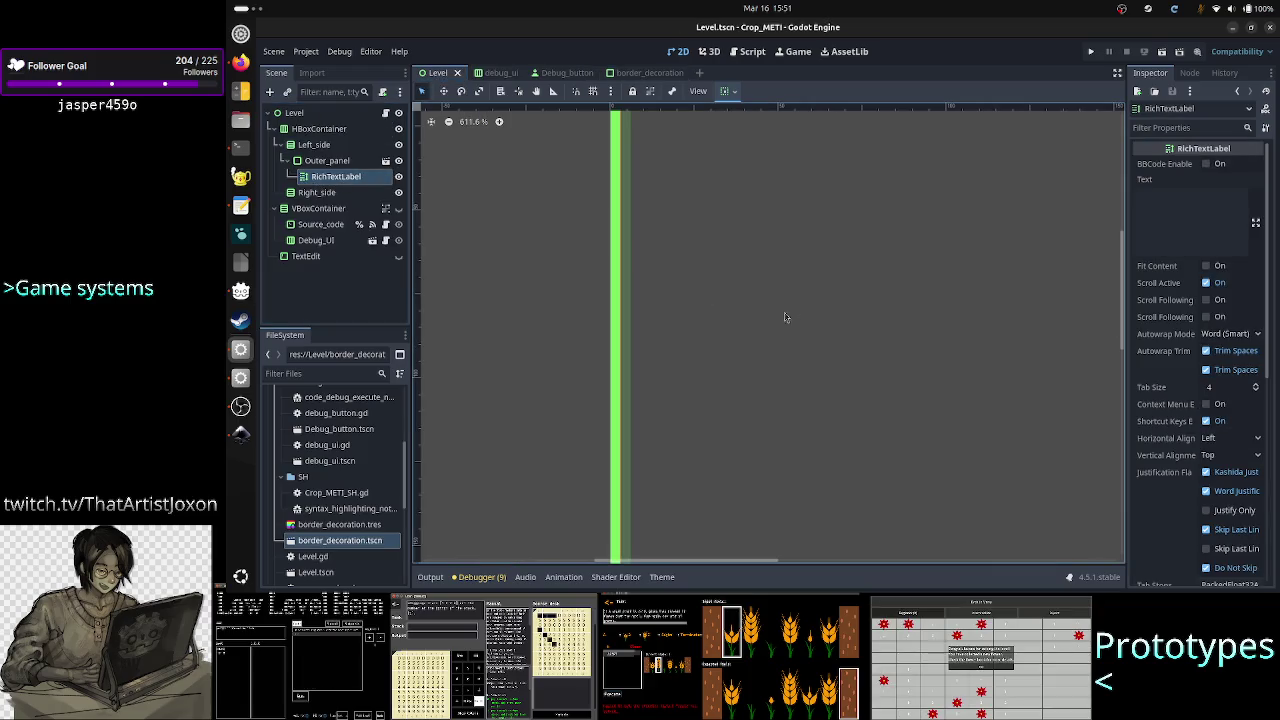
pyautogui.moveTo(1120, 309)
pyautogui.mouseDown()
pyautogui.moveTo(1116, 278)
pyautogui.moveTo(1119, 300)
pyautogui.mouseUp()
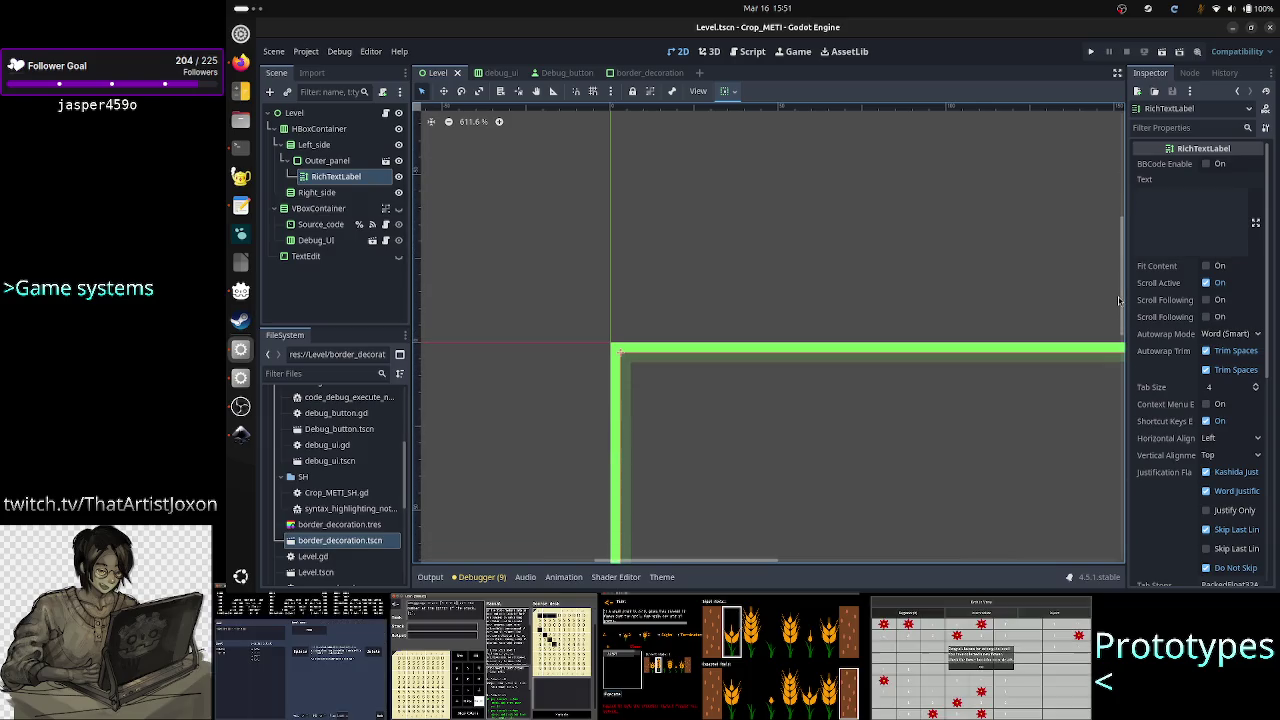
# Set the RichTextLabel's text to 'Text'
pyautogui.click(1203, 215)
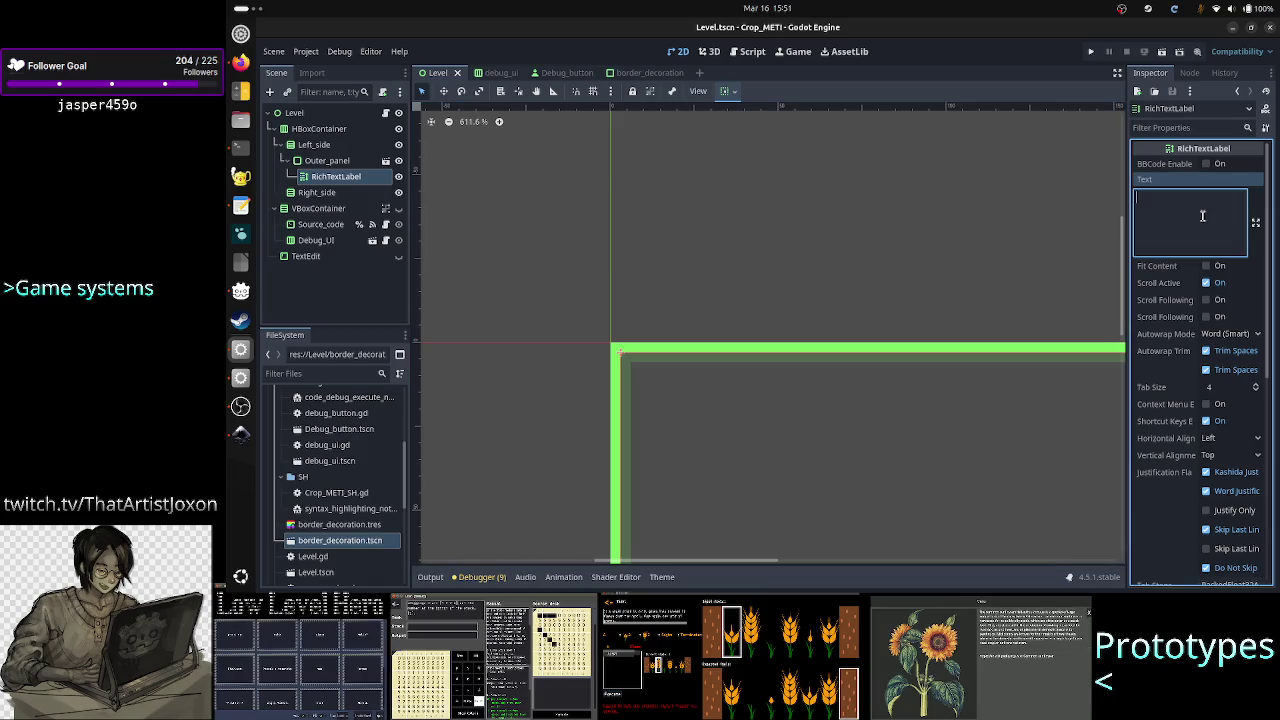
pyautogui.write('Text')
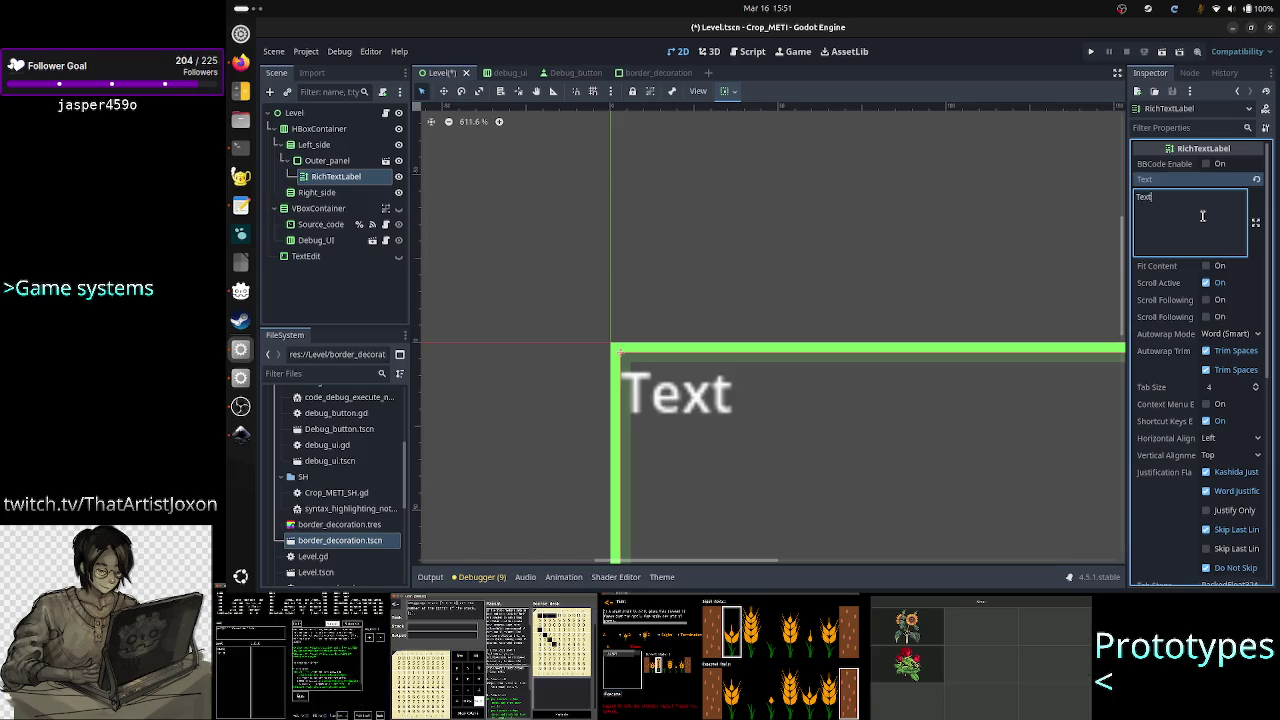
pyautogui.moveTo(1274, 289); pyautogui.dragTo(1275, 384)
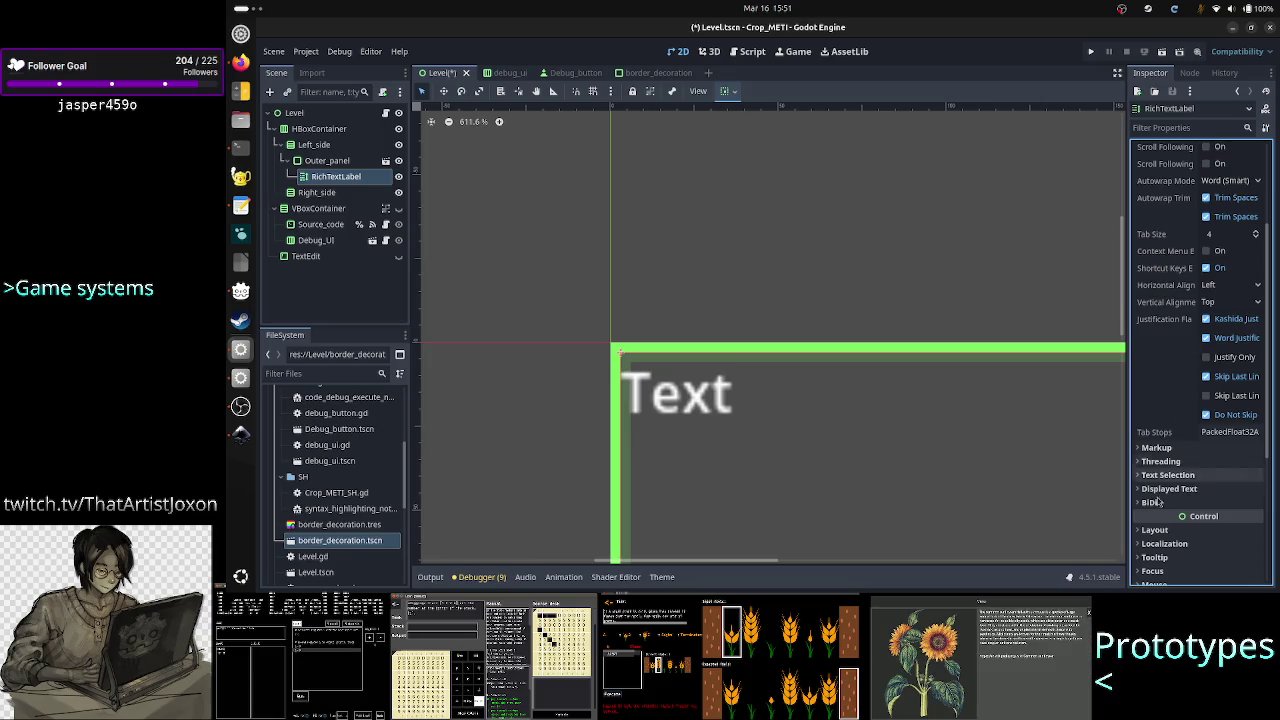
# Expand the label's Layout and Container Sizing settings to review the fill options
pyautogui.click(1160, 531)
pyautogui.scroll(-5, 1163, 537)
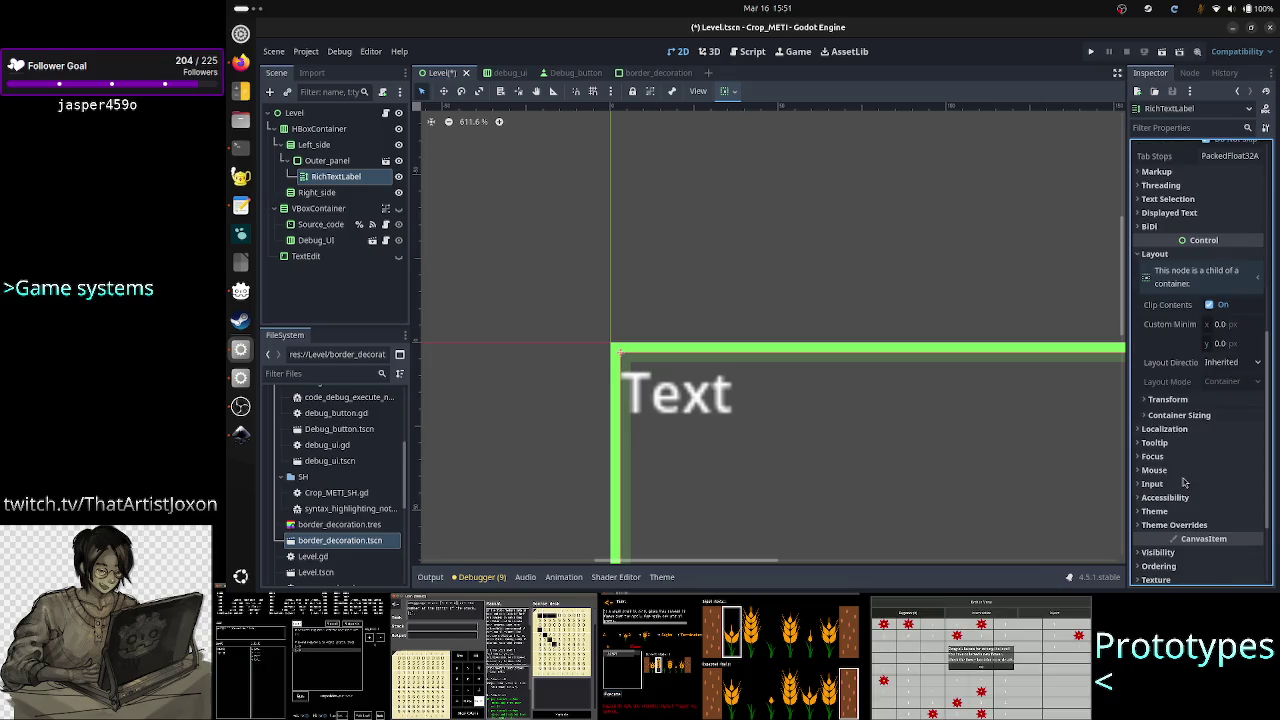
pyautogui.click(1188, 415)
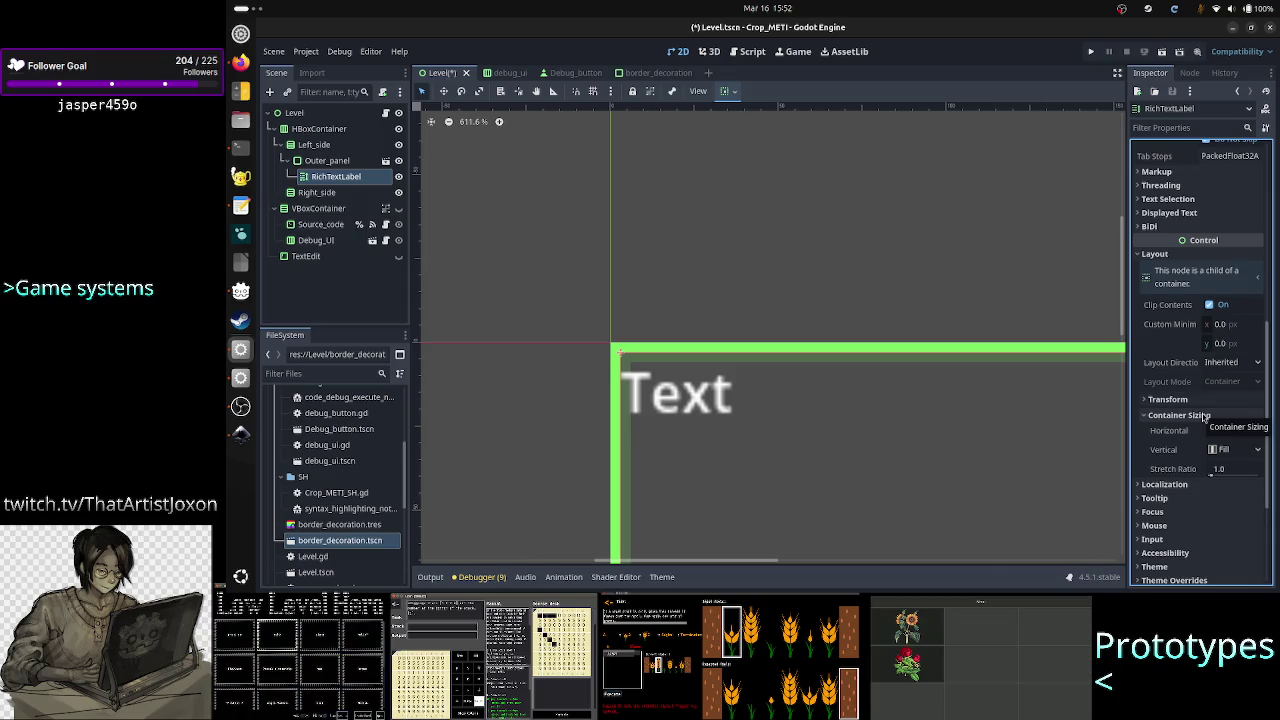
pyautogui.scroll(-4, 1180, 505)
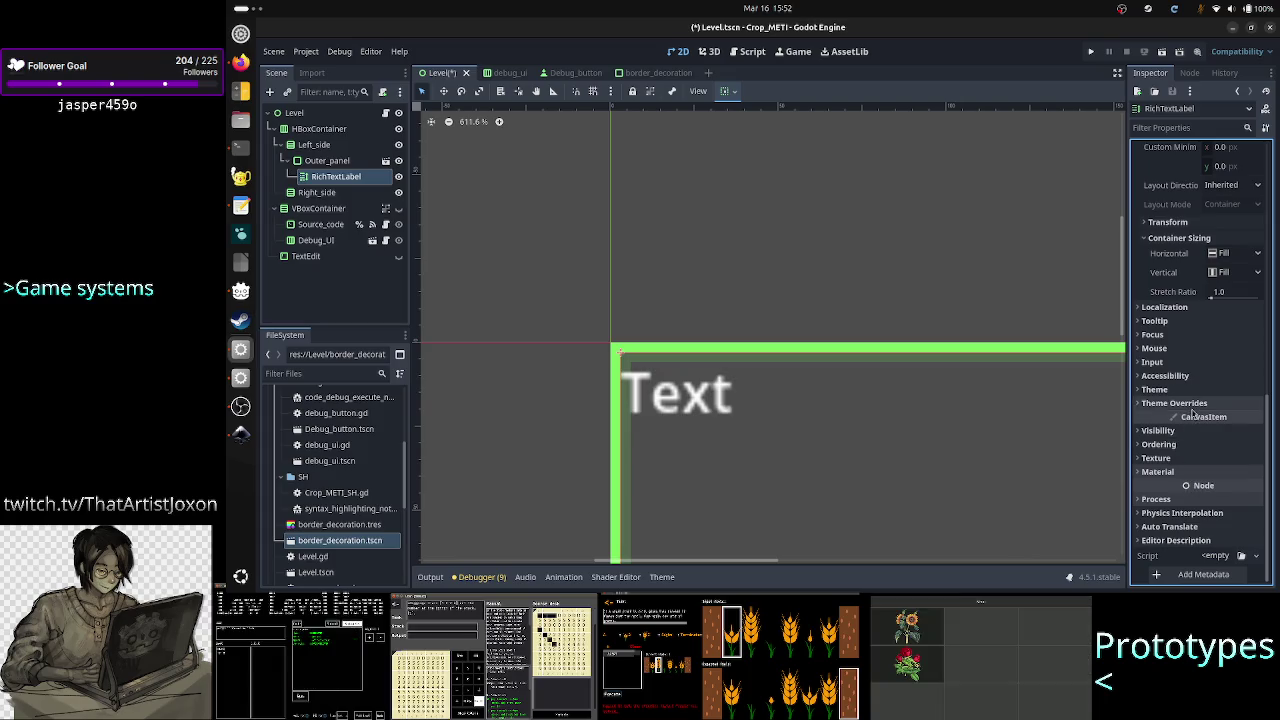
# Quick-load border_decoration.tres as the RichTextLabel's Normal style override under Theme Overrides > Styles
pyautogui.click(1191, 406)
pyautogui.click(1176, 496)
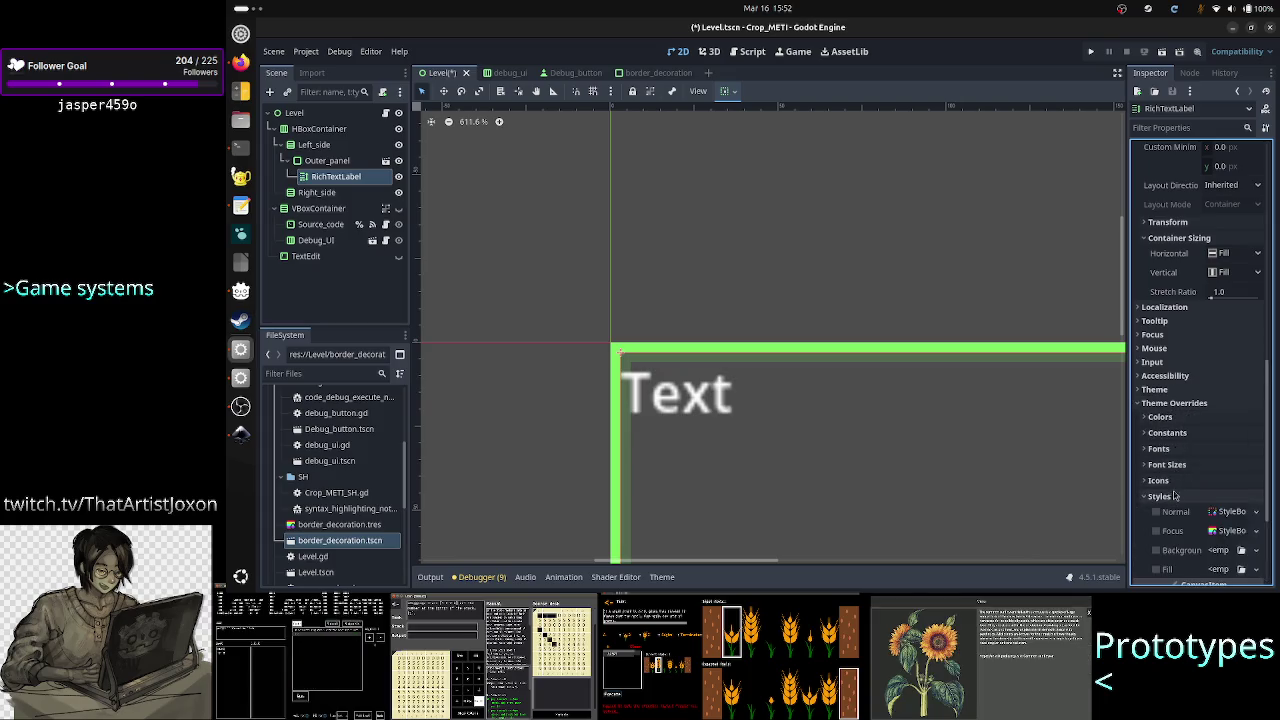
pyautogui.scroll(-4, 1176, 496)
pyautogui.click(1257, 344)
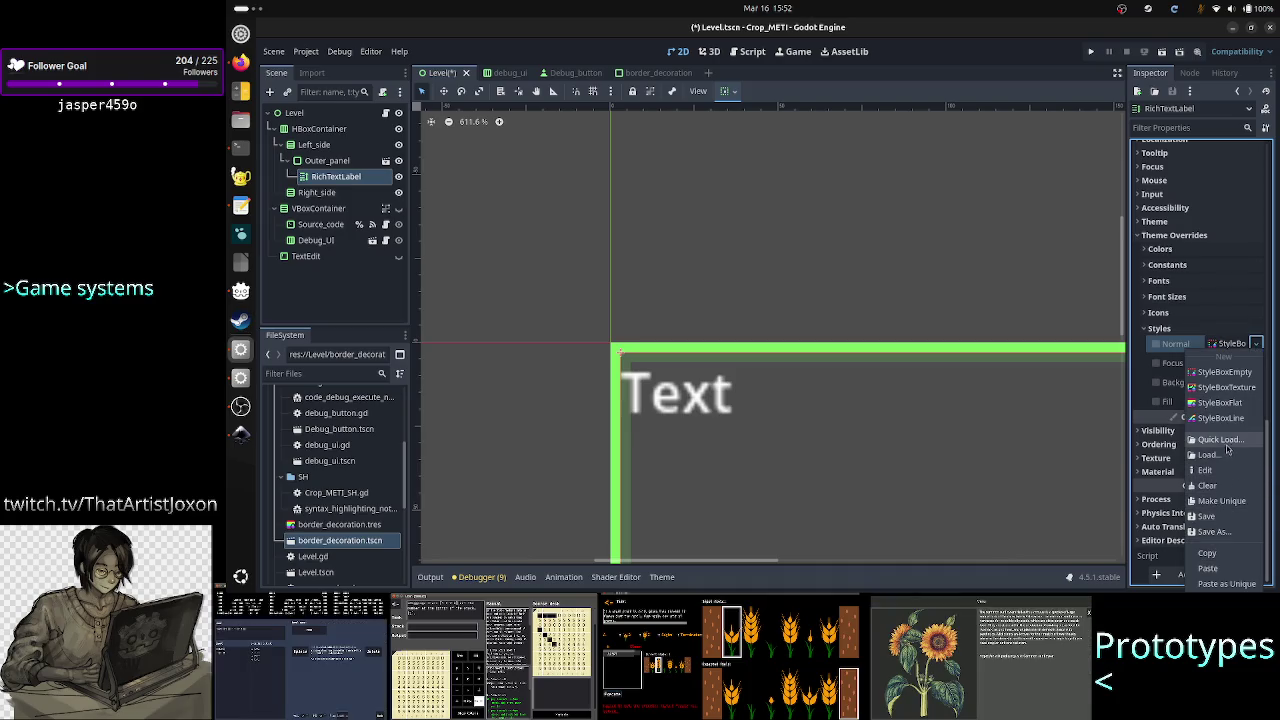
pyautogui.click(1222, 441)
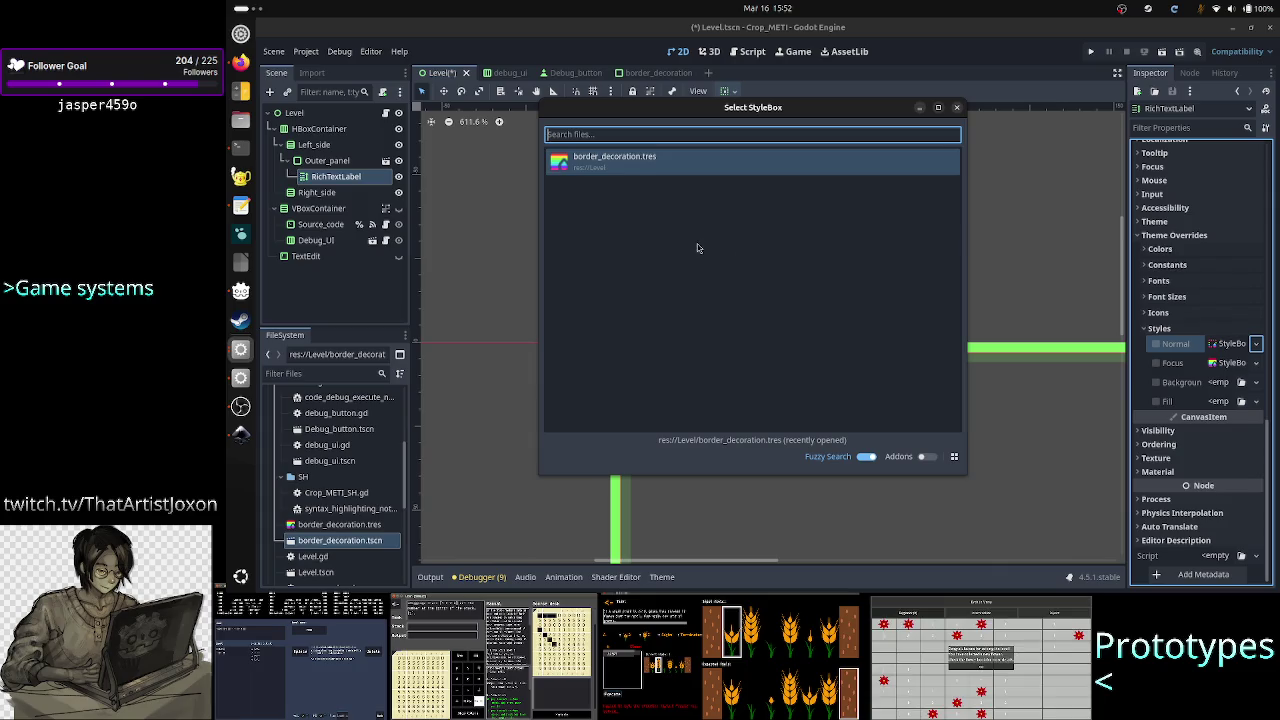
pyautogui.doubleClick(641, 164)
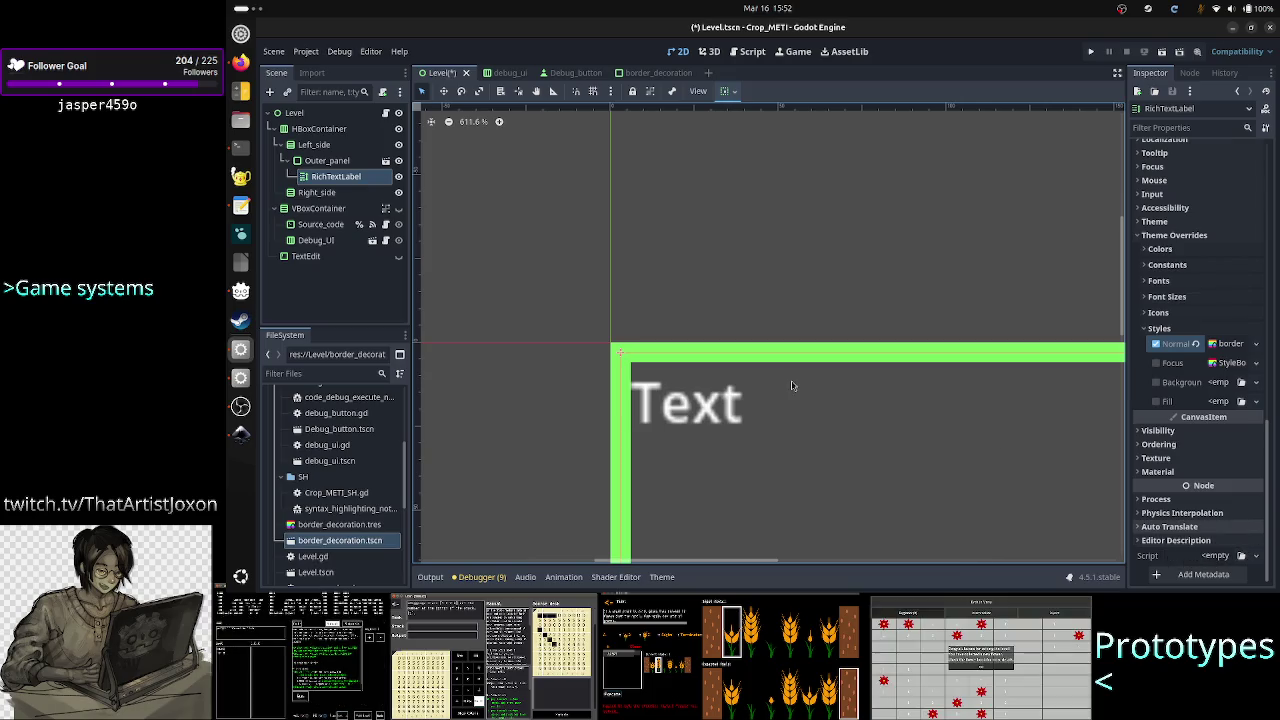
pyautogui.click(471, 401)
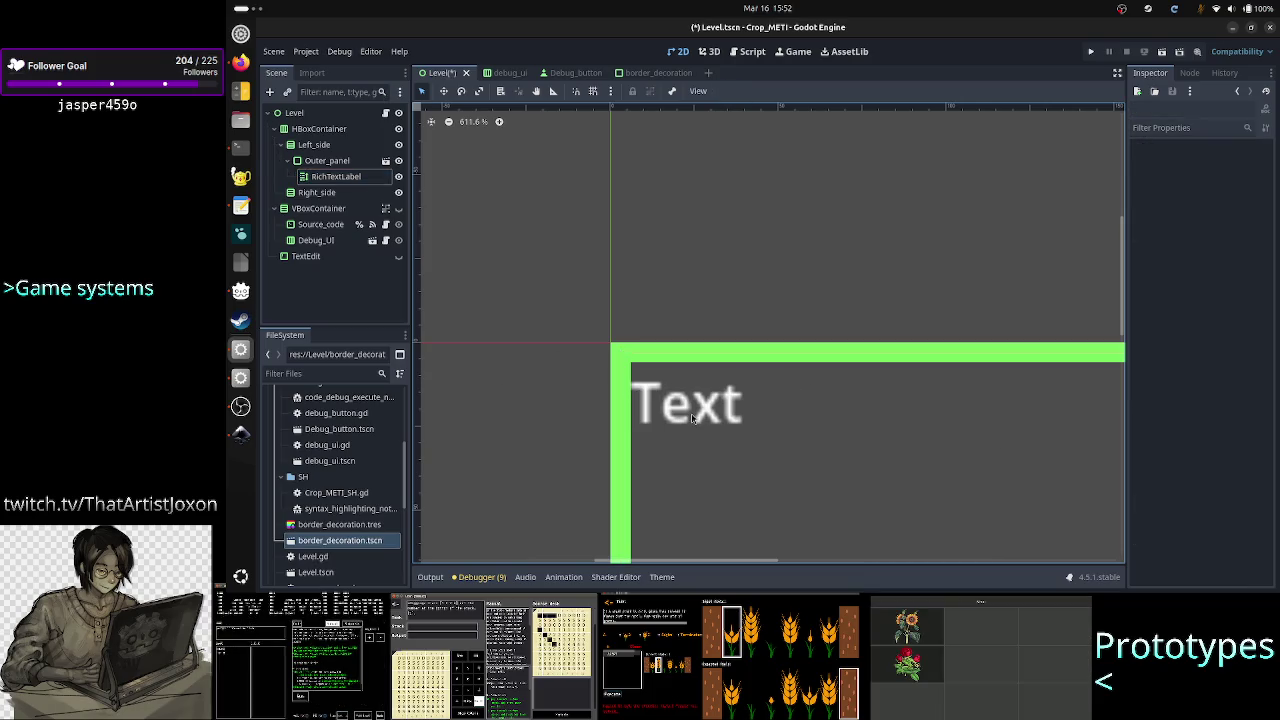
# Flip between the Level and border_decoration scene tabs, ending on Level in Godot
pyautogui.click(337, 177)
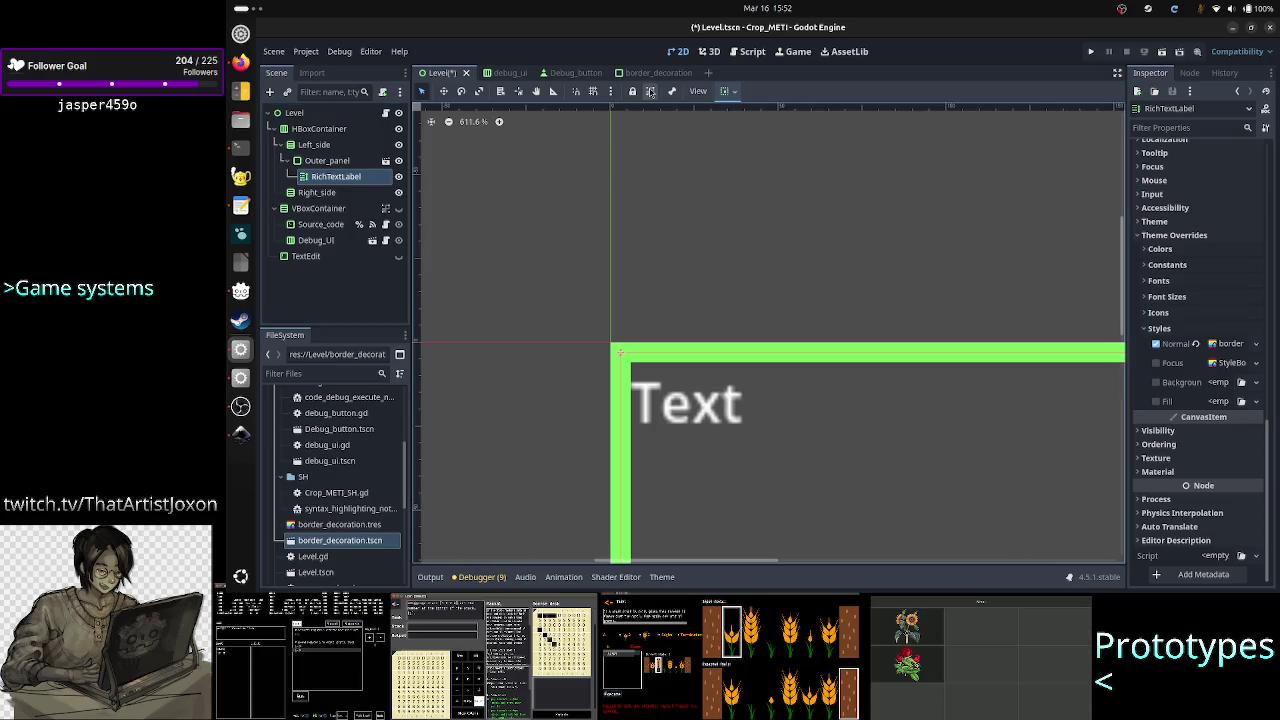
pyautogui.click(660, 74)
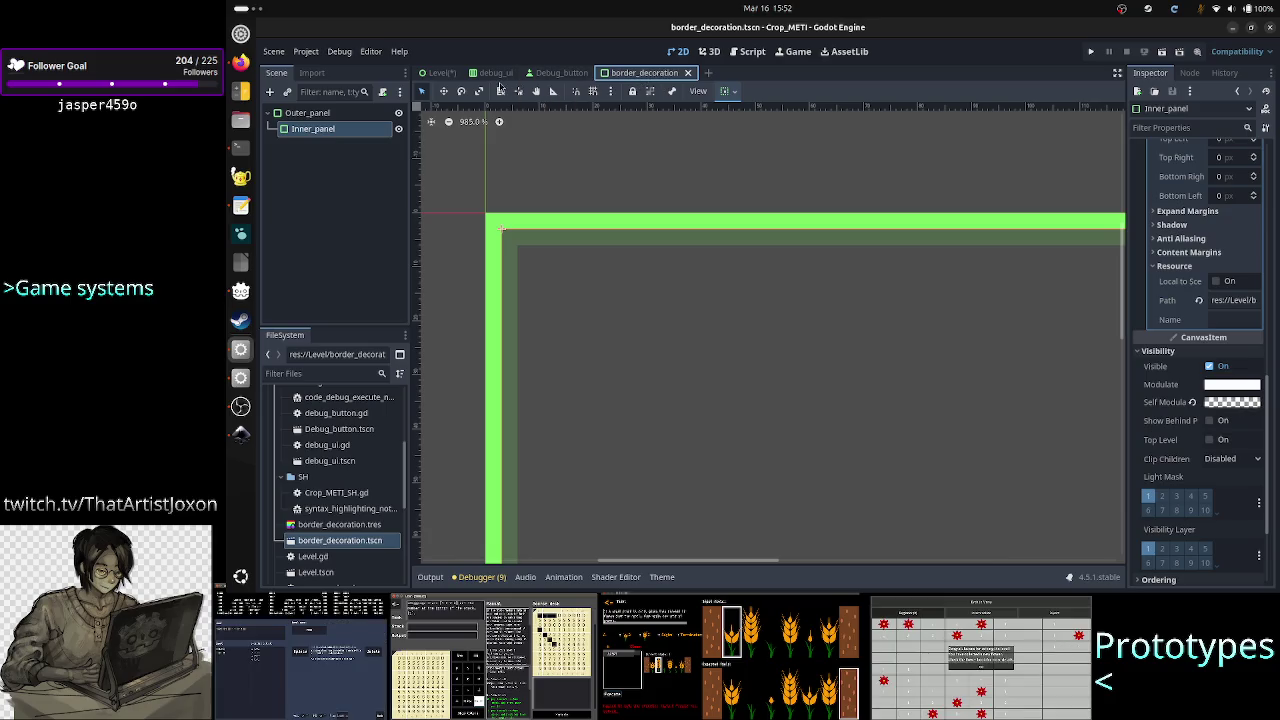
pyautogui.click(440, 73)
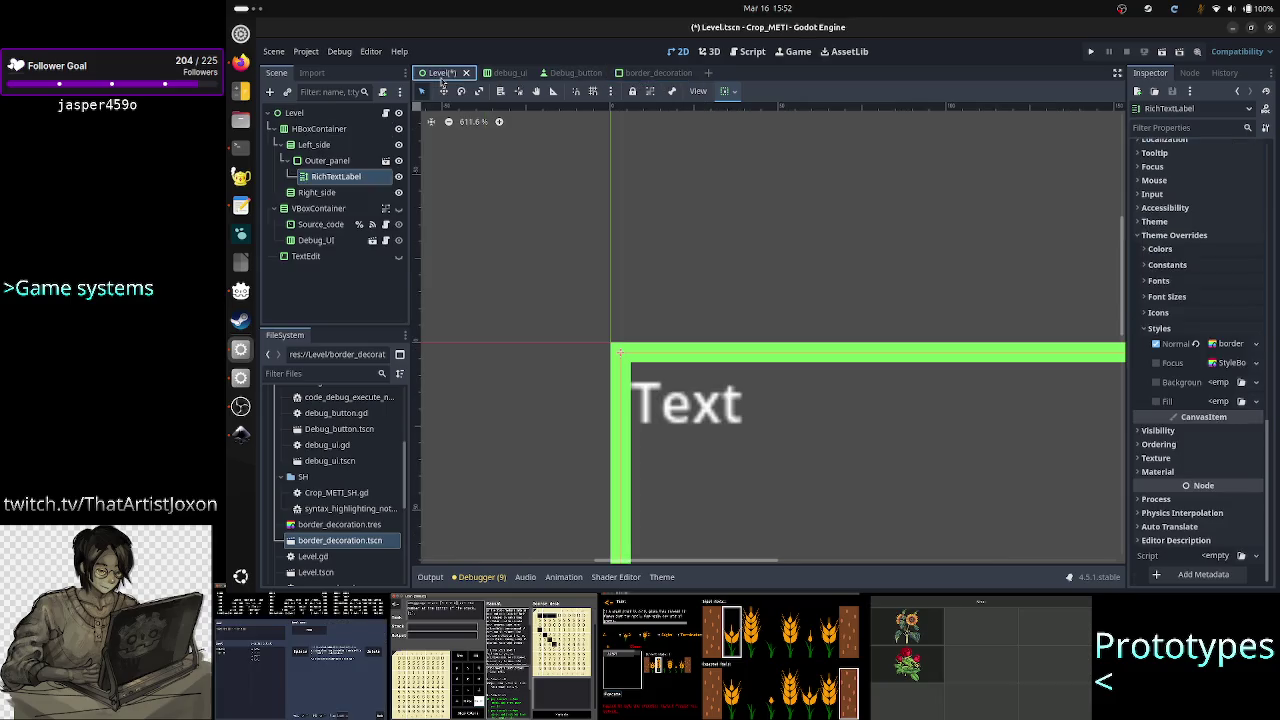
pyautogui.click(647, 76)
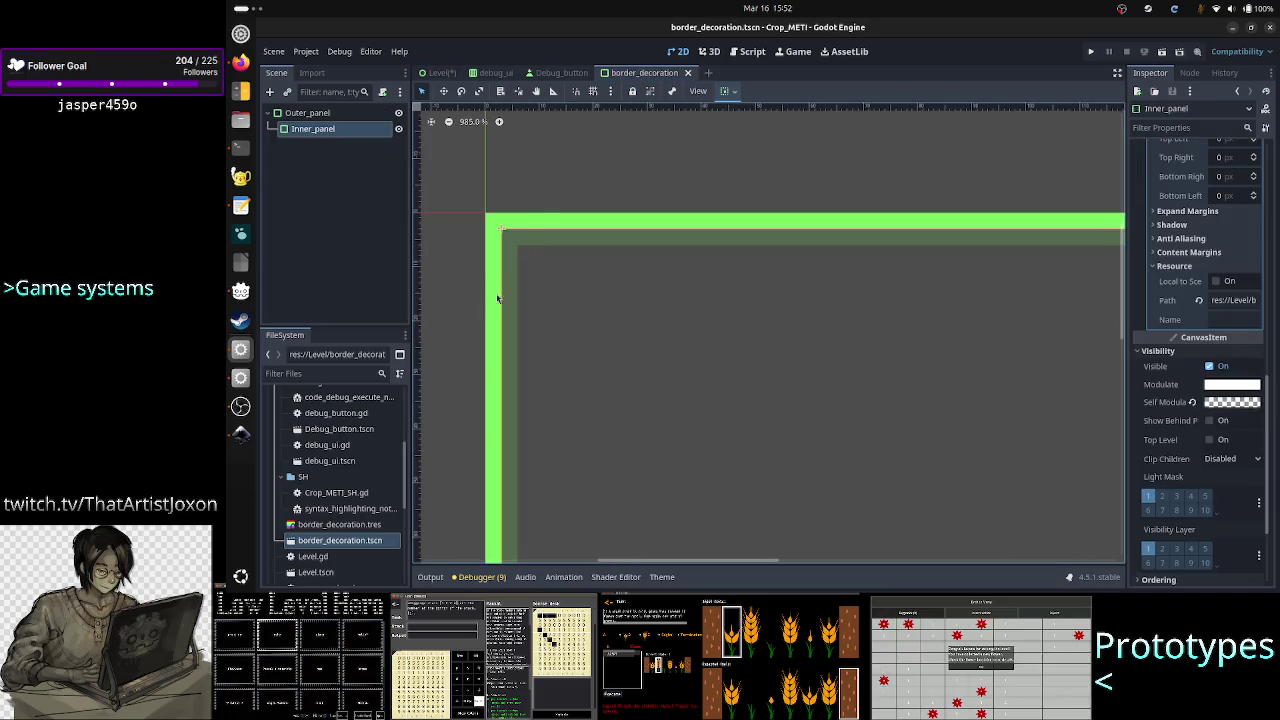
pyautogui.click(442, 76)
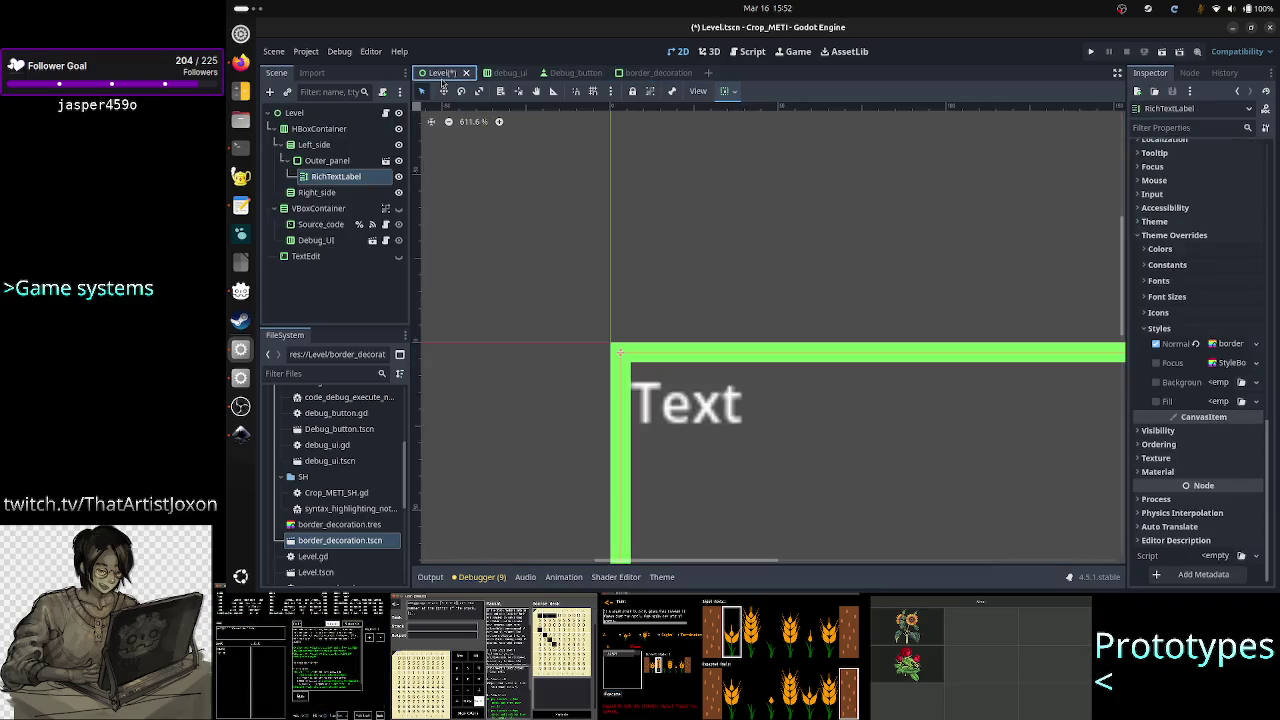
pyautogui.click(645, 73)
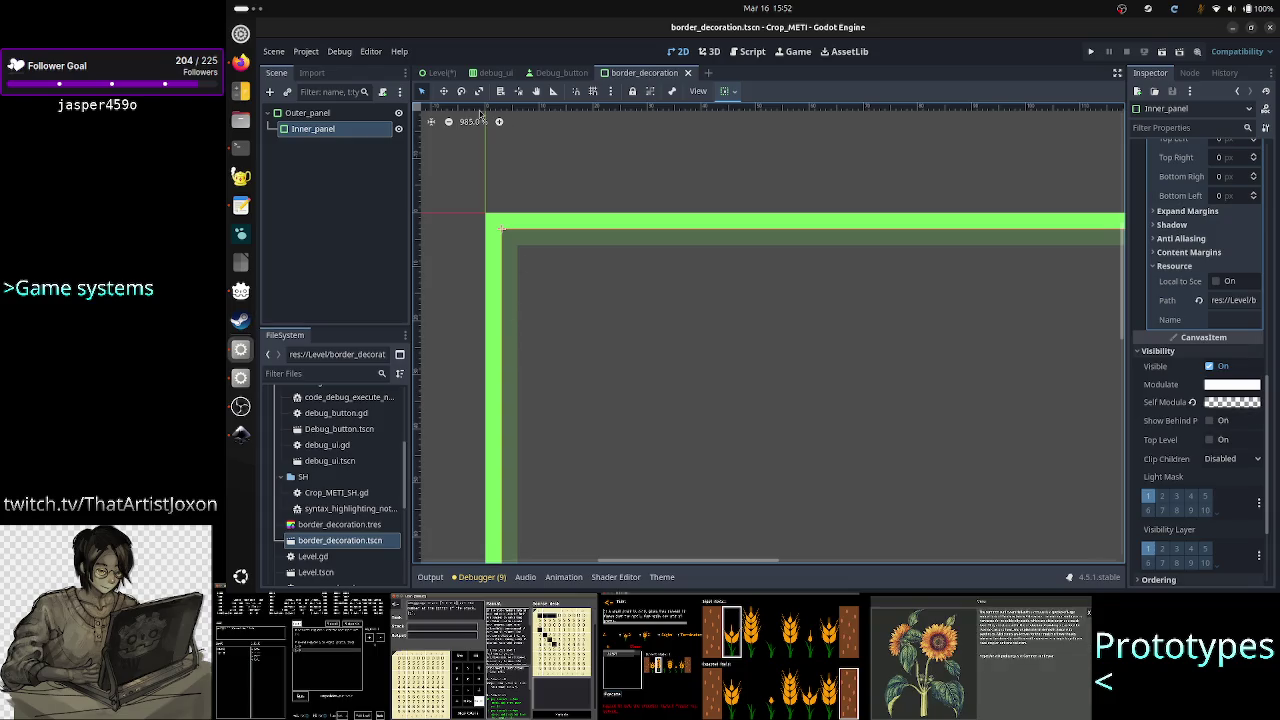
pyautogui.click(441, 76)
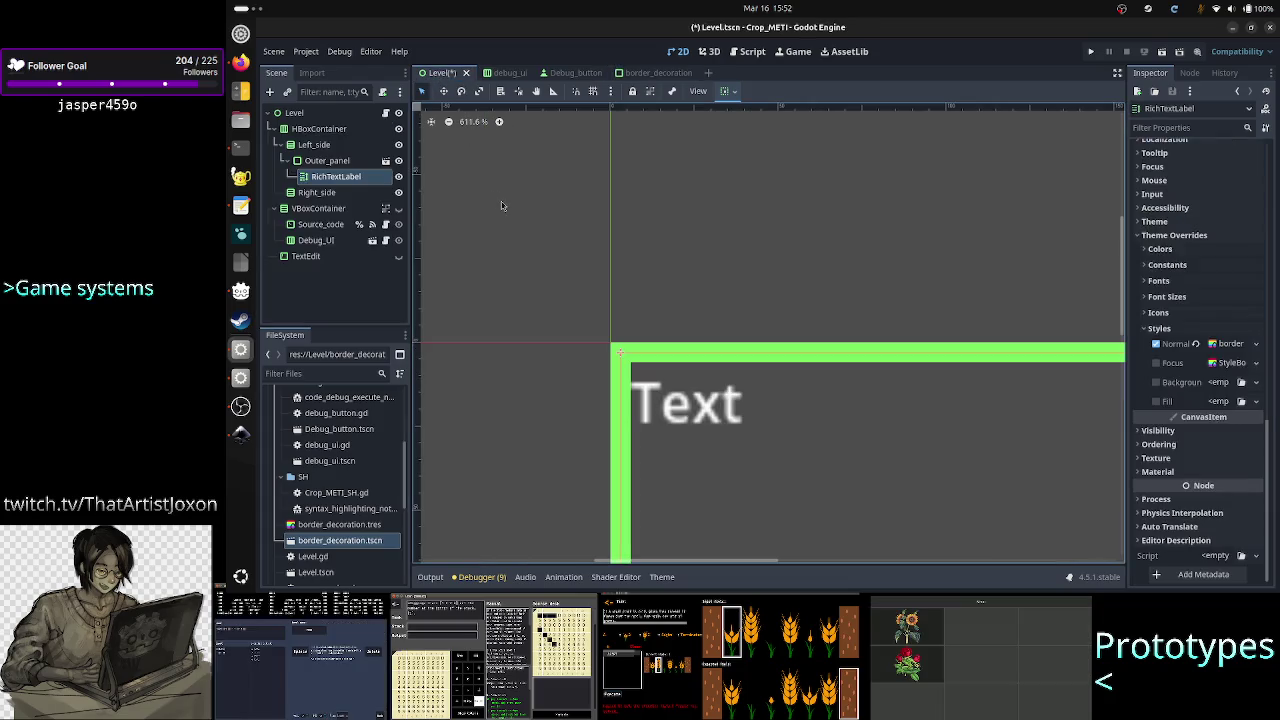
pyautogui.hotkey('alt', 'Tab')
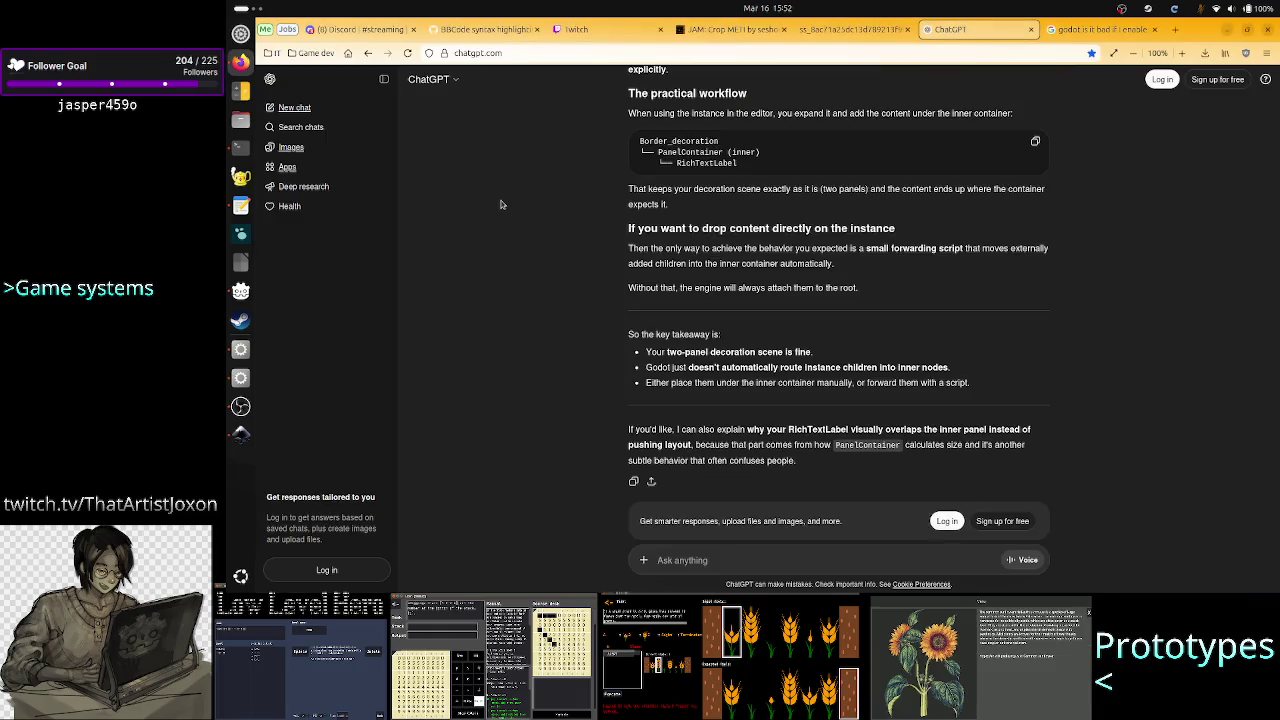
pyautogui.hotkey('alt', 'Tab')
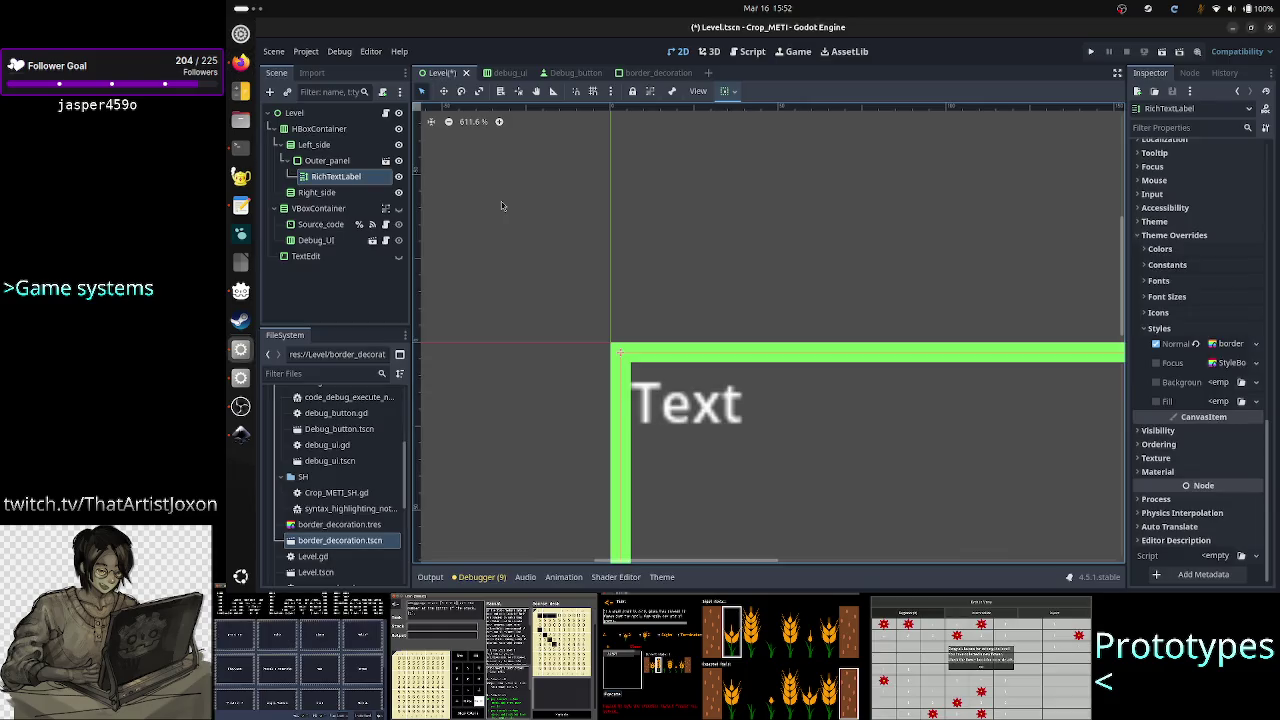
pyautogui.click(320, 162)
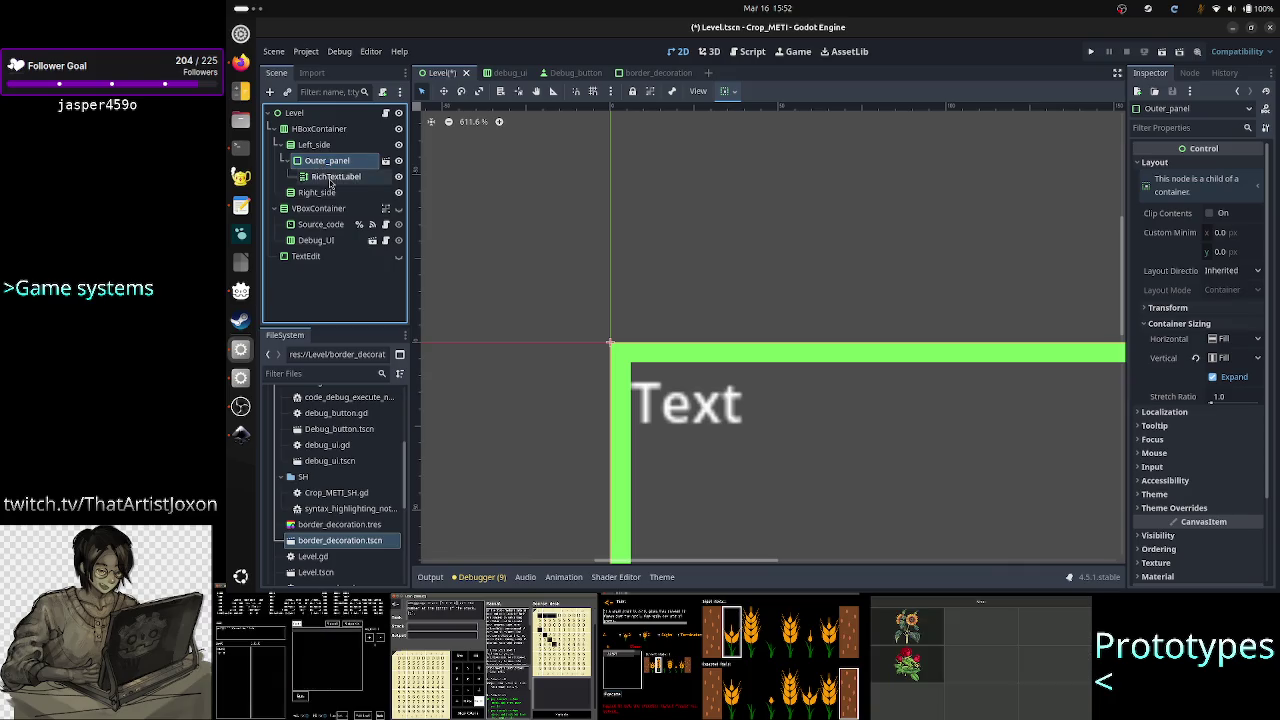
pyautogui.click(329, 178)
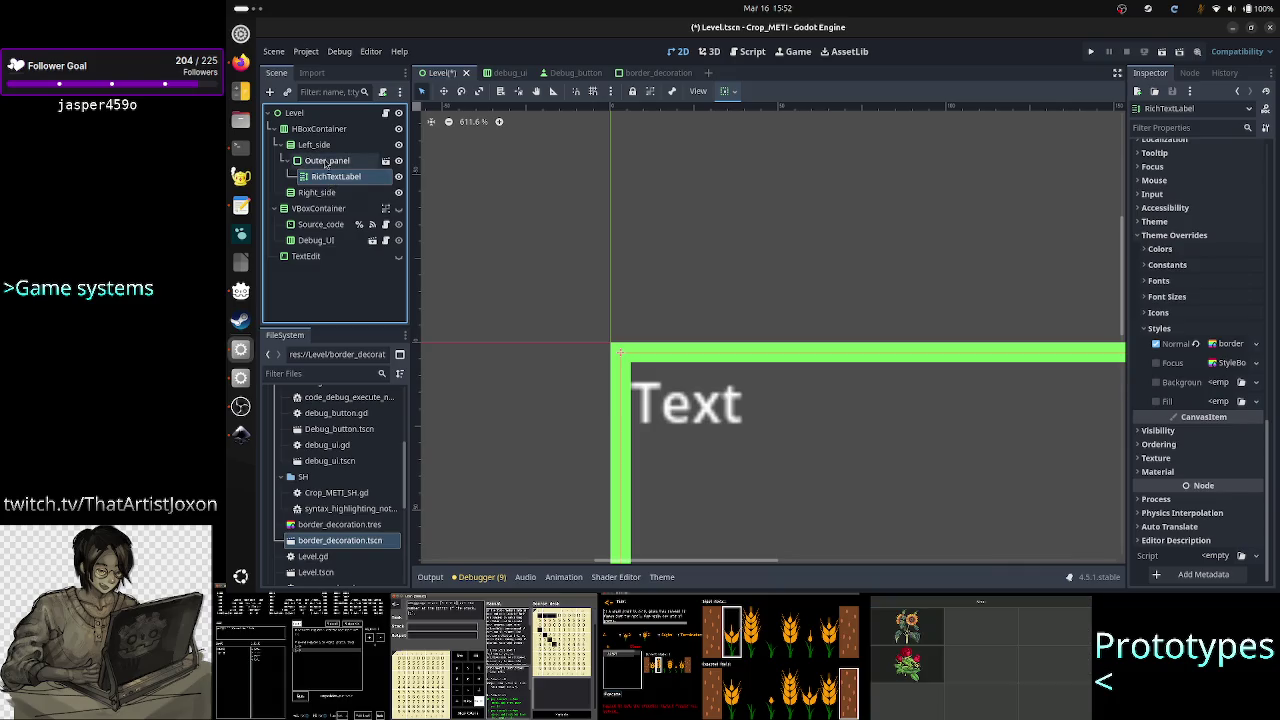
pyautogui.click(326, 162)
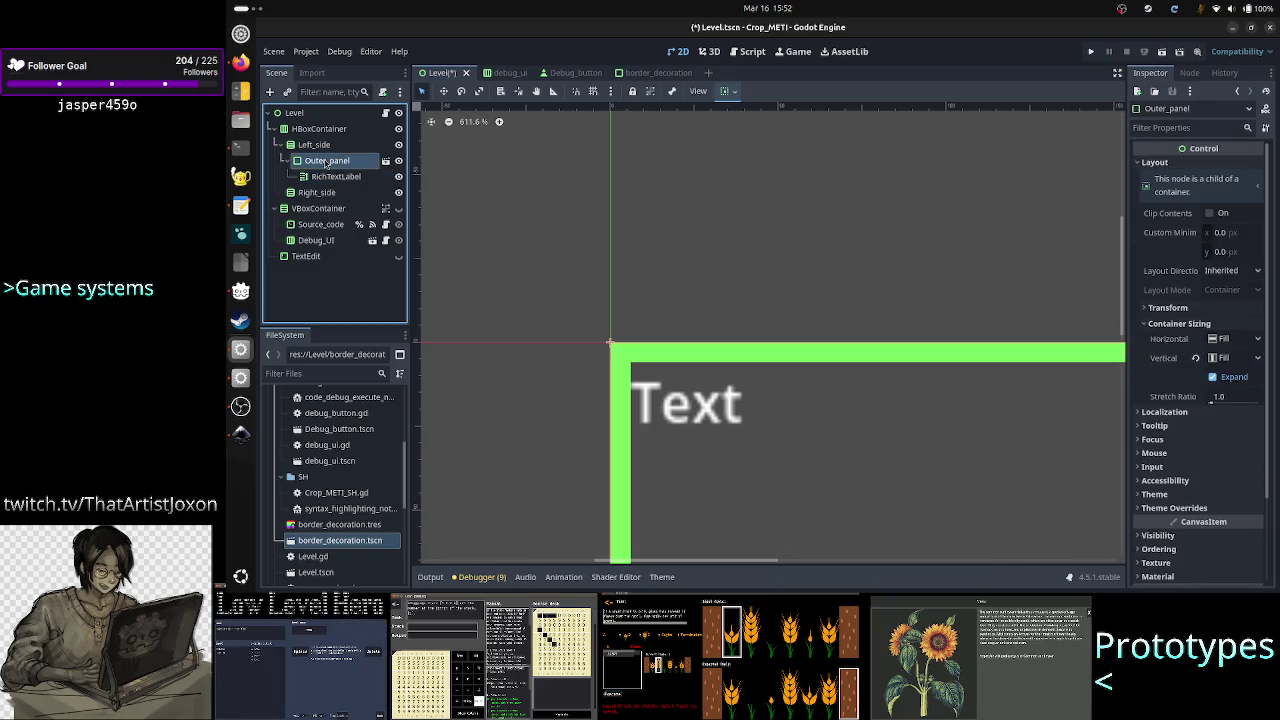
pyautogui.click(365, 178)
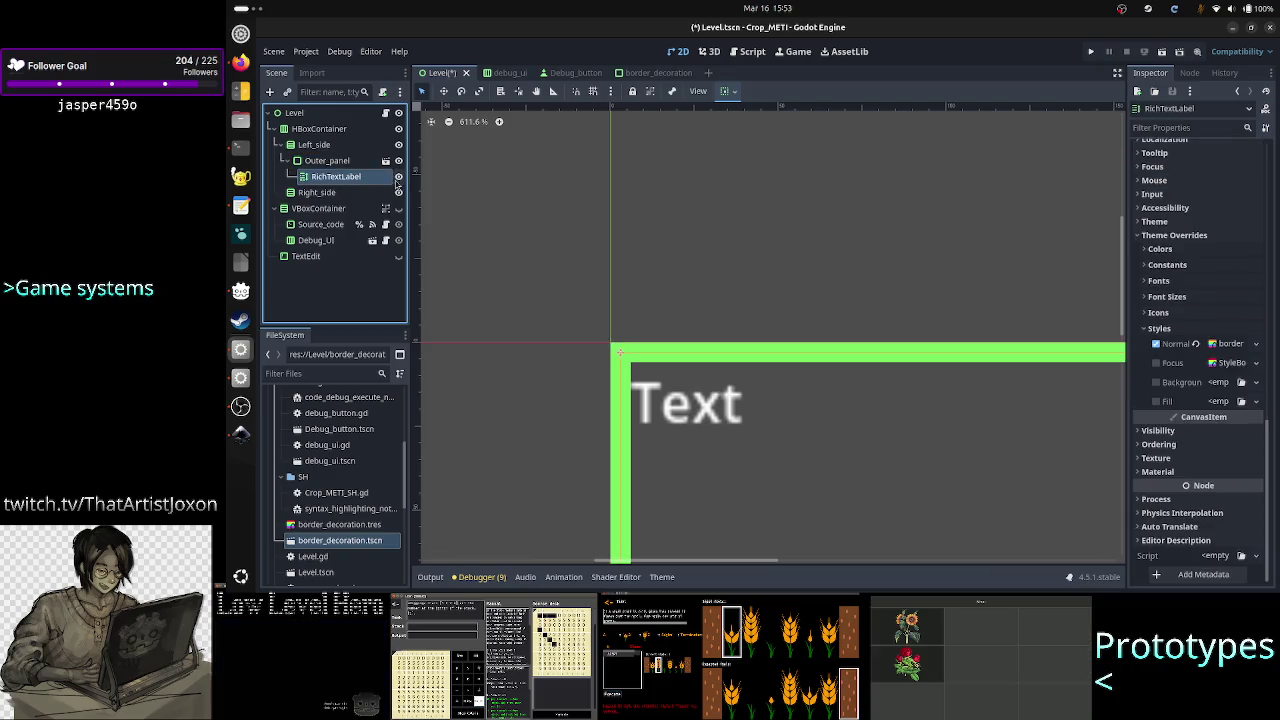
pyautogui.click(398, 177)
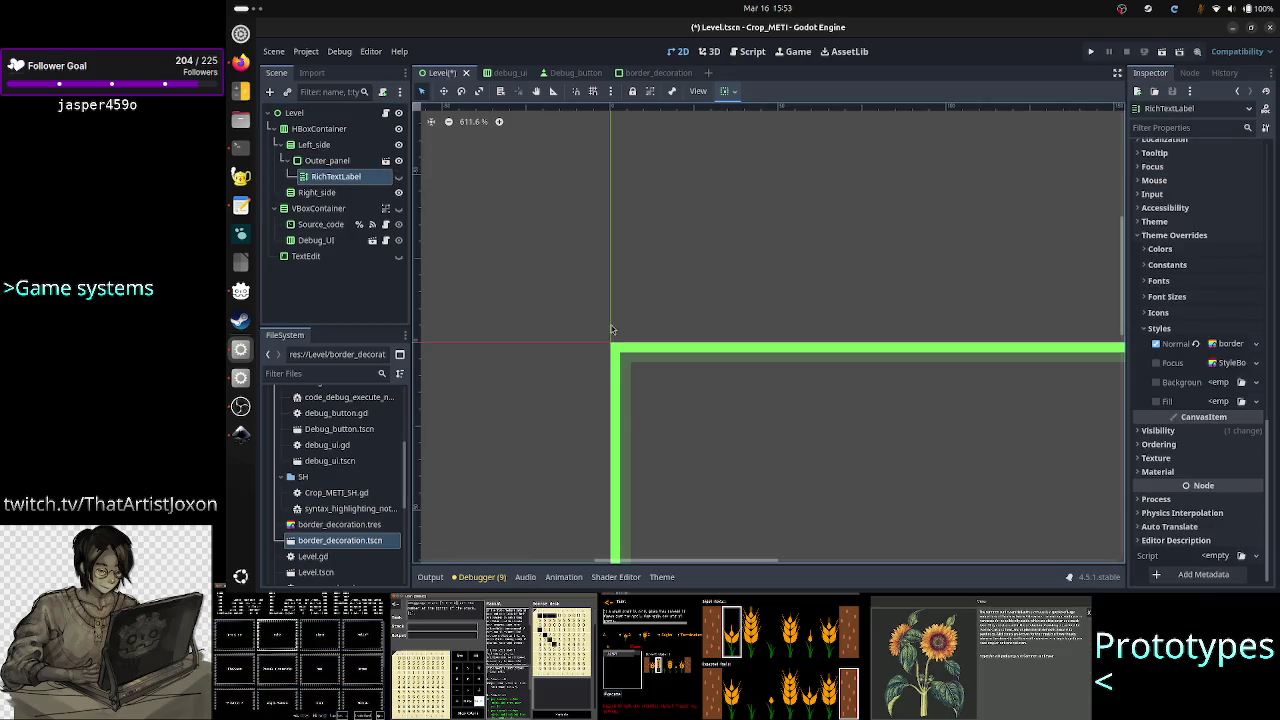
pyautogui.click(398, 176)
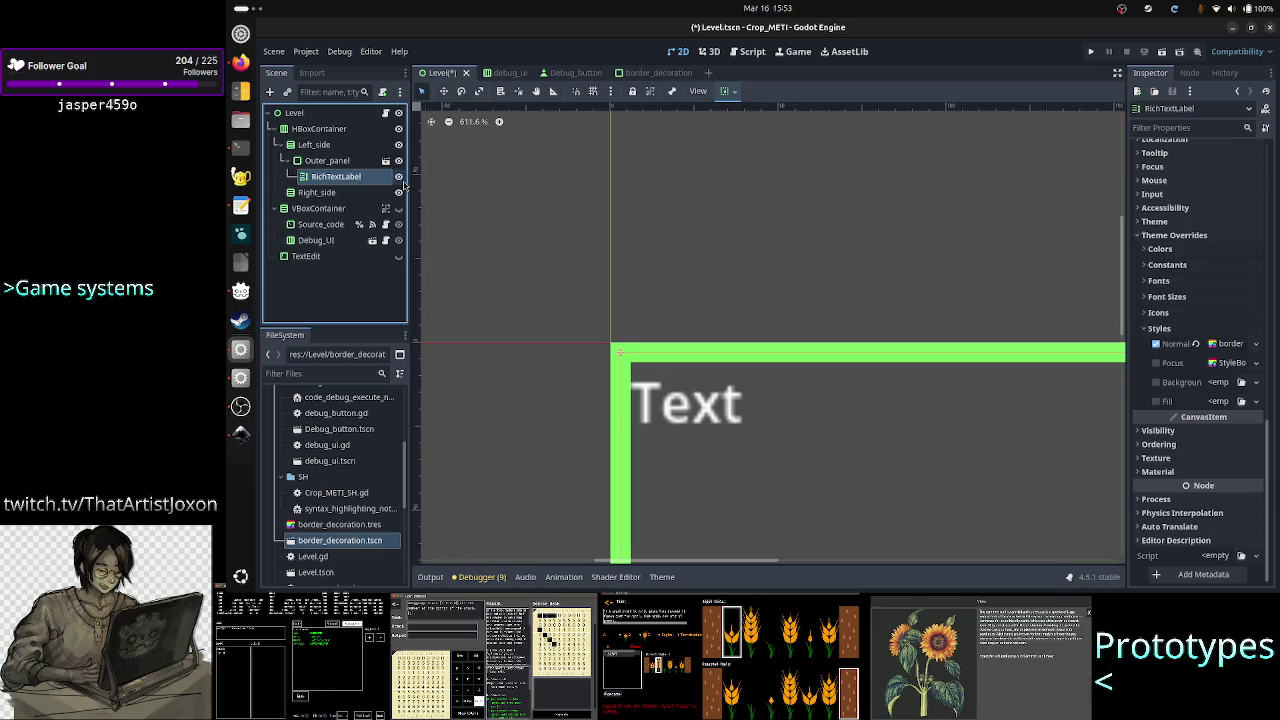
pyautogui.click(399, 177)
pyautogui.click(399, 177)
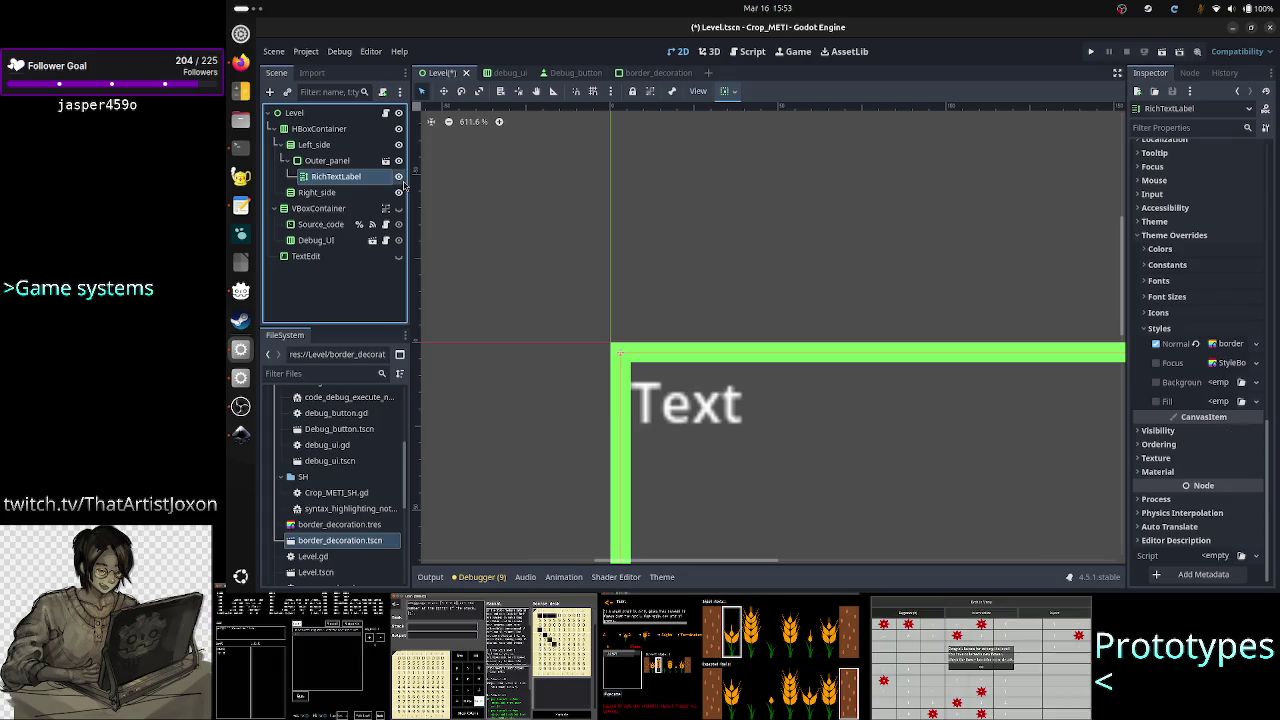
pyautogui.click(399, 177)
pyautogui.click(399, 177)
pyautogui.click(399, 177)
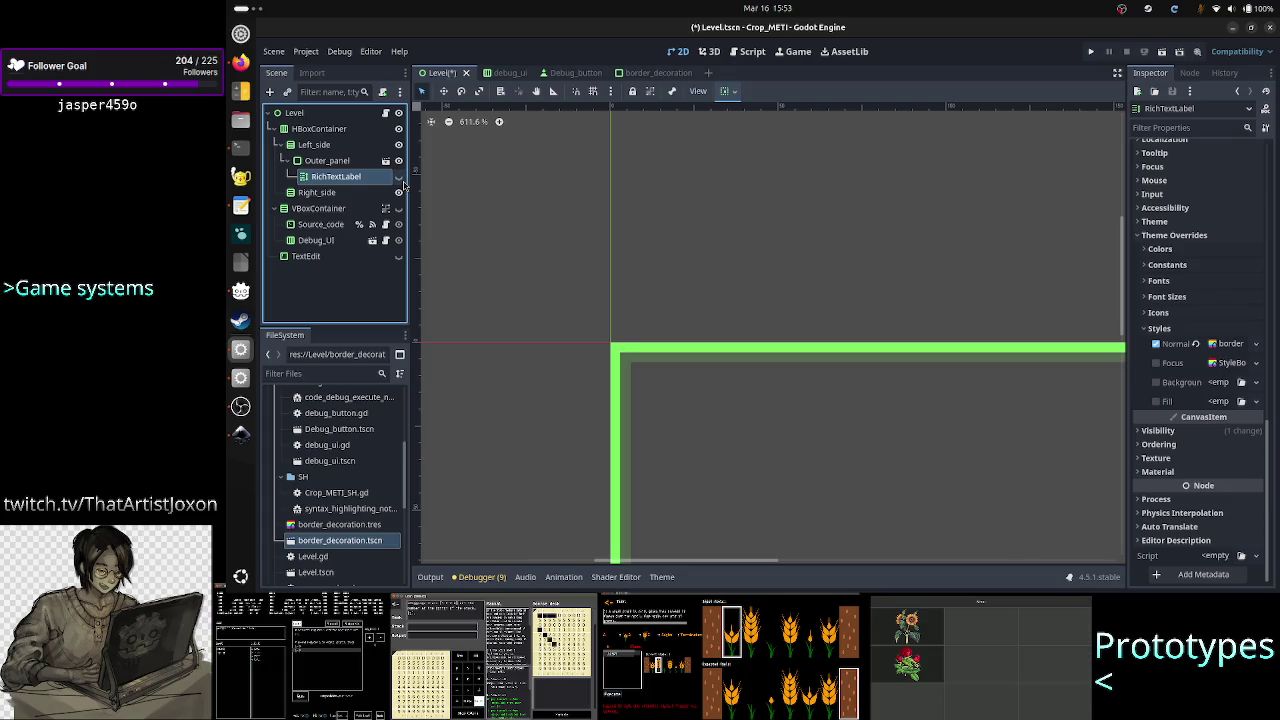
pyautogui.click(401, 180)
pyautogui.click(401, 180)
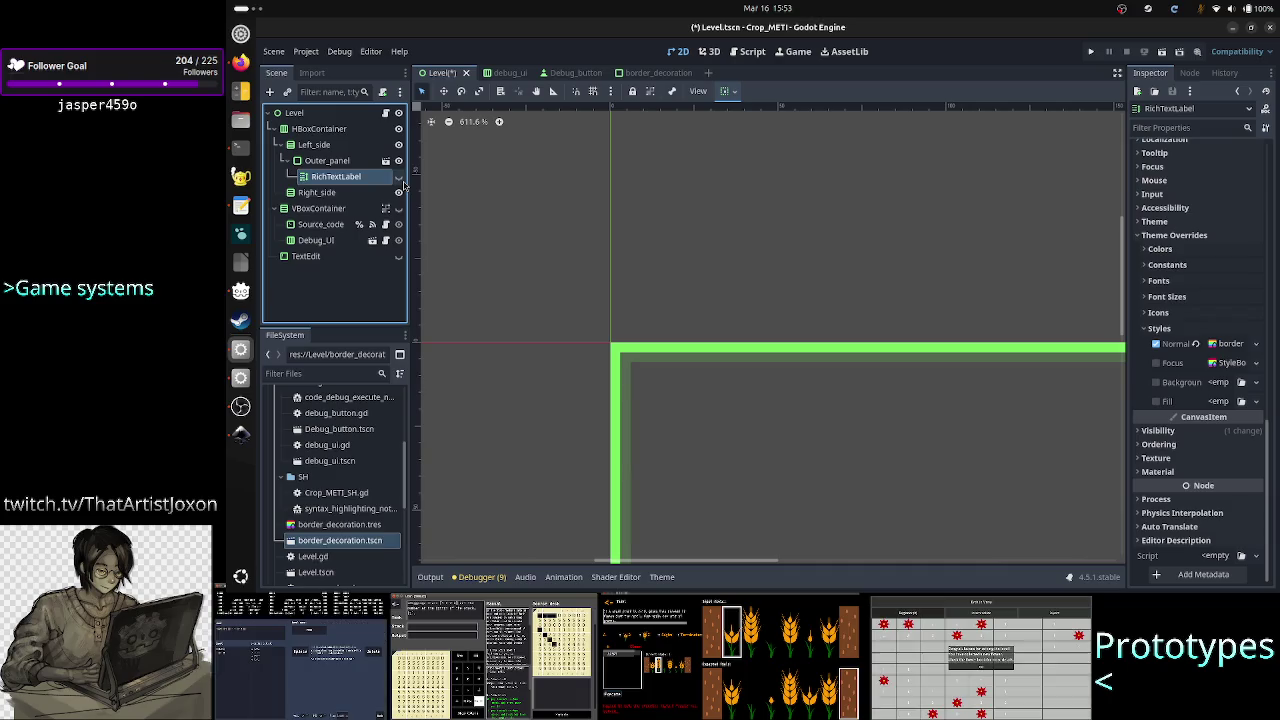
pyautogui.click(401, 180)
pyautogui.click(401, 180)
pyautogui.click(399, 177)
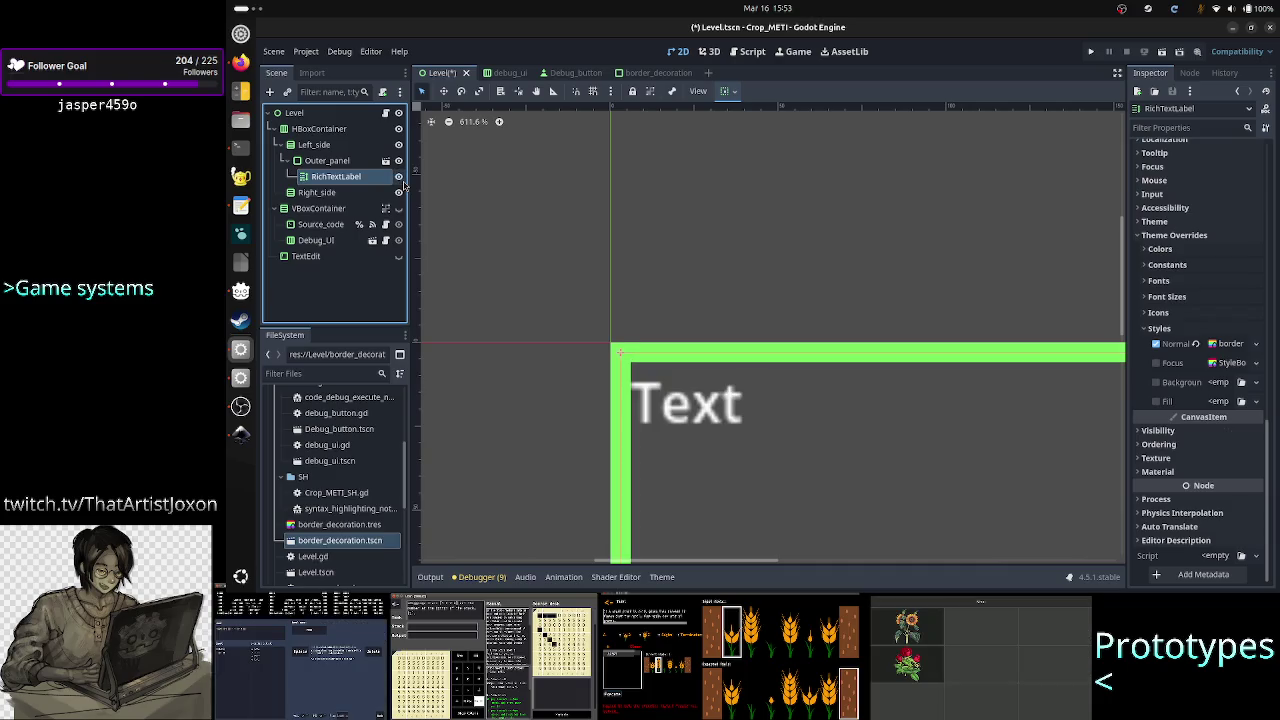
pyautogui.click(399, 177)
pyautogui.click(399, 177)
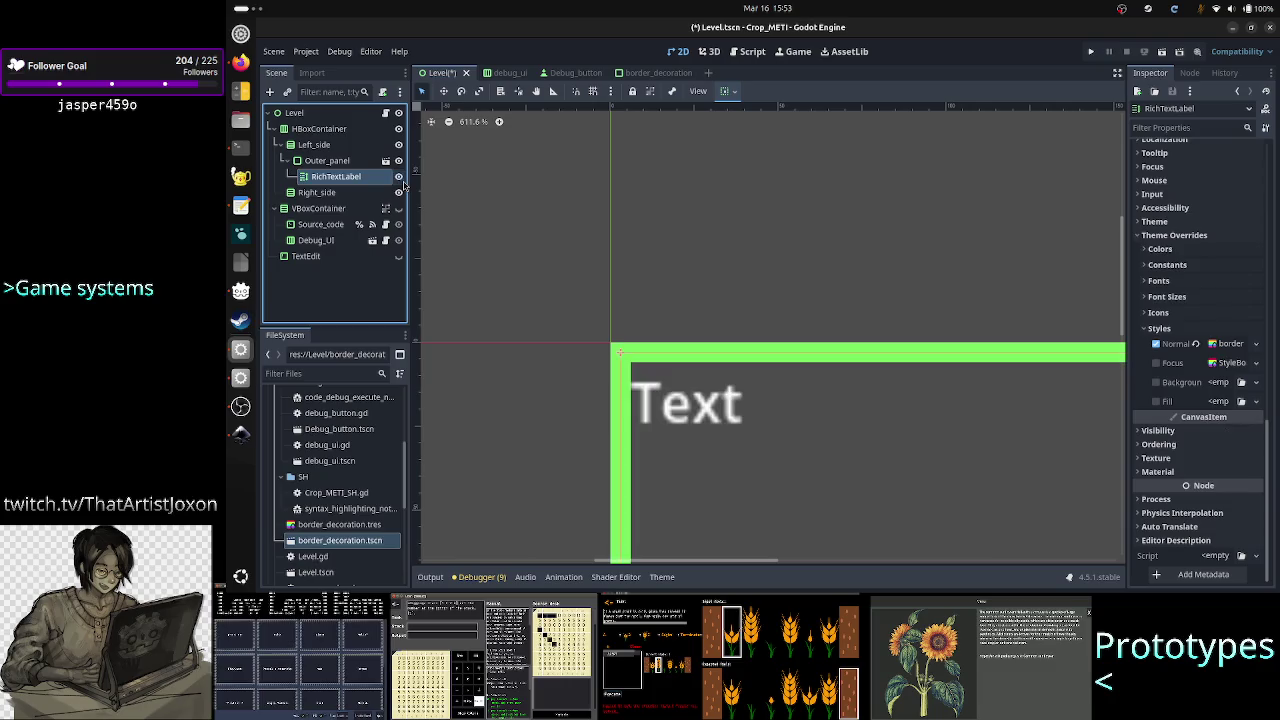
pyautogui.click(399, 177)
pyautogui.click(399, 177)
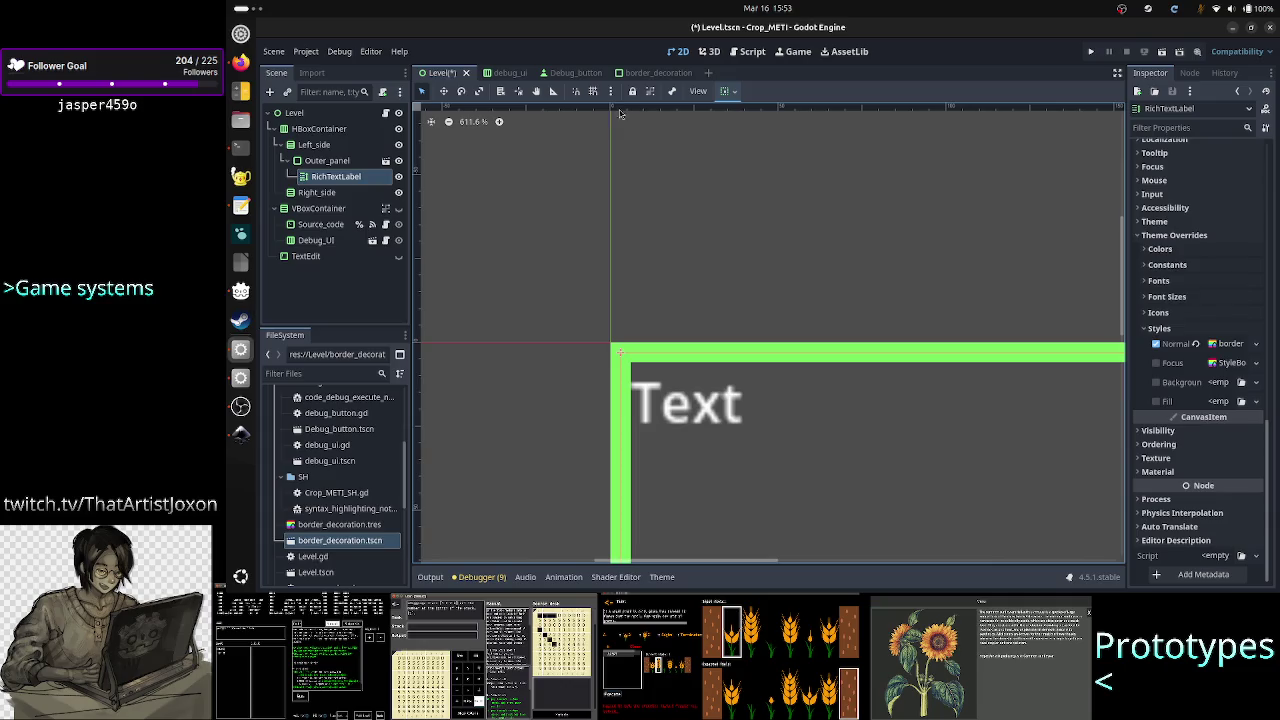
pyautogui.click(660, 73)
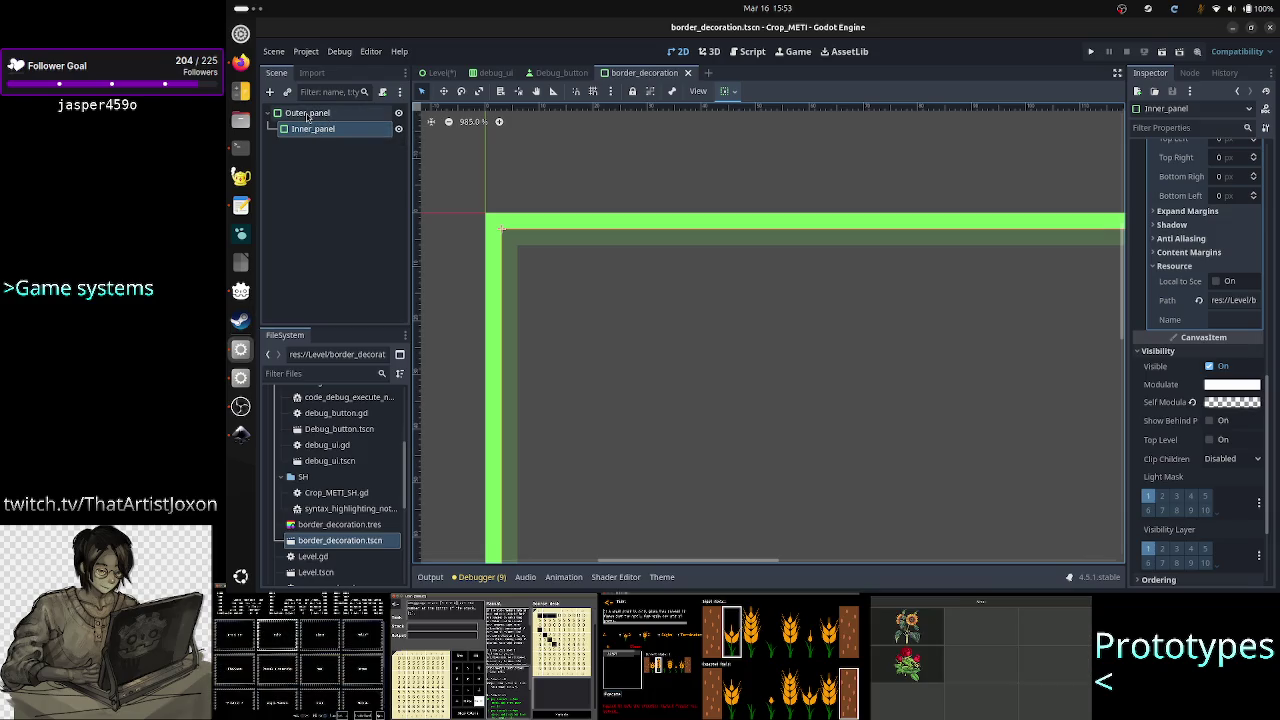
pyautogui.click(307, 113)
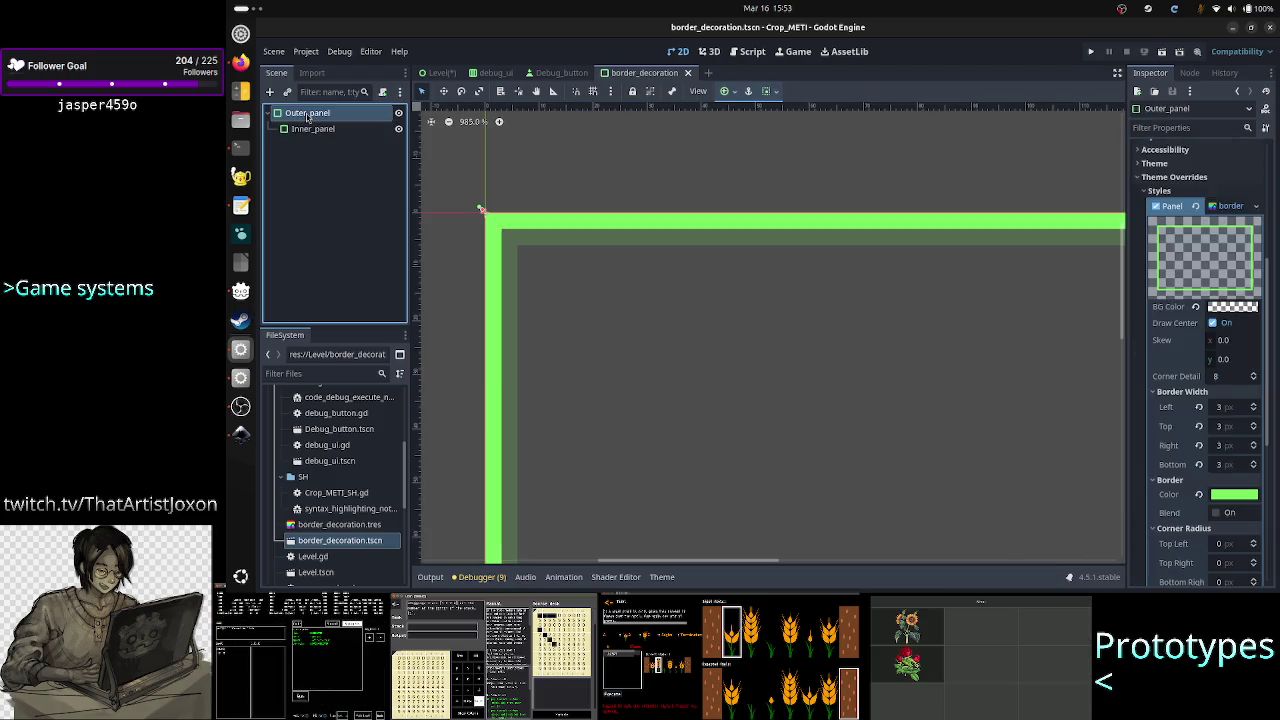
pyautogui.click(434, 76)
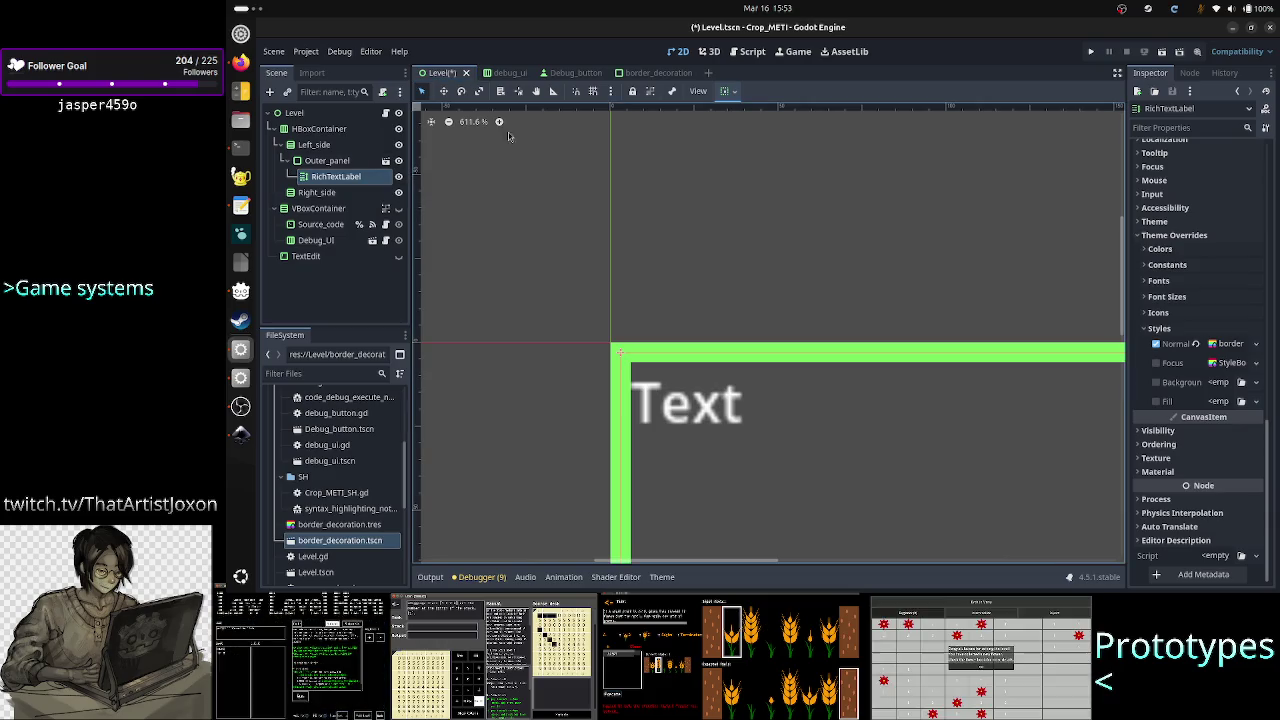
pyautogui.click(666, 80)
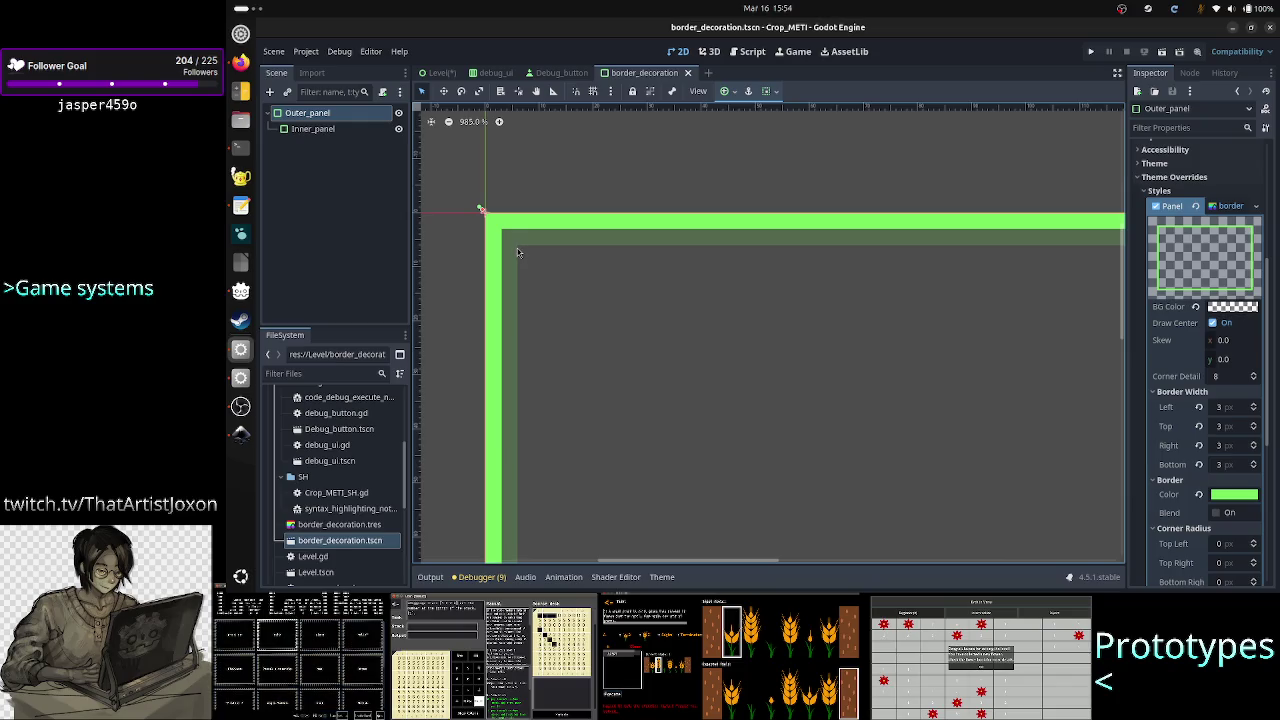
pyautogui.click(445, 73)
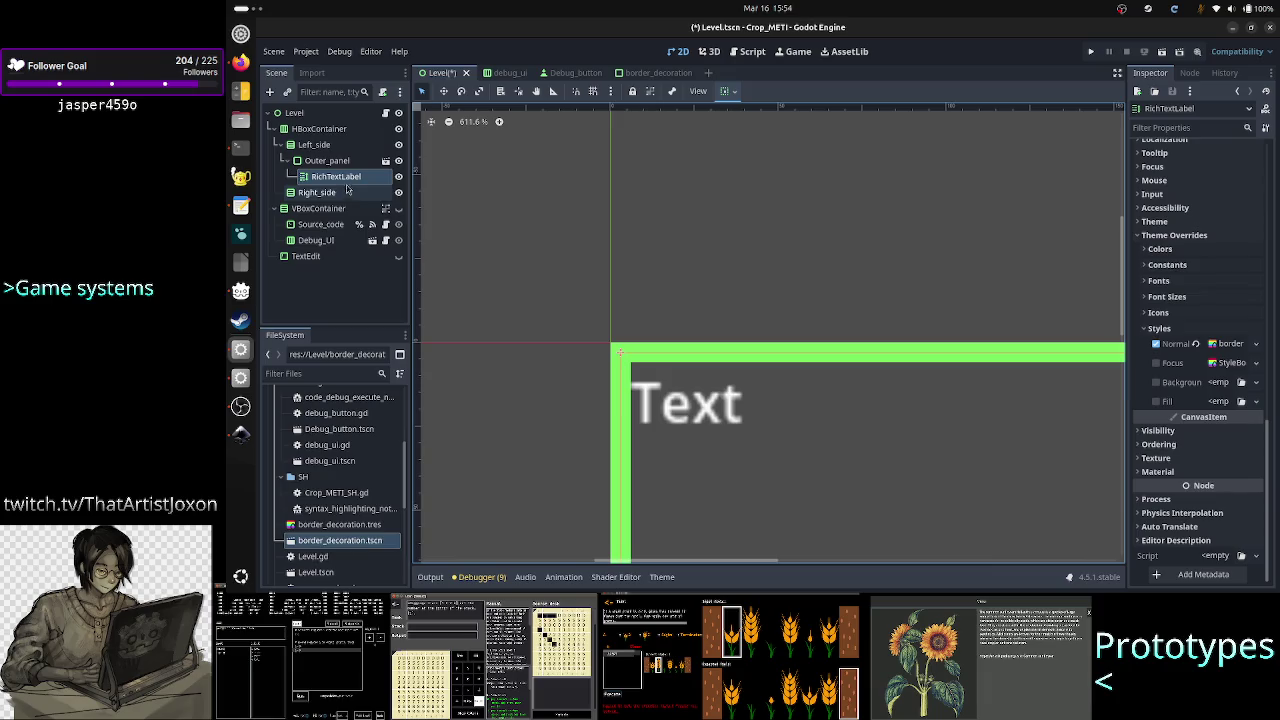
# Toggle the RichTextLabel's visibility a few times, then delete the node and confirm
pyautogui.doubleClick(358, 180)
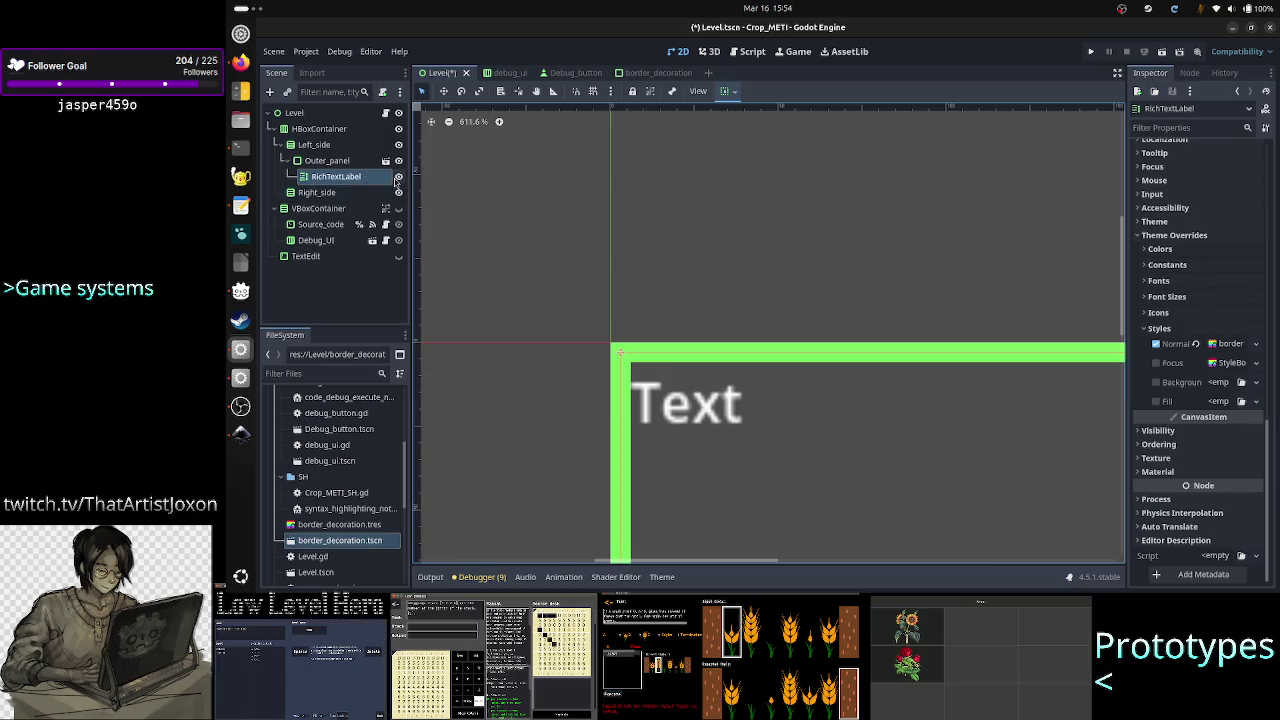
pyautogui.click(398, 177)
pyautogui.click(398, 177)
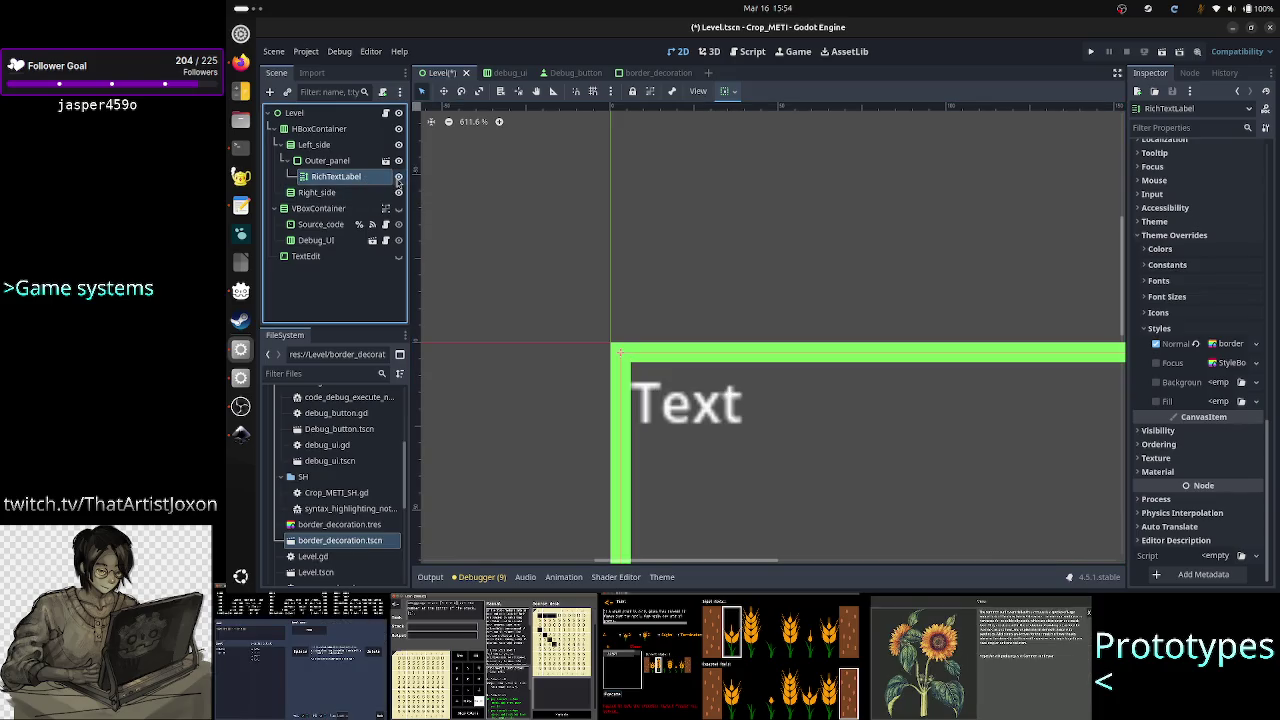
pyautogui.click(398, 177)
pyautogui.click(398, 177)
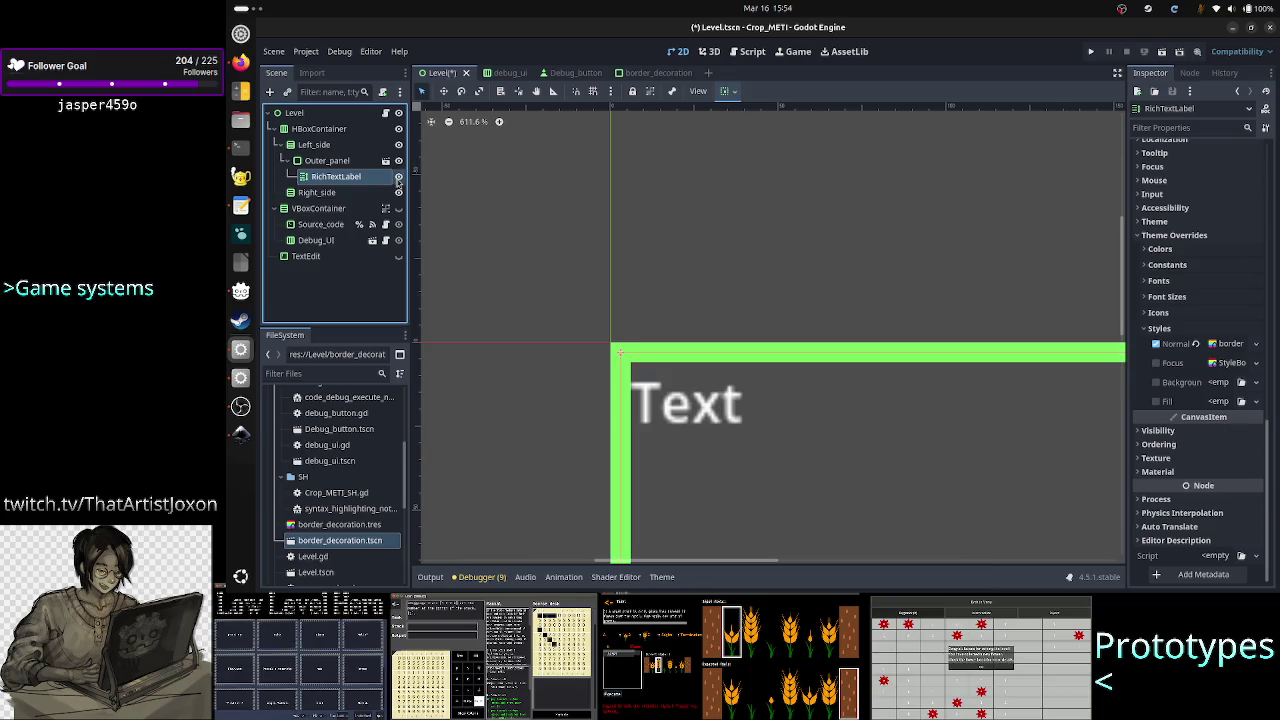
pyautogui.click(398, 177)
pyautogui.click(398, 177)
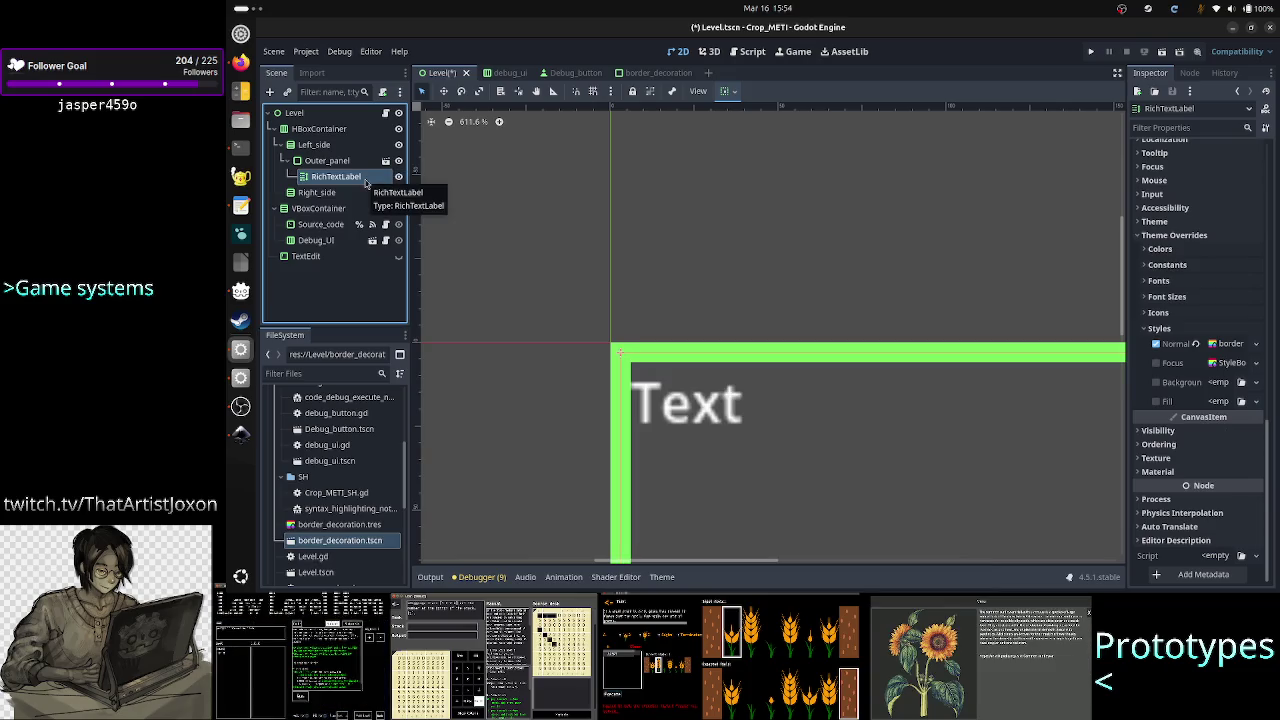
pyautogui.press('Delete')
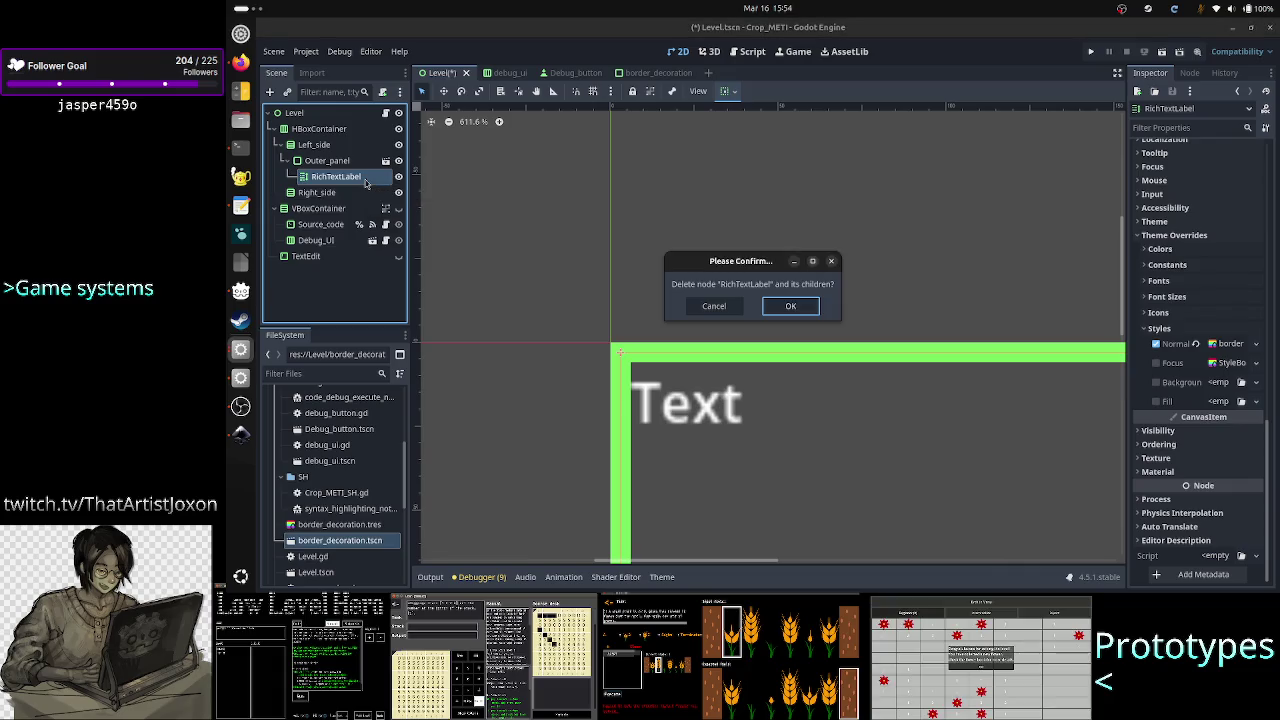
pyautogui.press('Return')
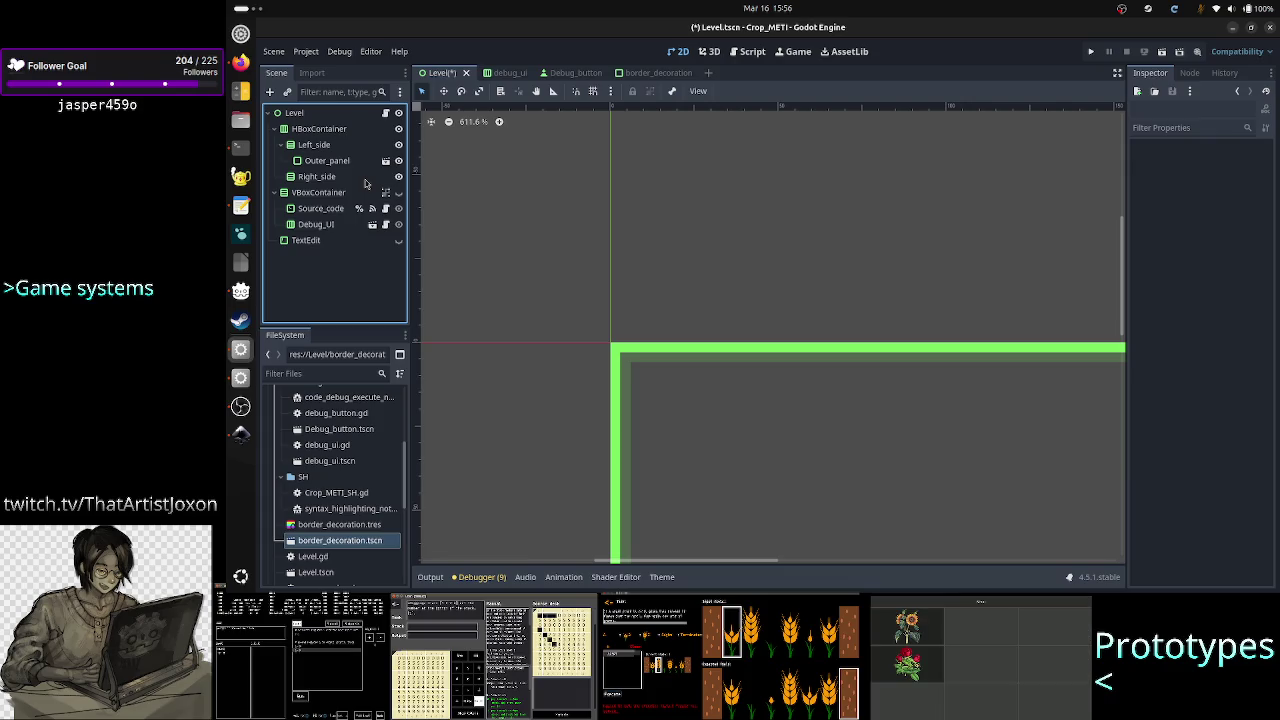
# Switch from the Godot editor to Firefox to see the ChatGPT answer
pyautogui.click(240, 70)
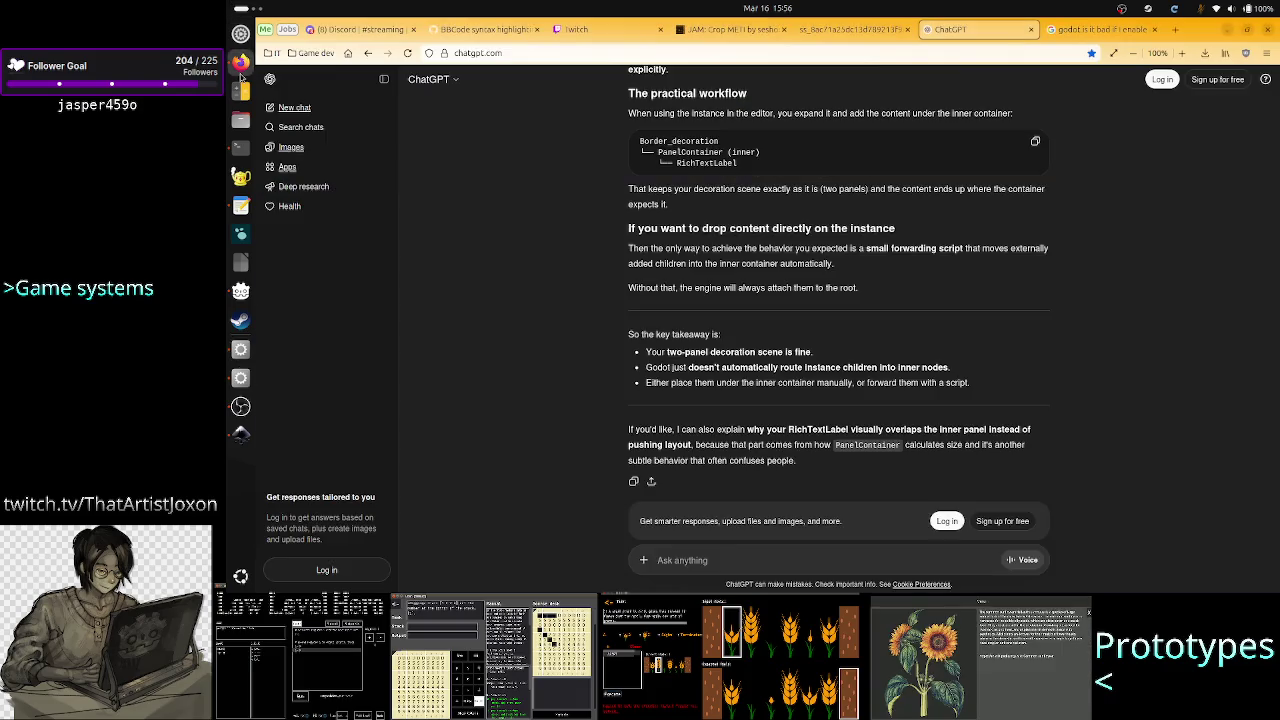
# Search 'att bully game dev / art studio' in a new tab and open the Art Bully Productions site
pyautogui.hotkey('ctrl', 't')
pyautogui.write('att b')
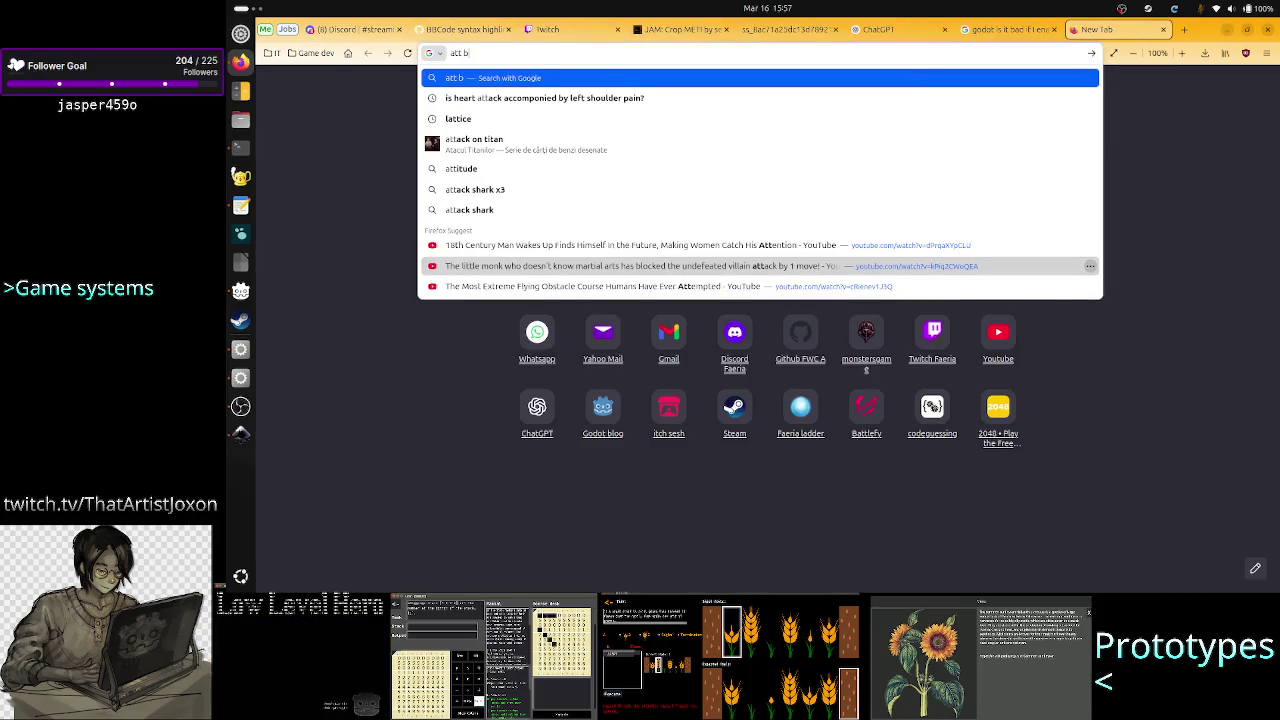
pyautogui.write('ully')
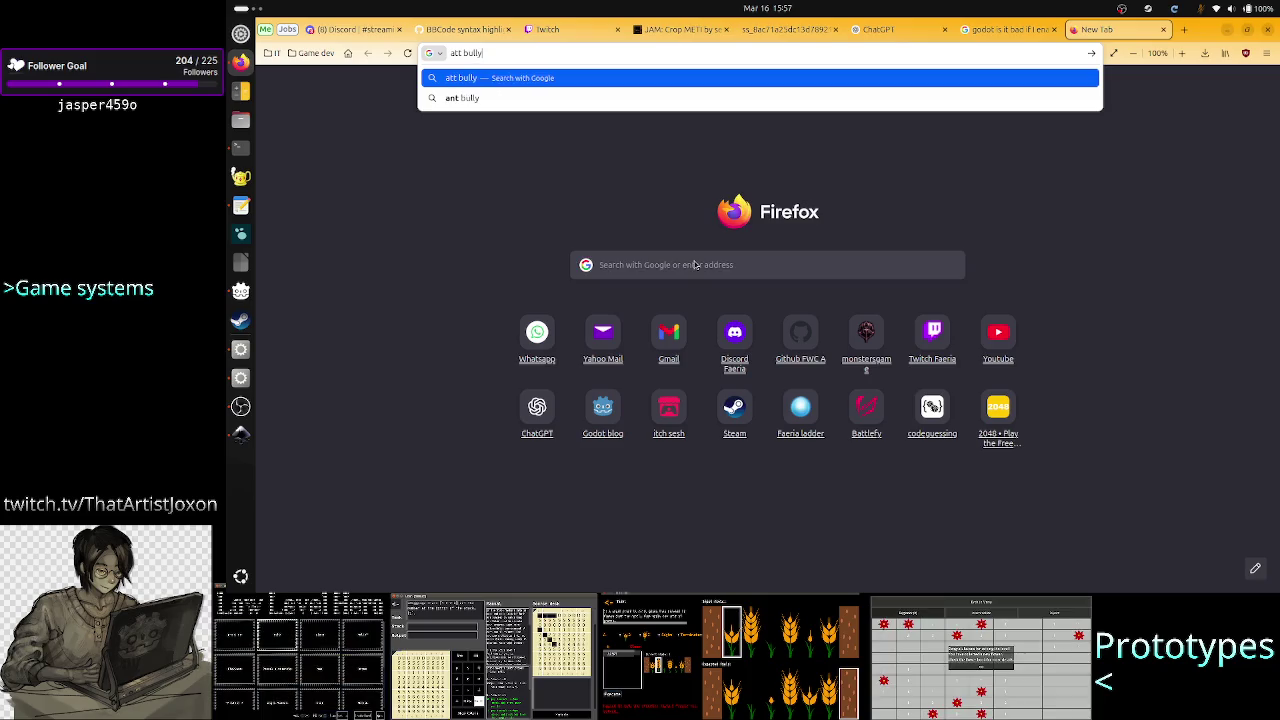
pyautogui.write(' game dev')
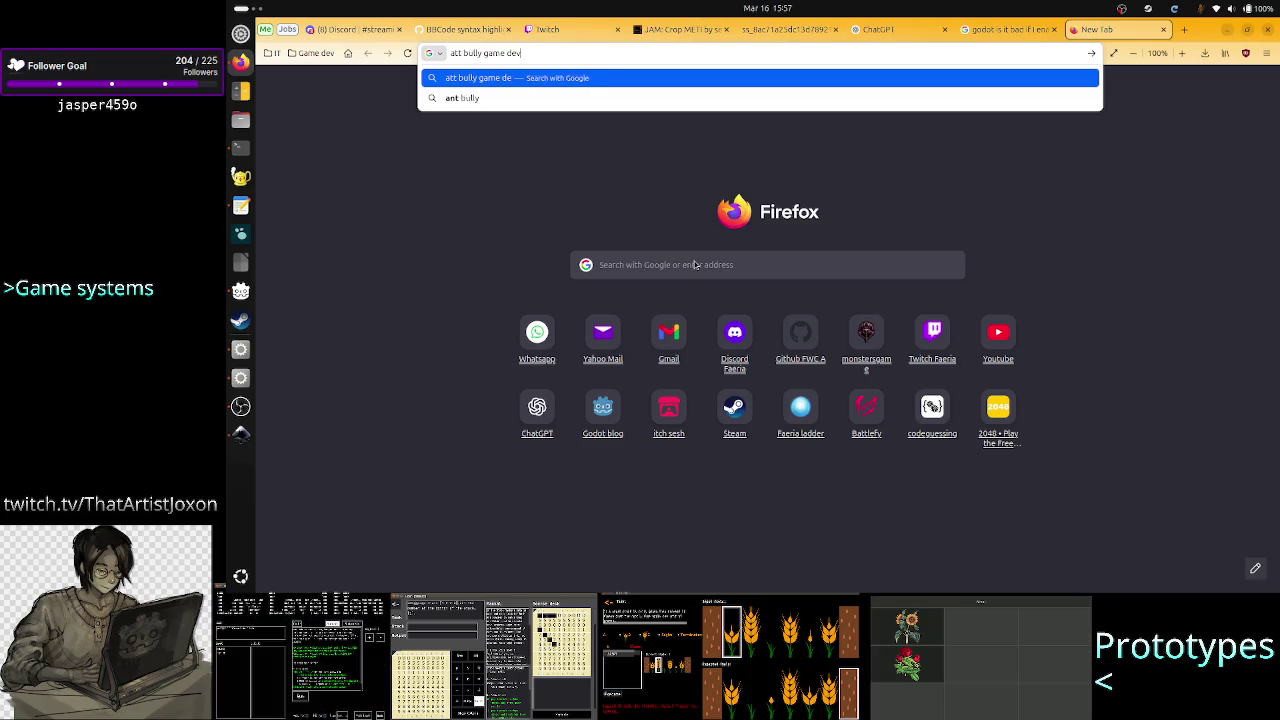
pyautogui.write(' / art studio')
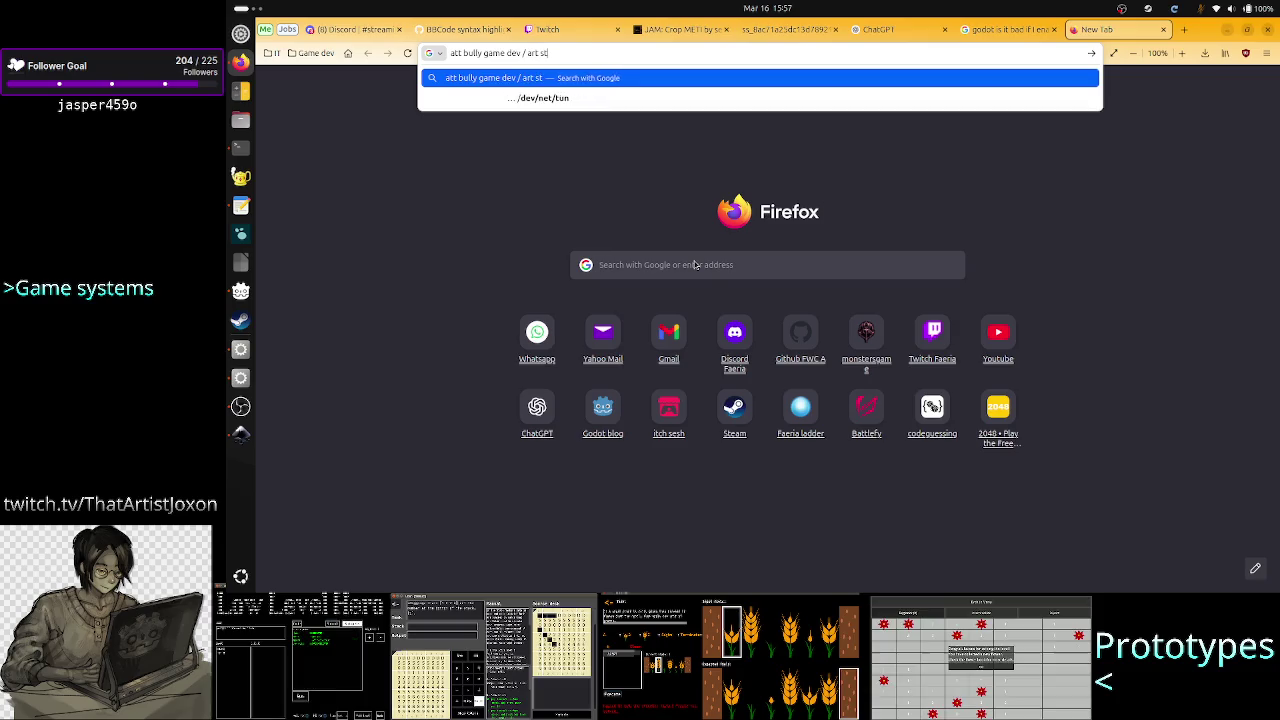
pyautogui.press('Return')
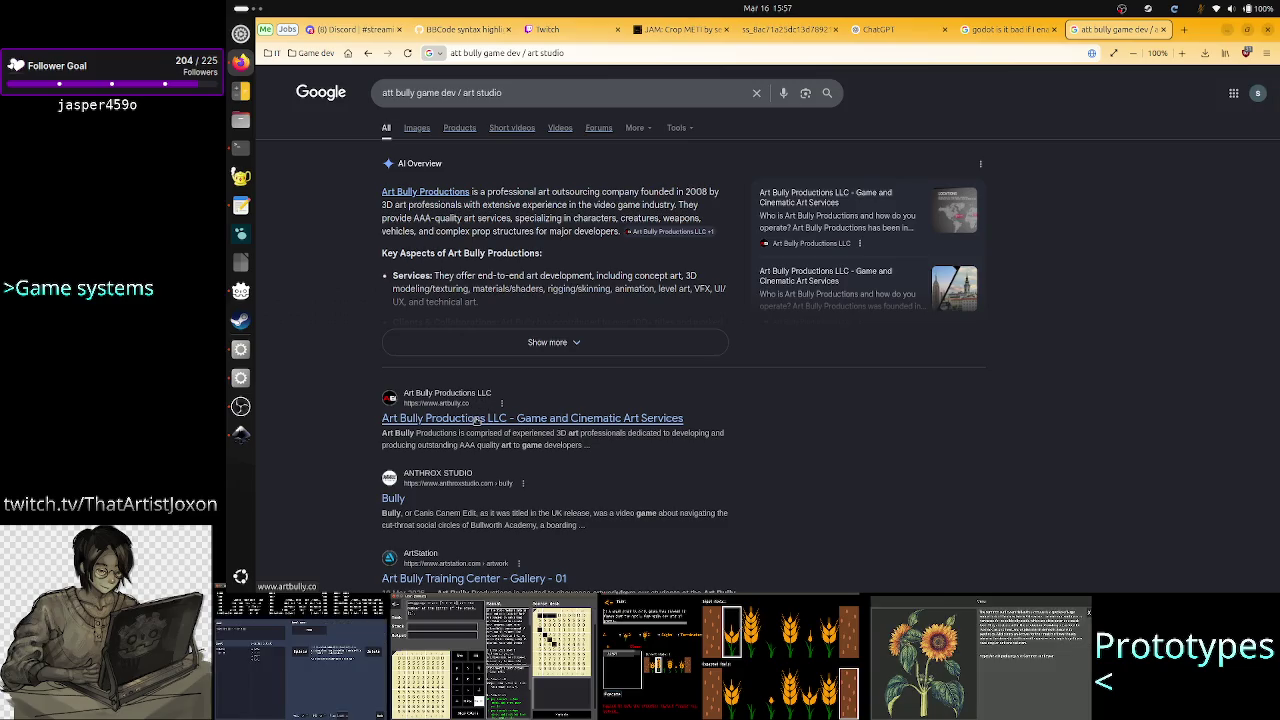
pyautogui.click(478, 418)
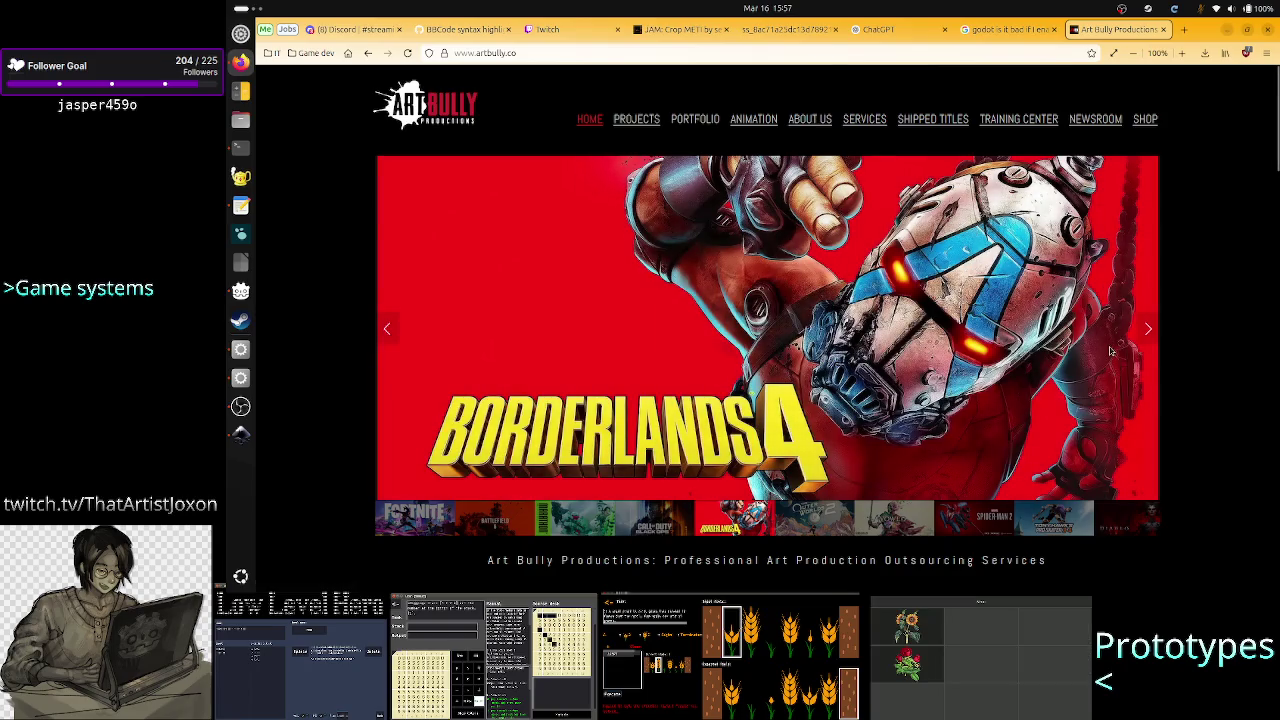
# Cycle the Art Bully banner from The Outer Worlds 2 through Avowed and on to Borderlands 4
pyautogui.click(1148, 331)
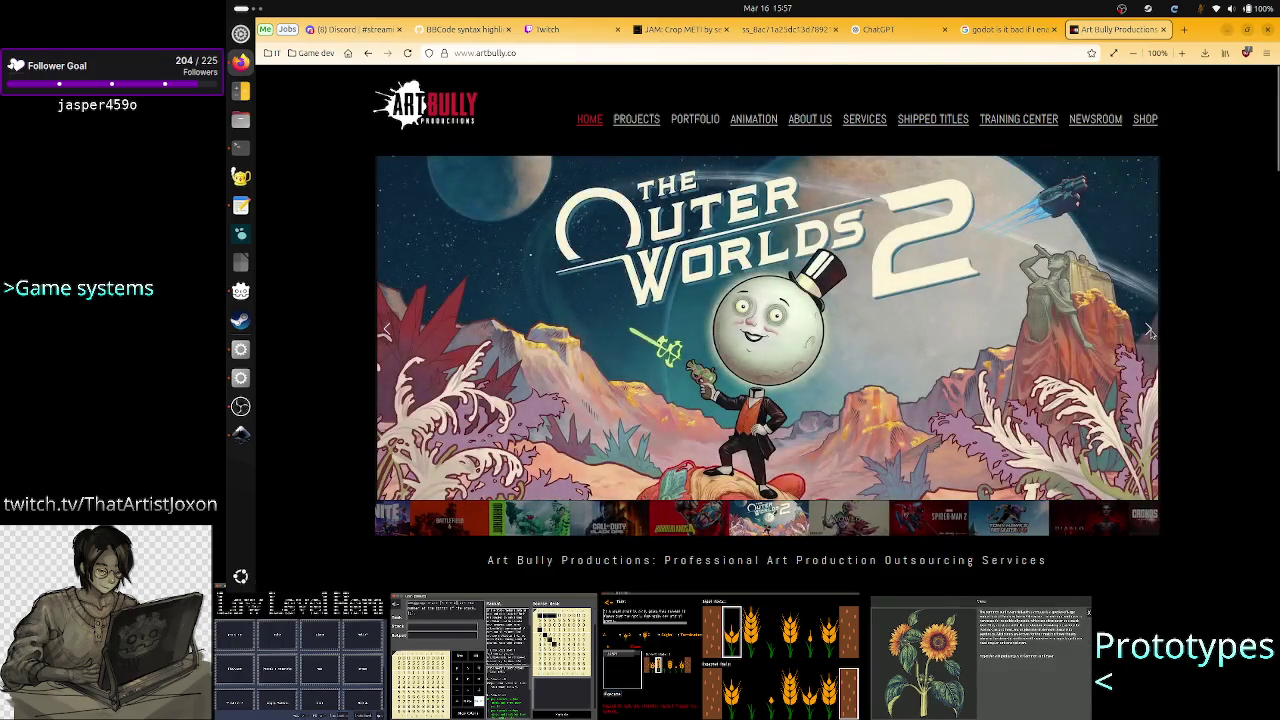
pyautogui.click(1150, 333)
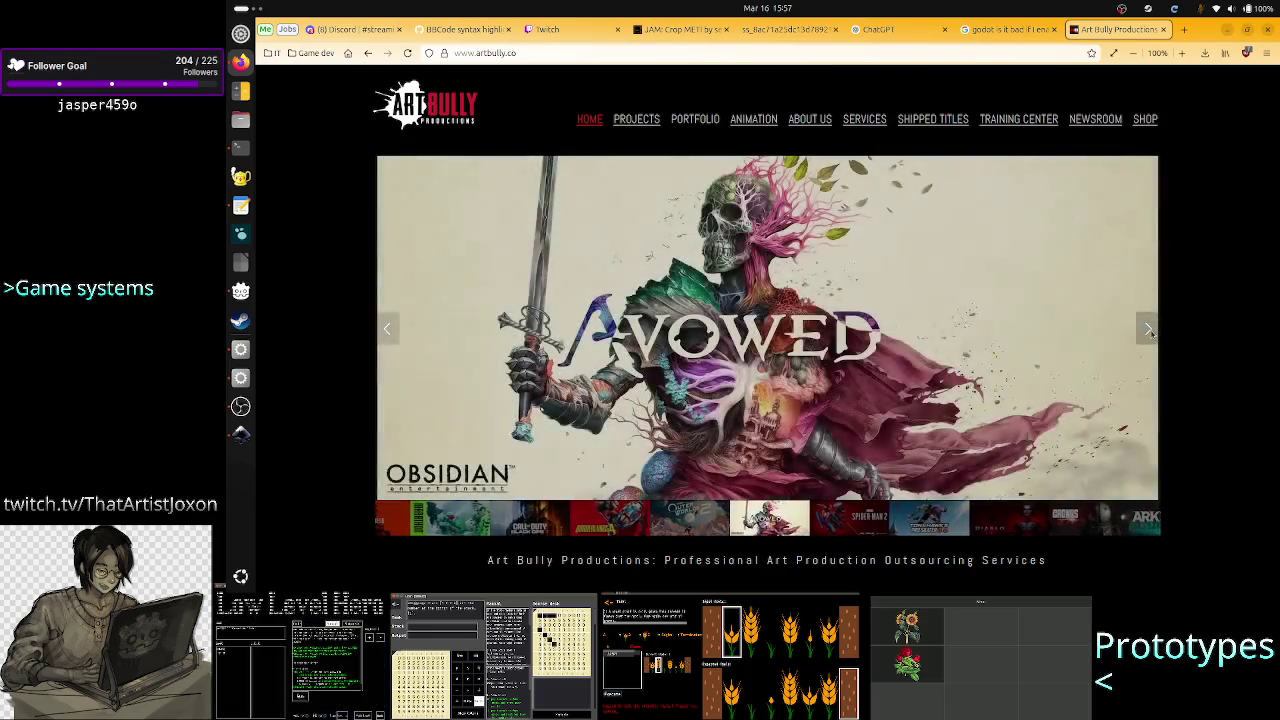
pyautogui.click(1150, 333)
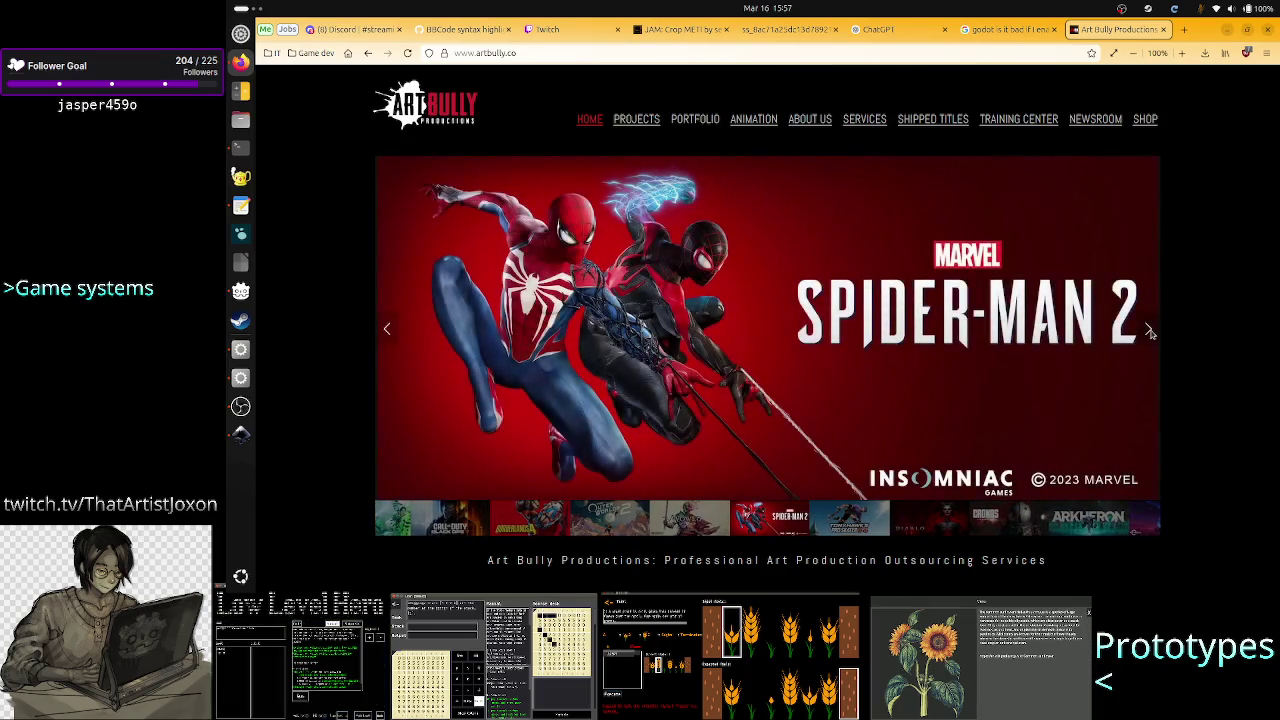
pyautogui.click(1150, 333)
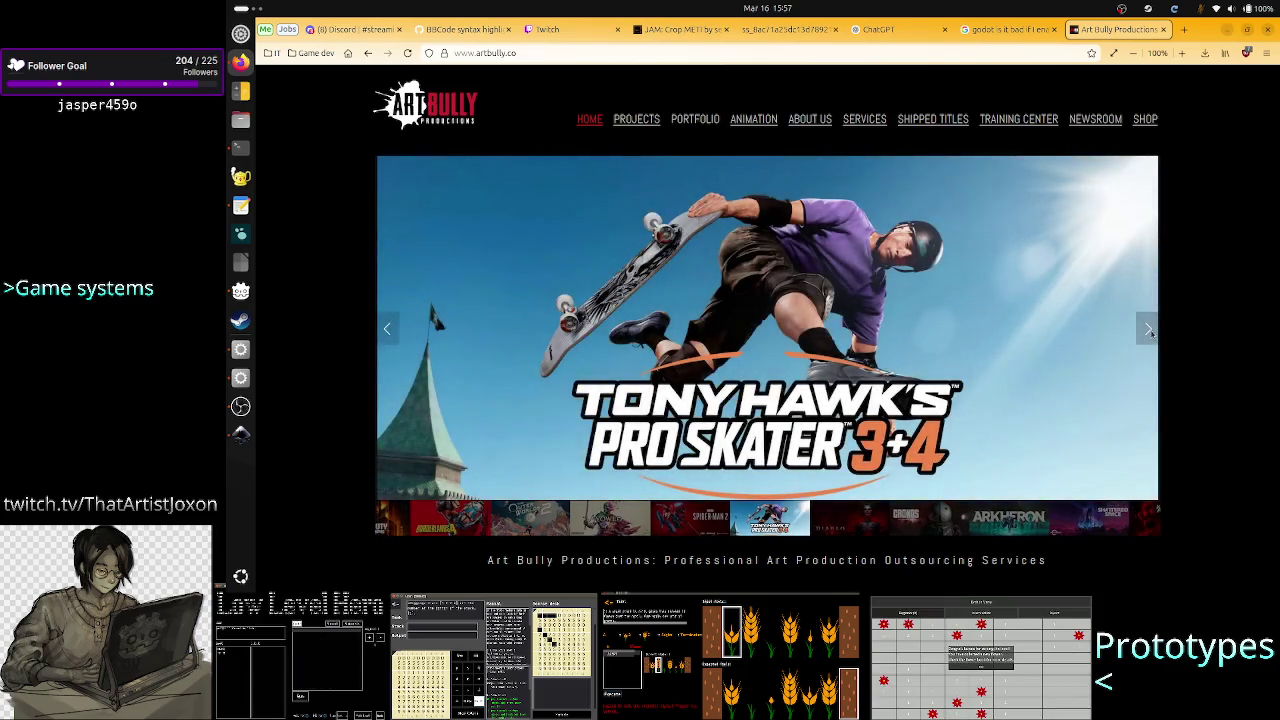
pyautogui.click(1150, 333)
pyautogui.click(1150, 333)
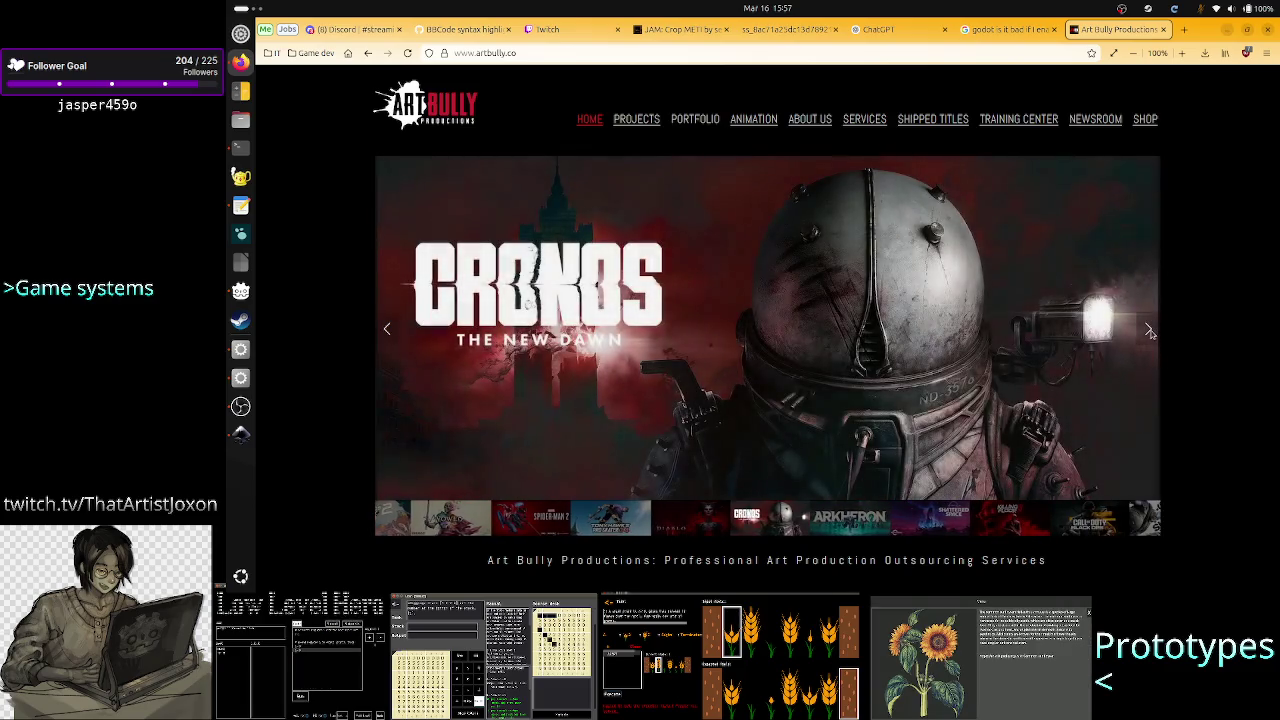
pyautogui.click(1150, 333)
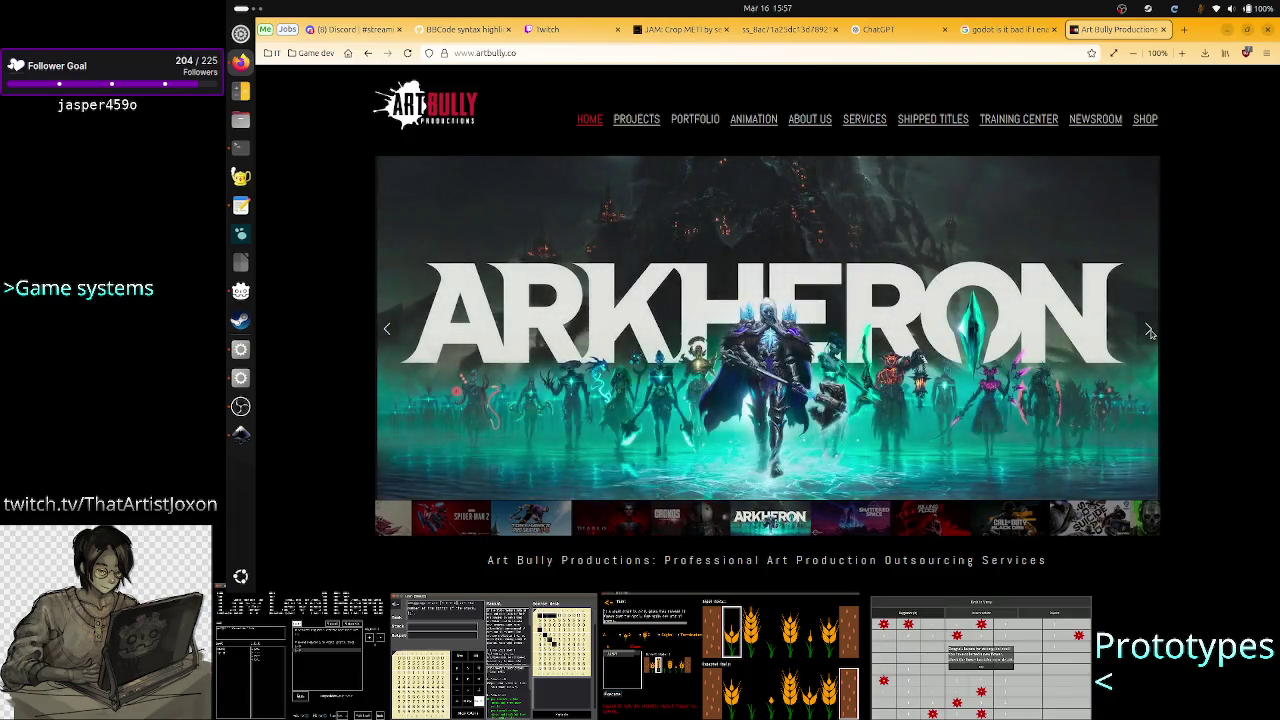
pyautogui.click(1150, 333)
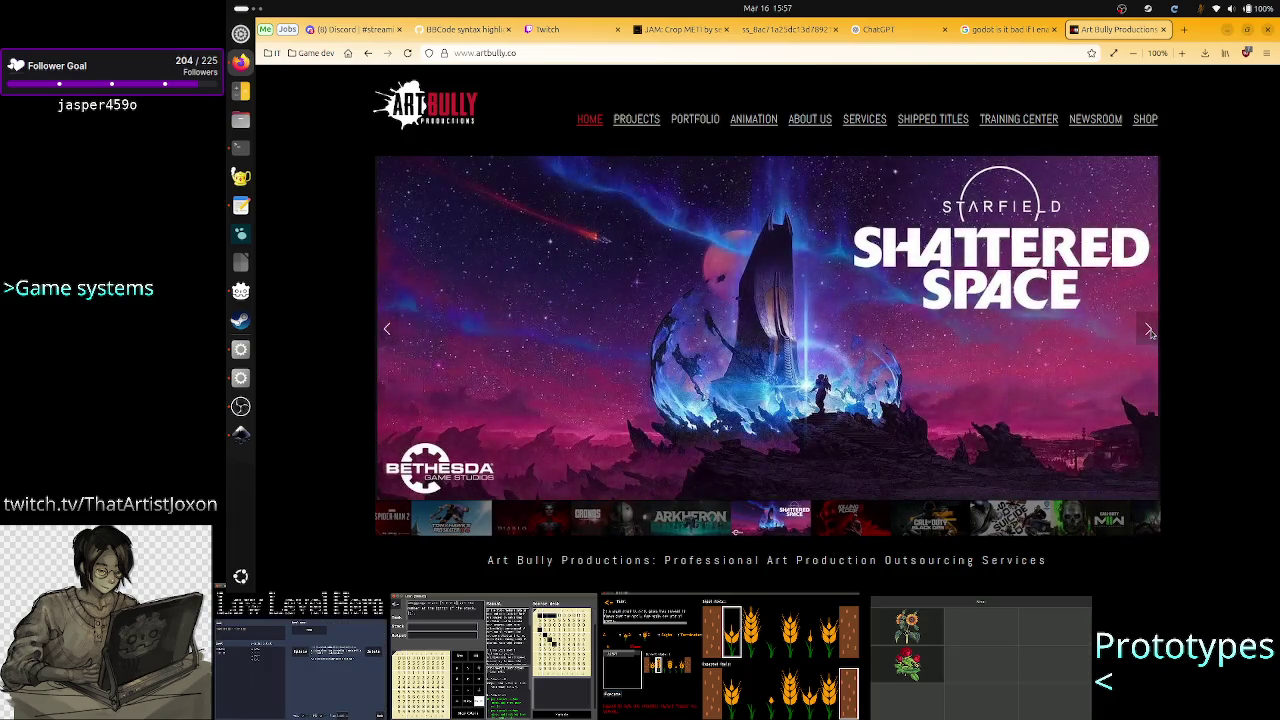
pyautogui.click(1150, 333)
pyautogui.click(1150, 333)
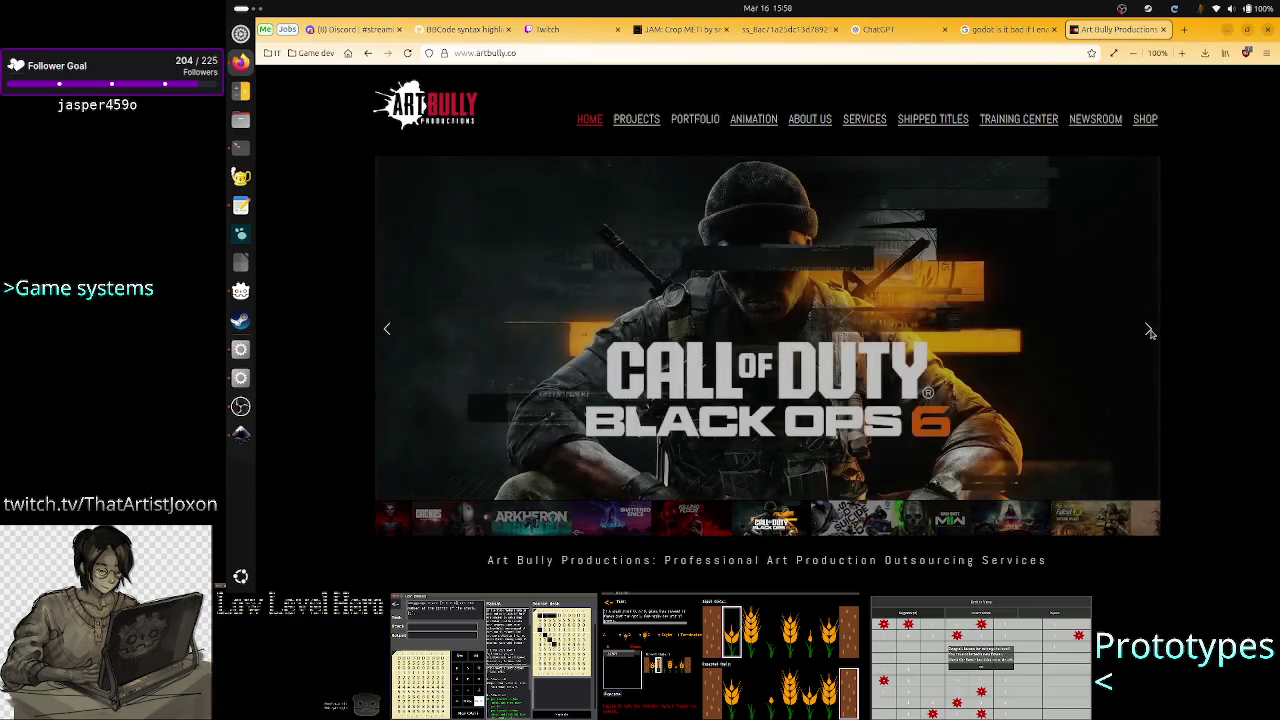
pyautogui.click(1150, 333)
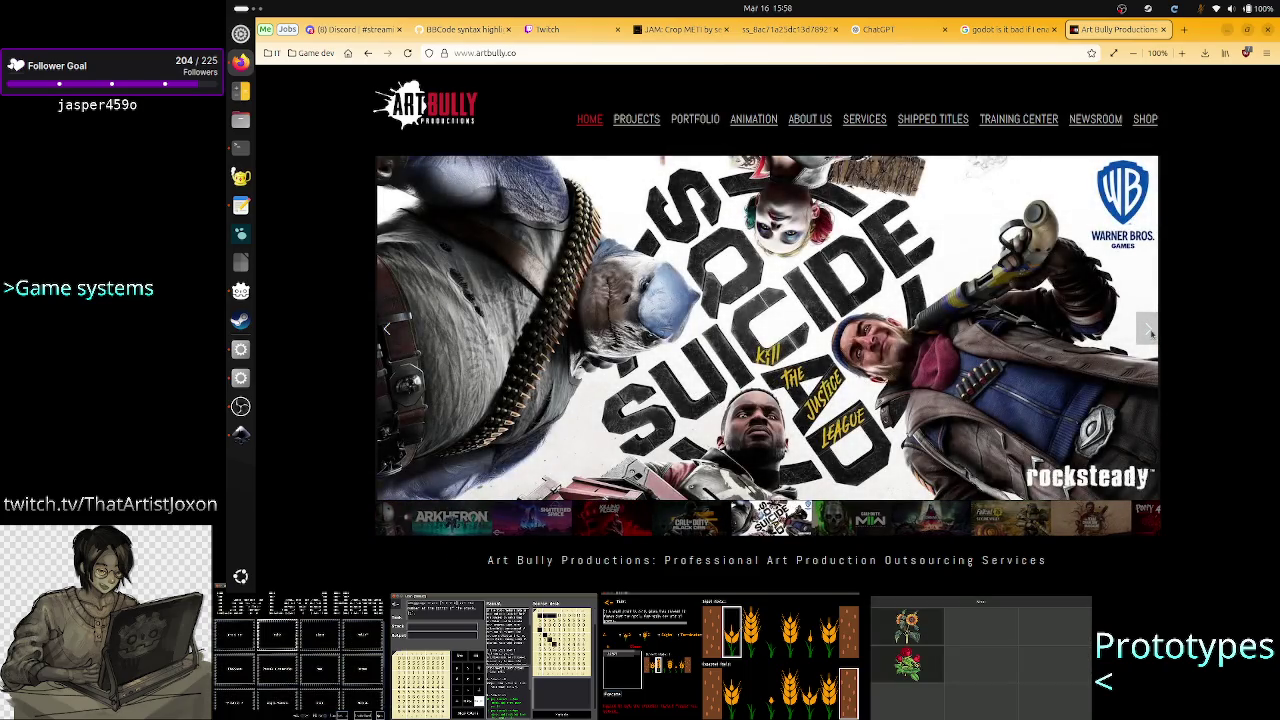
pyautogui.click(1150, 333)
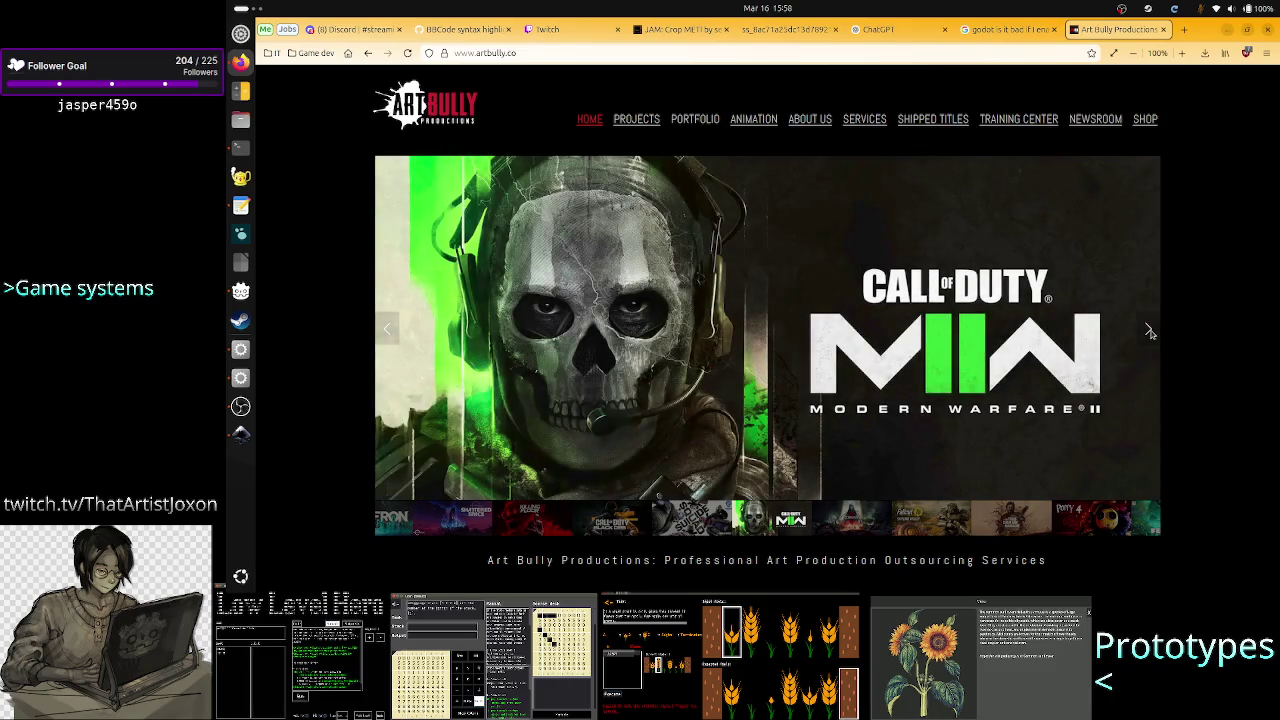
pyautogui.click(1150, 333)
pyautogui.click(1150, 333)
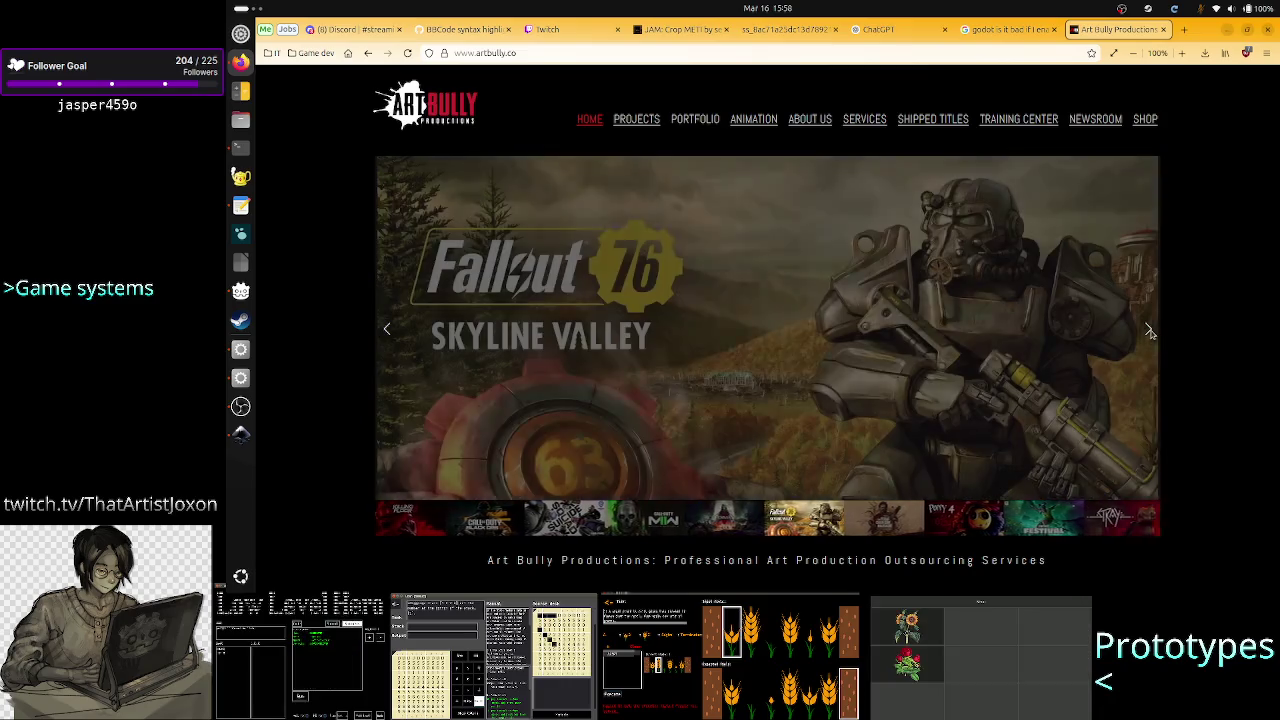
pyautogui.click(1150, 333)
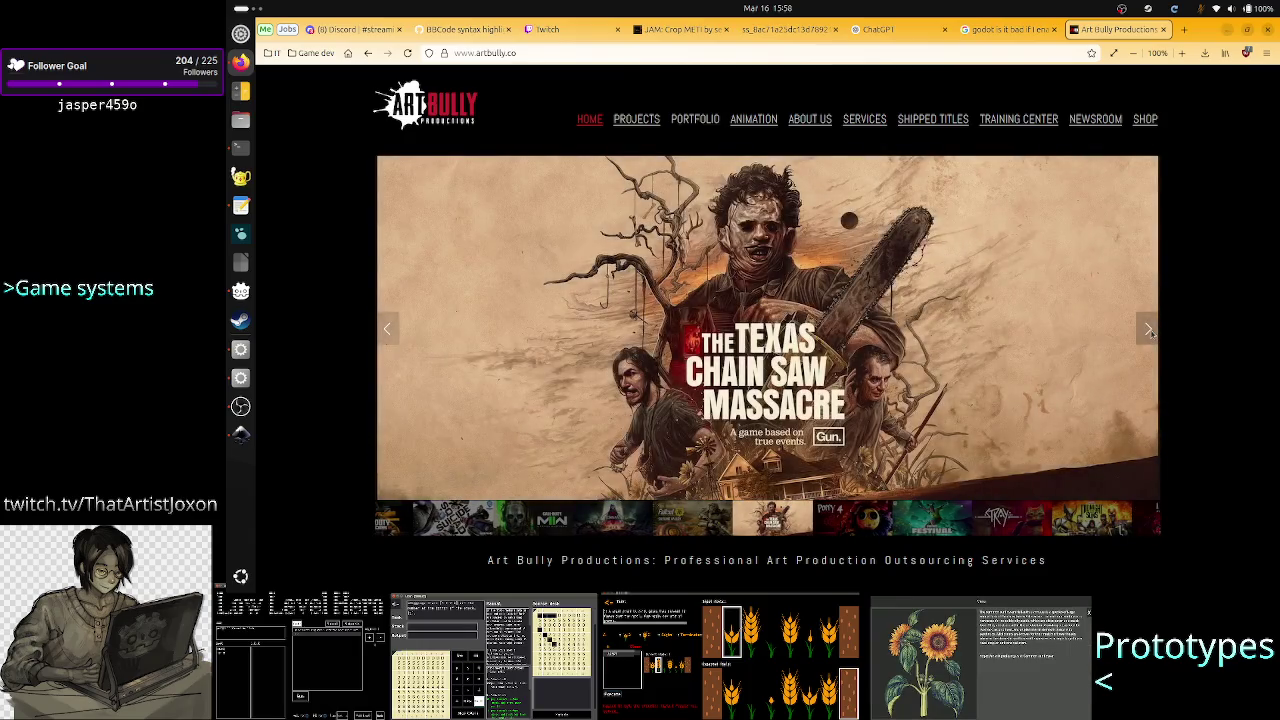
pyautogui.click(1150, 333)
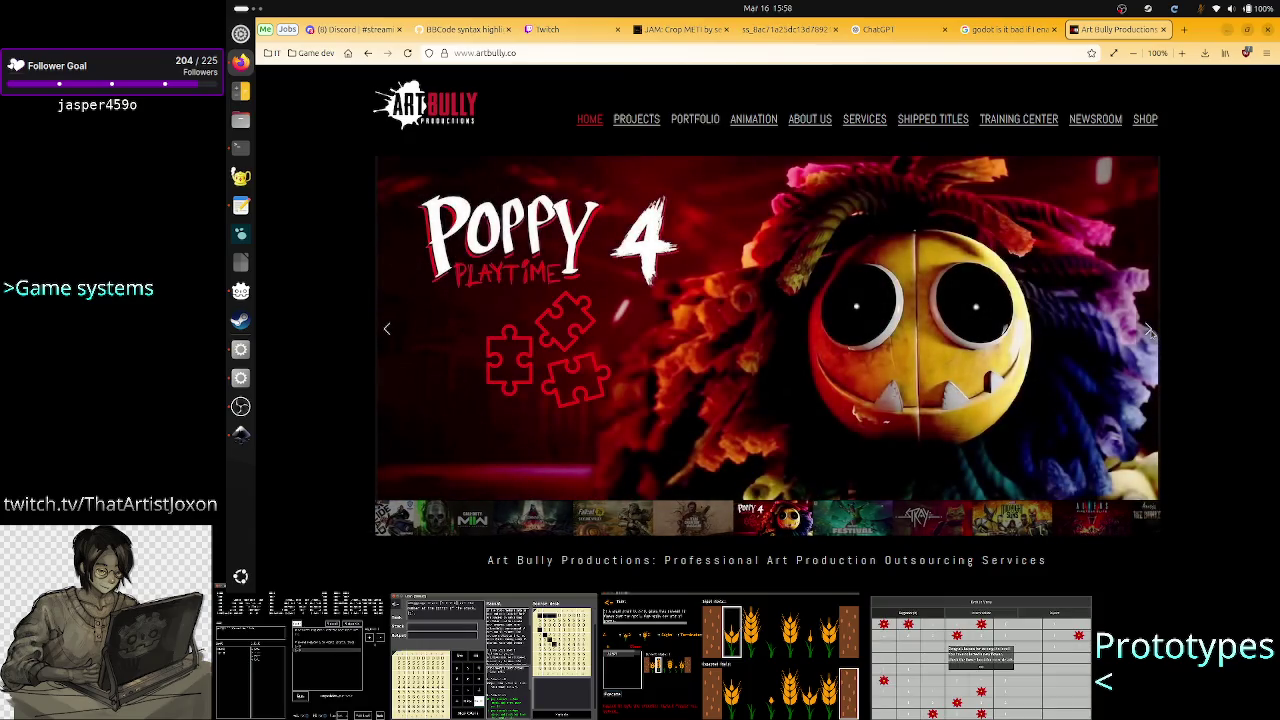
pyautogui.click(1150, 333)
pyautogui.click(1150, 333)
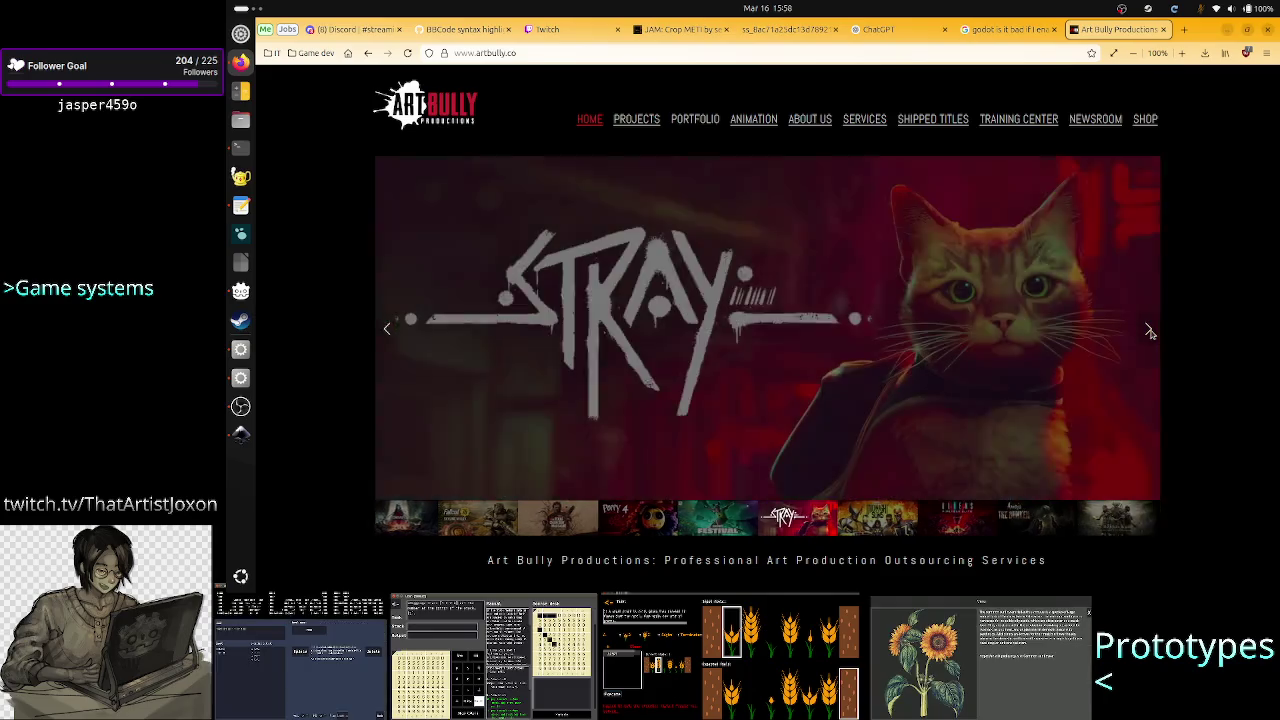
pyautogui.click(1150, 333)
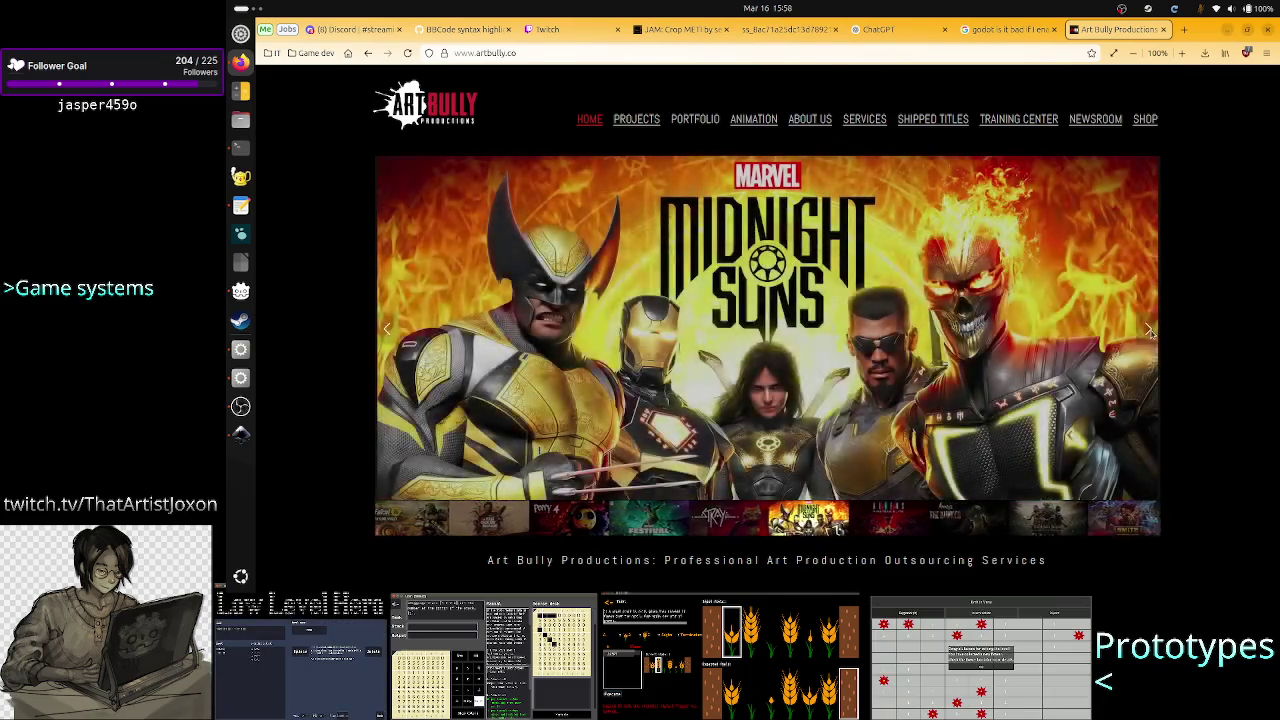
pyautogui.click(1150, 333)
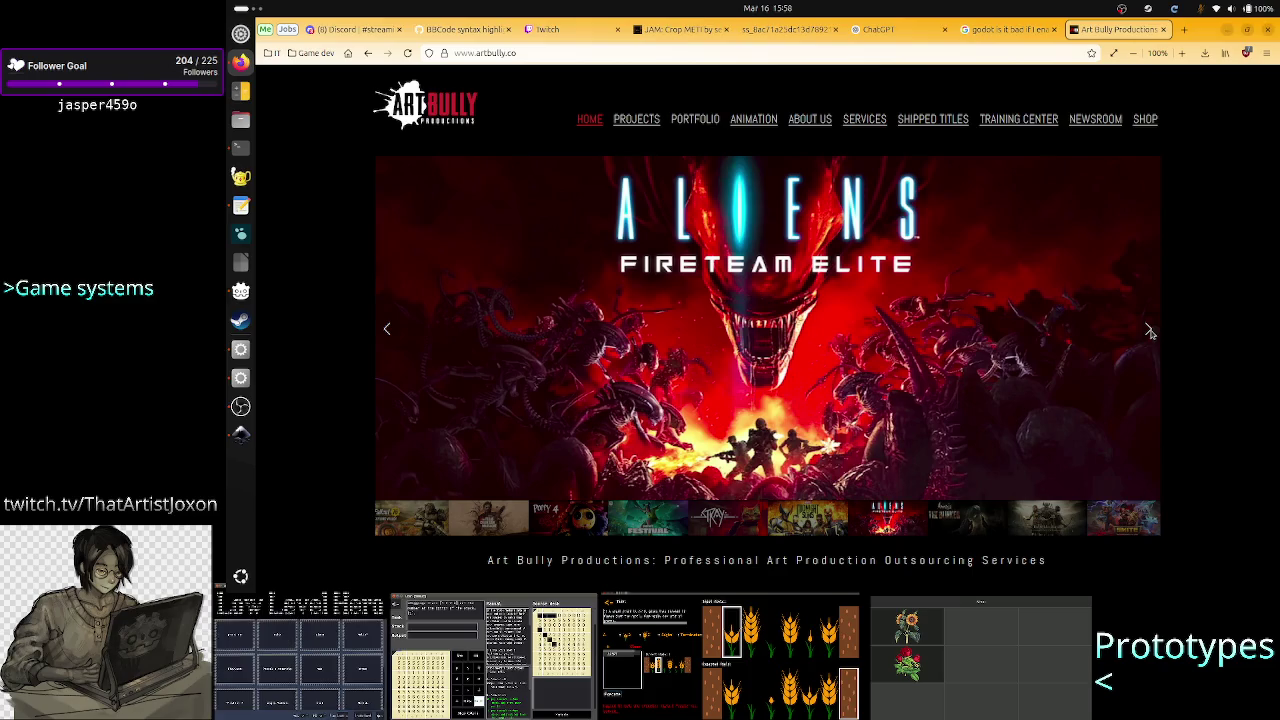
pyautogui.click(1150, 333)
pyautogui.click(1150, 333)
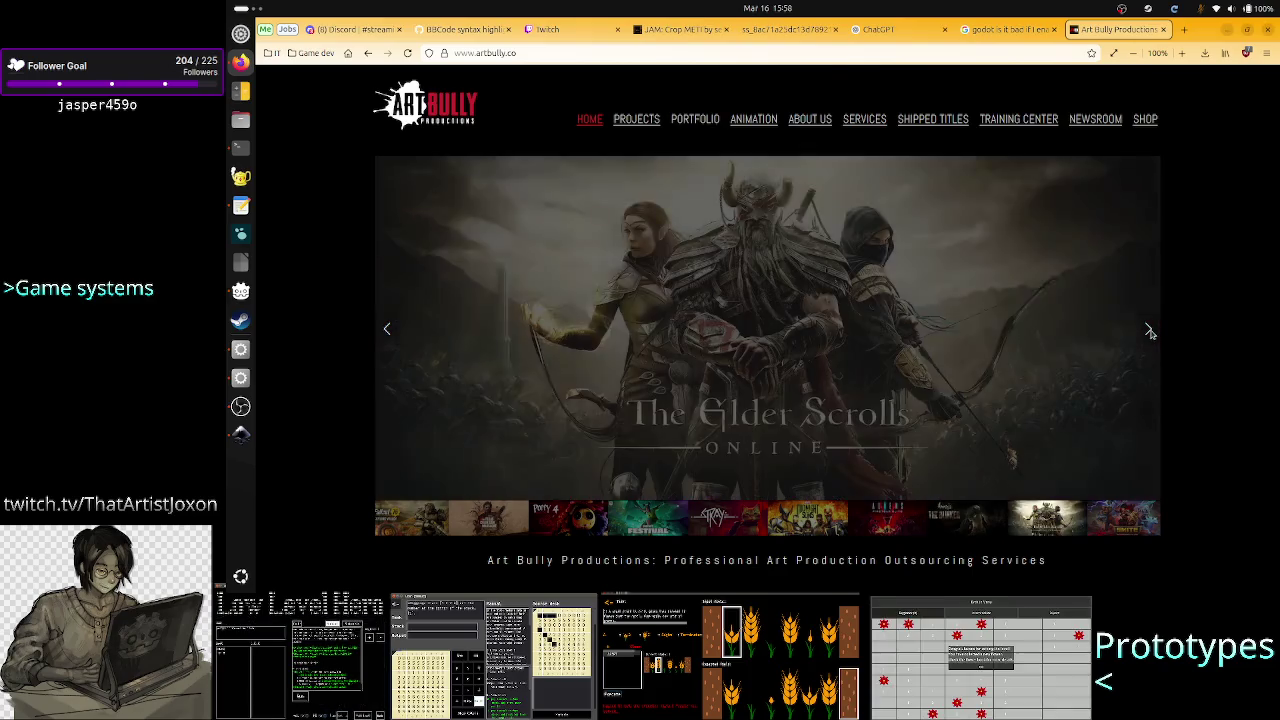
pyautogui.click(1150, 333)
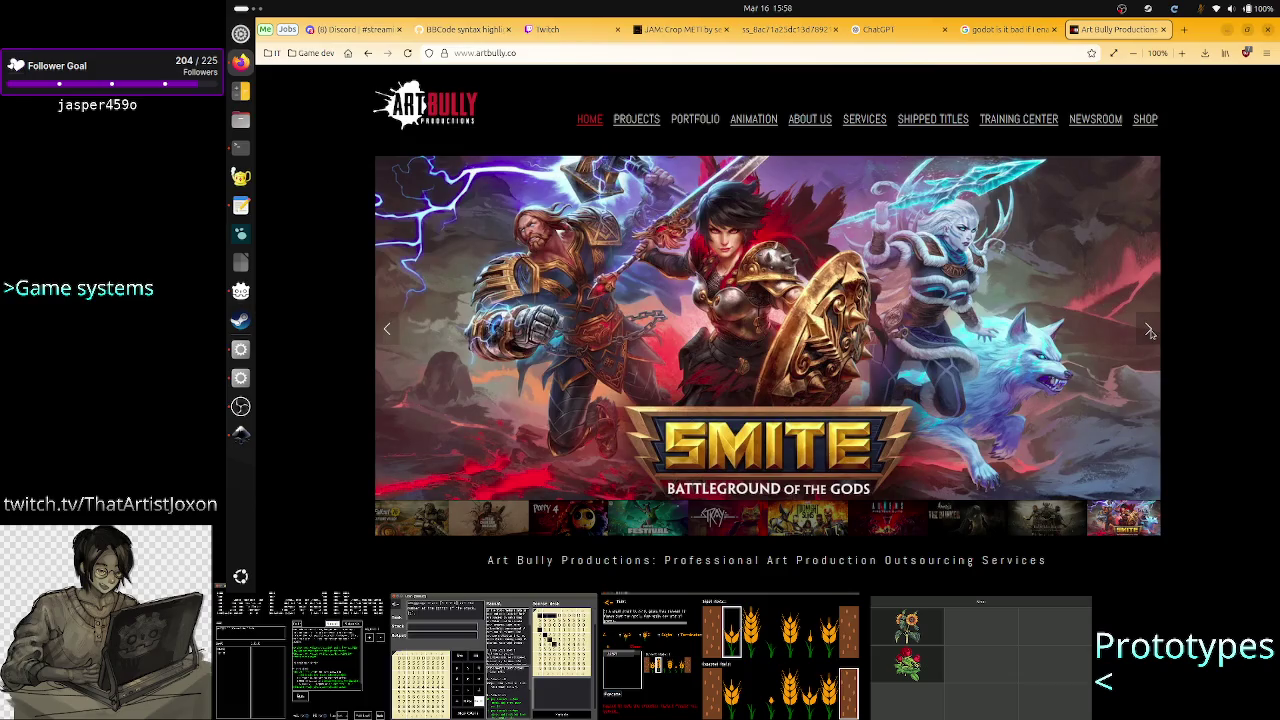
pyautogui.click(1150, 333)
pyautogui.click(1150, 333)
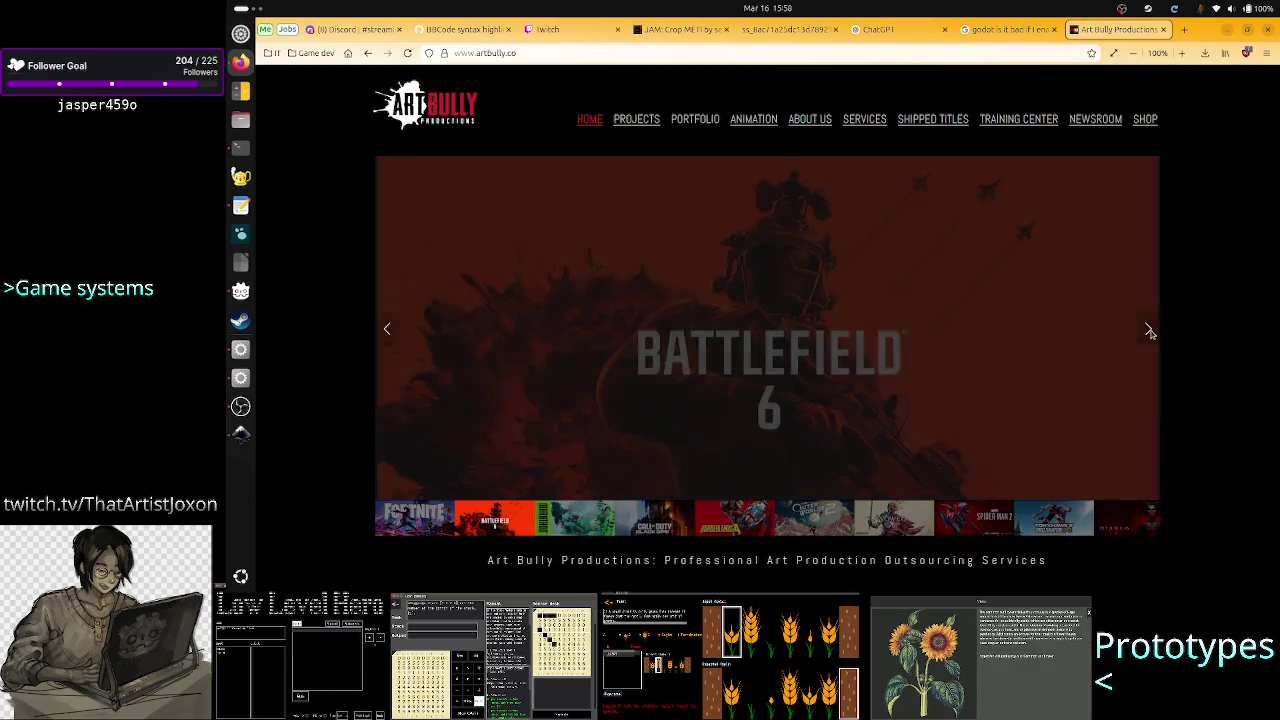
pyautogui.click(1150, 333)
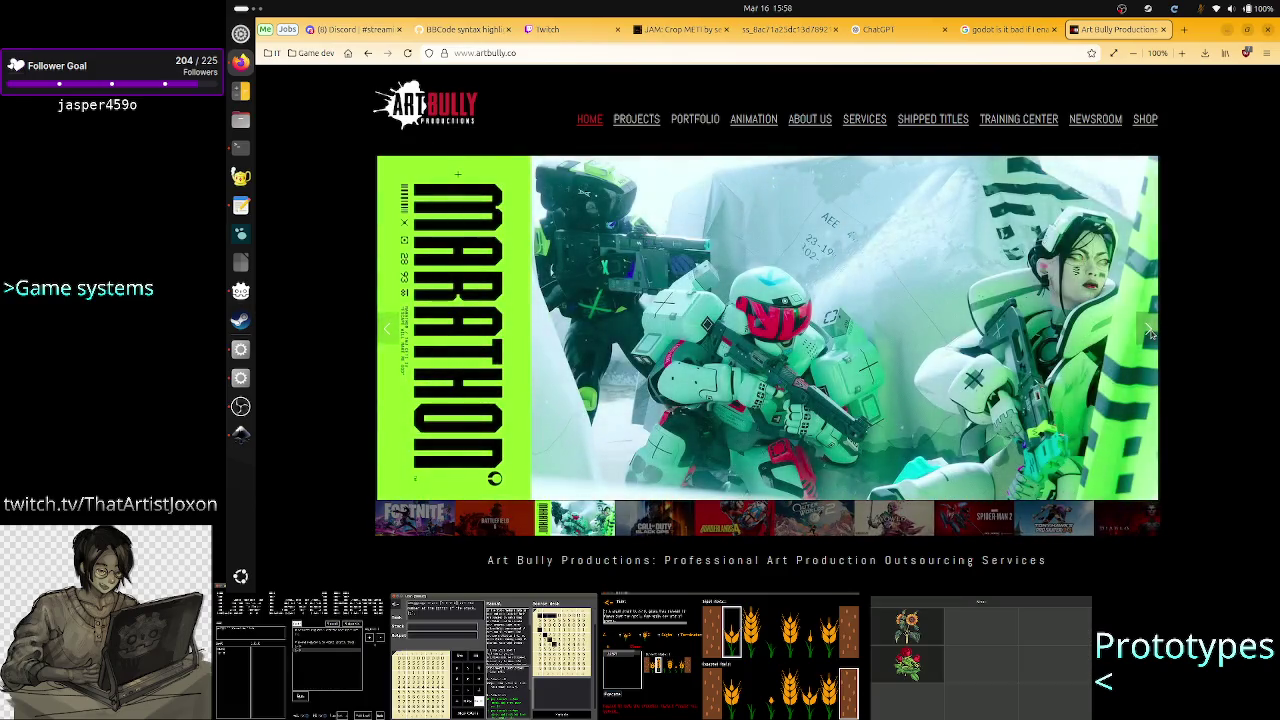
pyautogui.click(1150, 333)
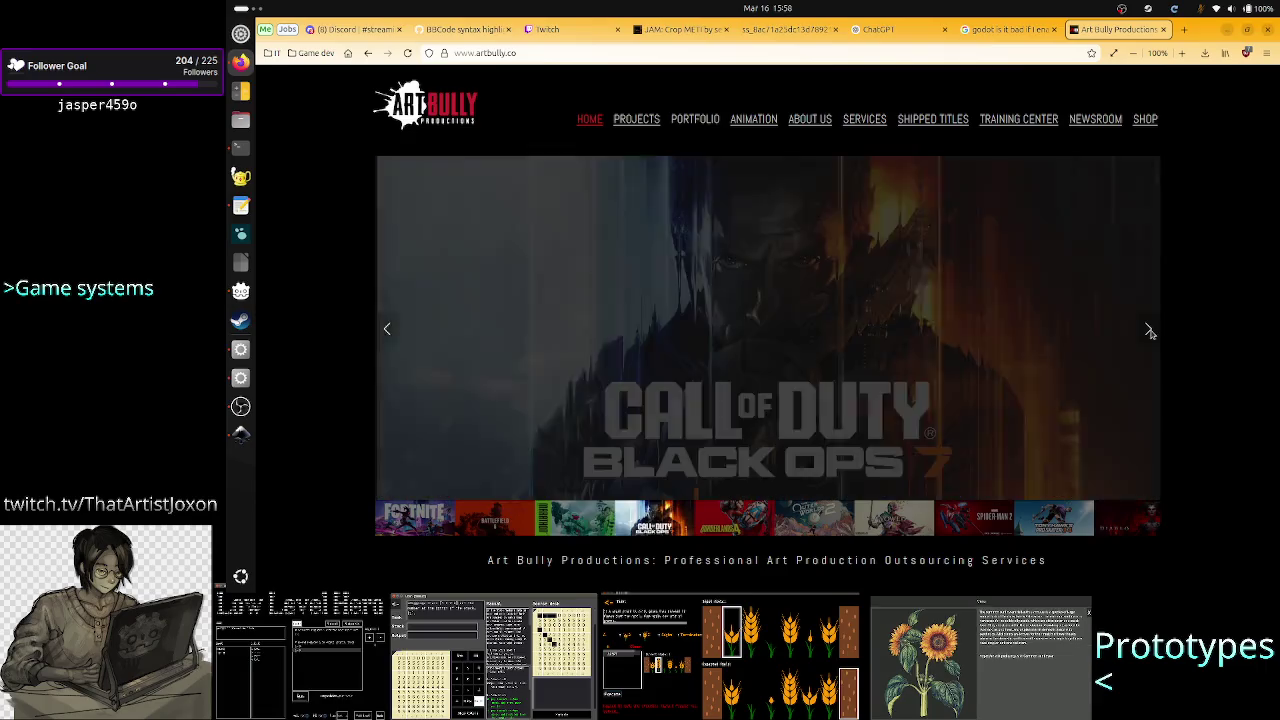
pyautogui.click(1150, 333)
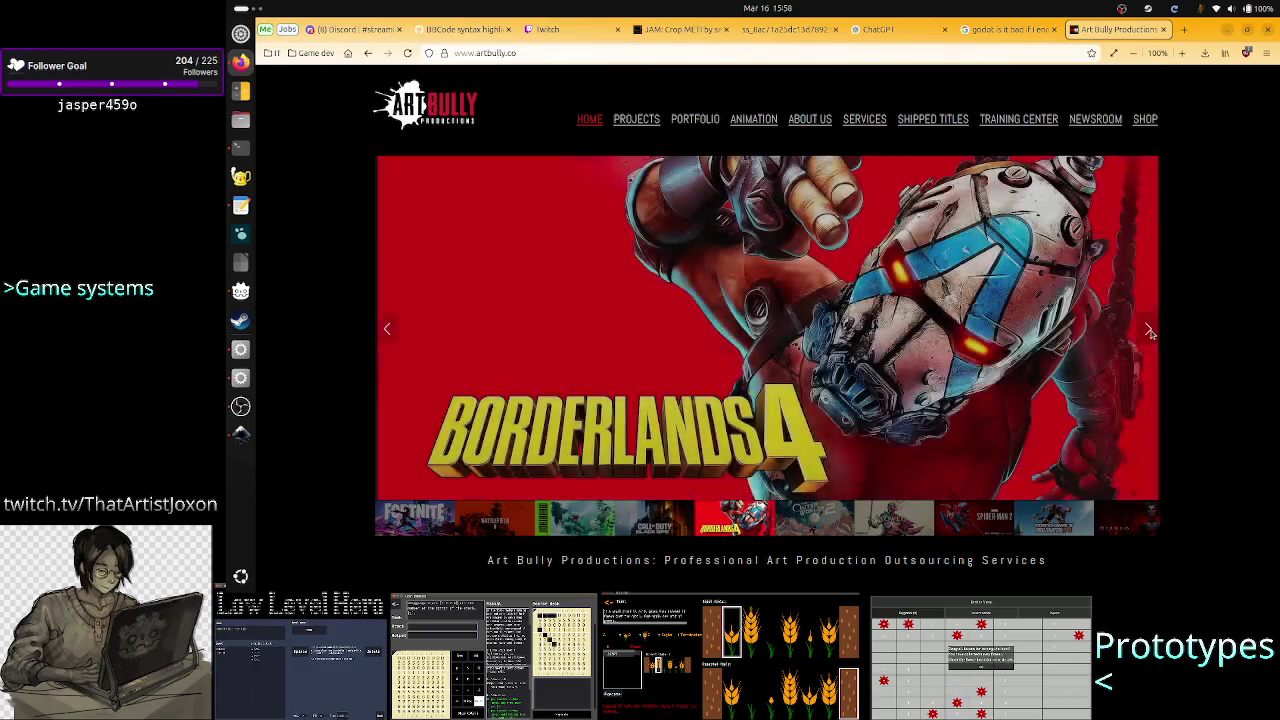
pyautogui.click(1150, 333)
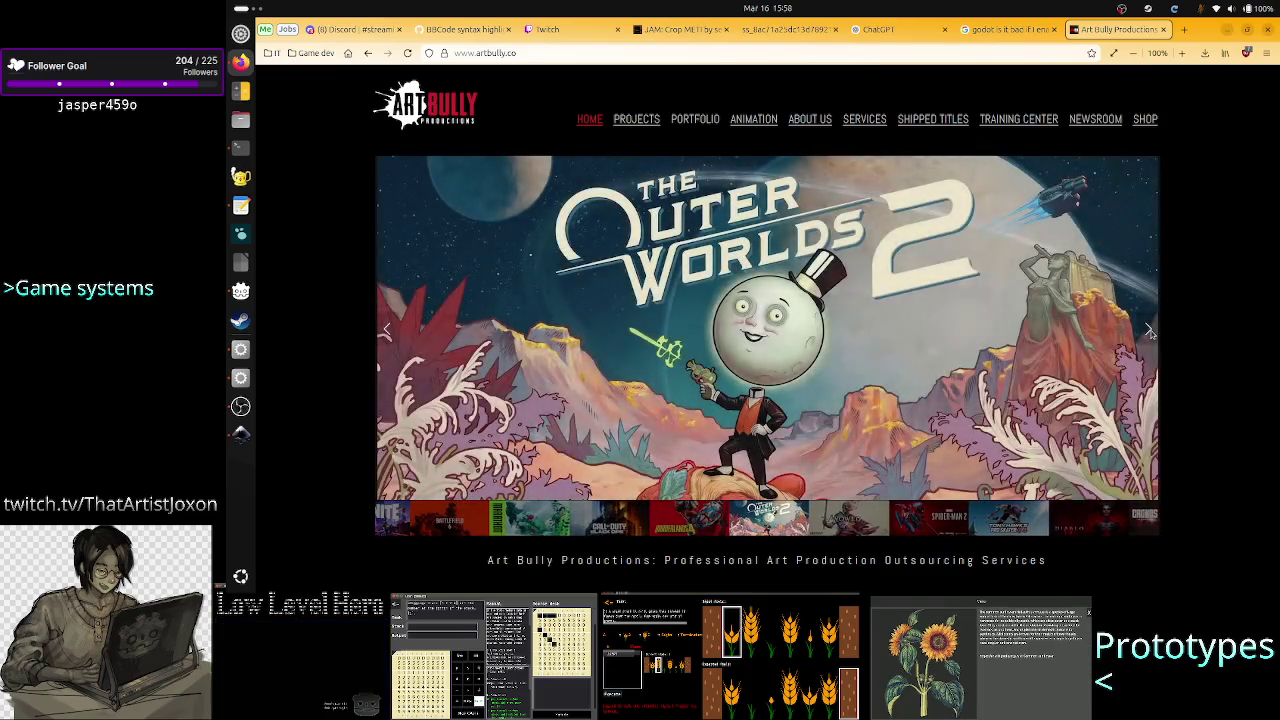
pyautogui.click(1150, 333)
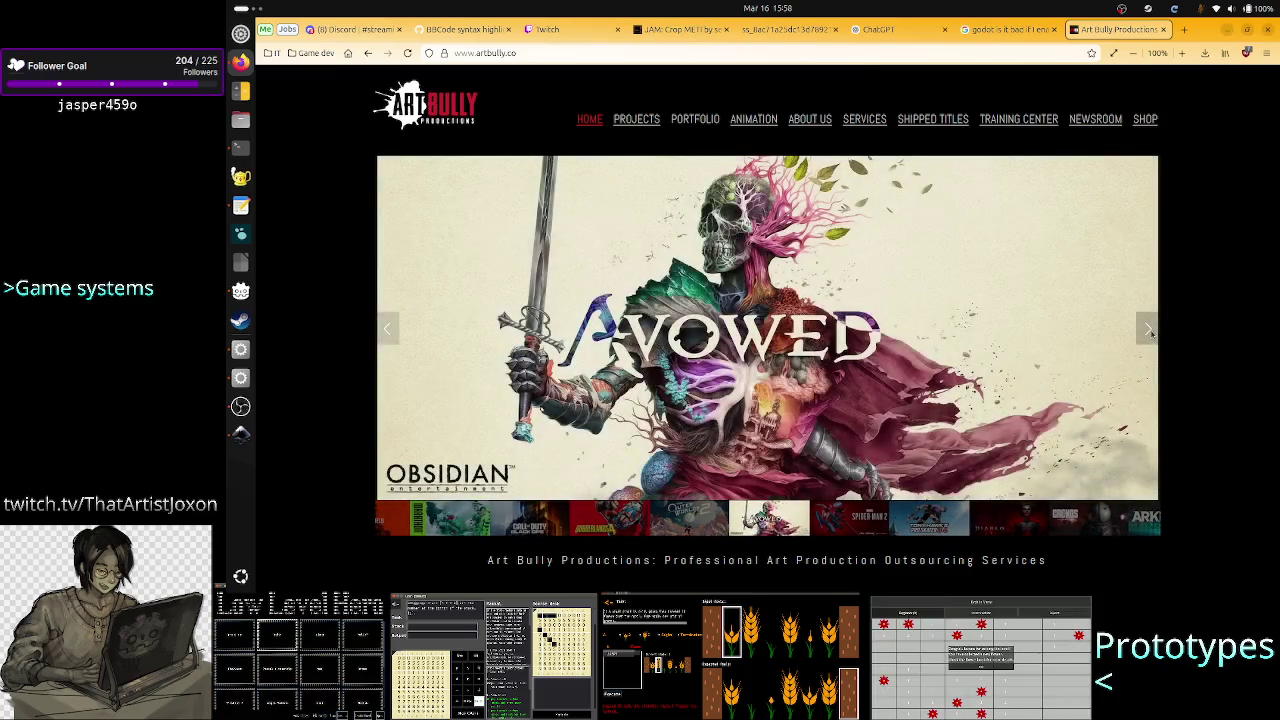
pyautogui.click(1150, 333)
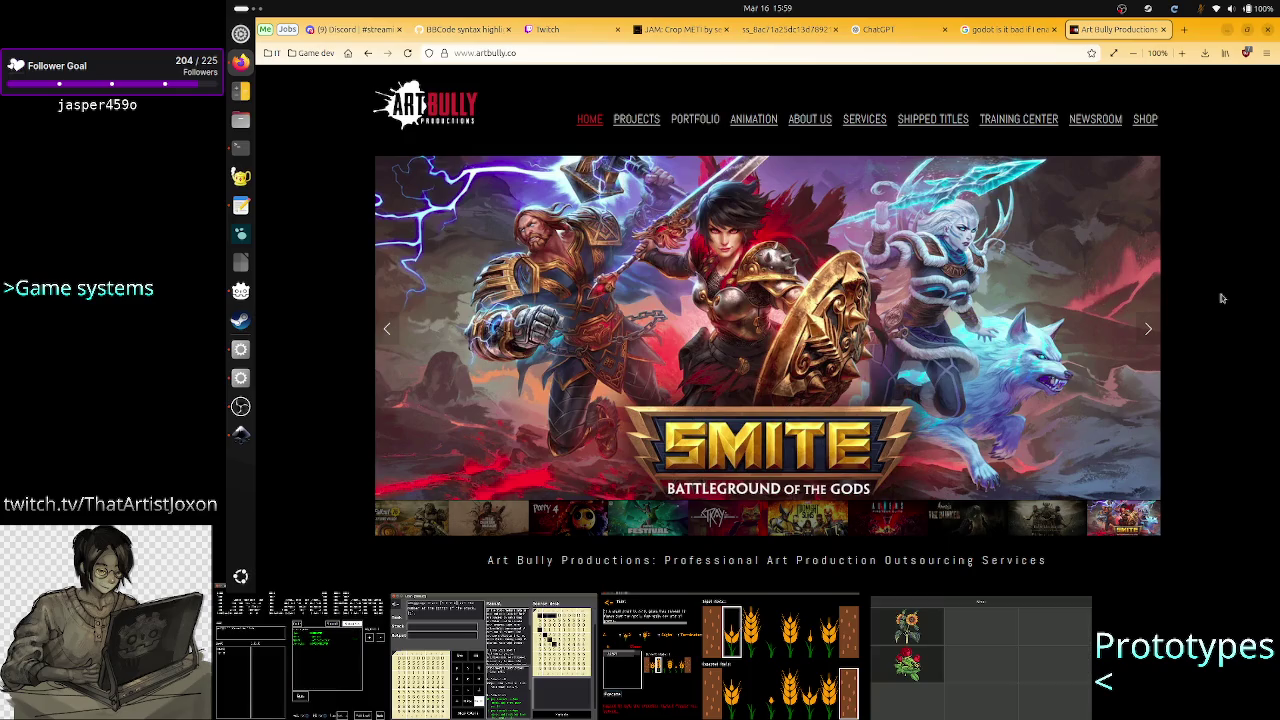
pyautogui.scroll(-1, 1232, 271)
# Scroll the Company Snapshot Updates list from the 2026 entries down into mid-2025
pyautogui.scroll(-5, 1232, 271)
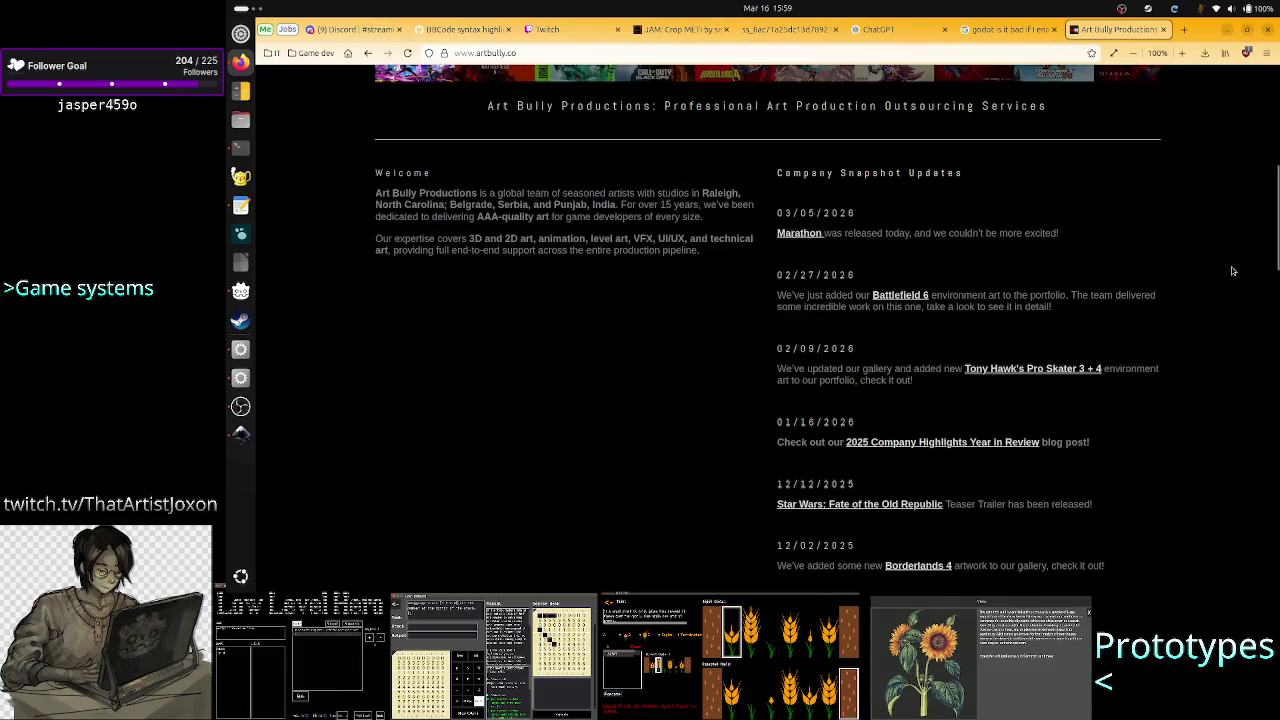
pyautogui.scroll(-5, 1232, 271)
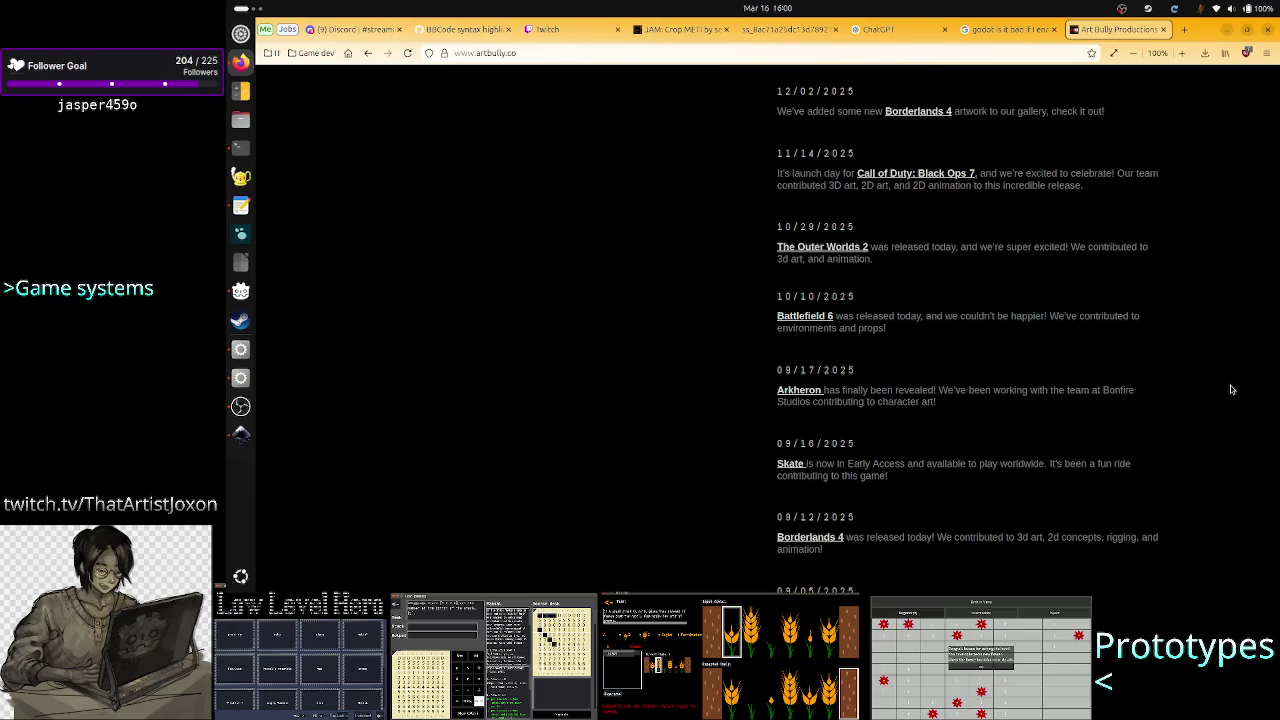
pyautogui.scroll(2, 1231, 389)
pyautogui.scroll(10, 1232, 389)
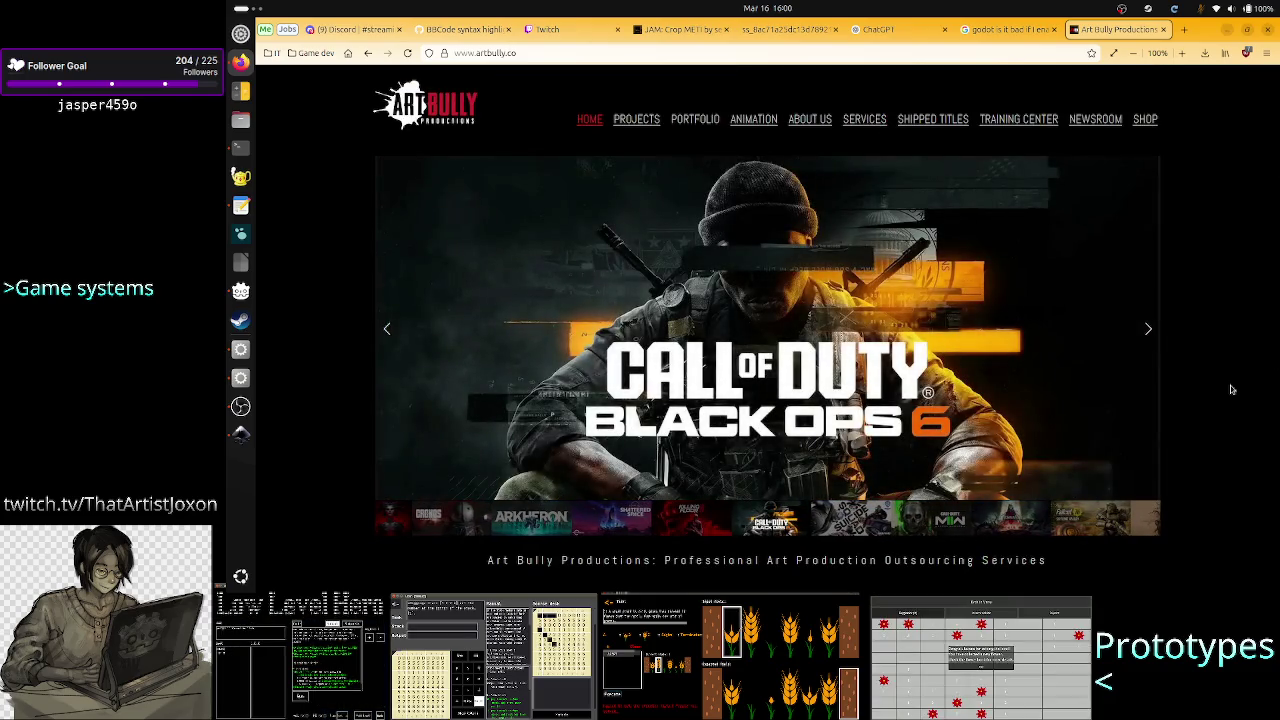
pyautogui.scroll(-10, 1231, 385)
pyautogui.scroll(10, 1217, 277)
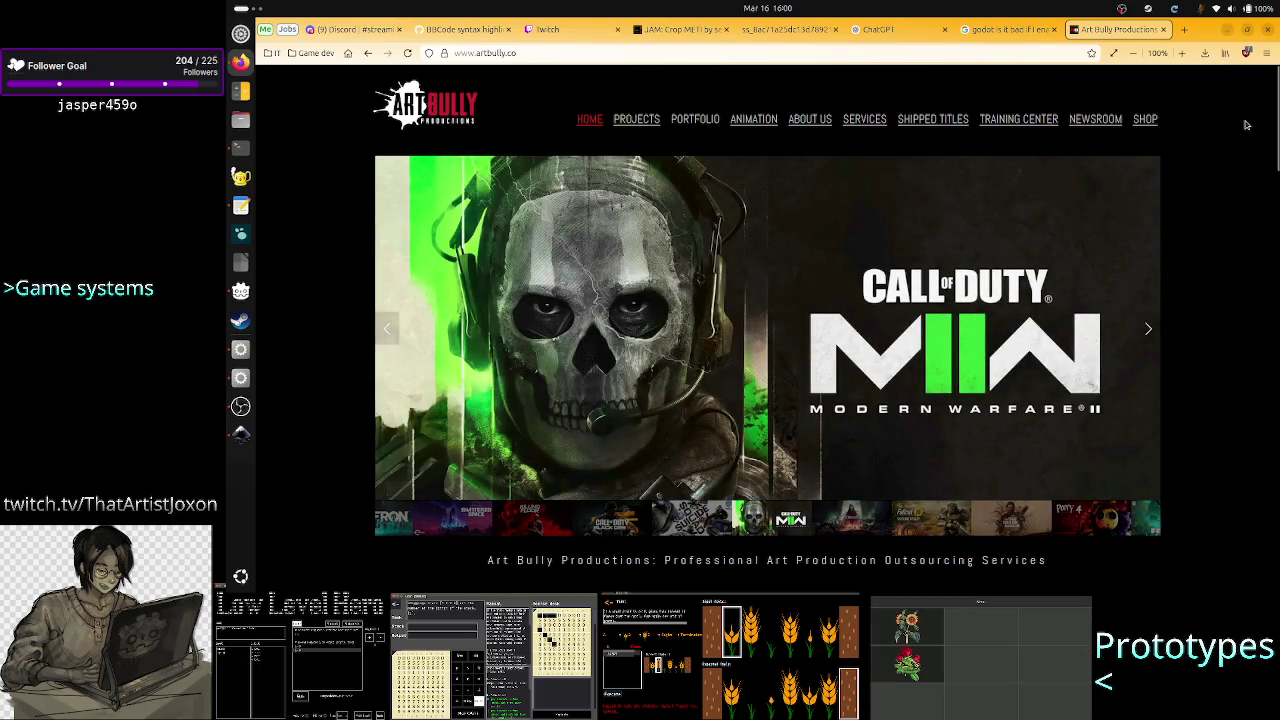
pyautogui.scroll(-6, 1215, 160)
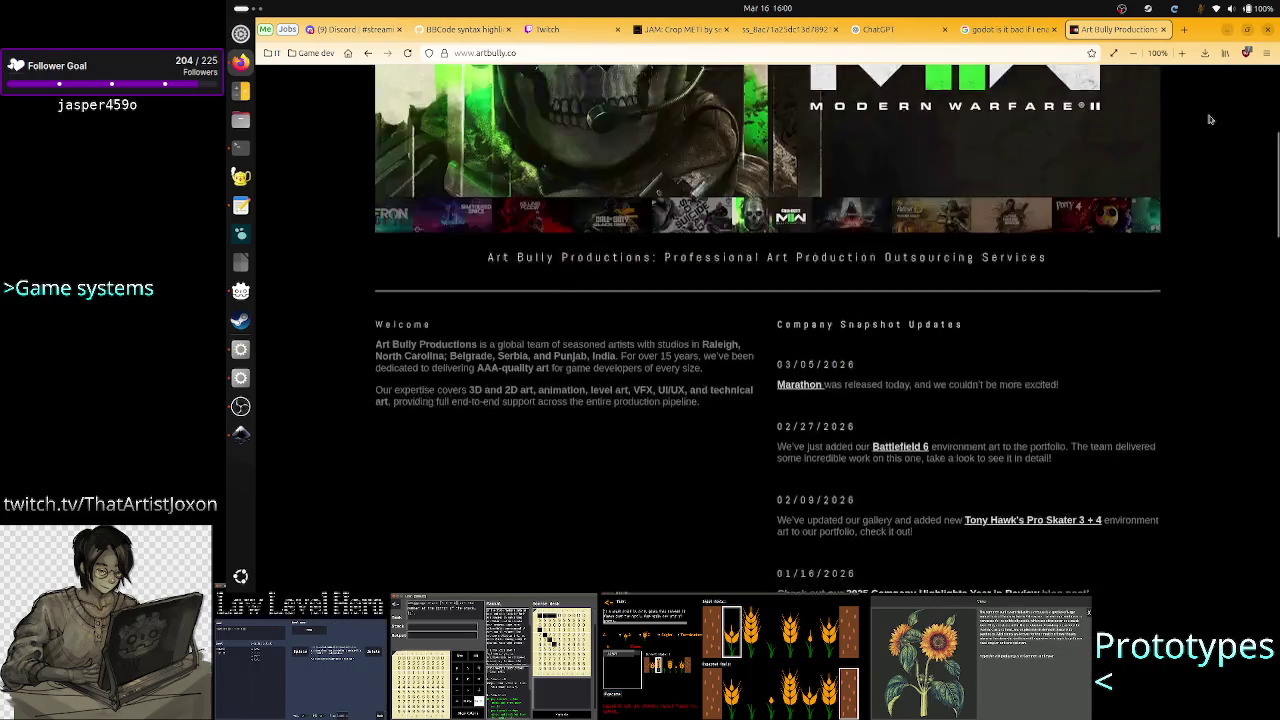
pyautogui.scroll(-15, 1230, 269)
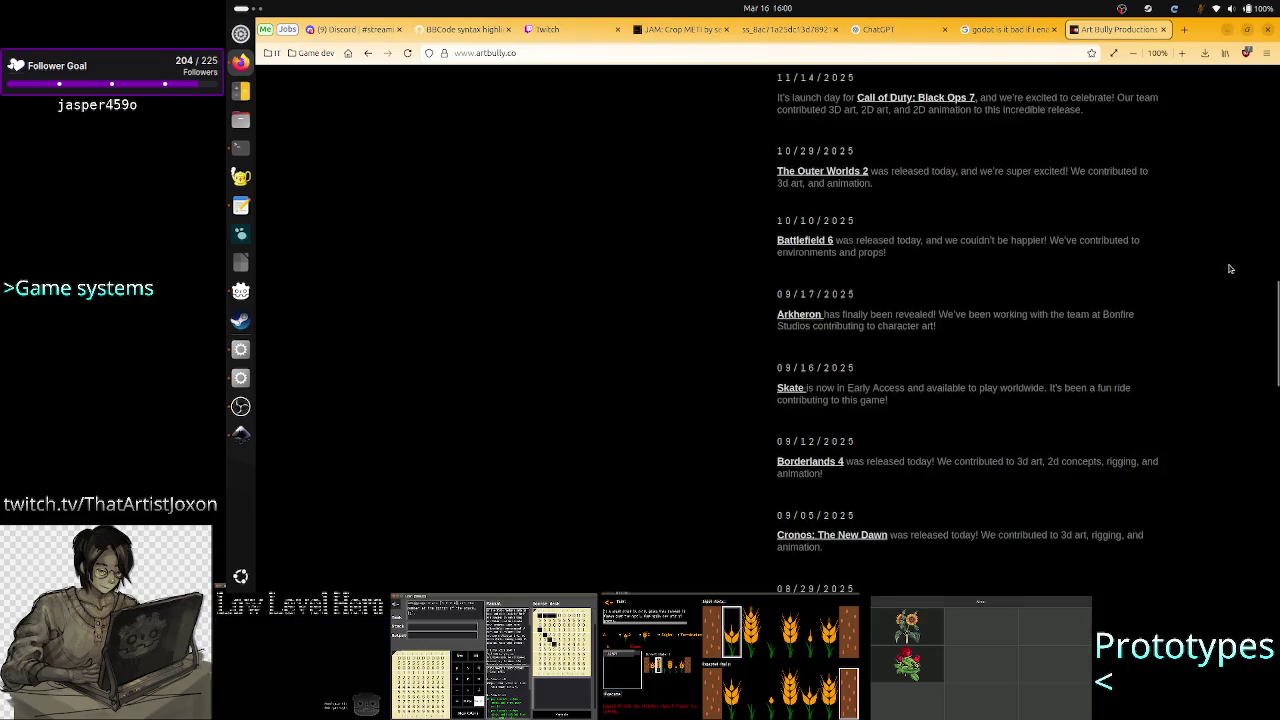
pyautogui.scroll(20, 1230, 269)
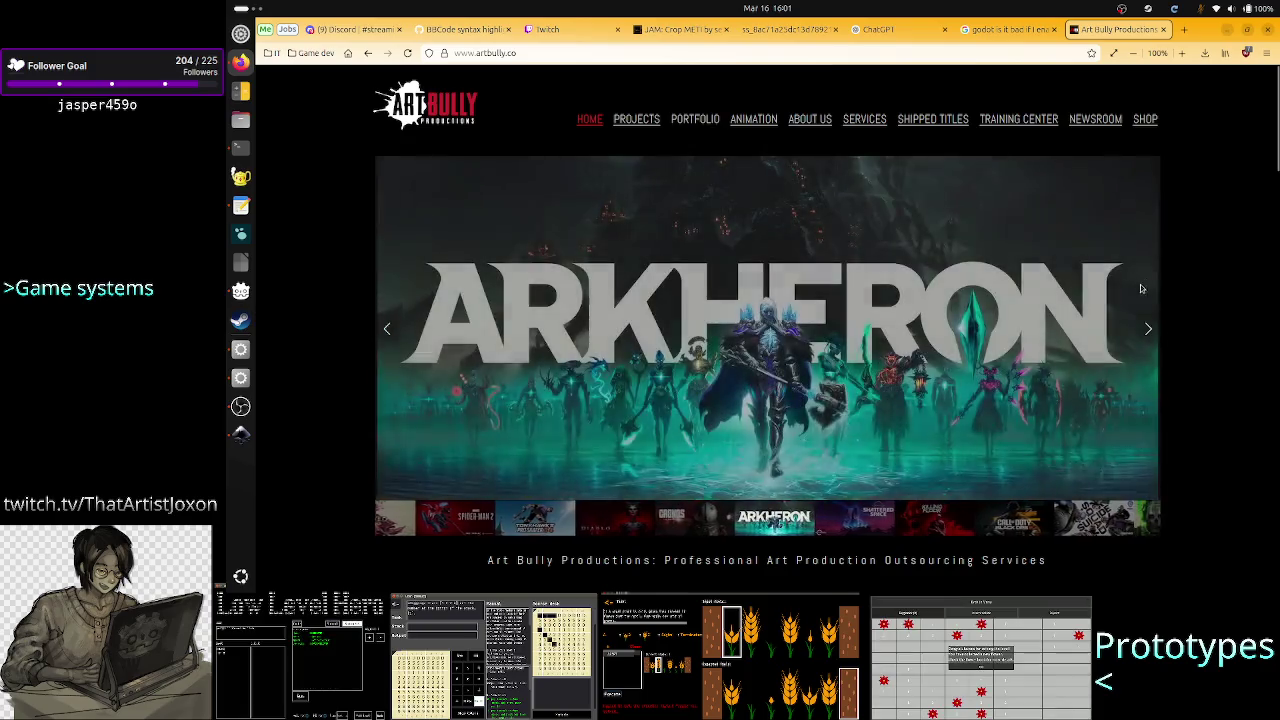
# Advance the Art Bully banner through five more featured projects
pyautogui.click(1149, 336)
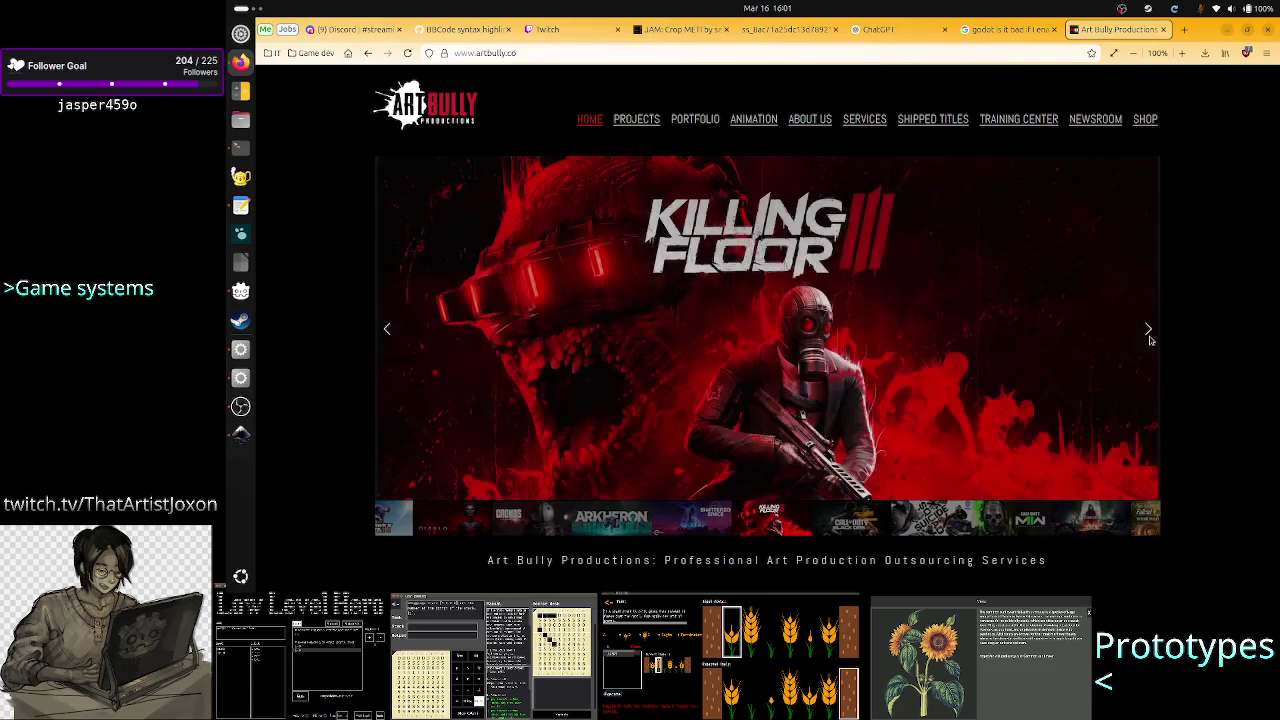
pyautogui.click(1149, 330)
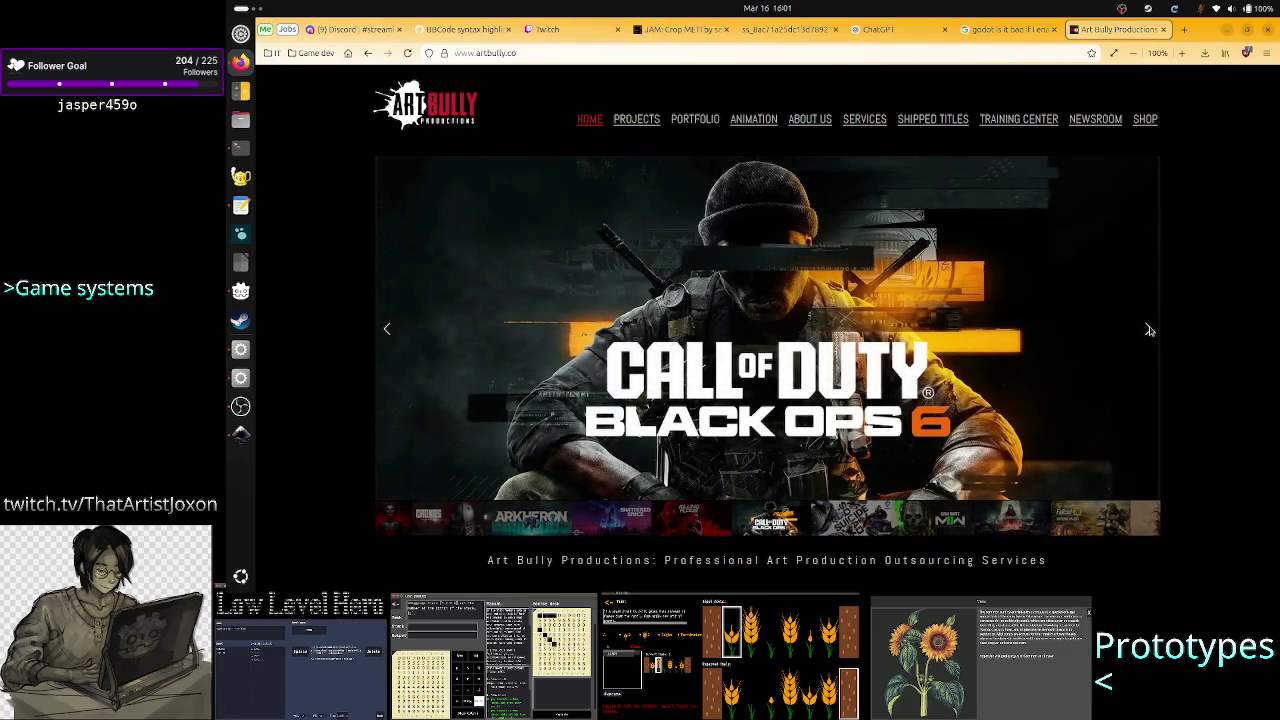
pyautogui.click(1149, 330)
pyautogui.click(1149, 330)
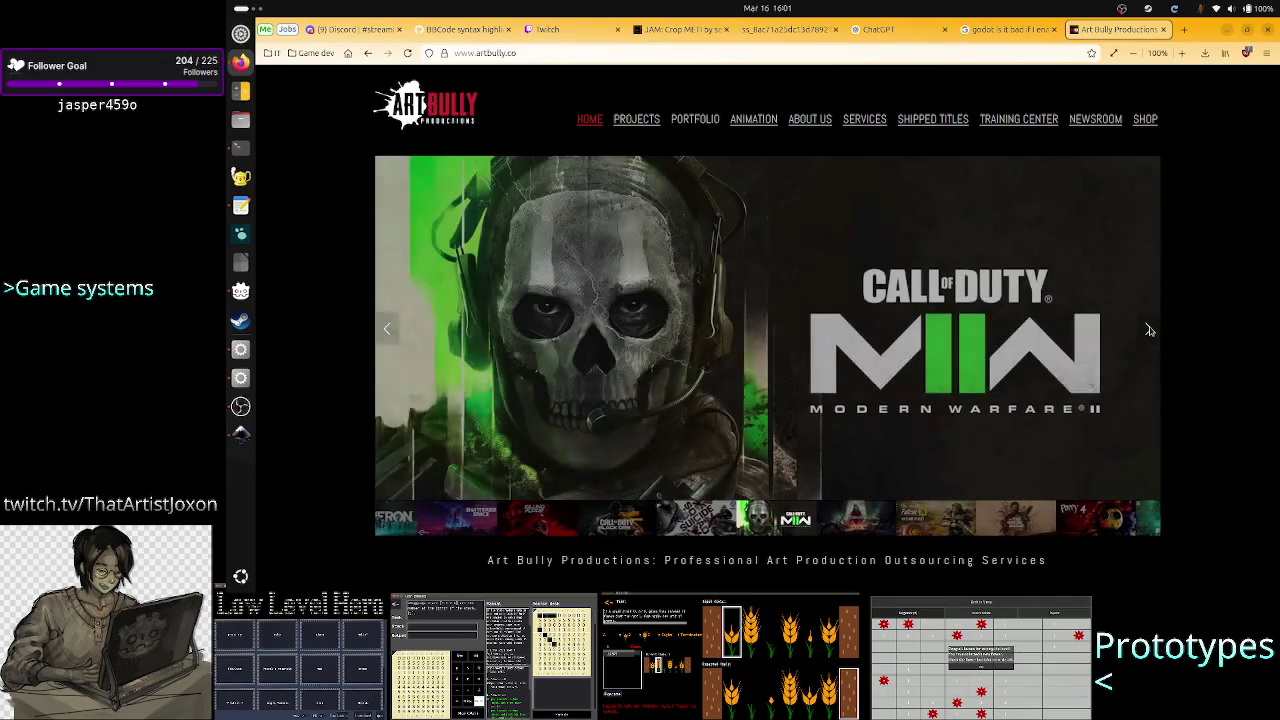
pyautogui.click(1149, 330)
# Open a blank new tab, glance back at Art Bully, then close the blank tab
pyautogui.click(1183, 29)
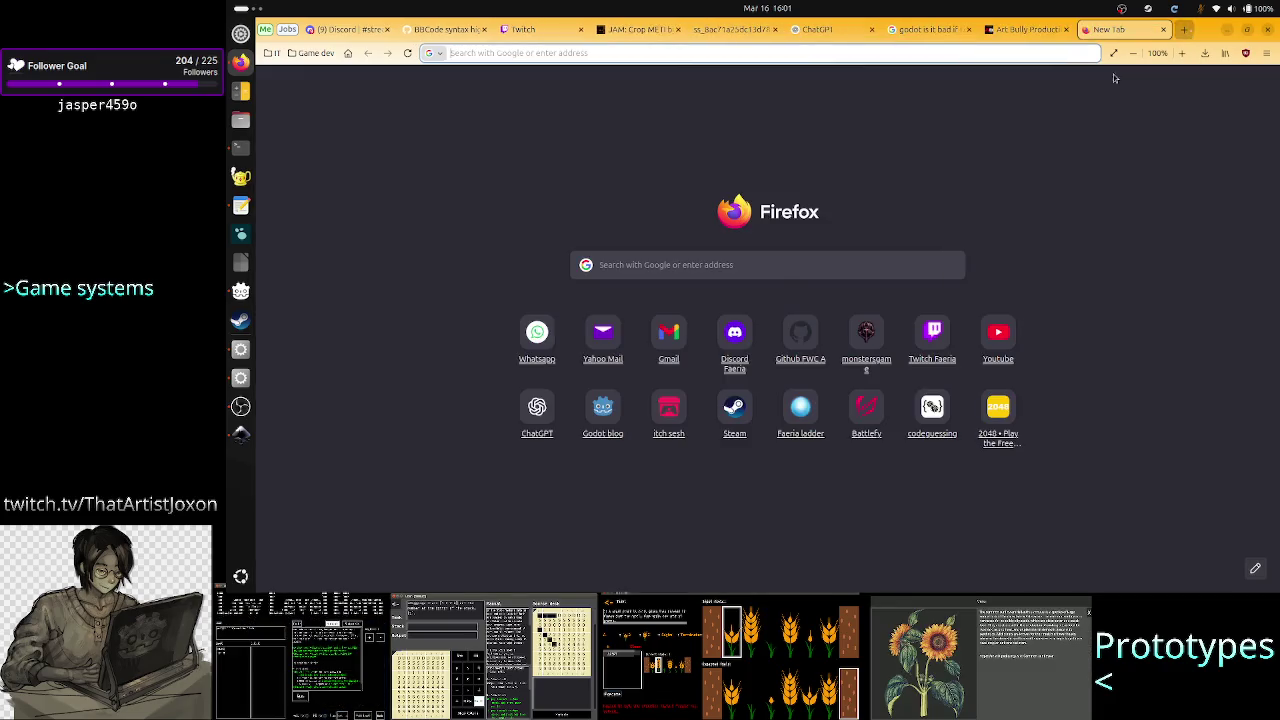
pyautogui.click(767, 254)
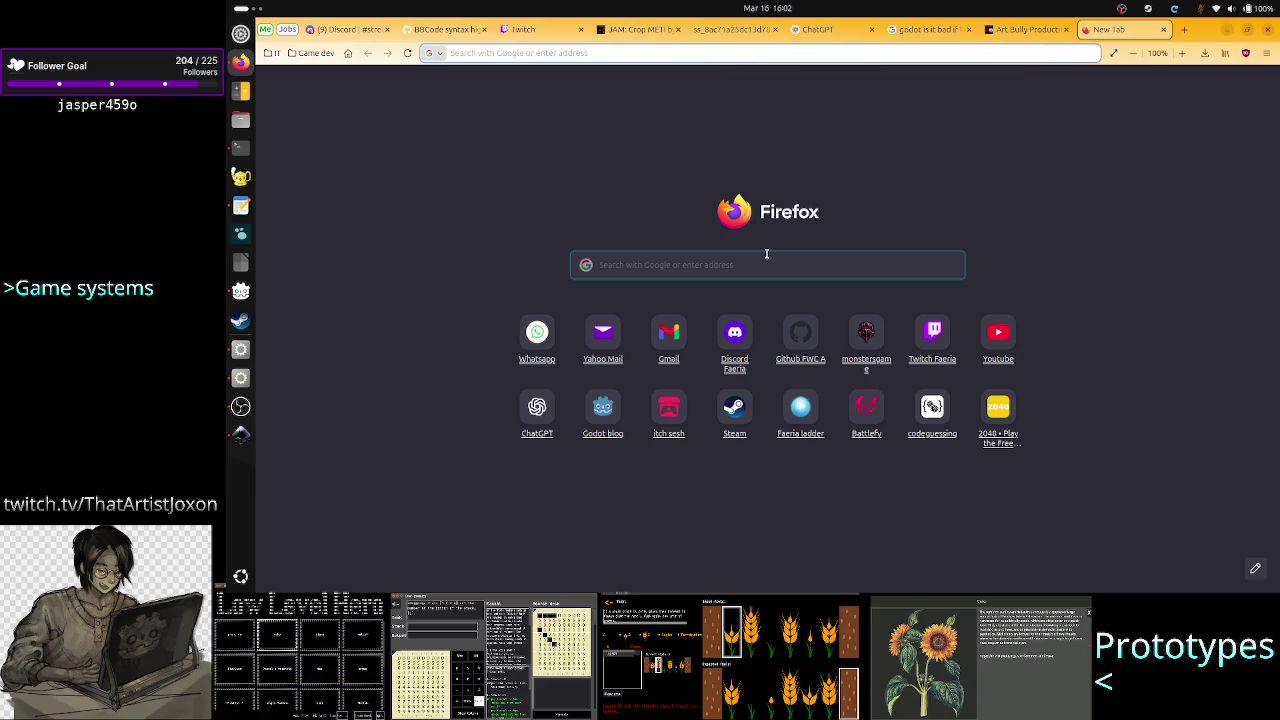
pyautogui.click(1027, 29)
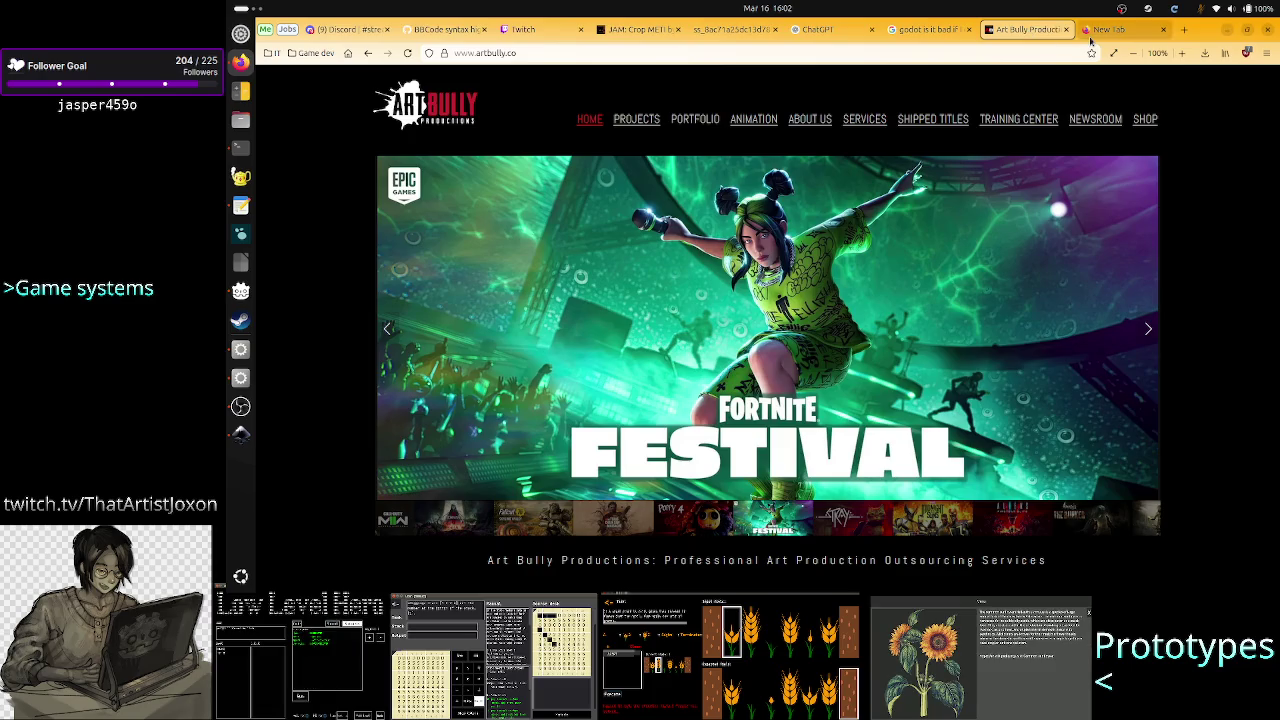
pyautogui.click(1120, 30)
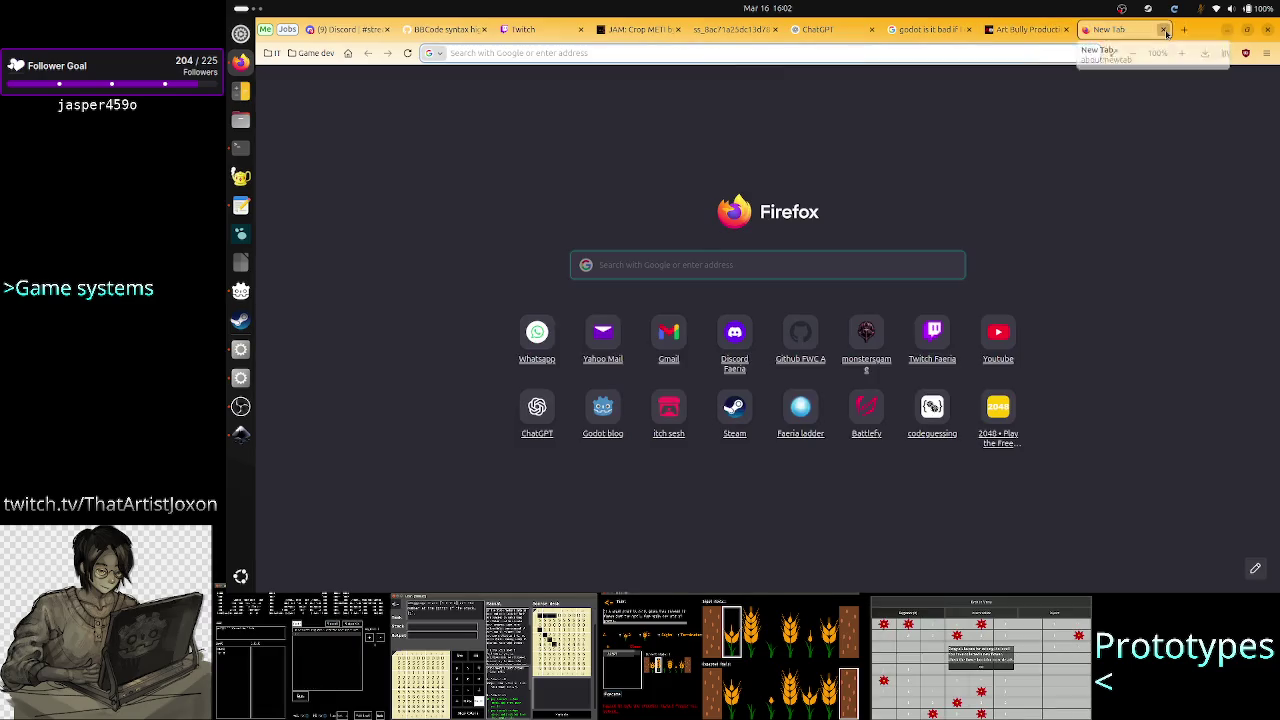
pyautogui.click(1165, 30)
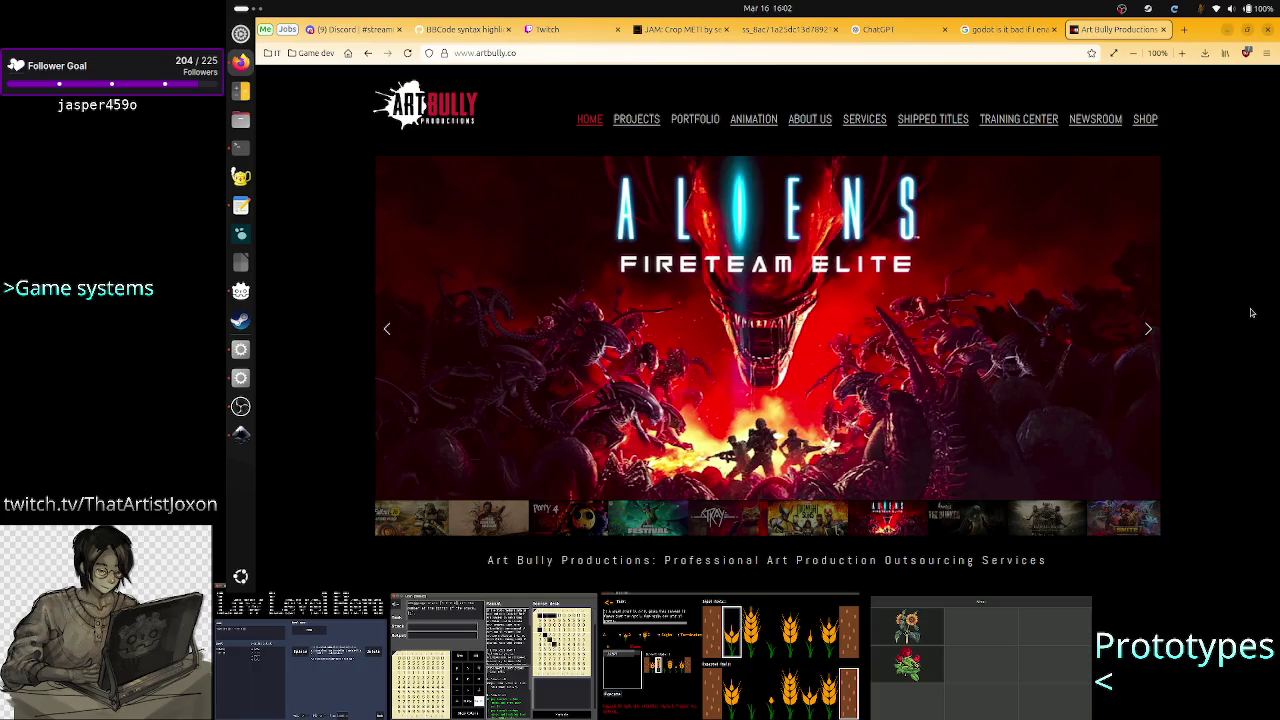
# Show one more banner project, open and close another blank tab, then close the Art Bully page
pyautogui.click(1148, 328)
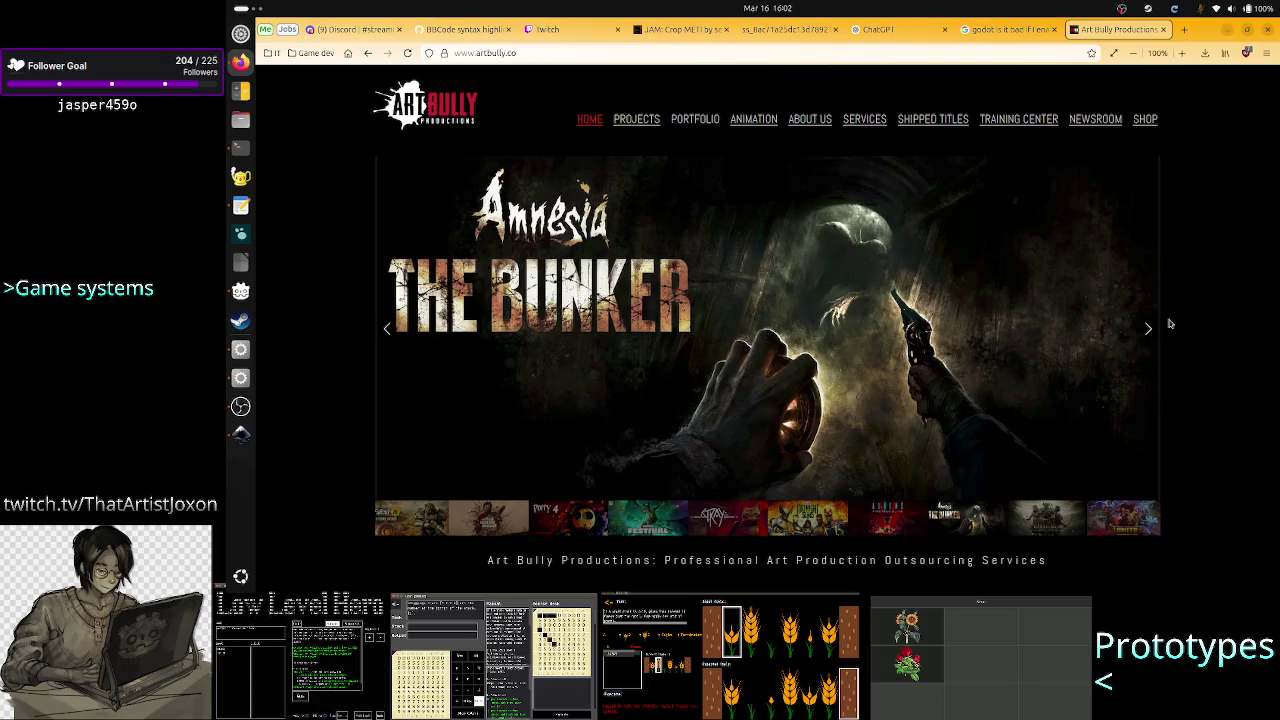
pyautogui.click(1185, 30)
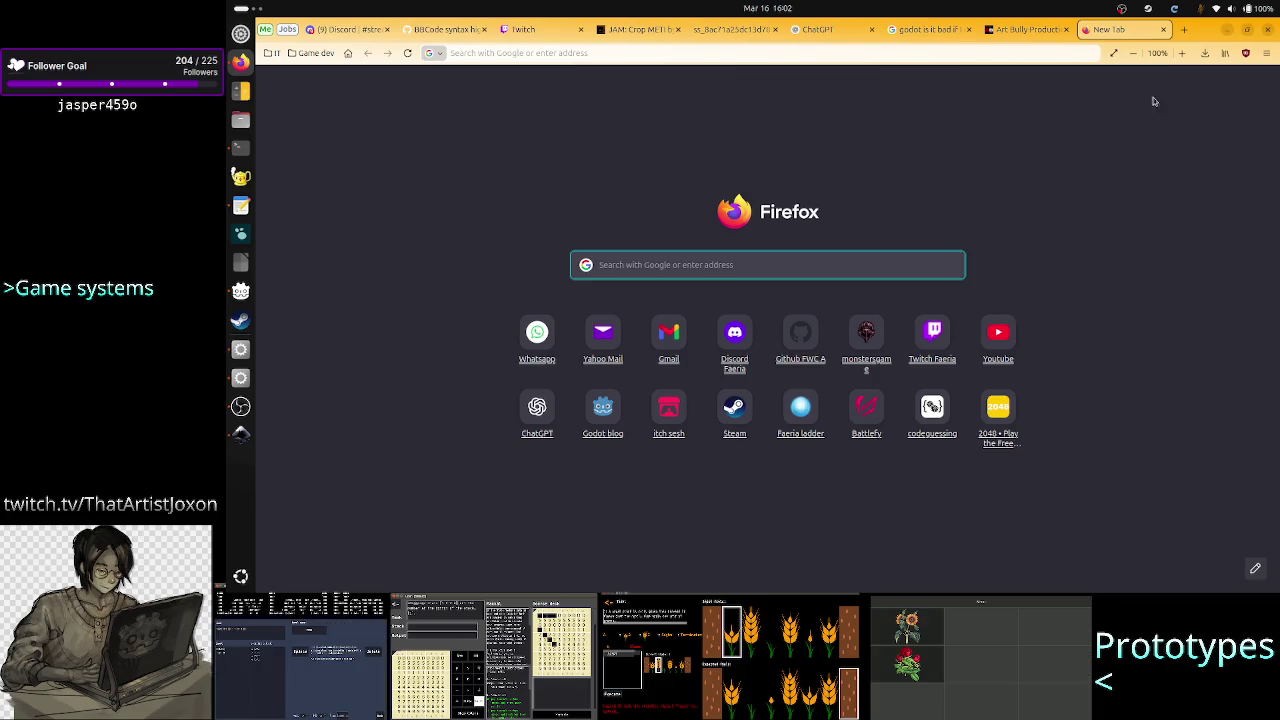
pyautogui.click(1163, 29)
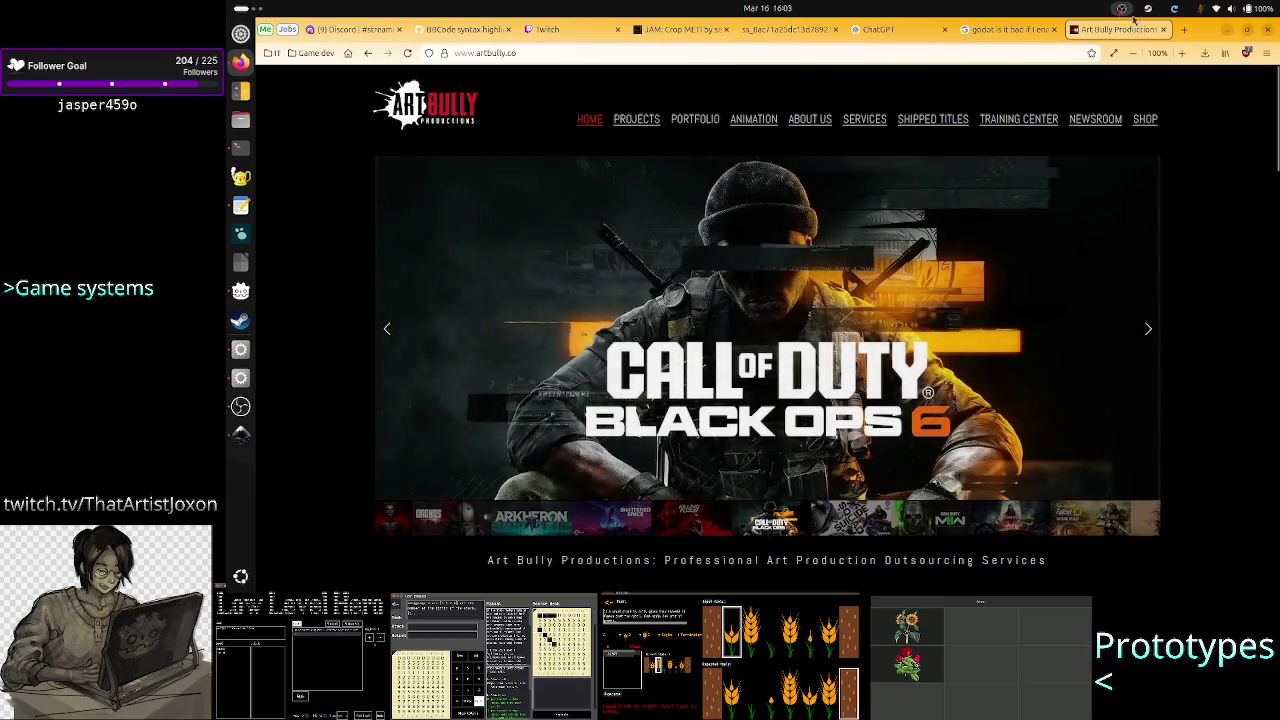
pyautogui.click(1164, 30)
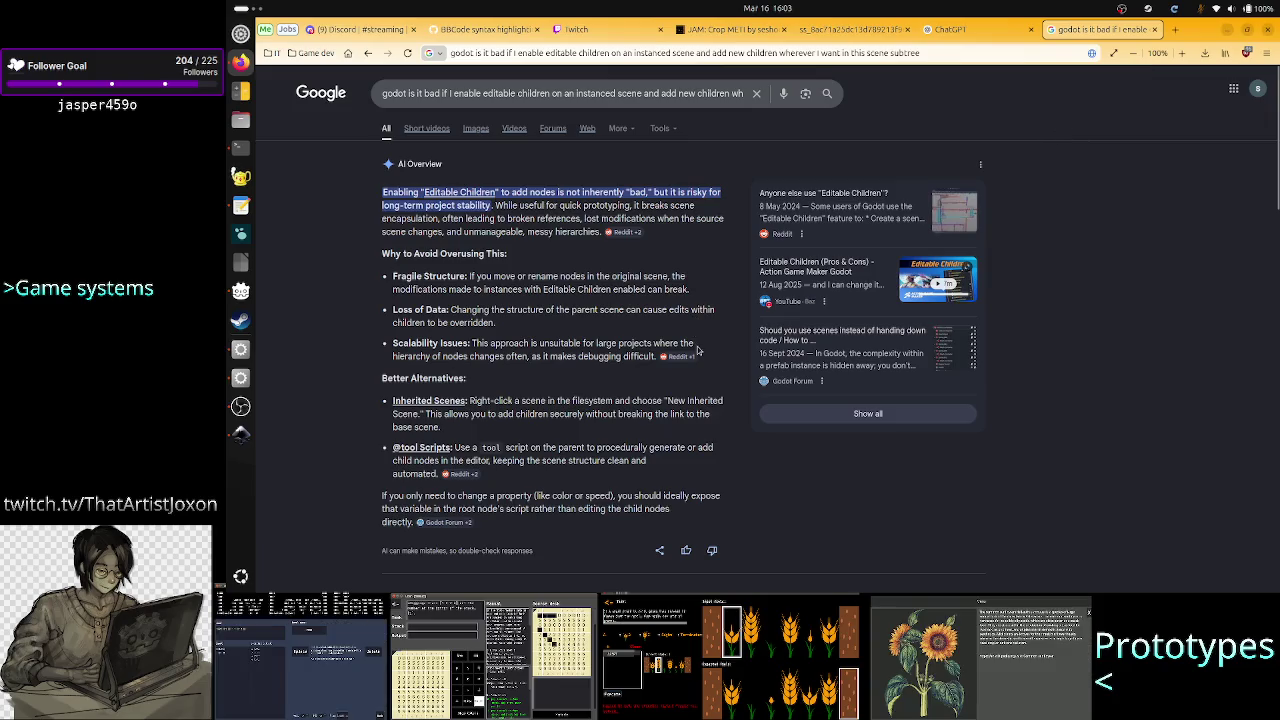
# Select 'Inherited' in Google's AI Overview, then close the editable-children results tab
pyautogui.doubleClick(704, 400)
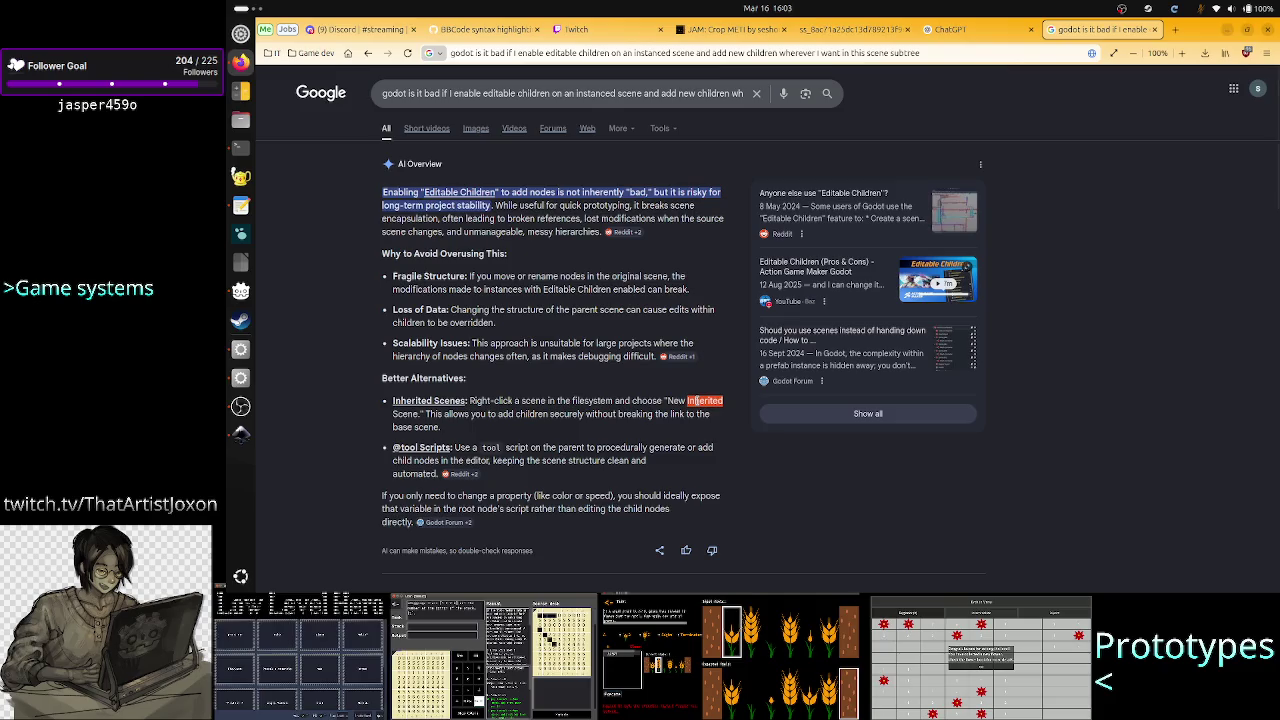
pyautogui.click(1155, 30)
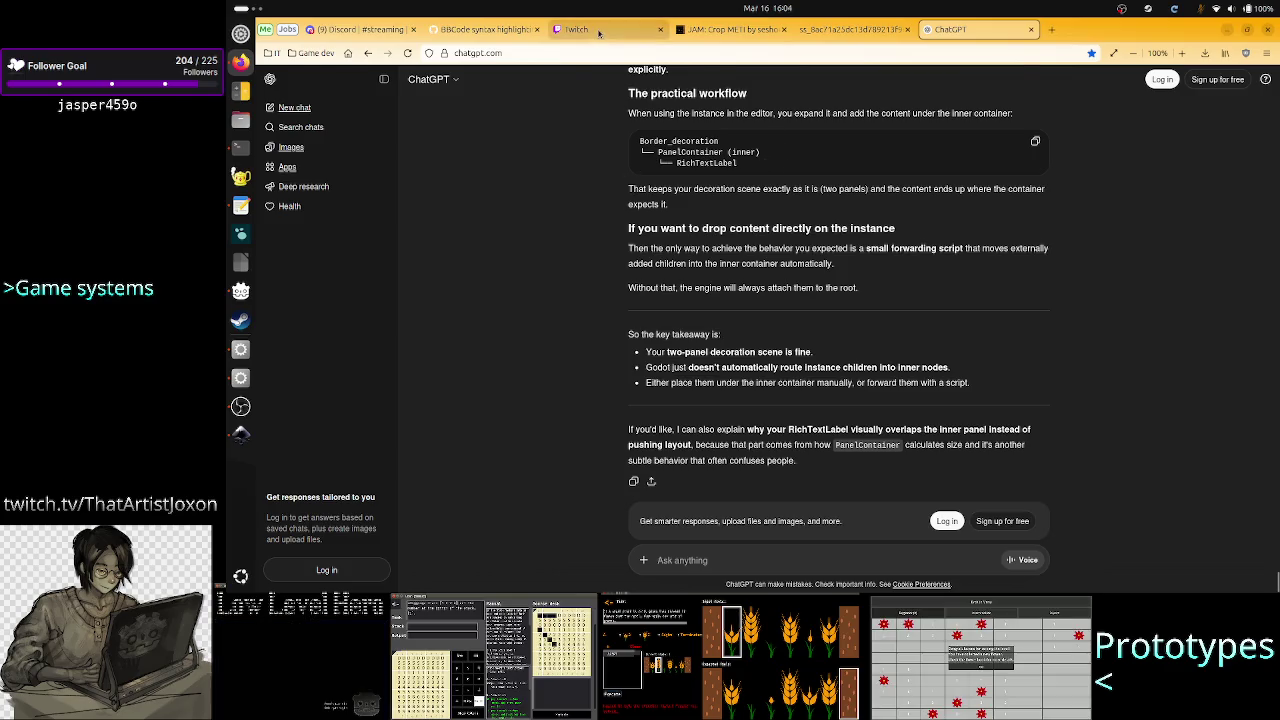
# Check the Twitch dashboard and the Crop METI jam page, then return to Godot's Level scene
pyautogui.click(598, 31)
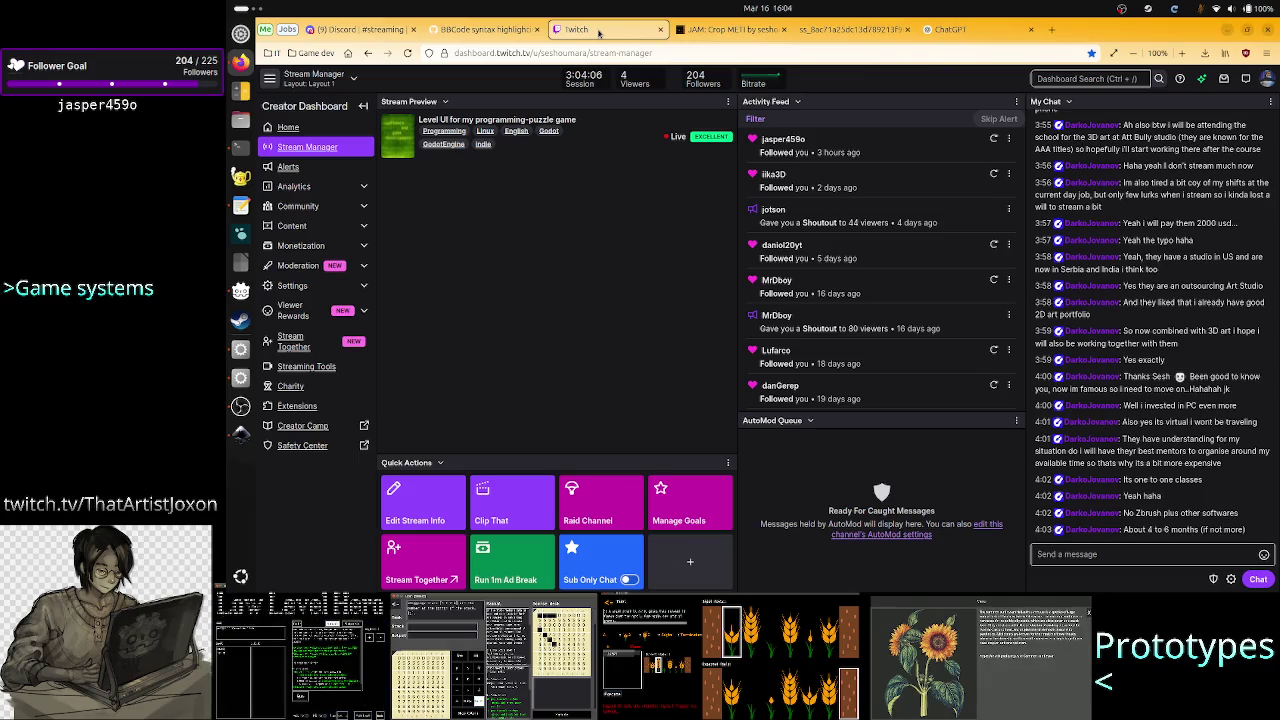
pyautogui.click(713, 31)
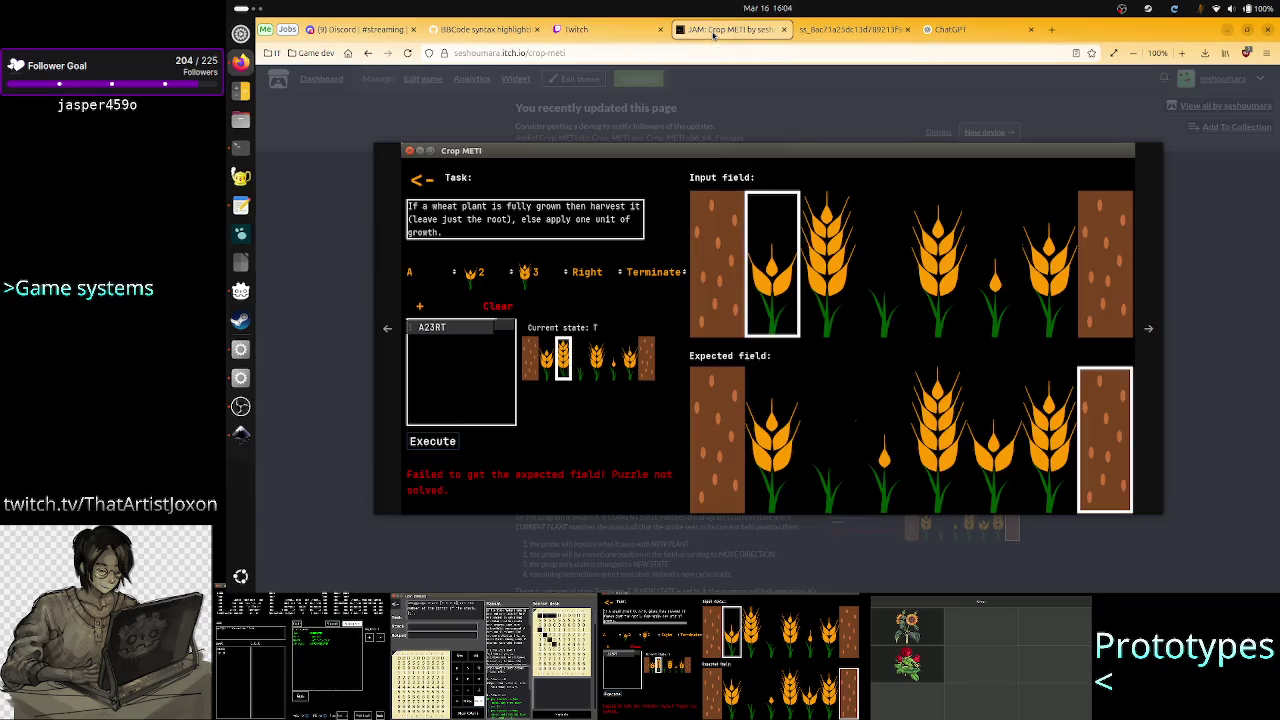
pyautogui.click(240, 349)
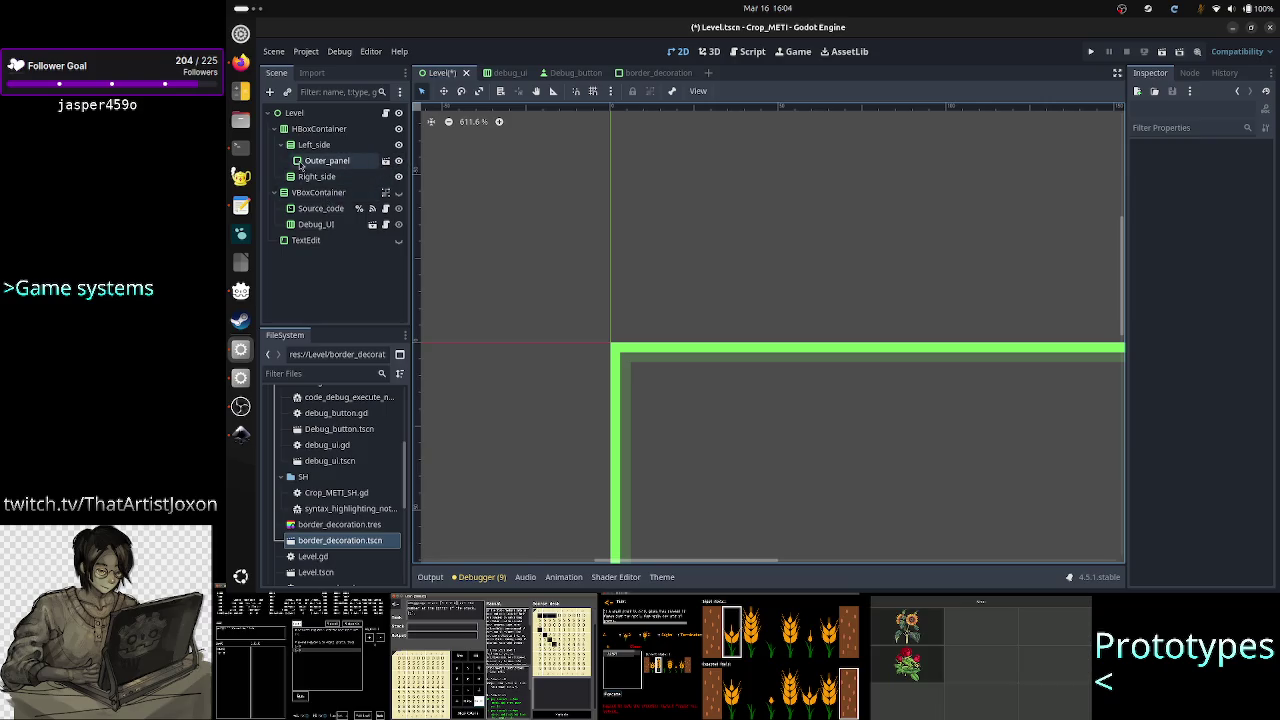
# Inspect the Inkscape task-description mockup, box-selecting then deselecting its objects, and return to Godot
pyautogui.click(233, 440)
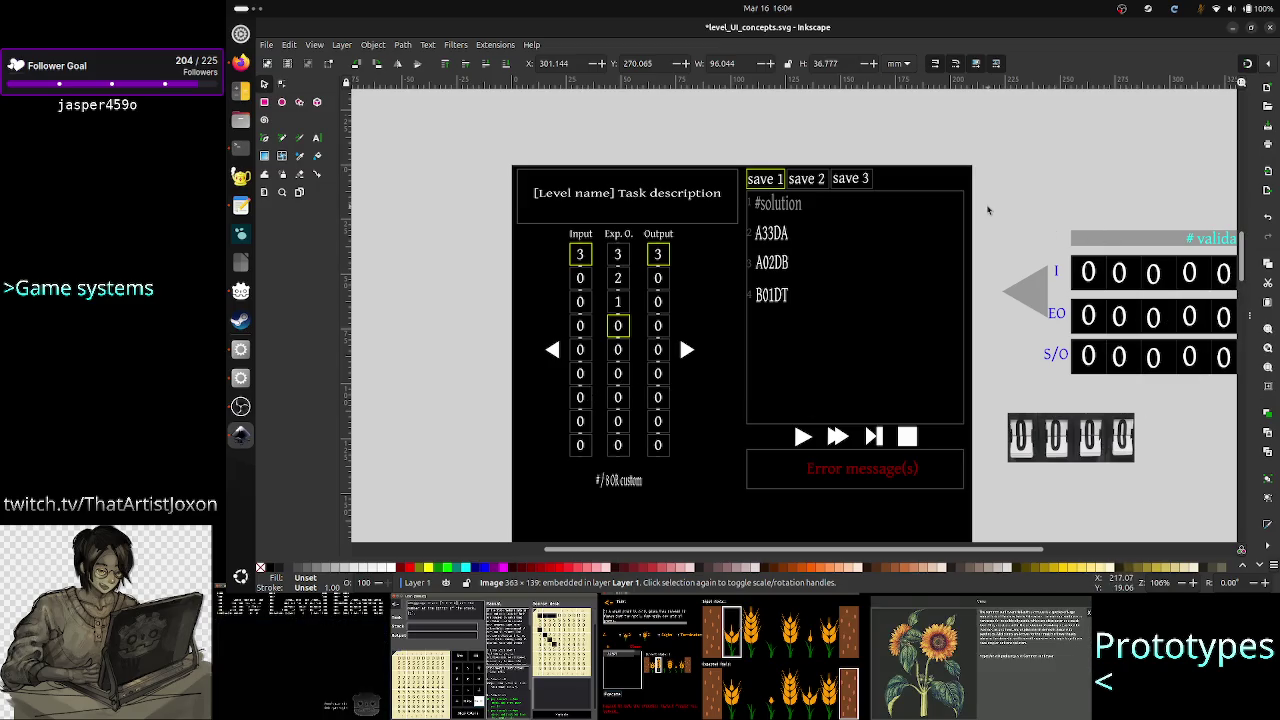
pyautogui.moveTo(987, 210)
pyautogui.mouseDown()
pyautogui.moveTo(1156, 416)
pyautogui.moveTo(1232, 466)
pyautogui.moveTo(1256, 507)
pyautogui.mouseUp()
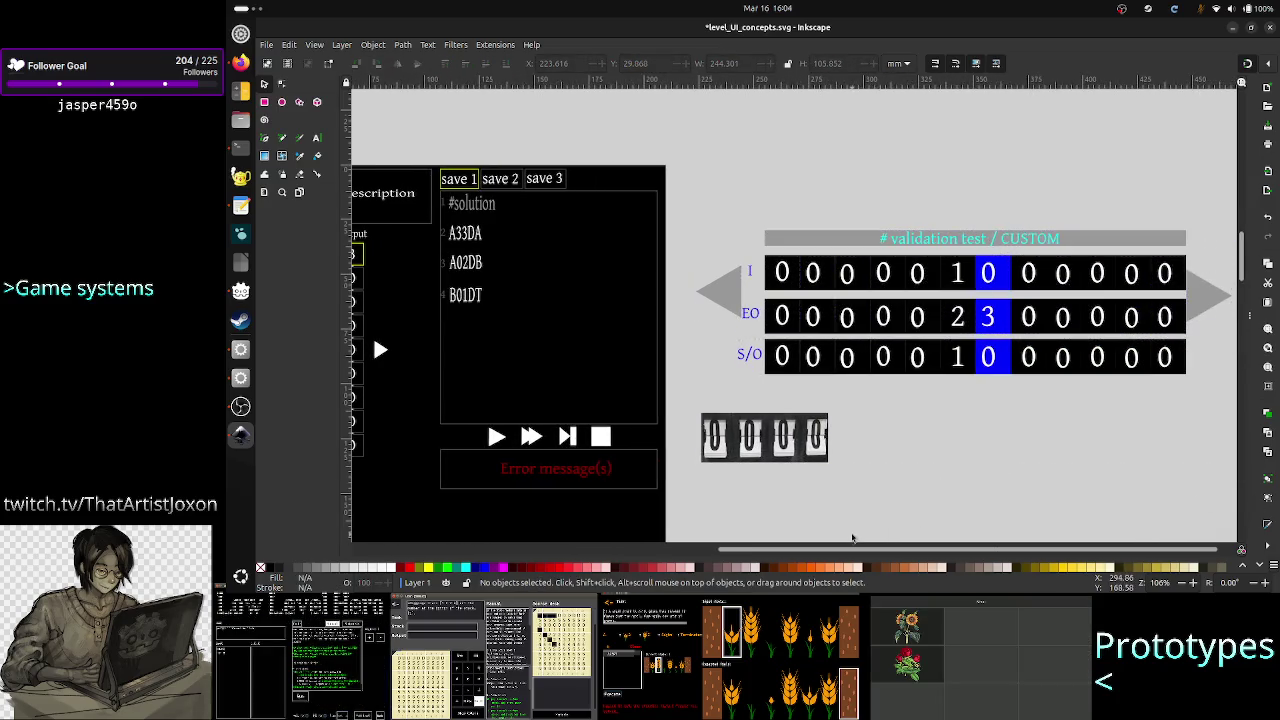
pyautogui.moveTo(852, 538); pyautogui.dragTo(608, 539)
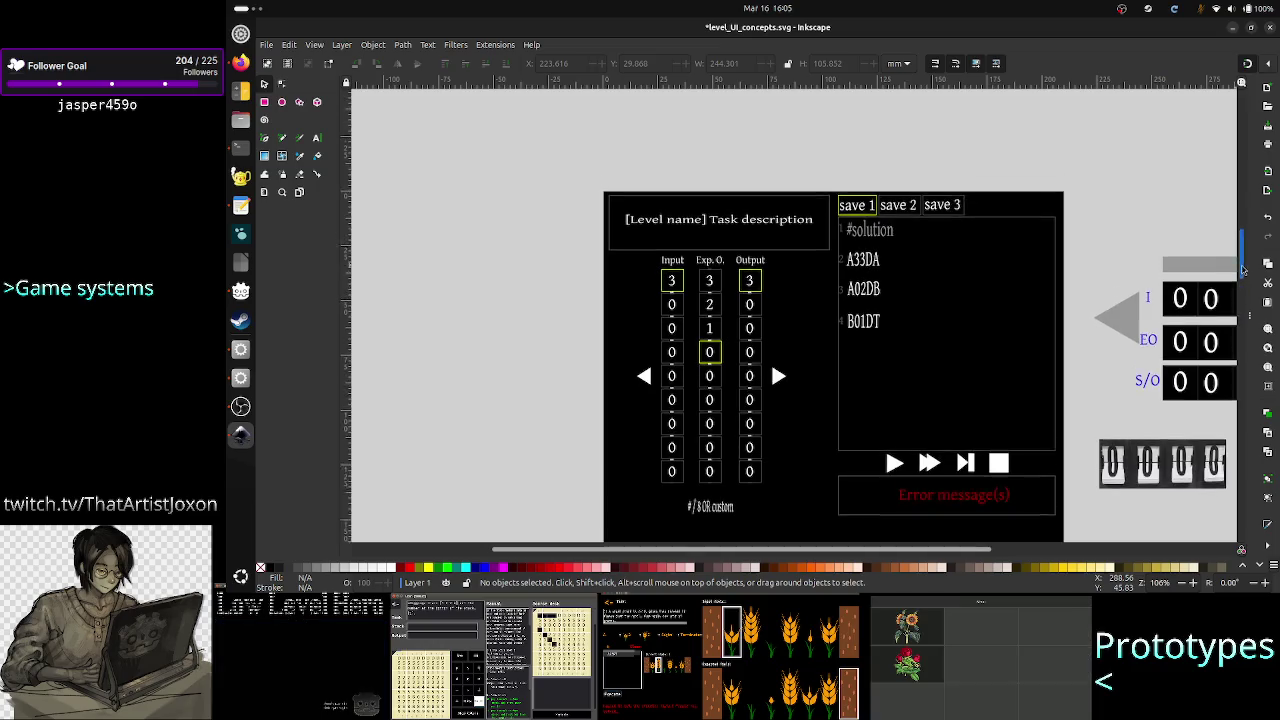
pyautogui.scroll(1, 1243, 272)
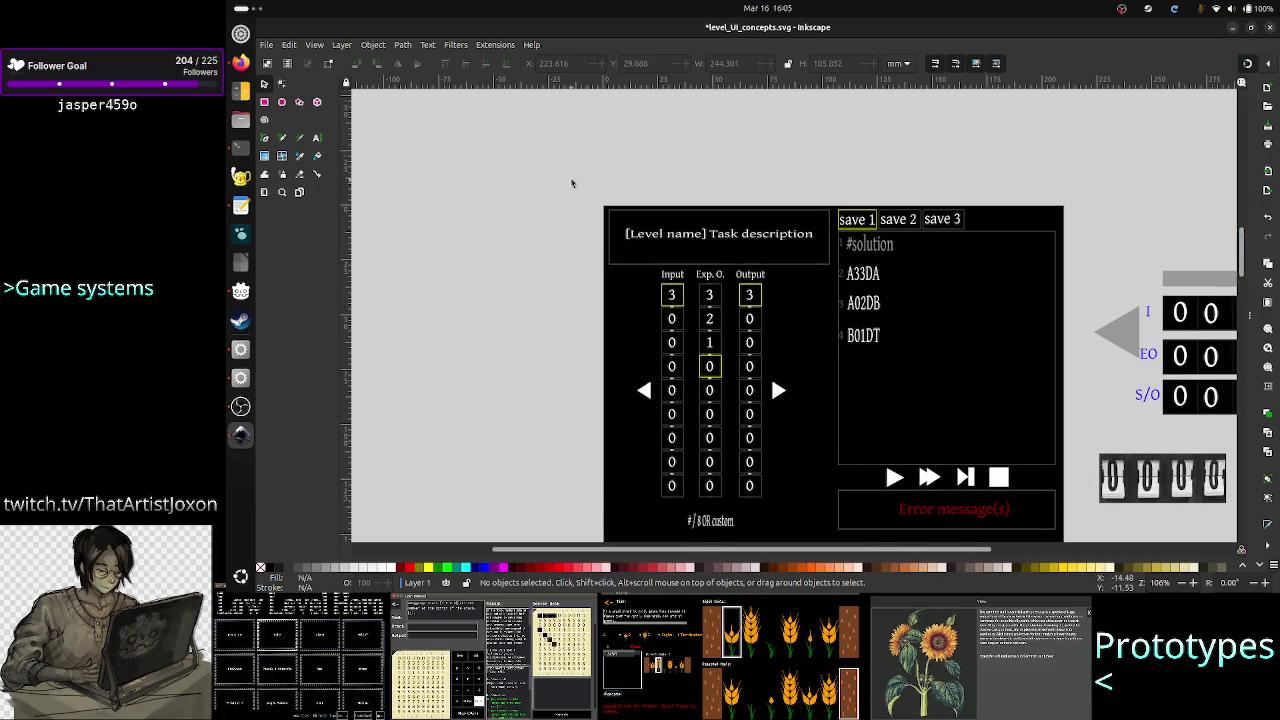
pyautogui.moveTo(571, 180)
pyautogui.mouseDown()
pyautogui.moveTo(983, 277)
pyautogui.moveTo(1023, 329)
pyautogui.moveTo(1082, 464)
pyautogui.moveTo(1080, 541)
pyautogui.mouseUp()
pyautogui.press('Escape')
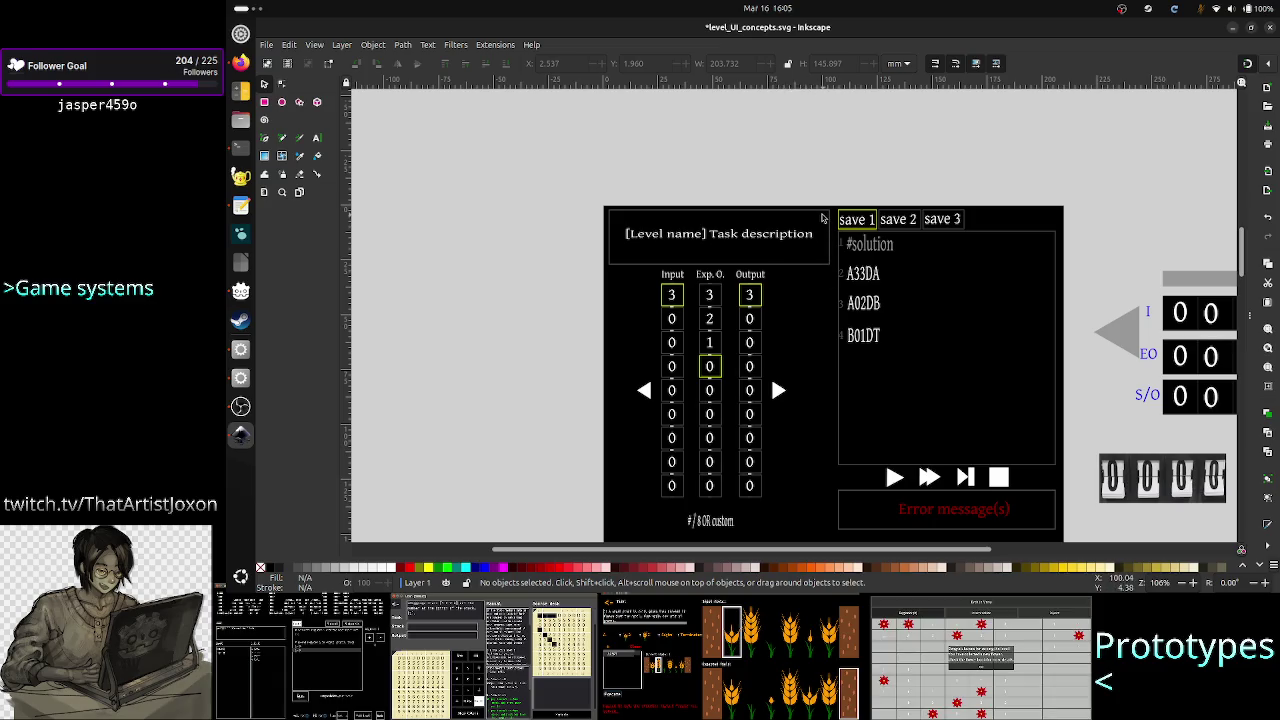
pyautogui.hotkey('alt', 'Tab')
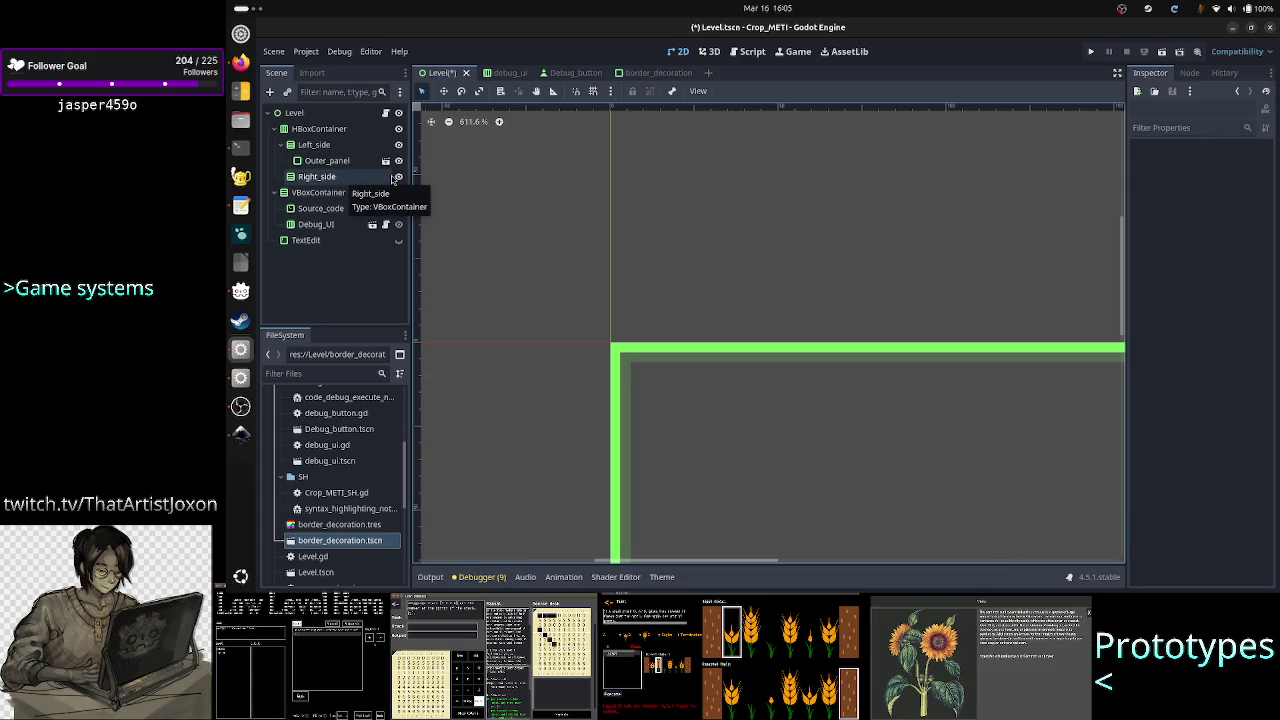
# Select Outer_panel, run the Crop_METI project in debug, then switch to Inkscape
pyautogui.click(347, 164)
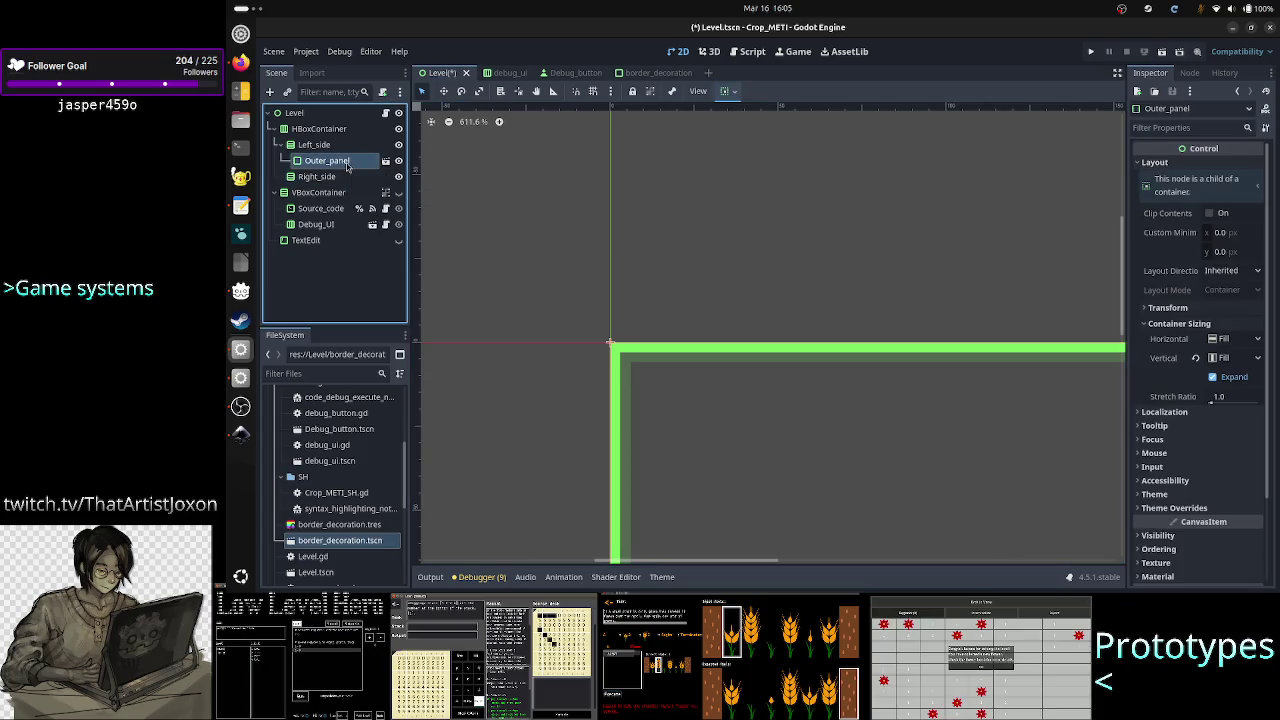
pyautogui.click(1163, 53)
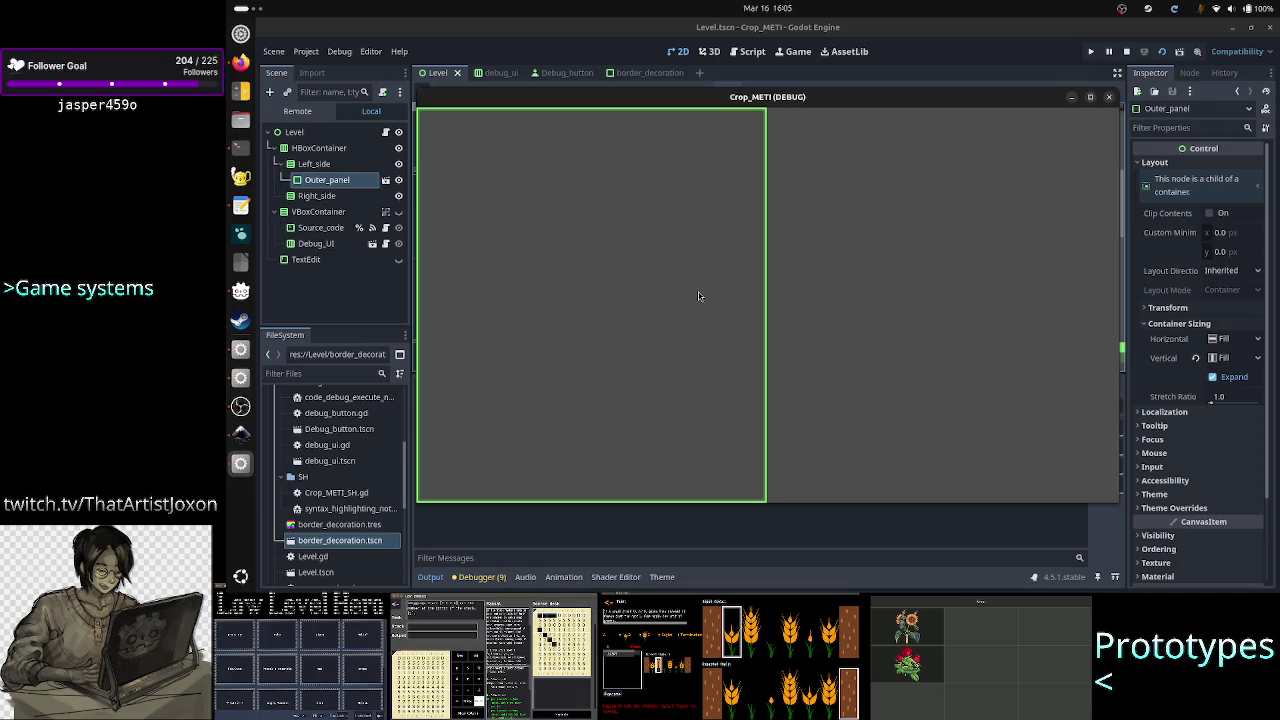
pyautogui.hotkey('alt', 'Tab')
pyautogui.hotkey('alt', 'Tab')
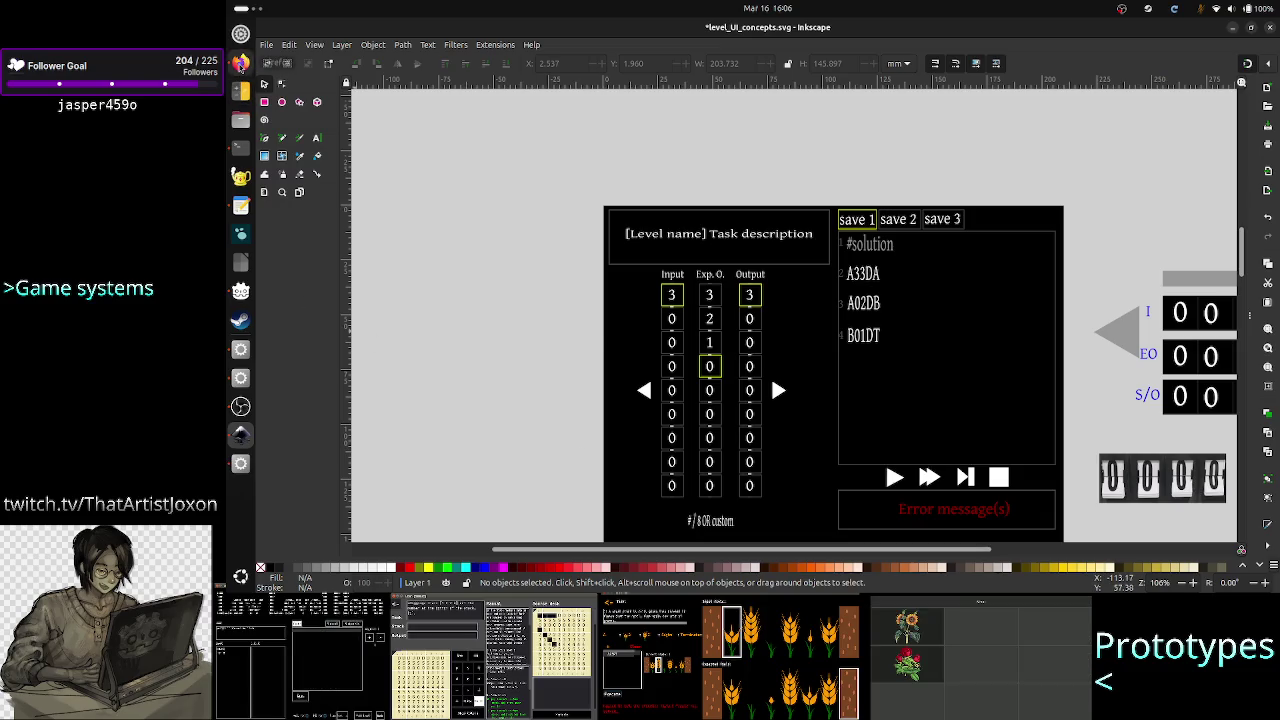
# Reread ChatGPT's options: content under the inner container, a forwarding script, or scene inheritance
pyautogui.click(240, 62)
pyautogui.click(958, 31)
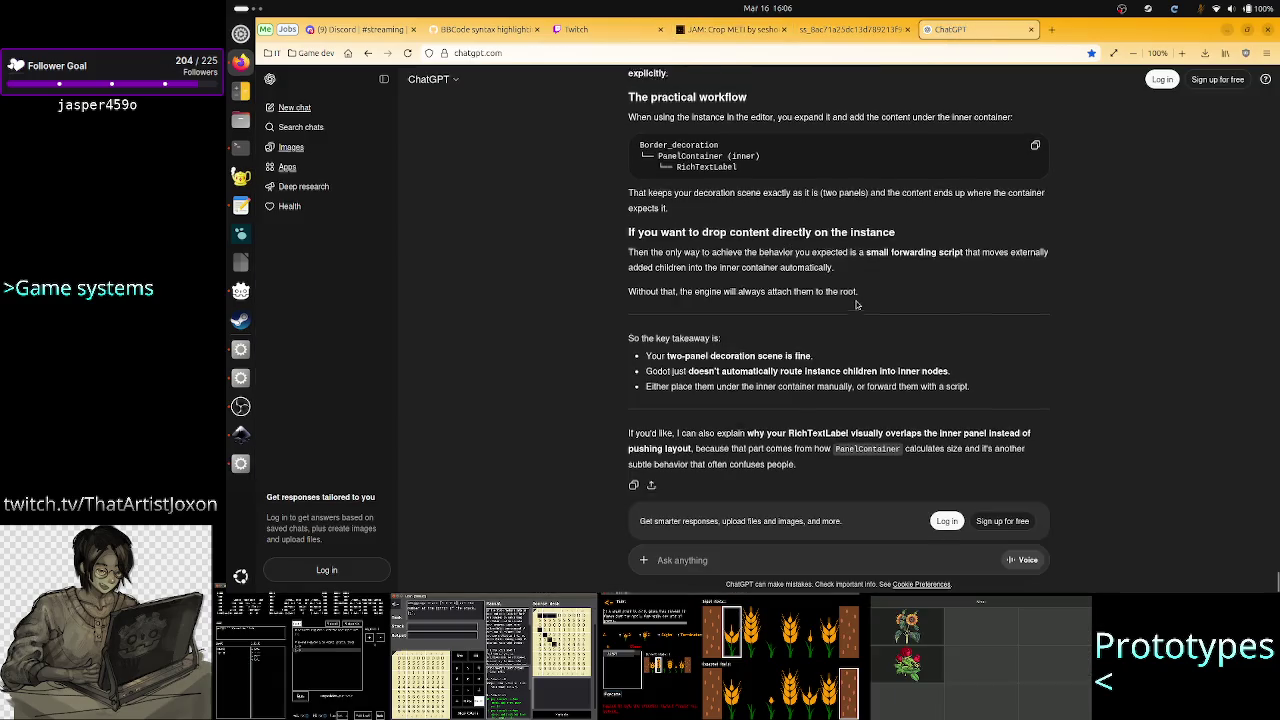
pyautogui.scroll(15, 855, 300)
pyautogui.scroll(15, 855, 300)
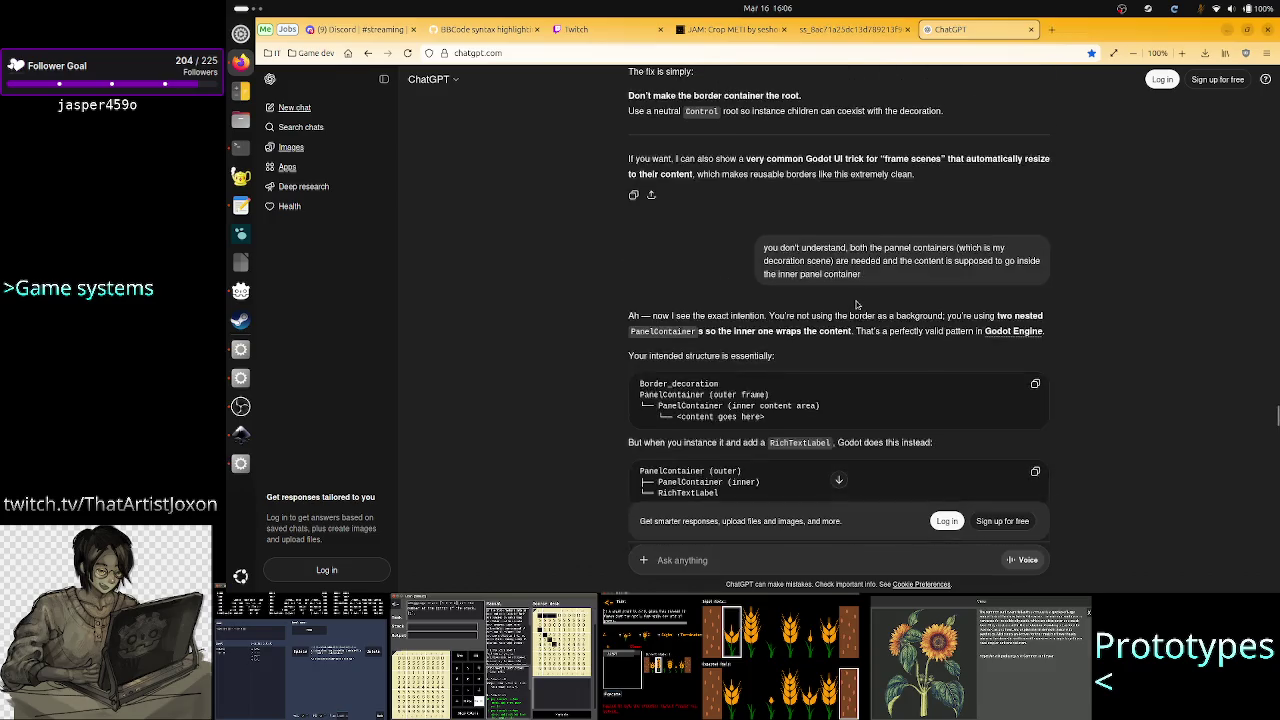
pyautogui.scroll(15, 856, 304)
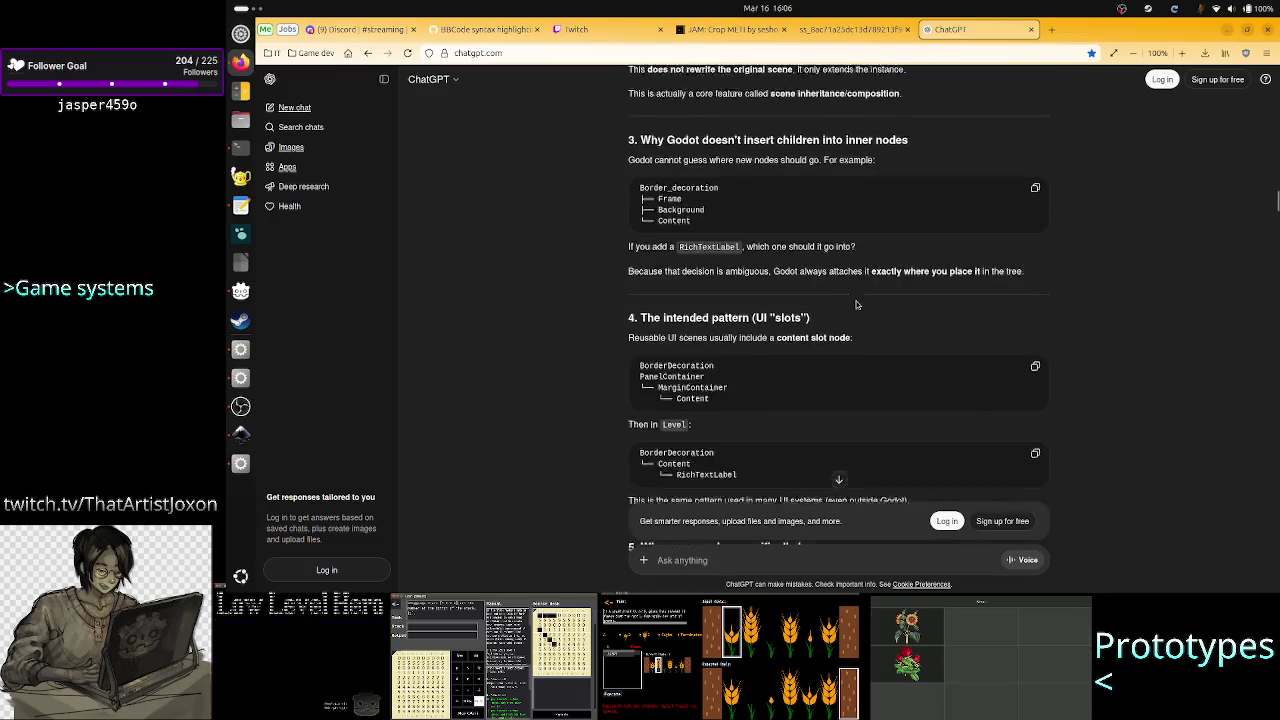
pyautogui.scroll(-20, 856, 304)
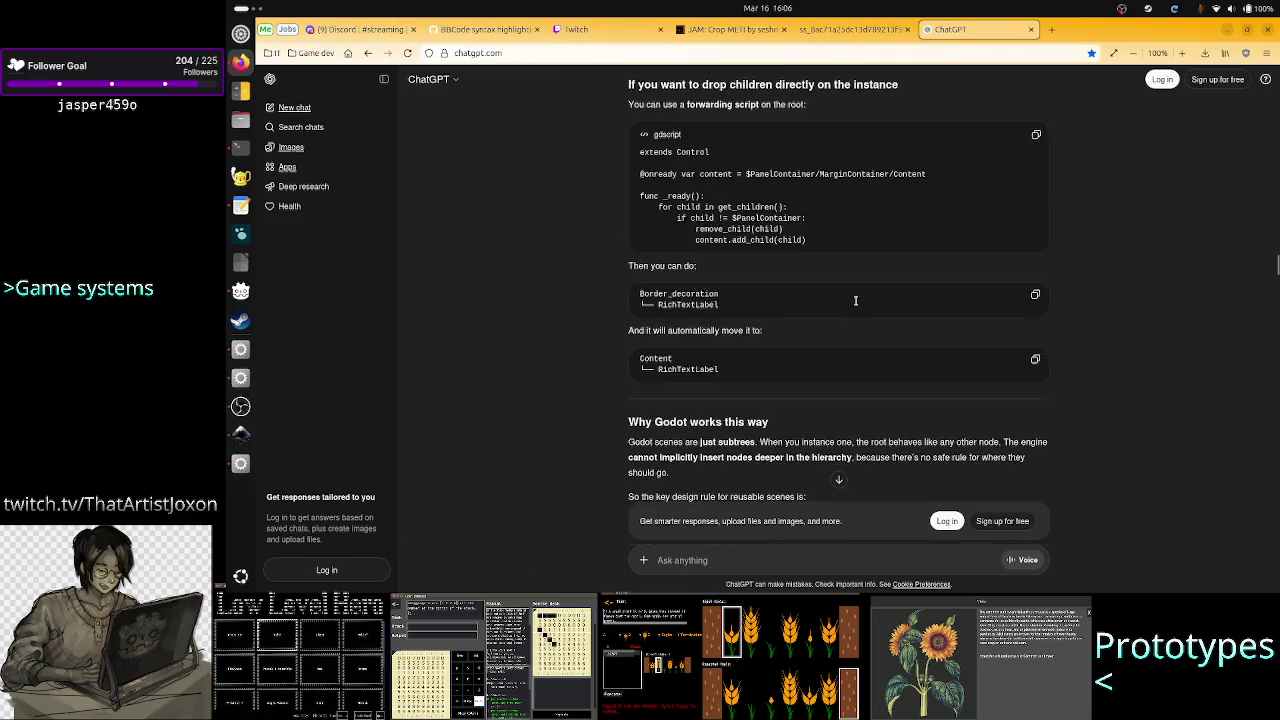
pyautogui.scroll(-15, 855, 300)
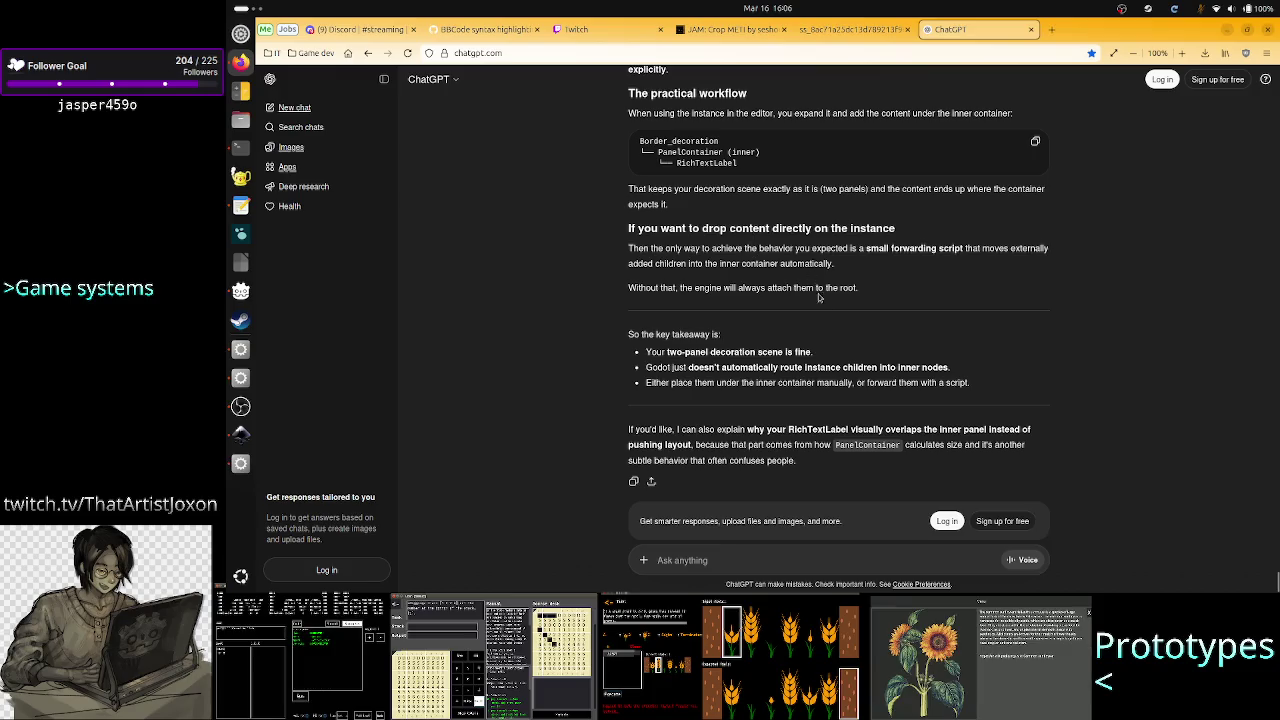
pyautogui.scroll(7, 790, 260)
pyautogui.scroll(-7, 760, 330)
pyautogui.scroll(15, 903, 359)
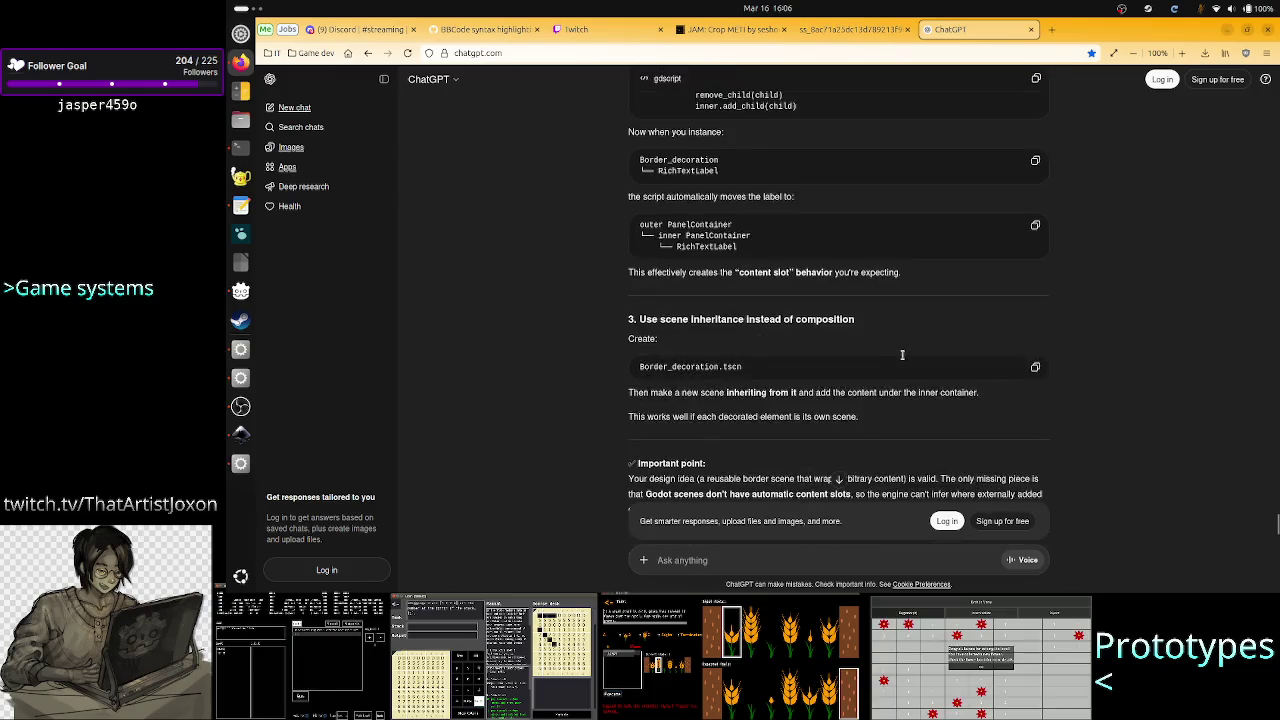
pyautogui.scroll(20, 903, 359)
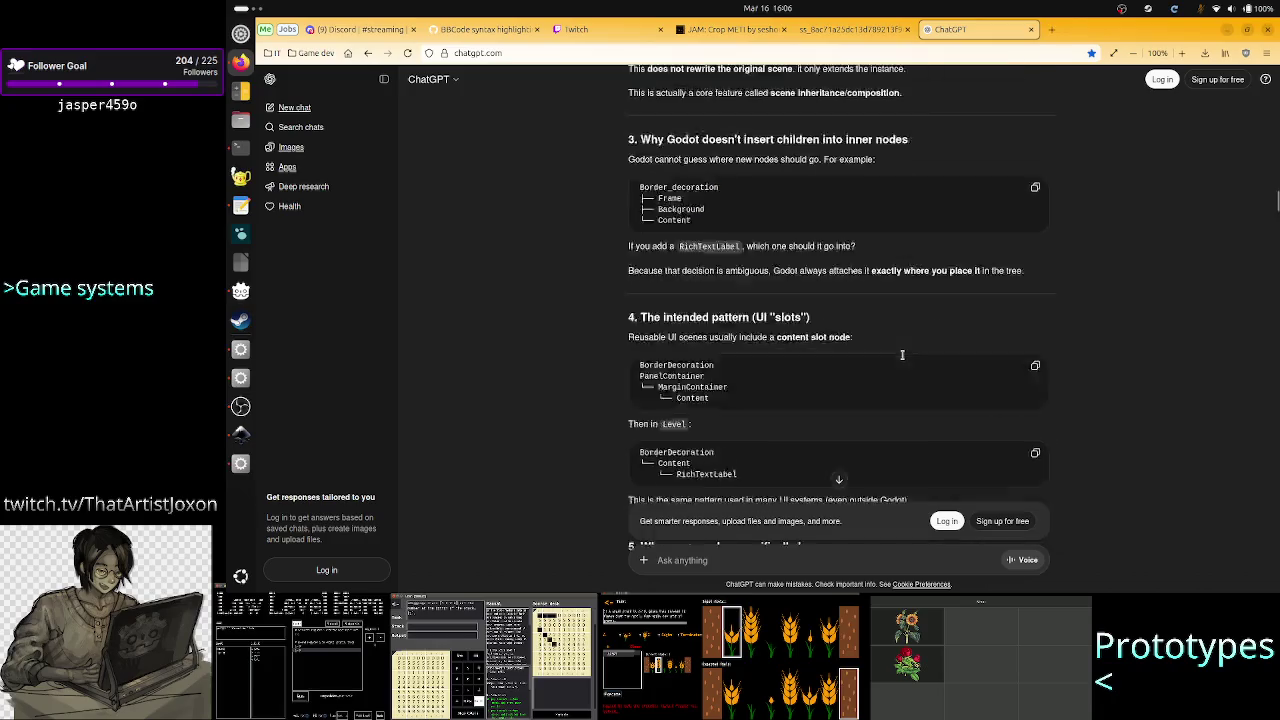
pyautogui.scroll(-15, 903, 359)
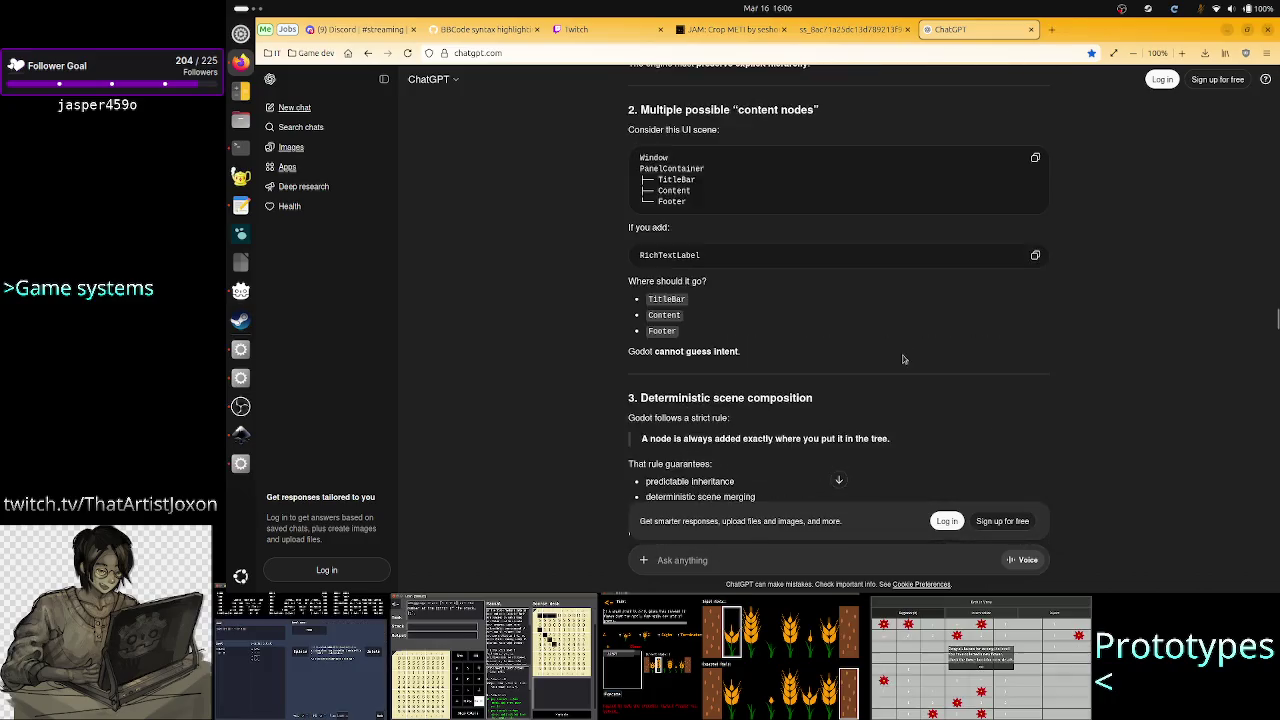
pyautogui.scroll(-8, 903, 357)
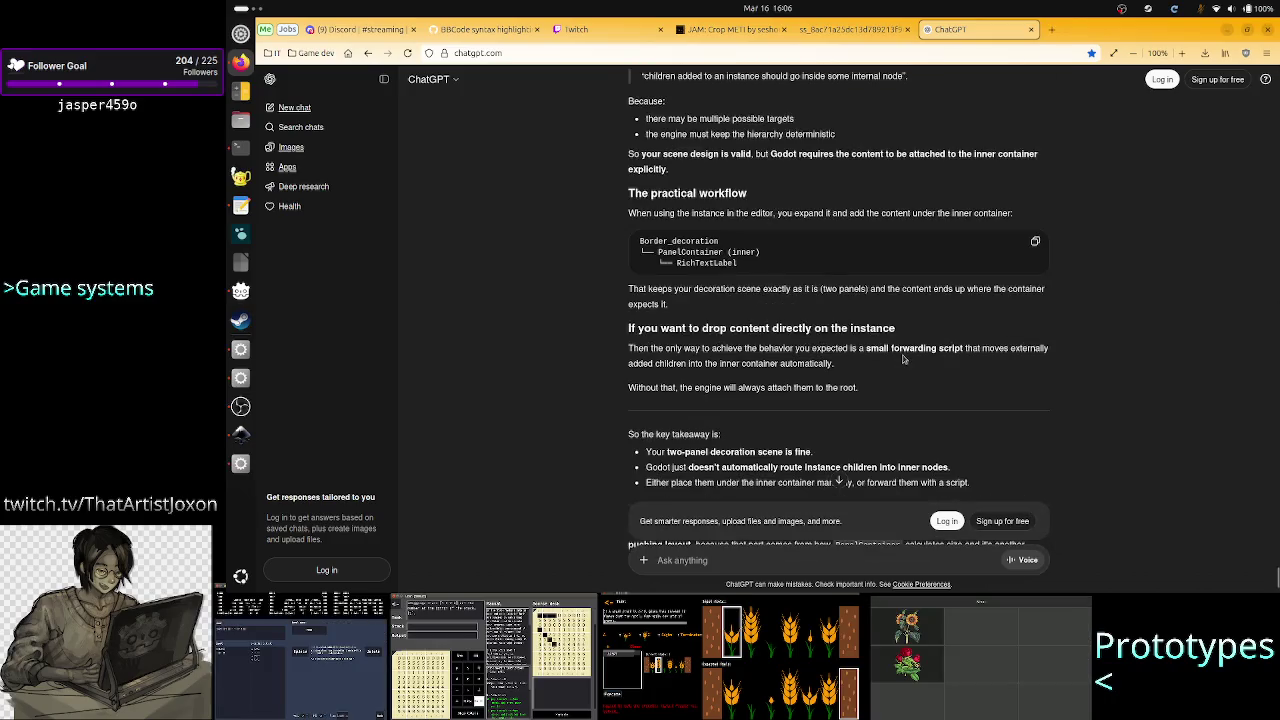
pyautogui.scroll(-2, 903, 359)
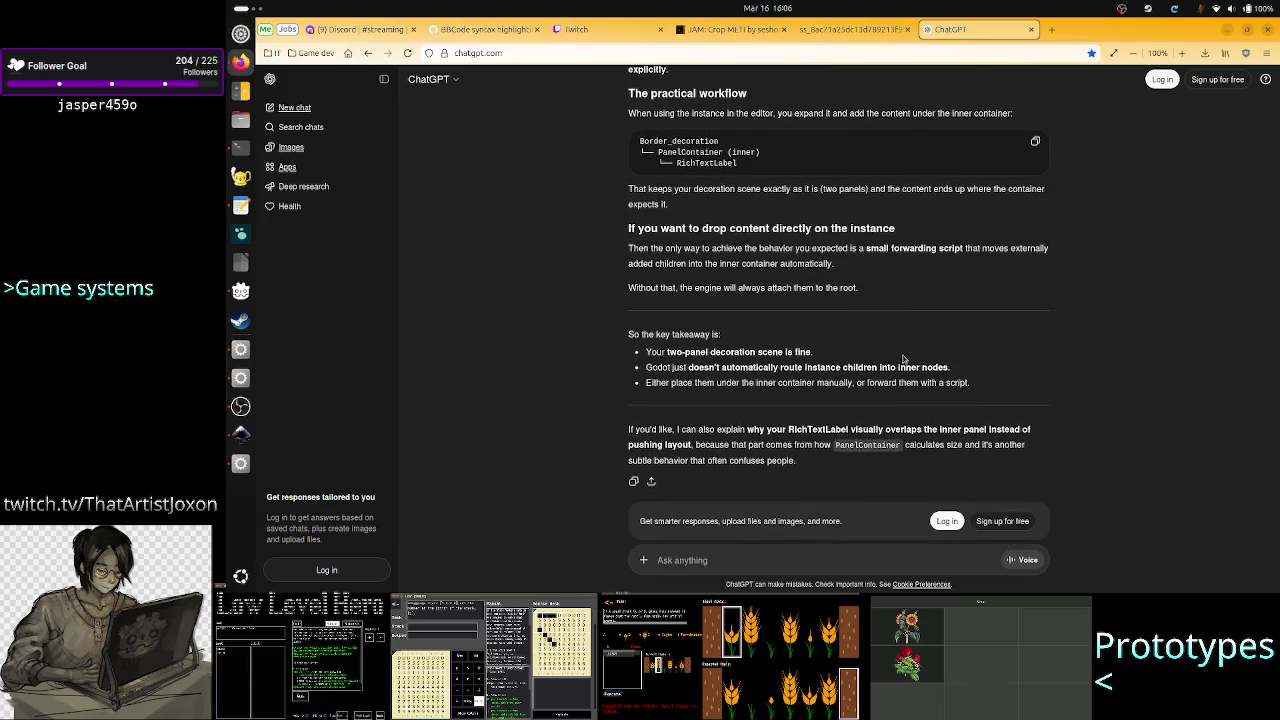
pyautogui.hotkey('alt', 'Tab')
pyautogui.hotkey('alt', 'Tab')
pyautogui.hotkey('alt', 'Tab')
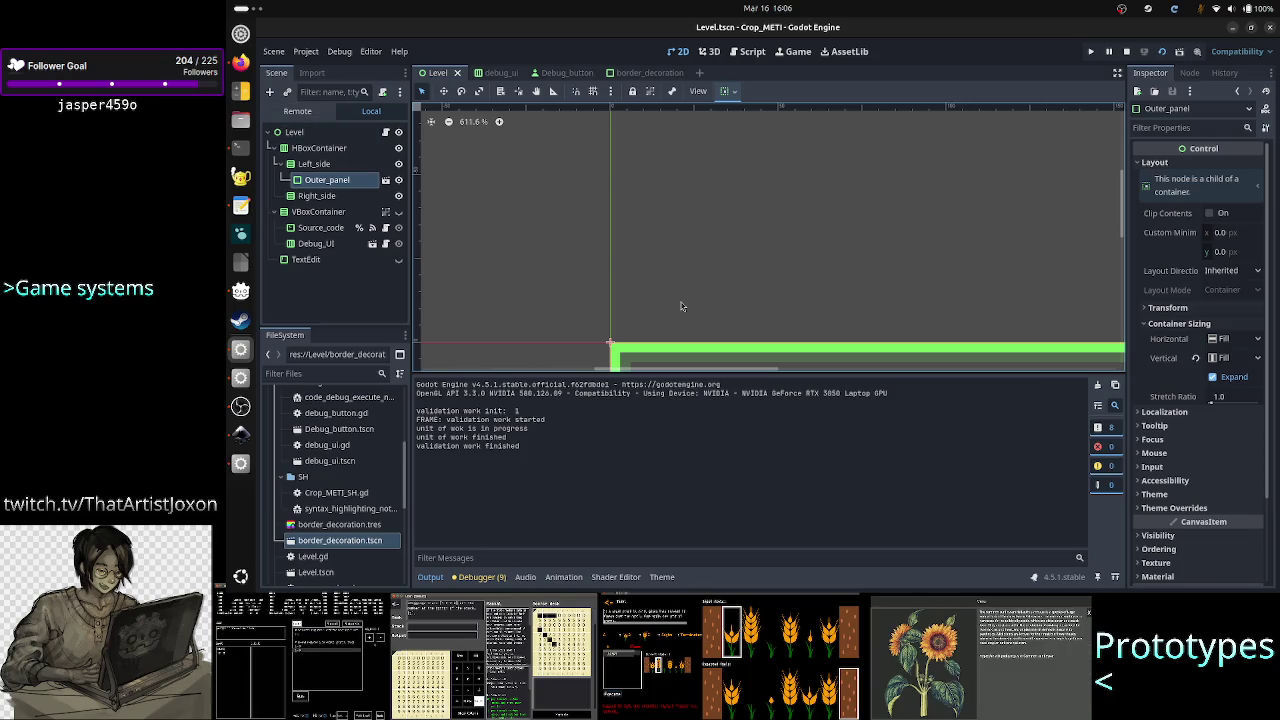
# Reread ChatGPT's note on routing instance children, then show Godot's Remote tree of the running game
pyautogui.hotkey('alt', 'Tab')
pyautogui.moveTo(841, 367)
pyautogui.mouseDown()
pyautogui.moveTo(650, 352)
pyautogui.moveTo(713, 367)
pyautogui.moveTo(646, 368)
pyautogui.moveTo(688, 368)
pyautogui.mouseUp()
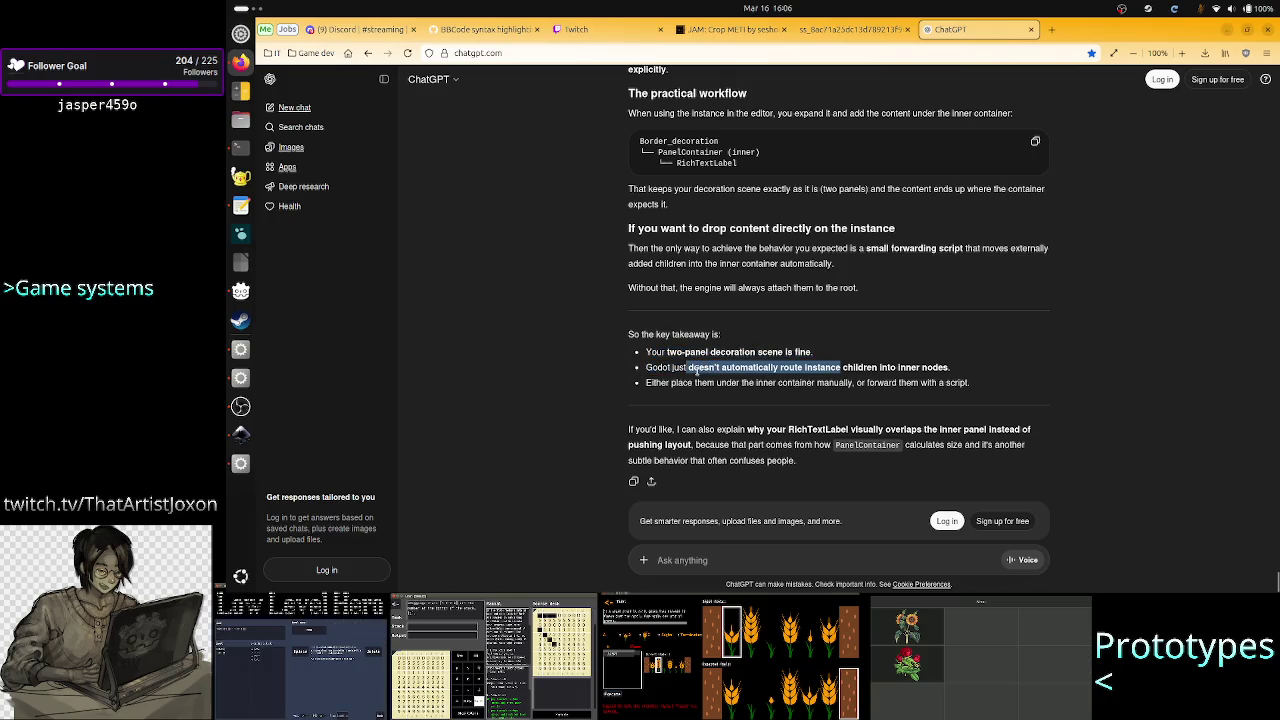
pyautogui.click(705, 370)
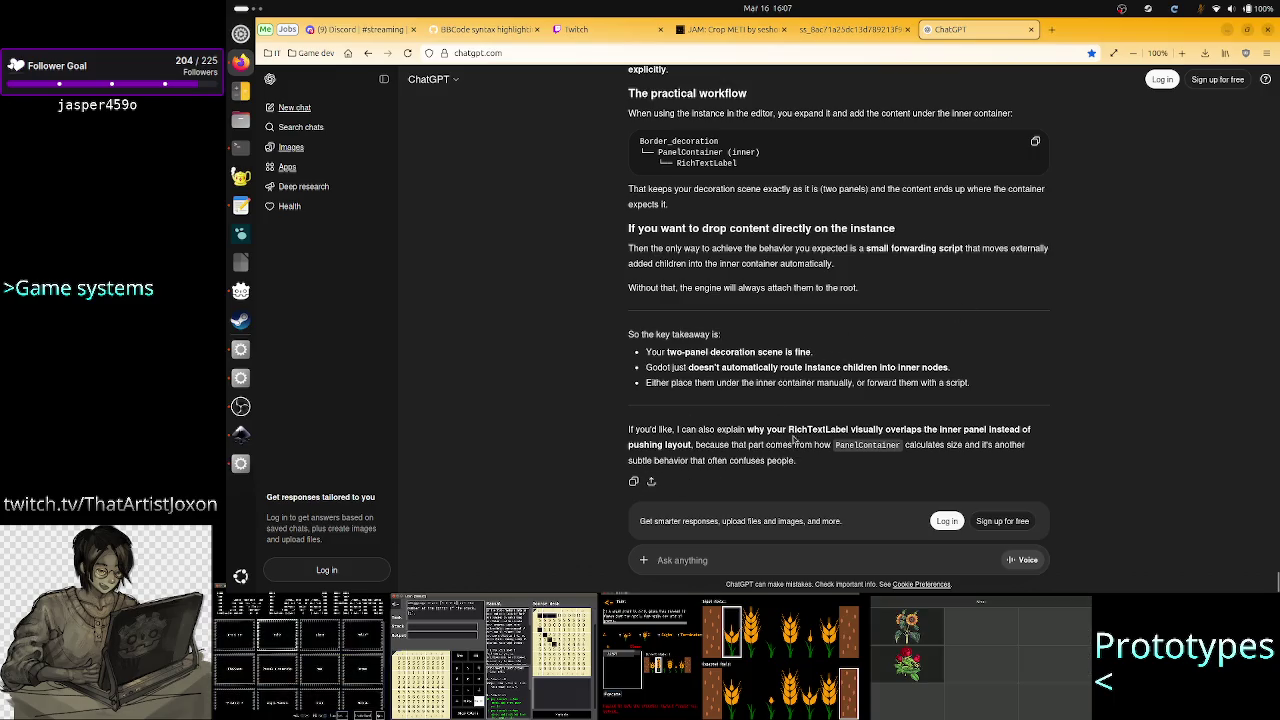
pyautogui.moveTo(807, 437); pyautogui.dragTo(758, 421)
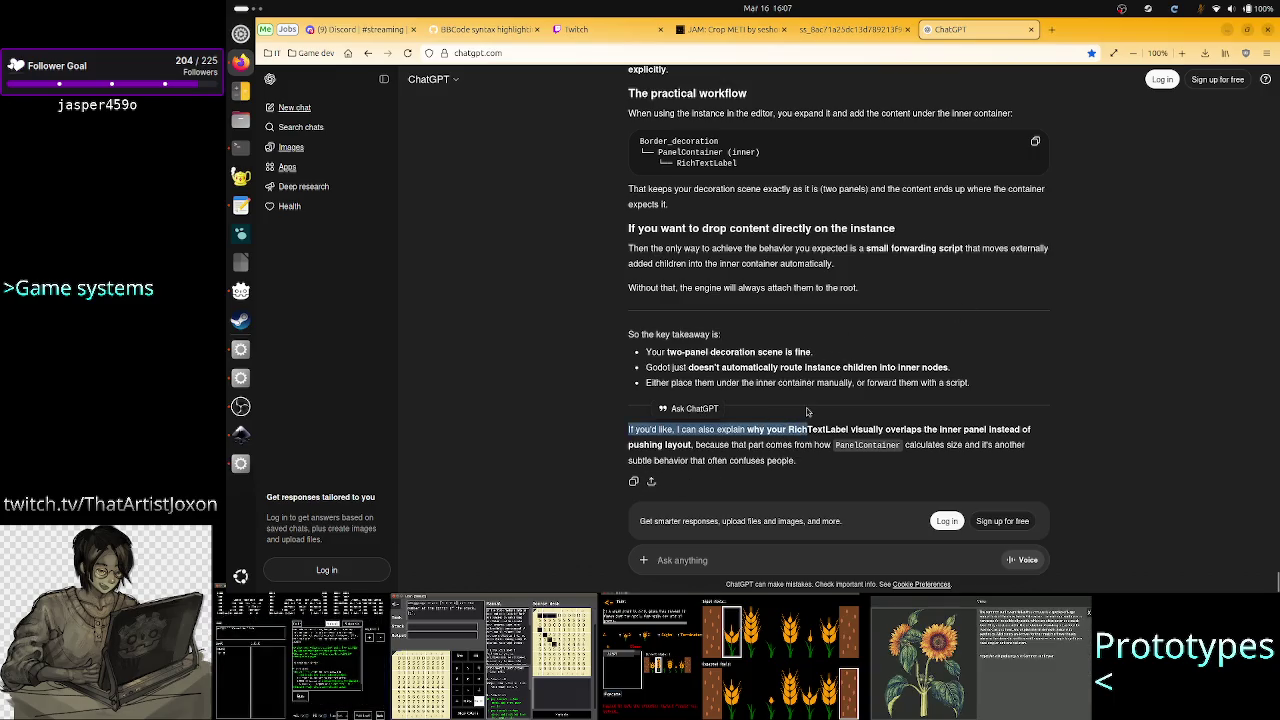
pyautogui.click(807, 411)
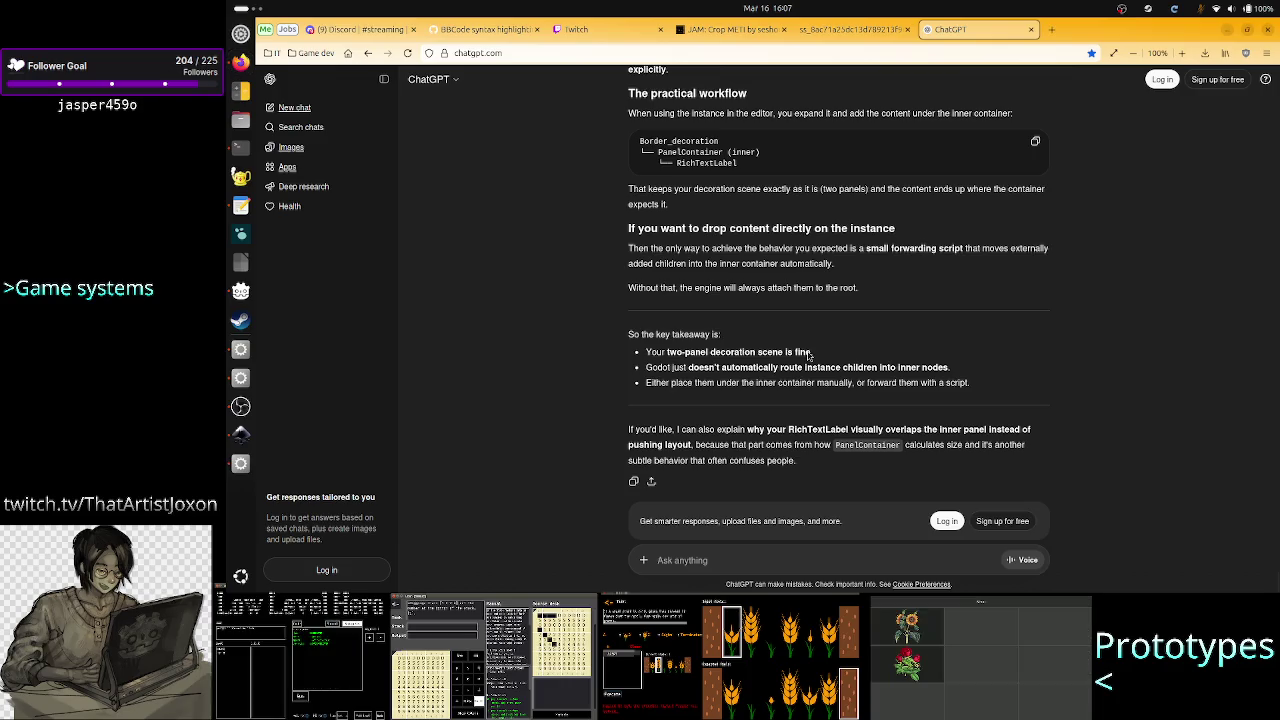
pyautogui.hotkey('alt', 'Tab')
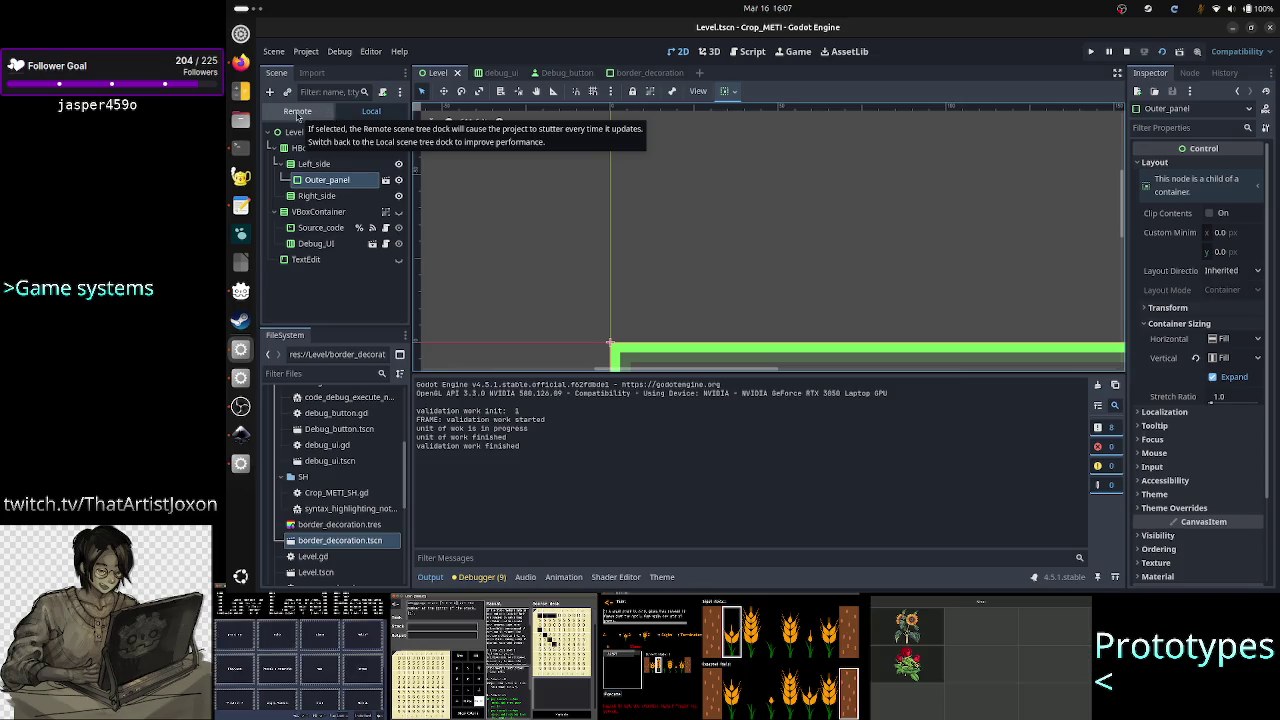
pyautogui.click(303, 113)
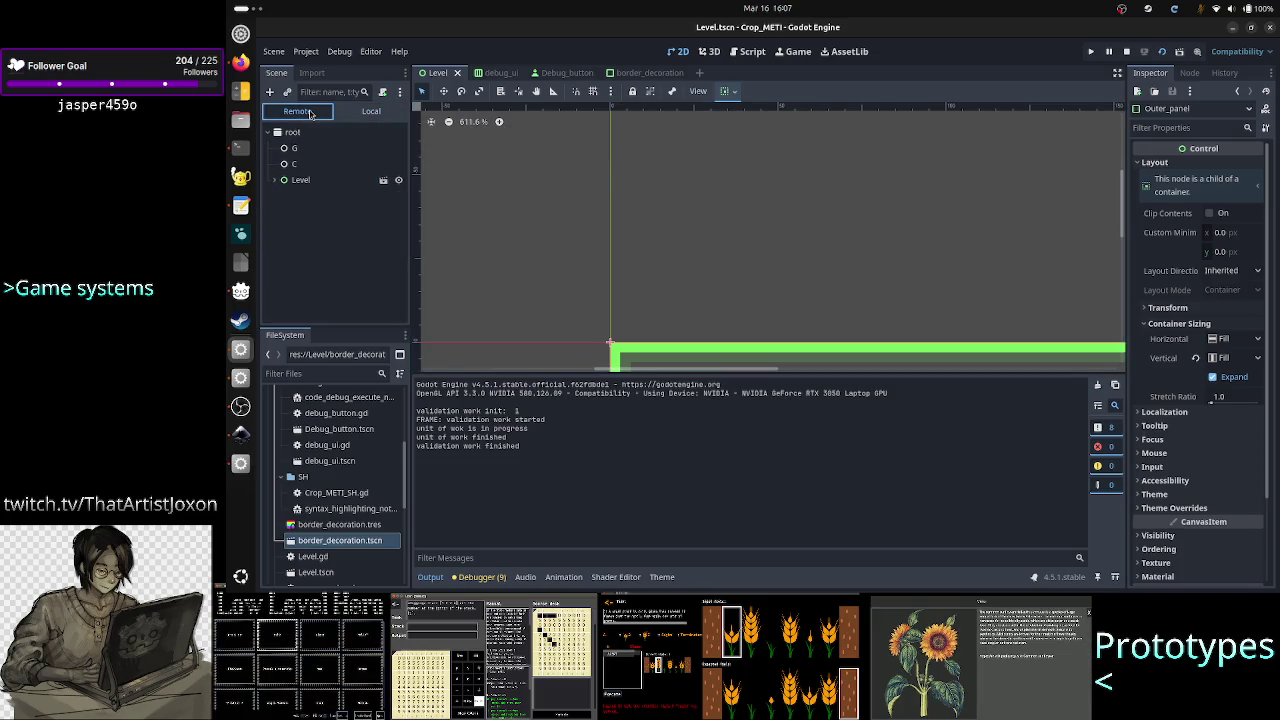
# Expand the running Level node's children in the Remote tree, stop the game, and return to Firefox
pyautogui.click(277, 180)
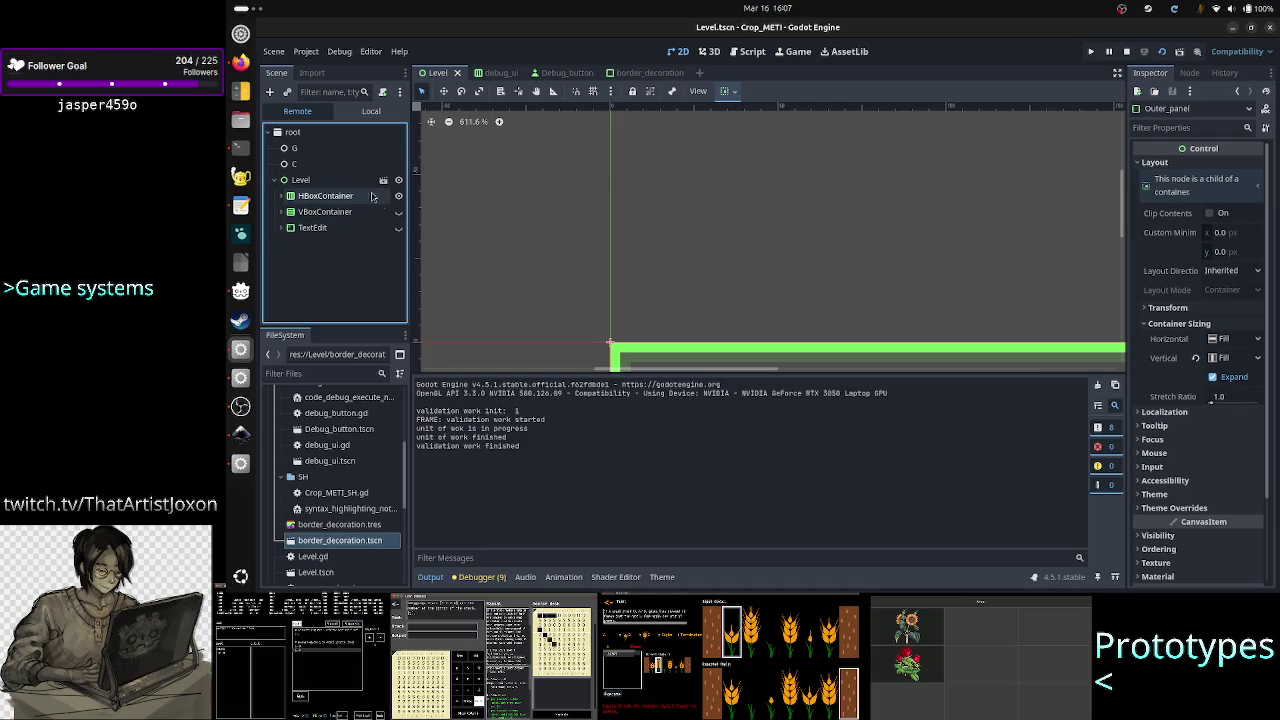
pyautogui.click(1127, 53)
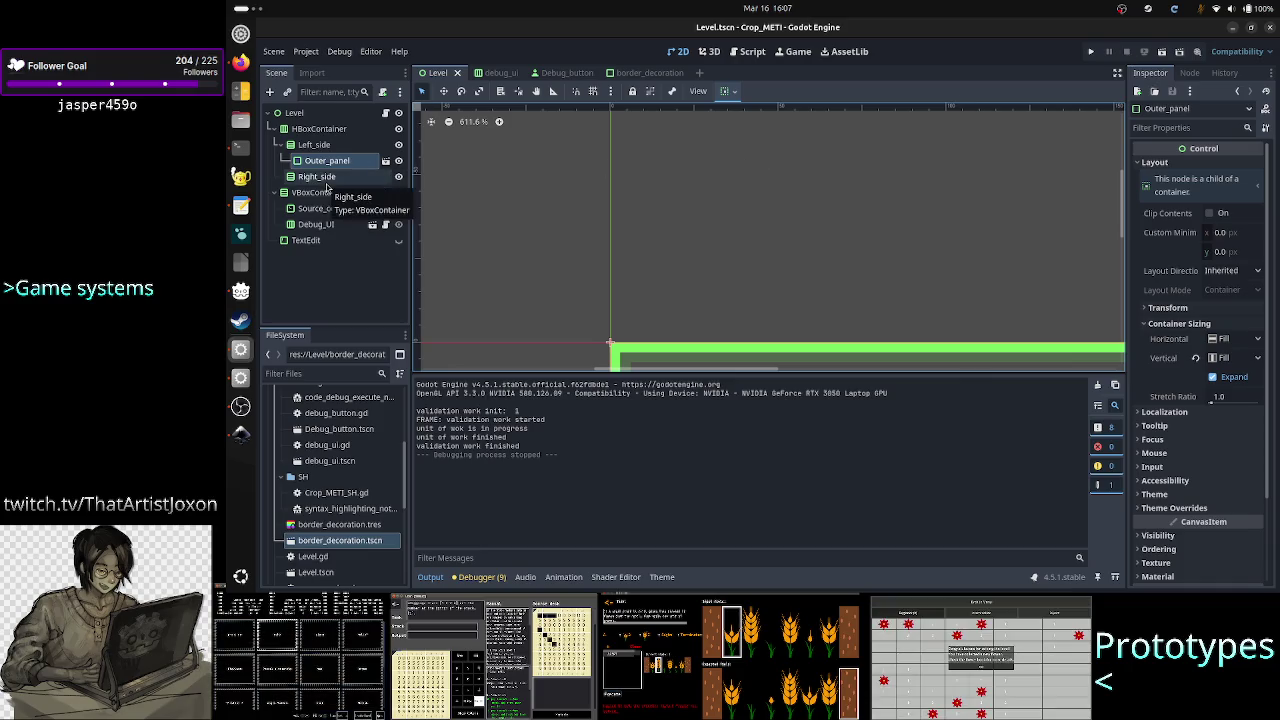
pyautogui.click(240, 62)
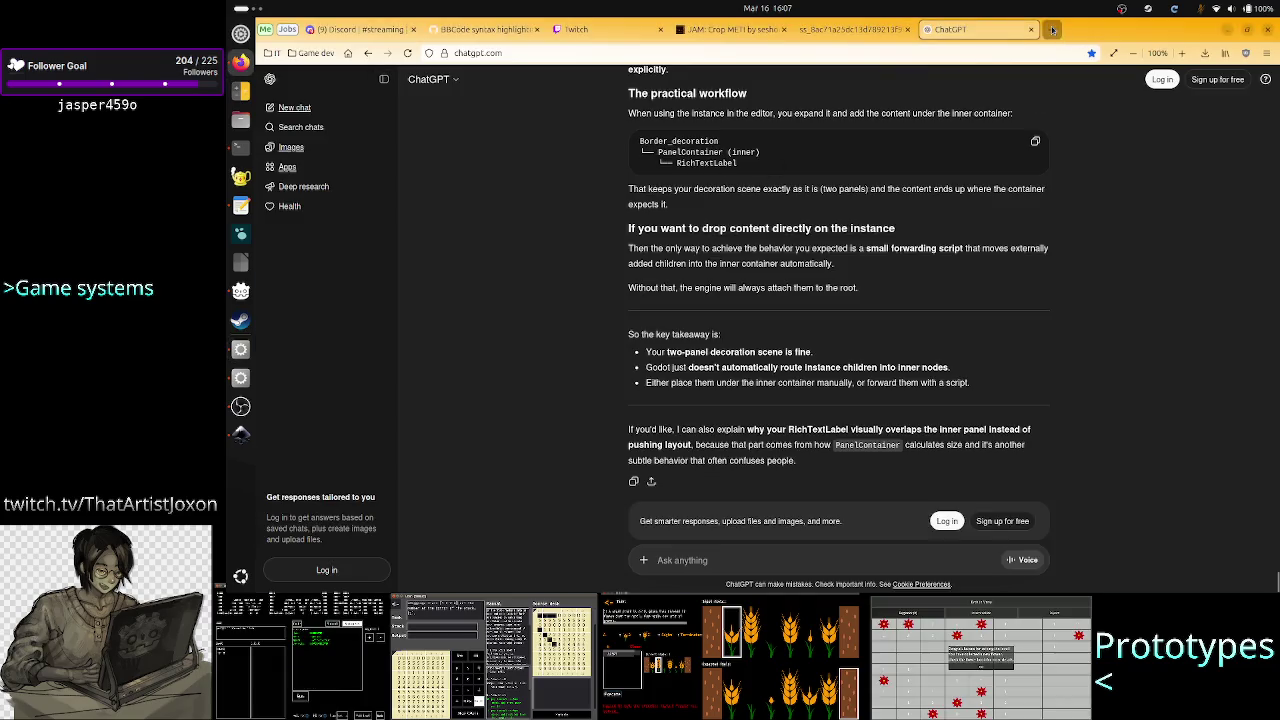
# In a new tab, Google 'steam next fest senond half 2026' and scroll through the results
pyautogui.click(1051, 29)
pyautogui.click(700, 256)
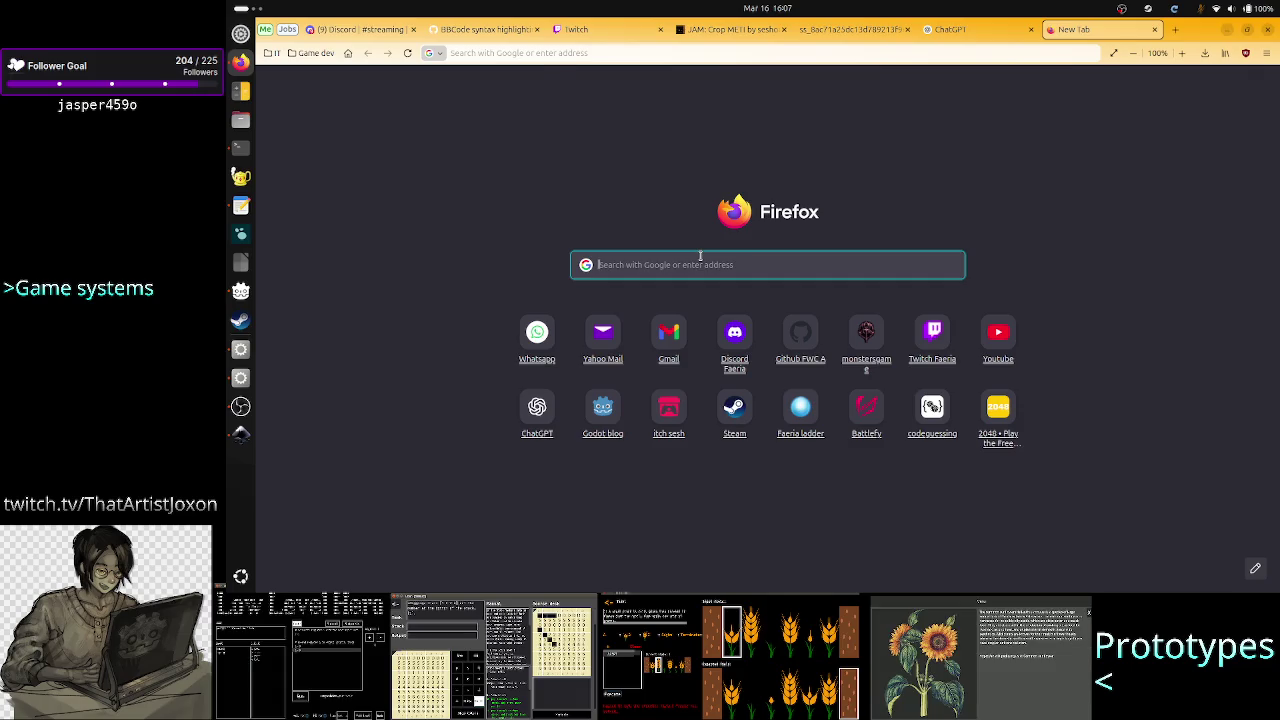
pyautogui.write('steam')
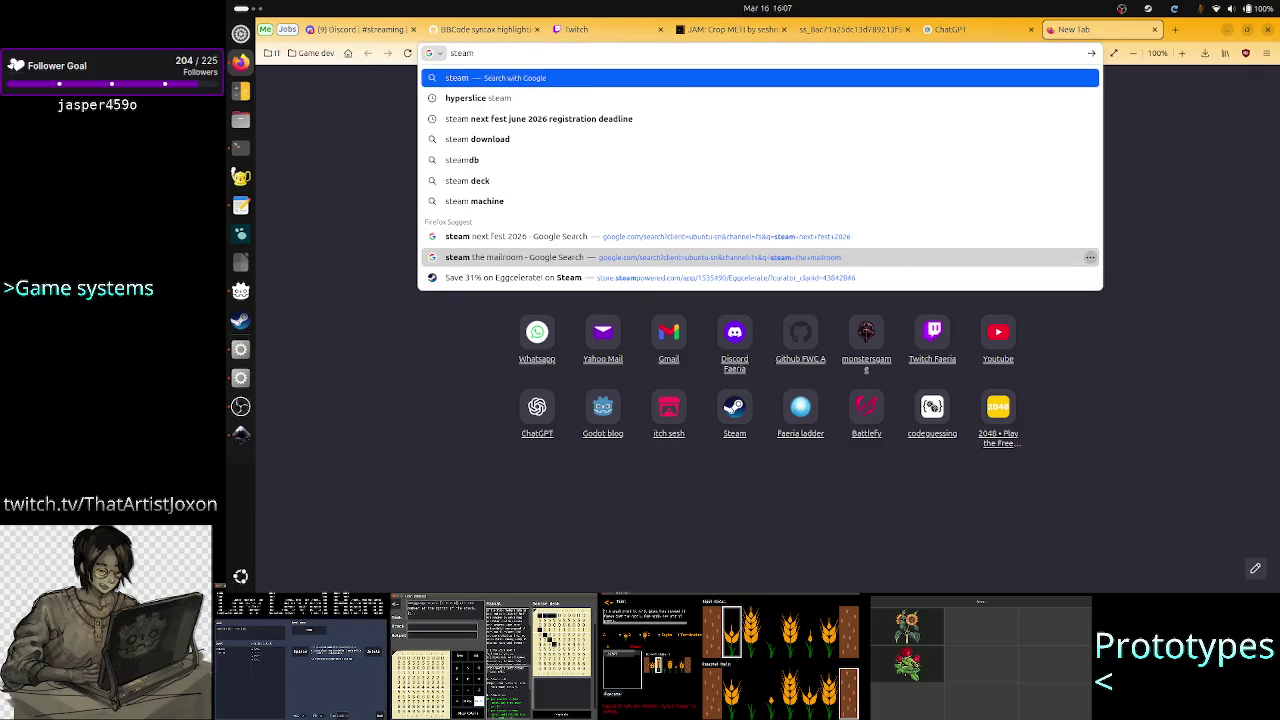
pyautogui.write(' next fest')
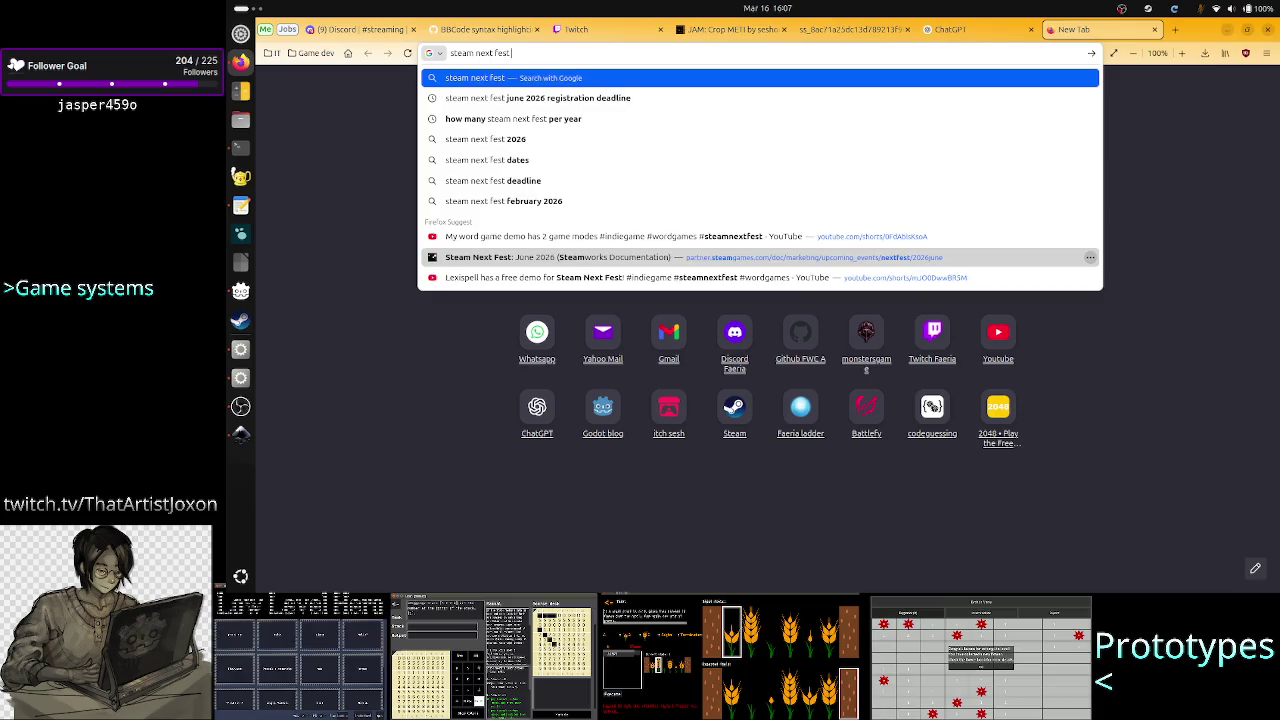
pyautogui.write(' senond half')
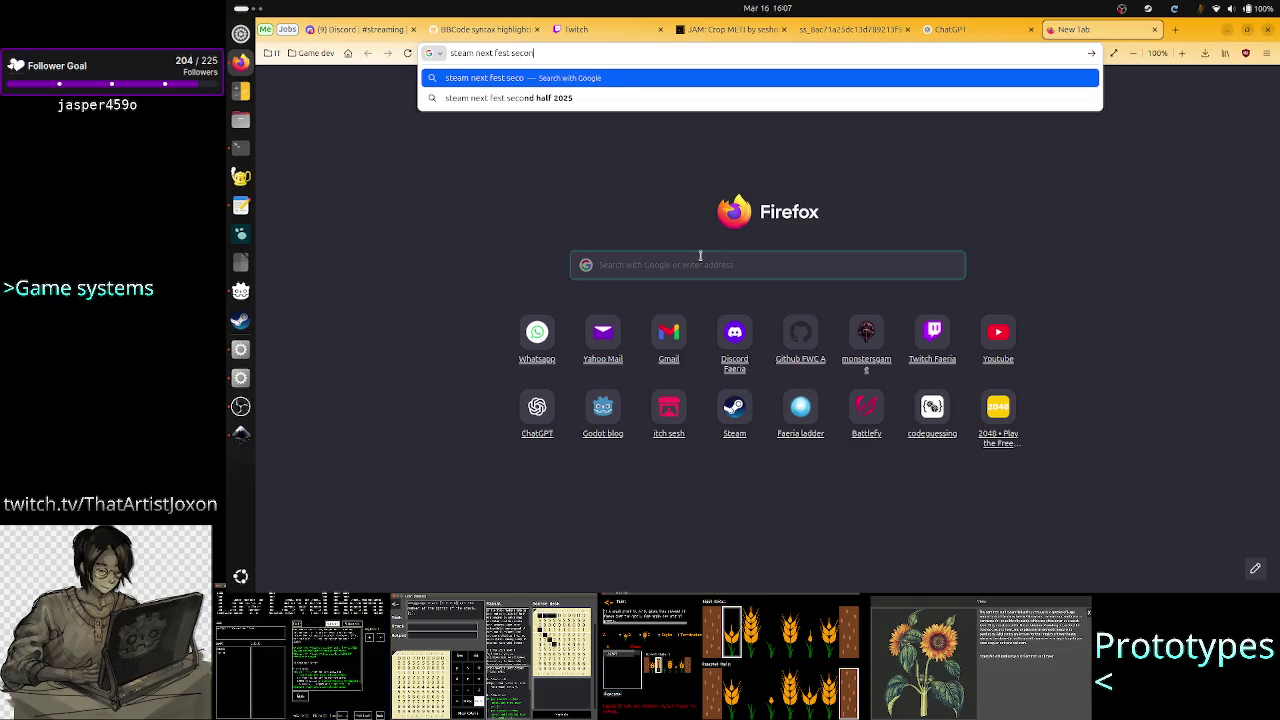
pyautogui.write(' 2026')
pyautogui.press('Return')
pyautogui.scroll(-5, 510, 540)
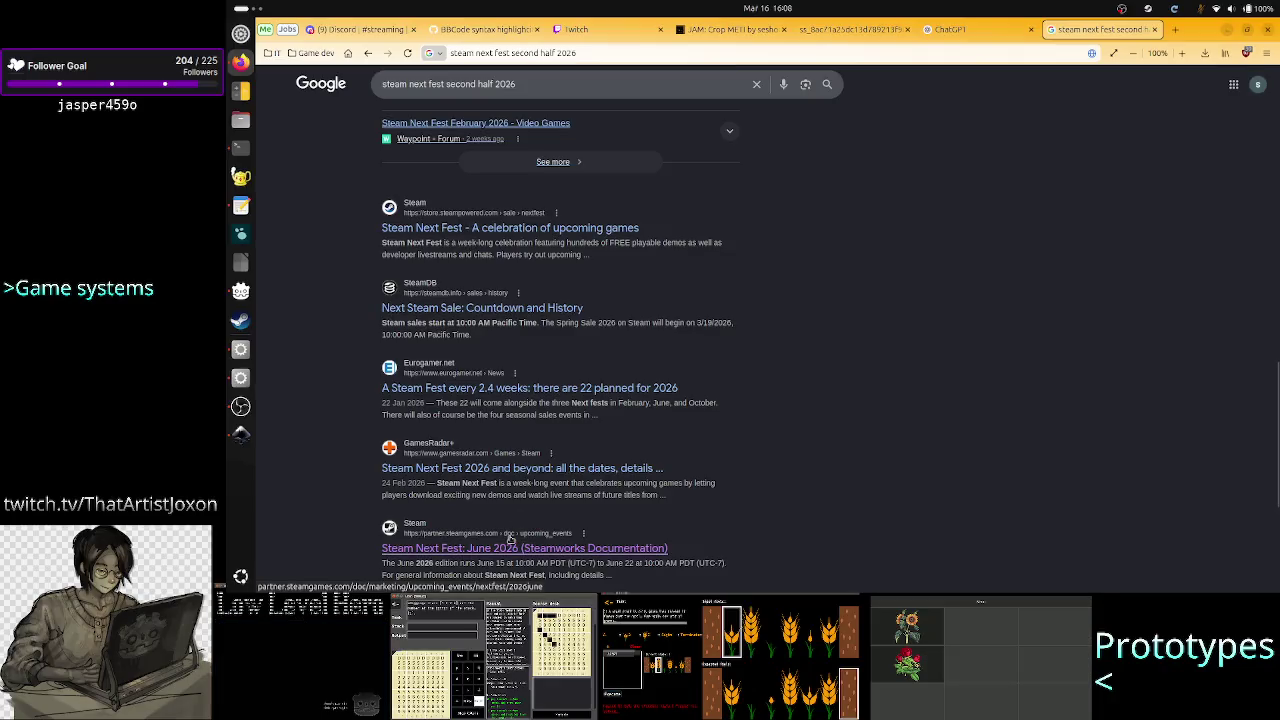
pyautogui.scroll(-3, 510, 540)
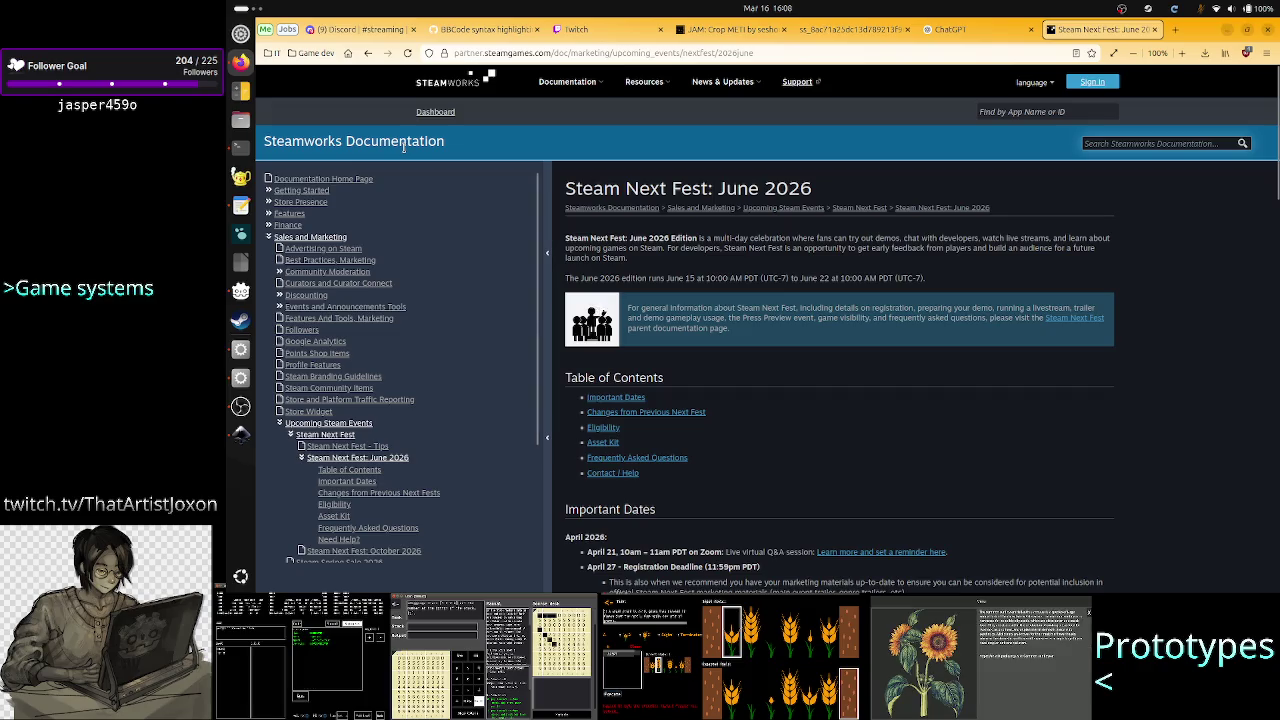
# Back on the Google results, open the Steam announcement of events scheduled for the 2nd half of 2026
pyautogui.click(368, 53)
pyautogui.click(312, 53)
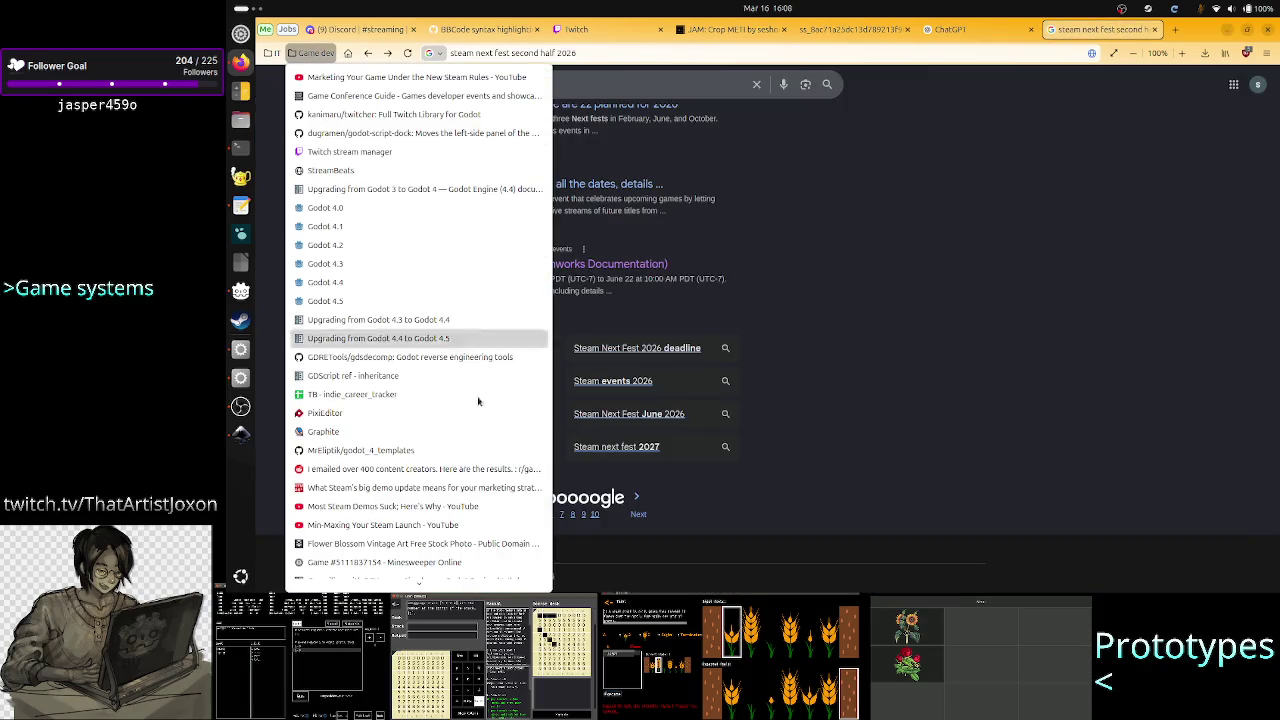
pyautogui.scroll(-5, 481, 409)
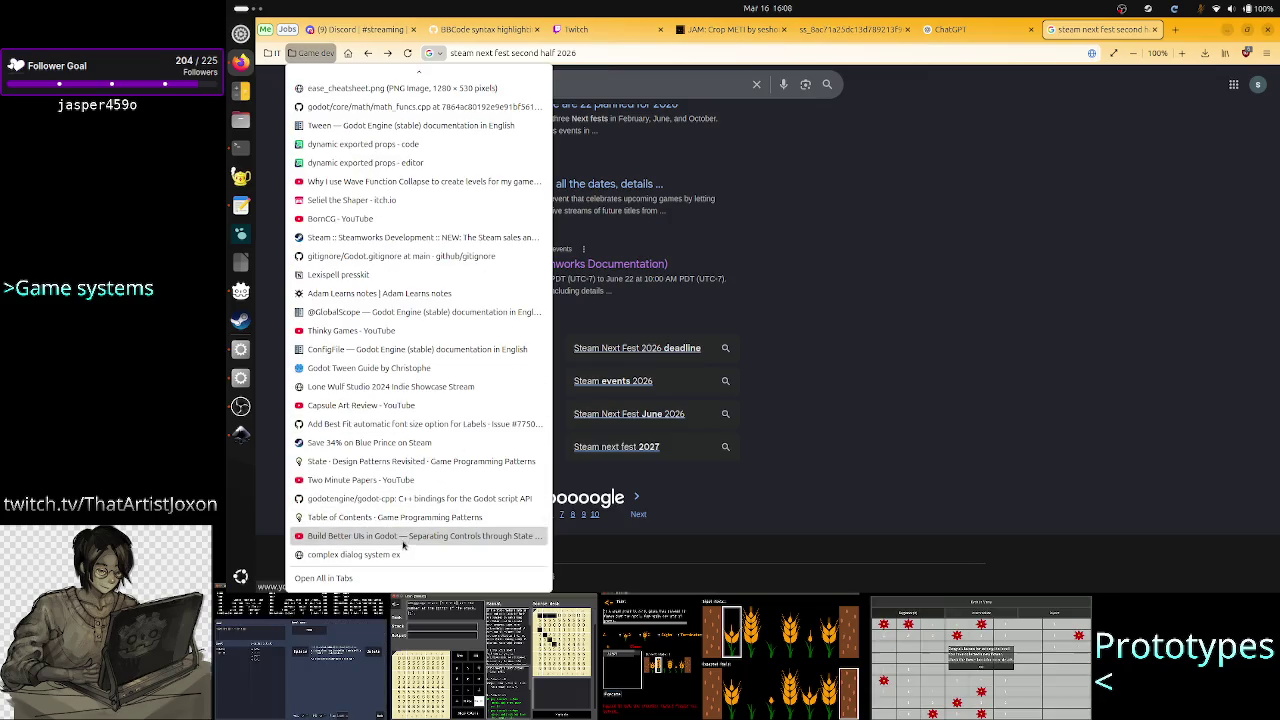
pyautogui.click(837, 408)
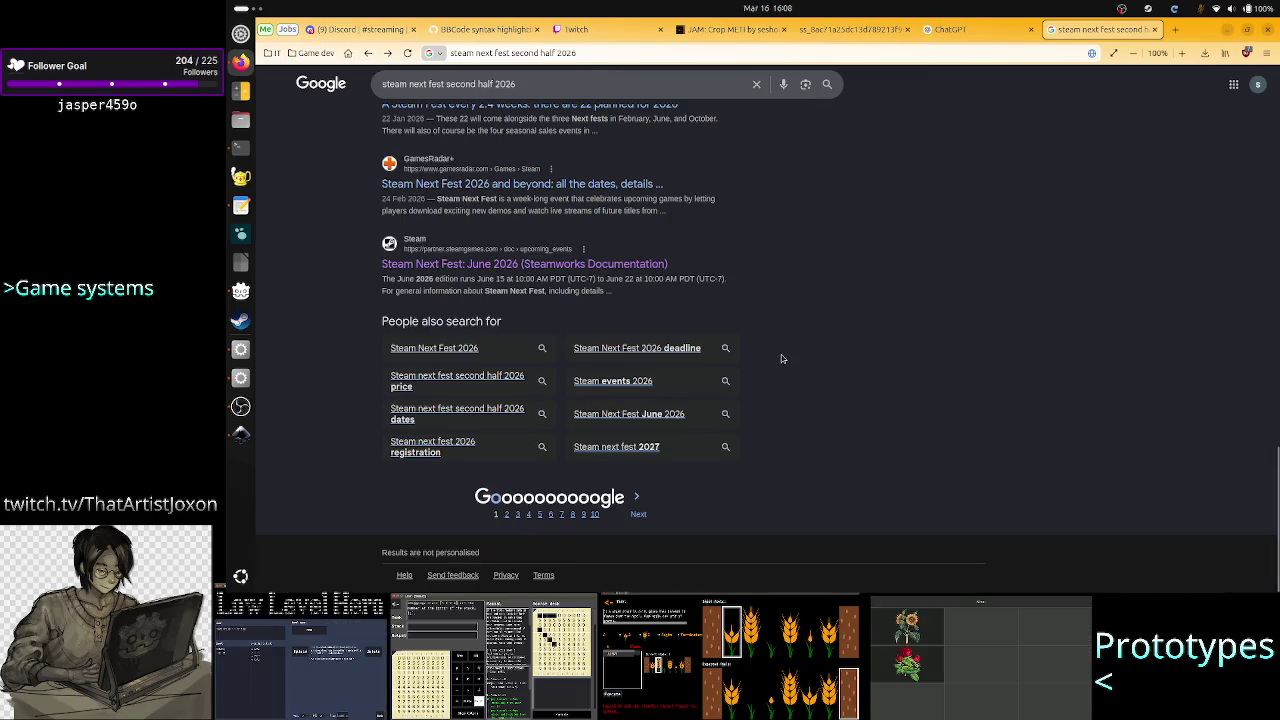
pyautogui.scroll(5, 781, 356)
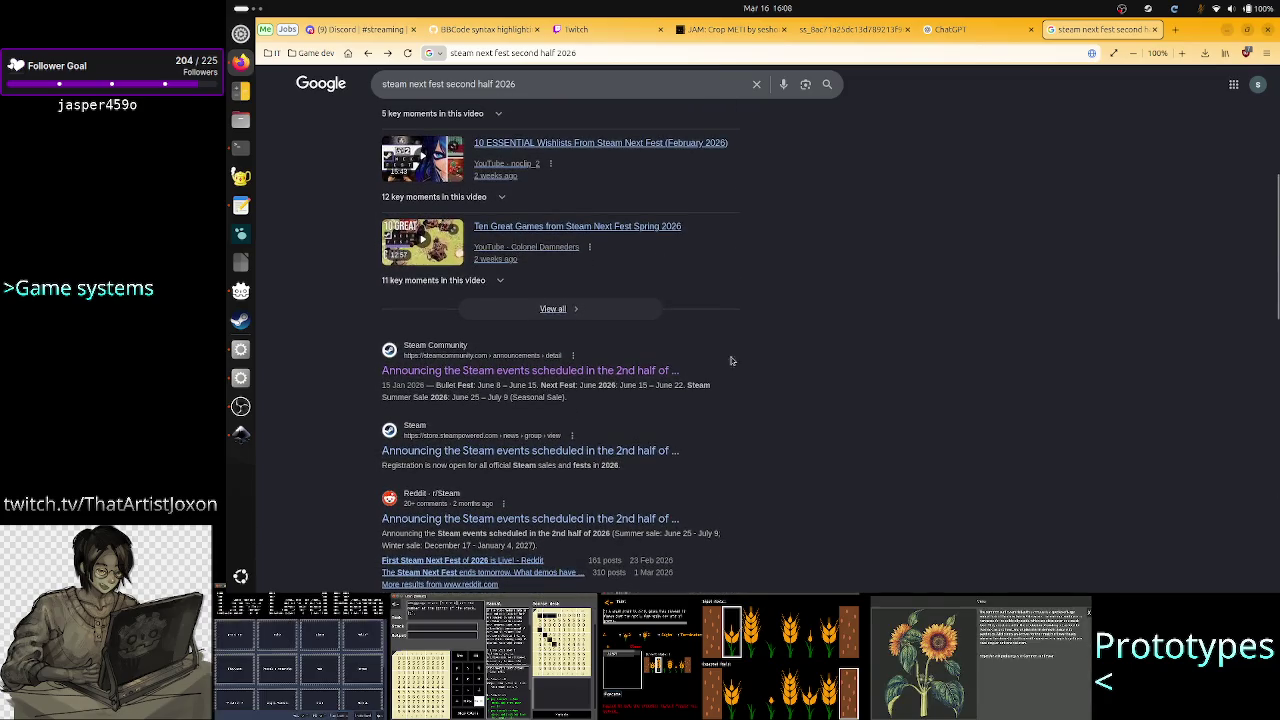
pyautogui.click(586, 371)
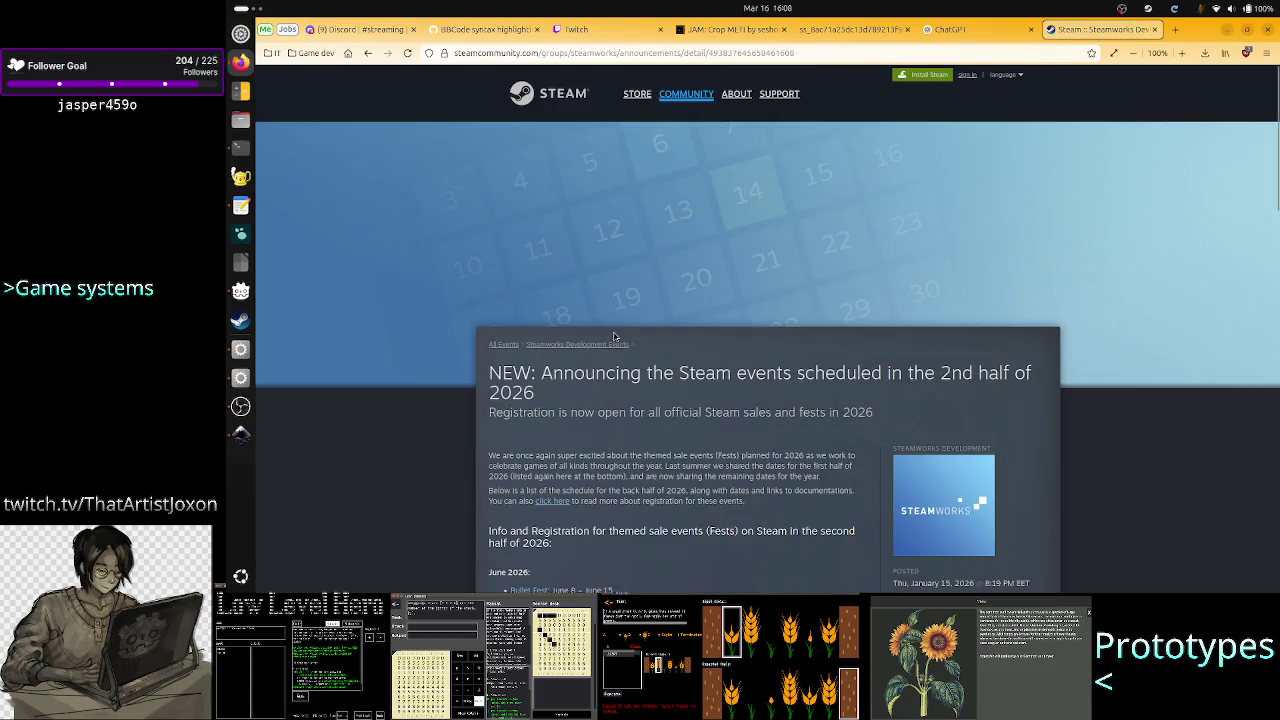
pyautogui.scroll(-2, 617, 357)
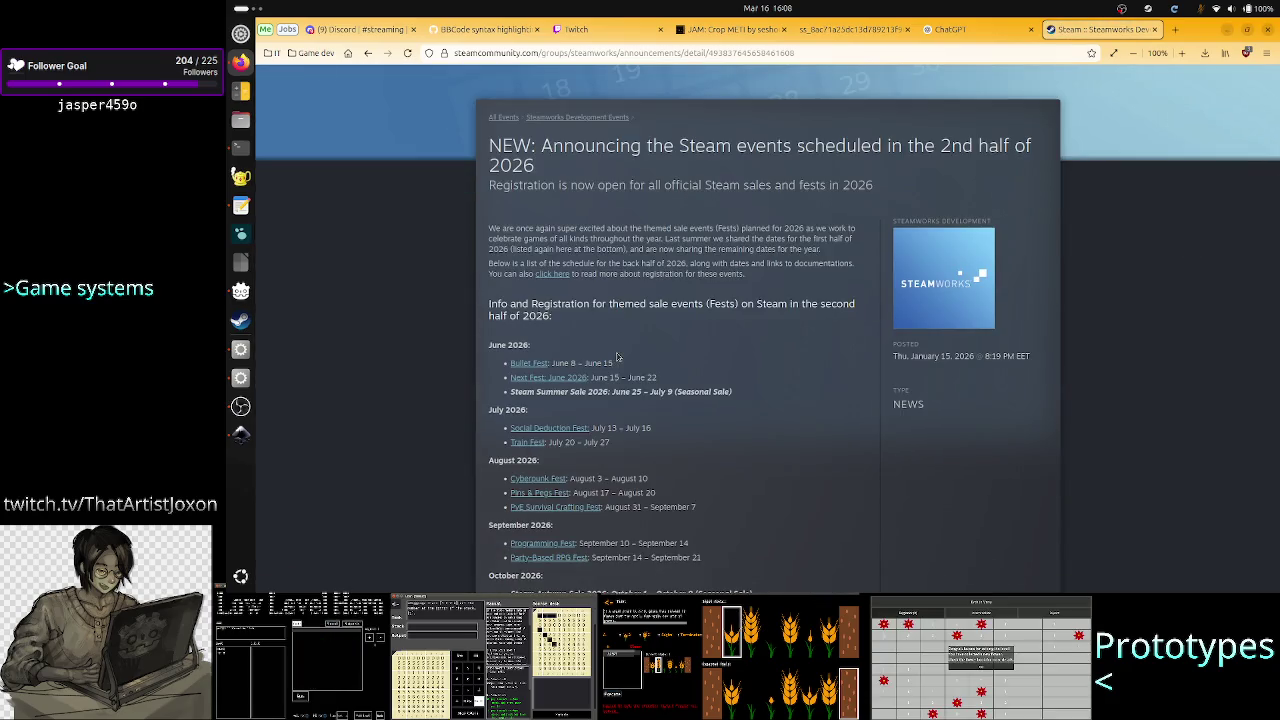
pyautogui.moveTo(889, 145)
pyautogui.mouseDown()
pyautogui.moveTo(1036, 150)
pyautogui.moveTo(530, 167)
pyautogui.mouseUp()
pyautogui.click(530, 167)
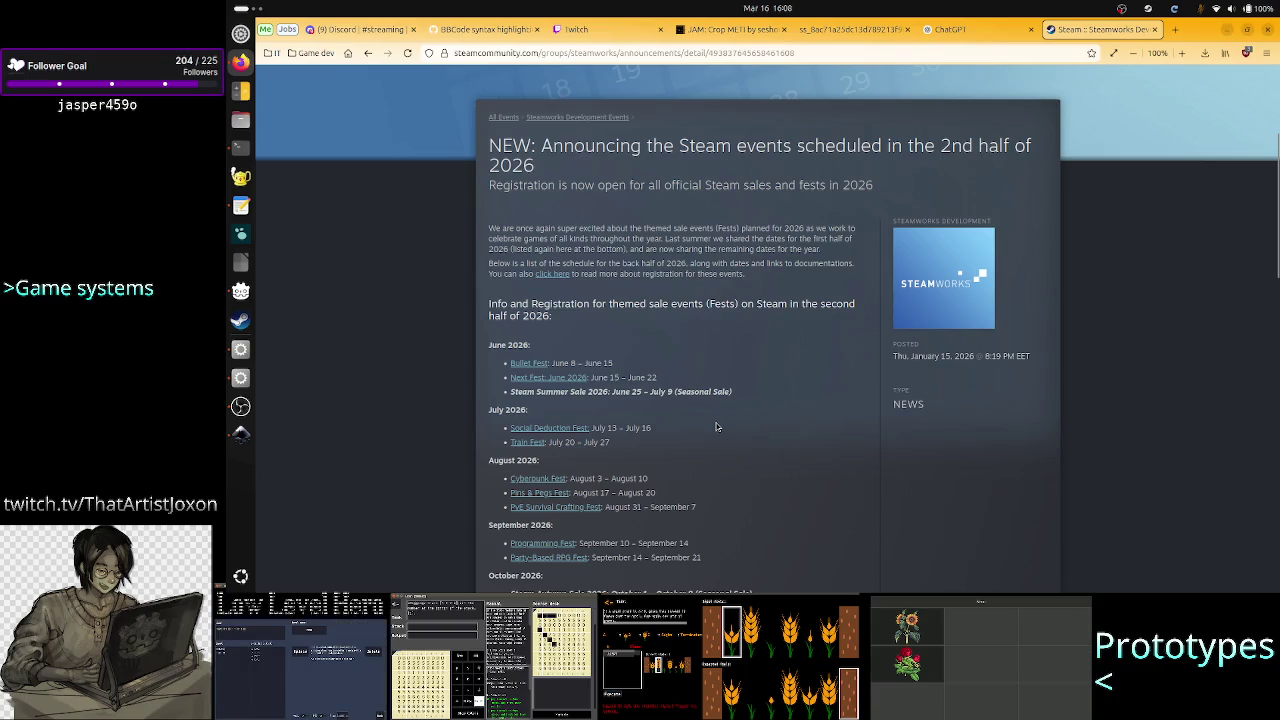
pyautogui.scroll(-1, 716, 427)
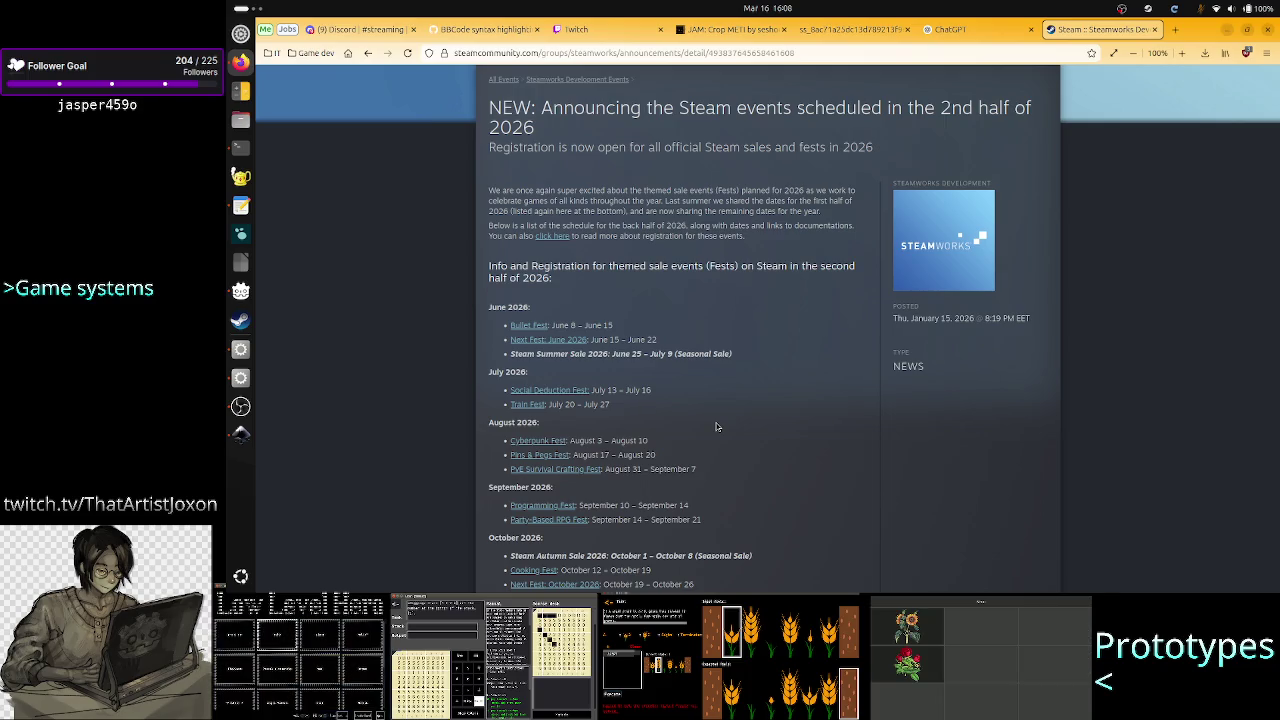
pyautogui.scroll(-1, 716, 427)
pyautogui.scroll(-1, 716, 427)
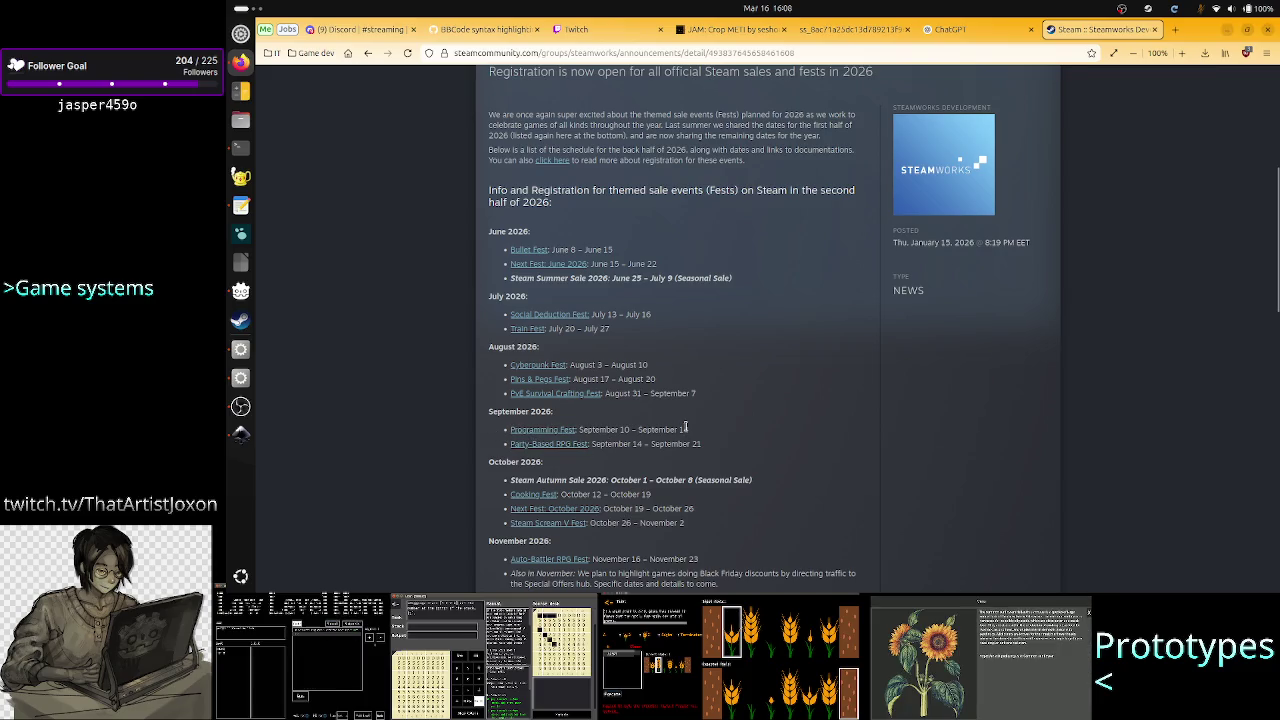
pyautogui.moveTo(689, 431); pyautogui.dragTo(502, 435)
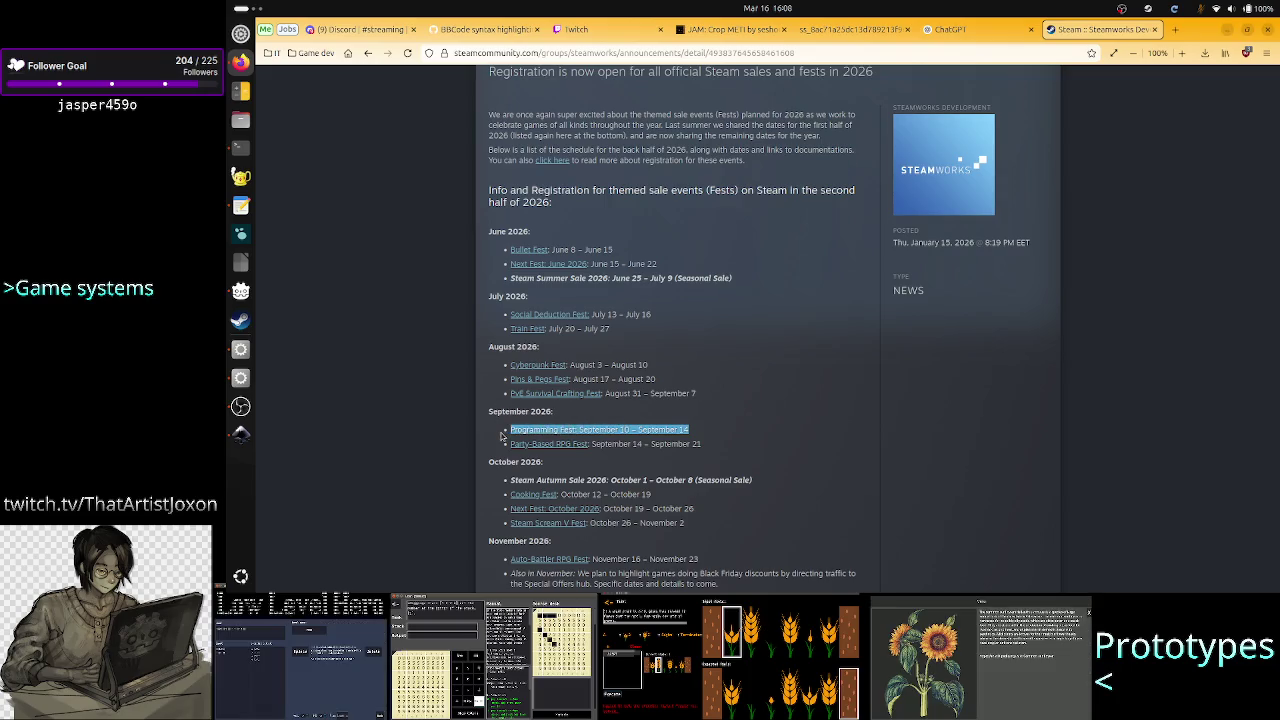
pyautogui.click(502, 435)
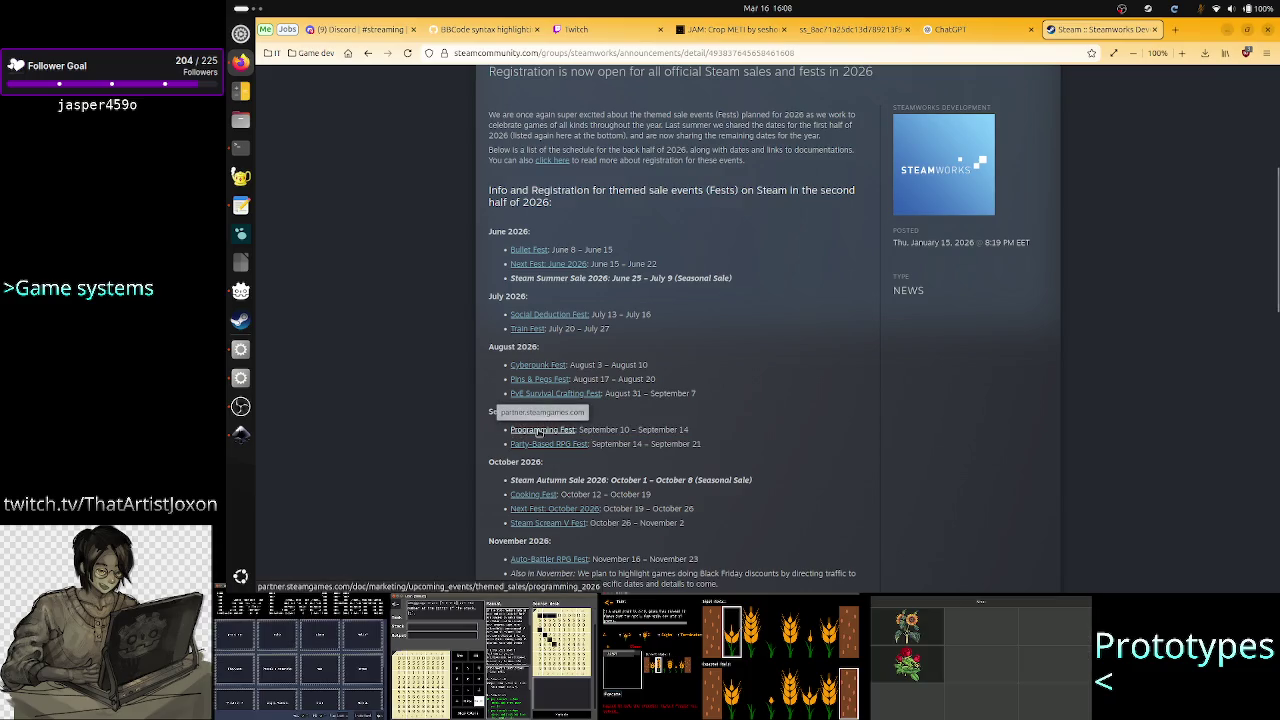
pyautogui.doubleClick(631, 430)
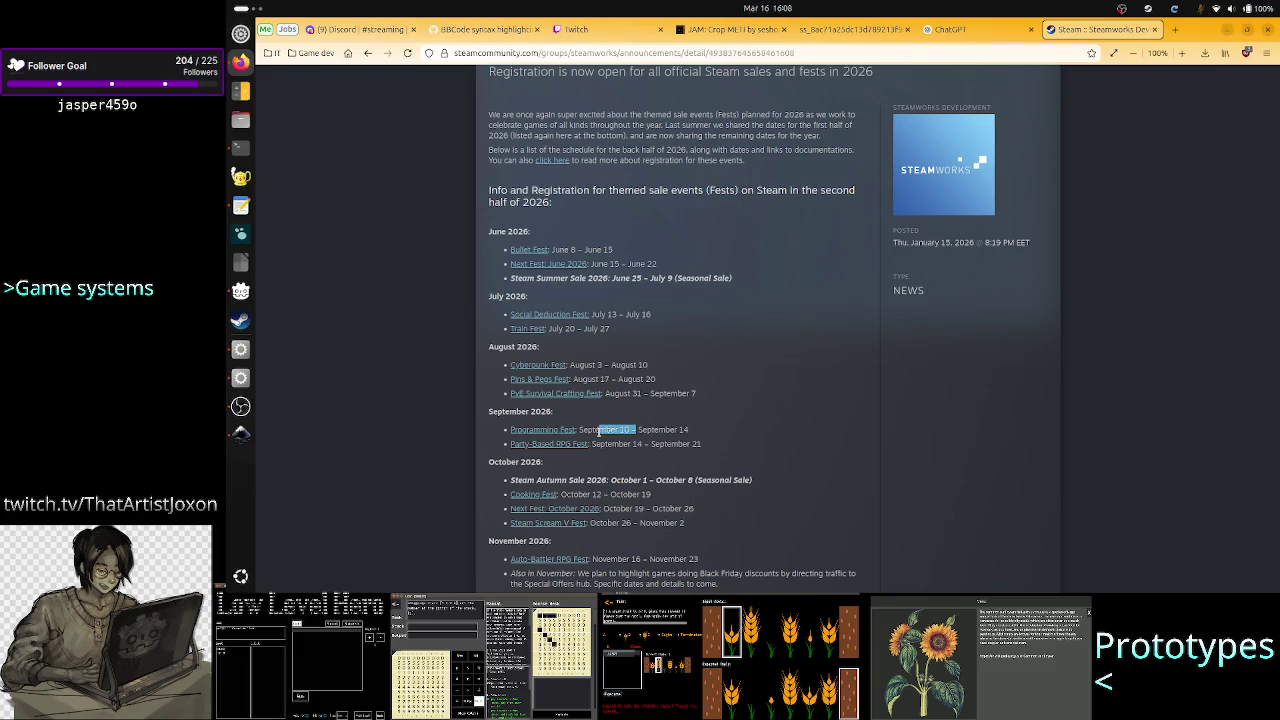
pyautogui.click(674, 430)
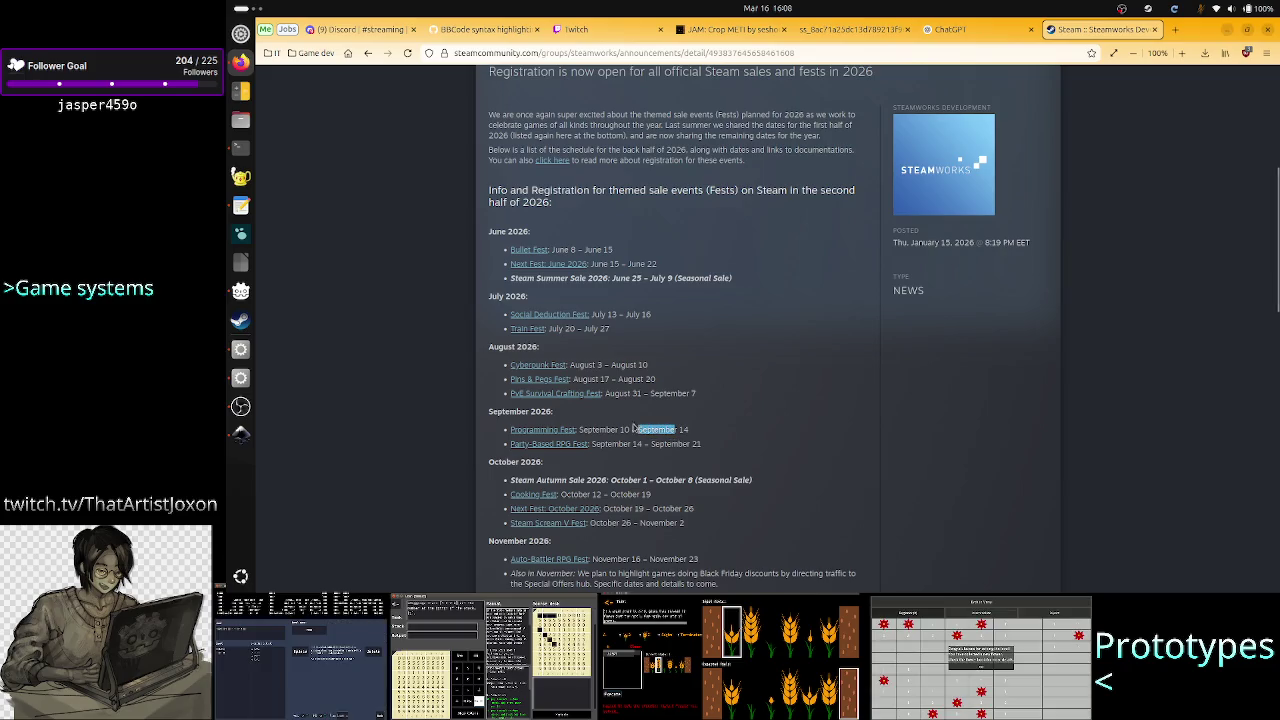
pyautogui.moveTo(633, 427)
pyautogui.mouseDown()
pyautogui.moveTo(520, 430)
pyautogui.moveTo(550, 430)
pyautogui.mouseUp()
pyautogui.click(550, 430)
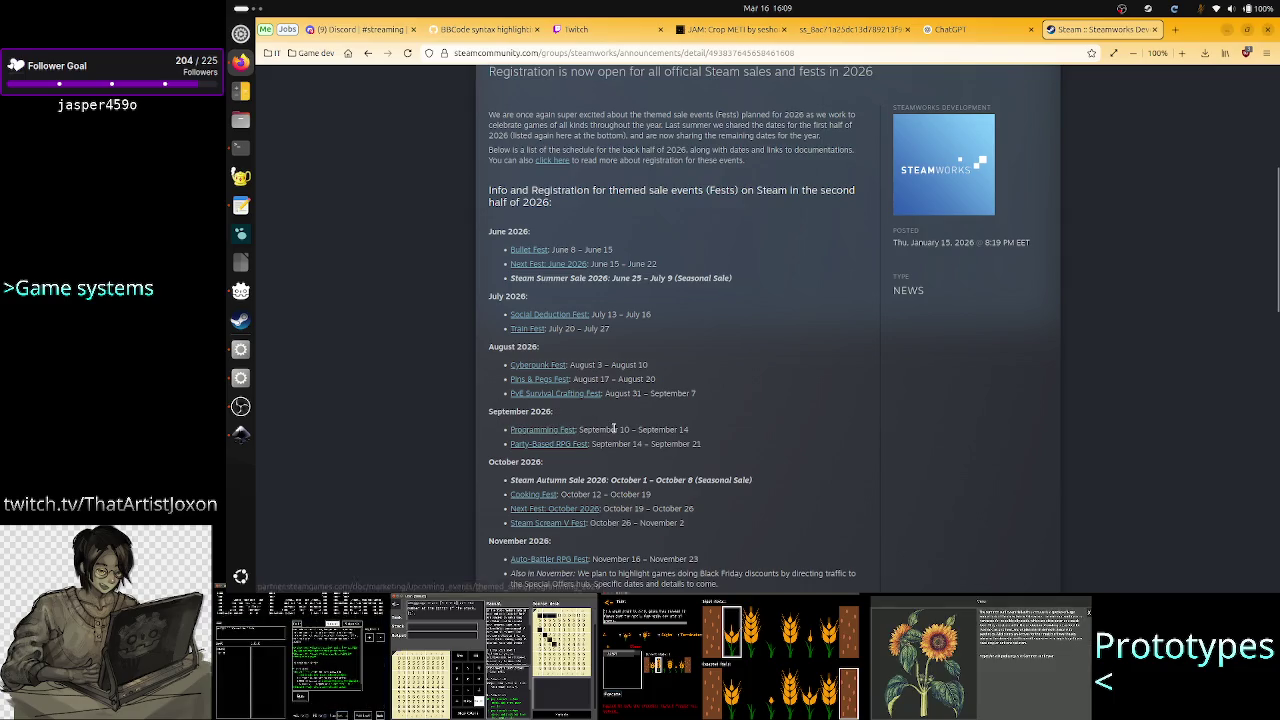
# Highlight the Programming Fest name and date range in the announcement to study it
pyautogui.moveTo(616, 429); pyautogui.dragTo(503, 430)
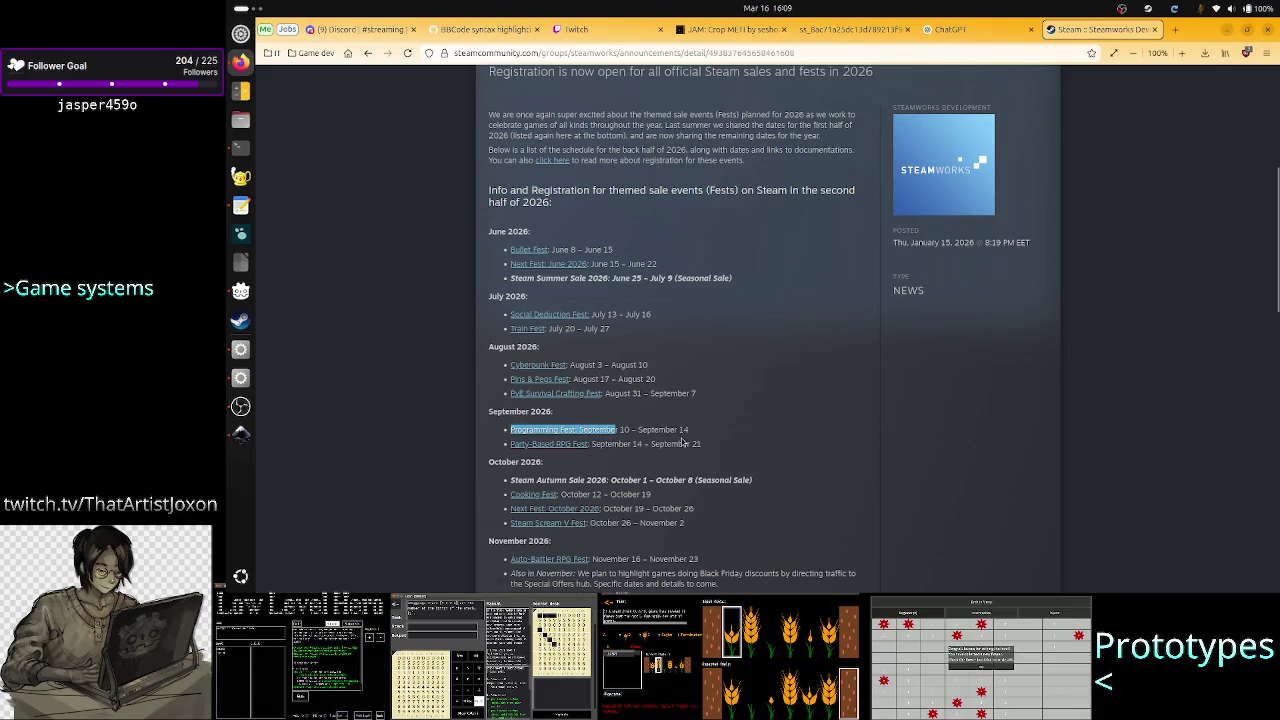
pyautogui.moveTo(678, 428)
pyautogui.mouseDown()
pyautogui.moveTo(512, 430)
pyautogui.moveTo(614, 428)
pyautogui.mouseUp()
pyautogui.click(614, 428)
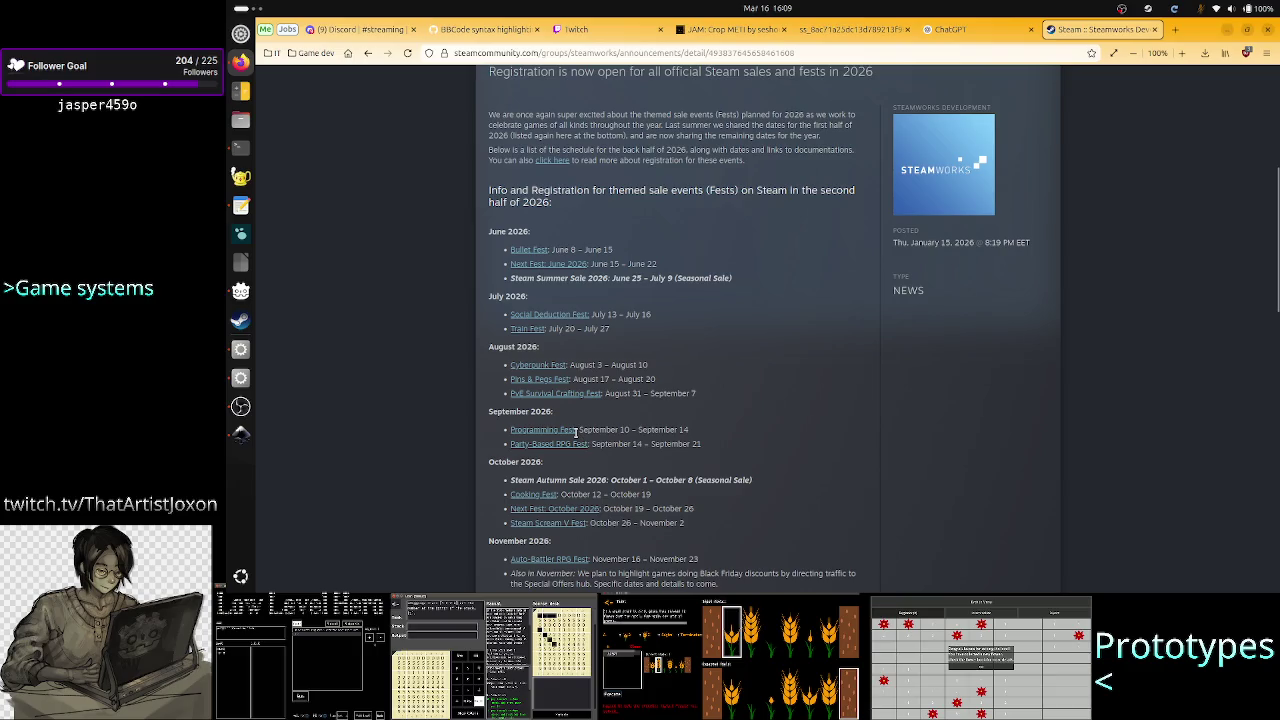
pyautogui.moveTo(577, 429); pyautogui.dragTo(652, 430)
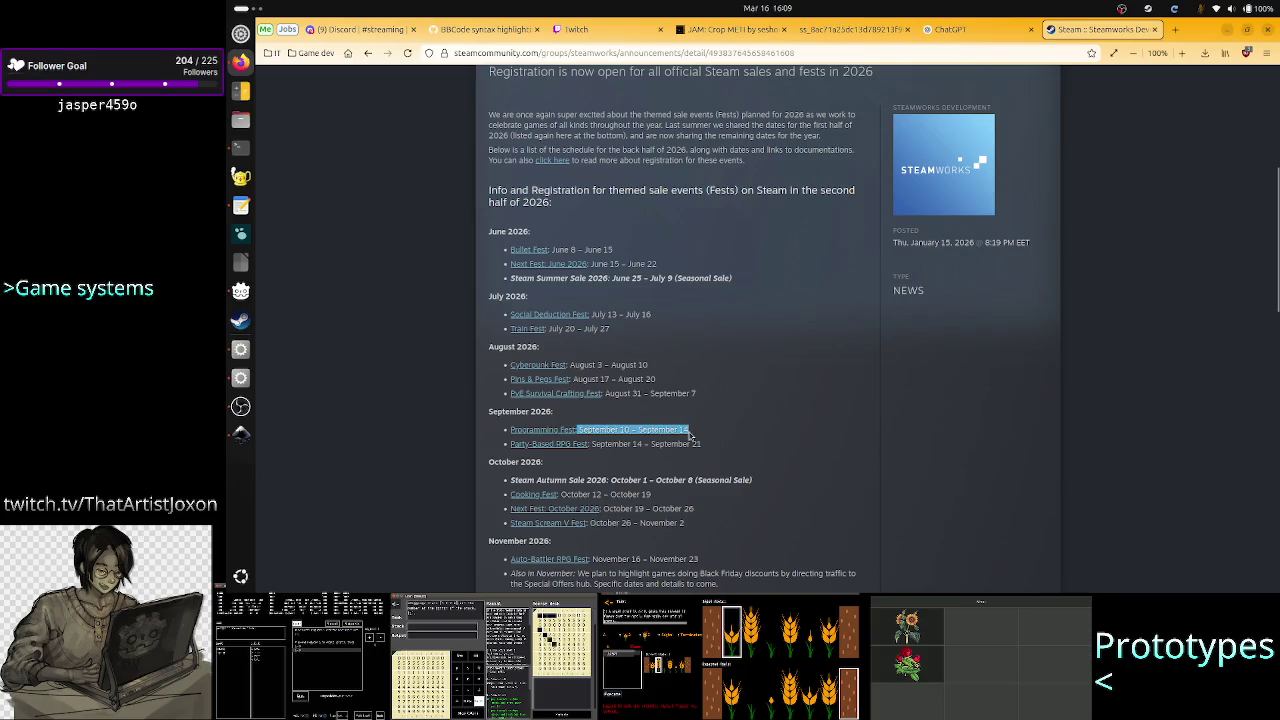
pyautogui.click(690, 434)
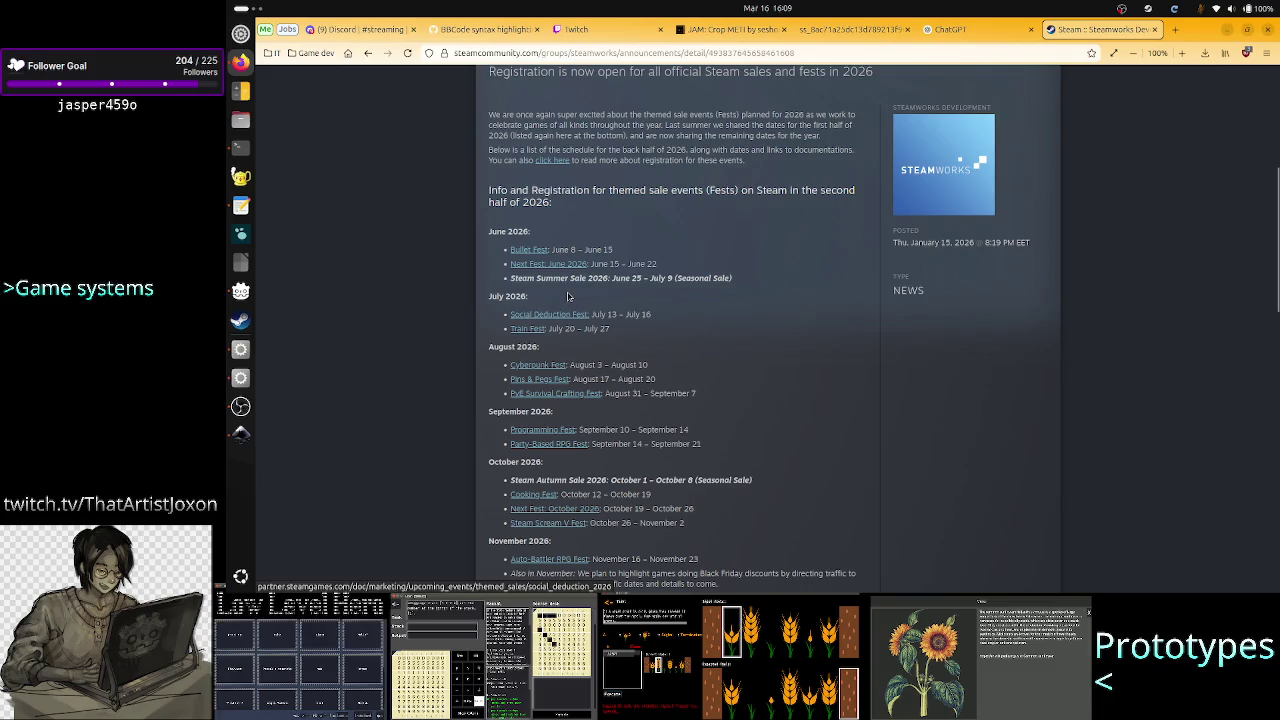
# Highlight the Next Fest: June 2026 line, then bring up the desktop calendar panel
pyautogui.moveTo(611, 264); pyautogui.dragTo(492, 266)
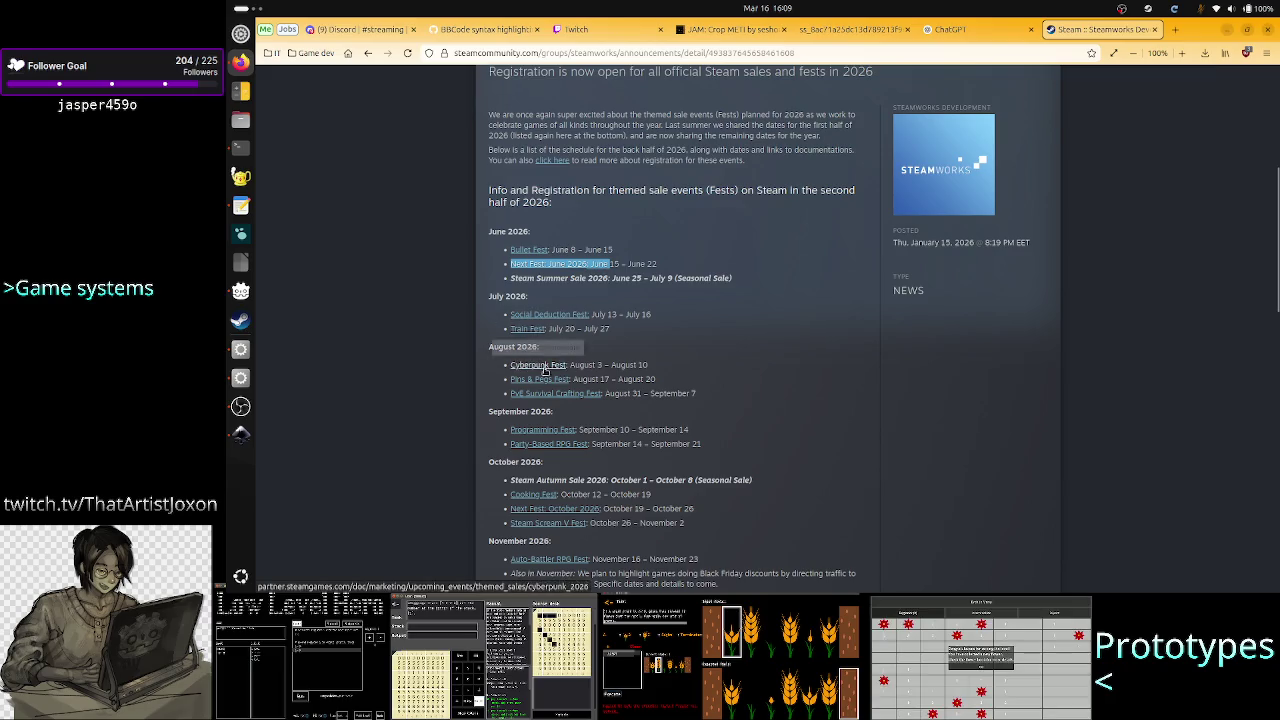
pyautogui.moveTo(599, 430); pyautogui.dragTo(503, 430)
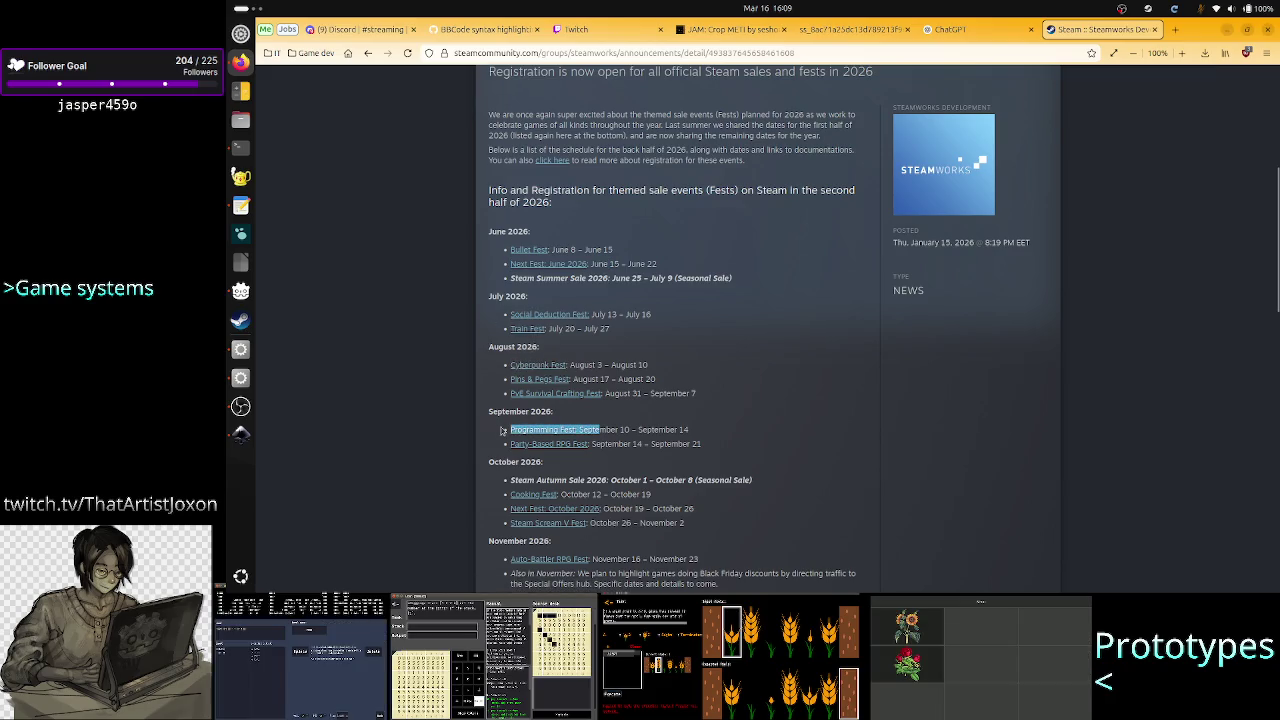
pyautogui.click(501, 430)
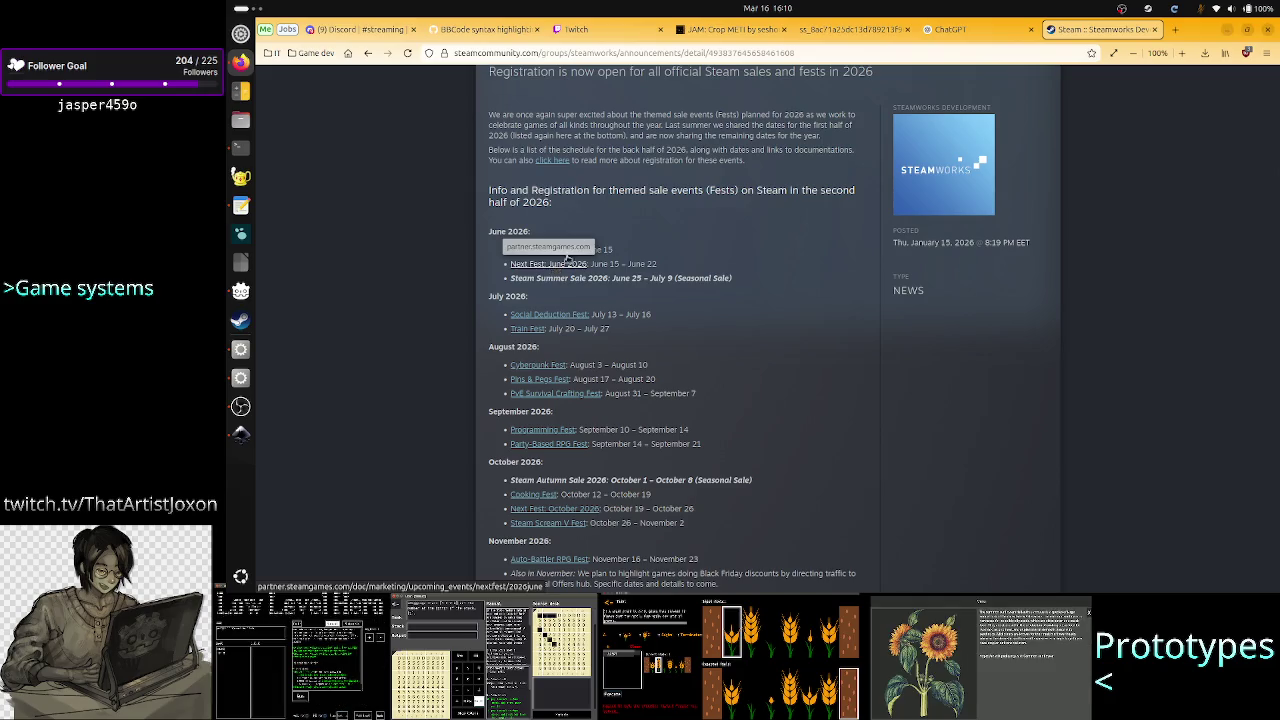
pyautogui.click(767, 8)
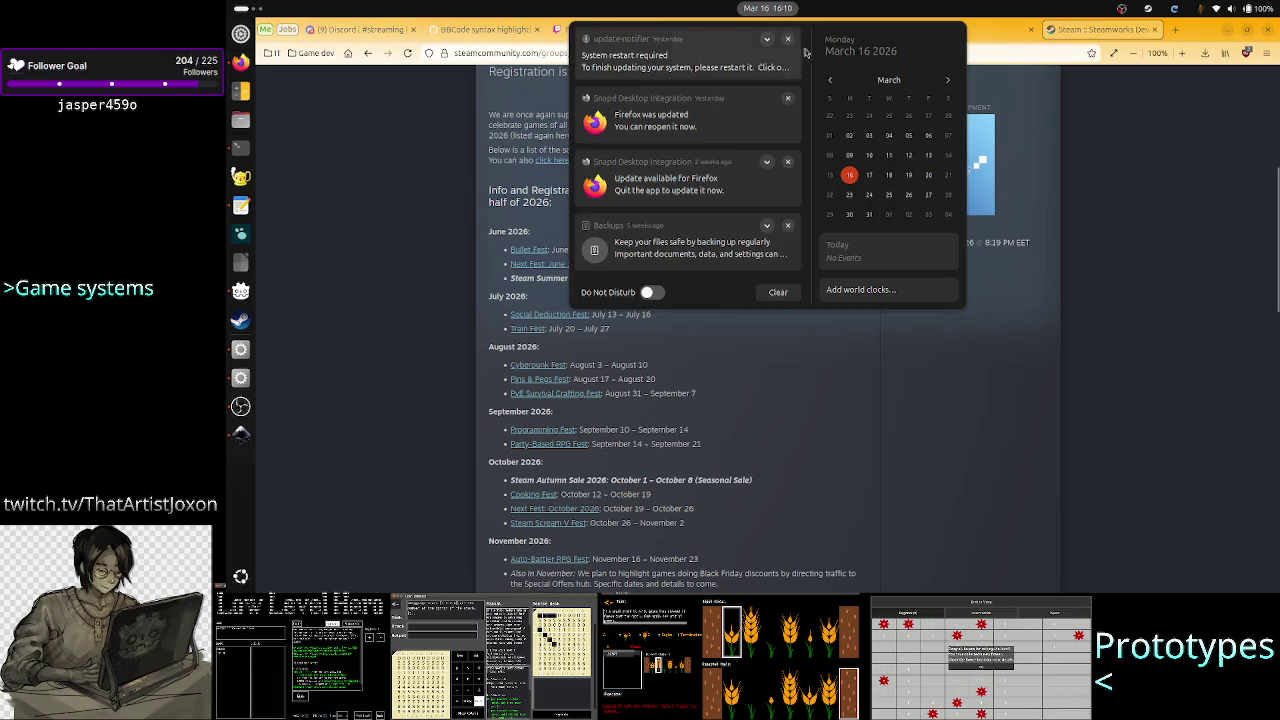
# Page the desktop calendar forward to June 2026, back to April, then close it
pyautogui.click(948, 81)
pyautogui.click(948, 81)
pyautogui.click(948, 81)
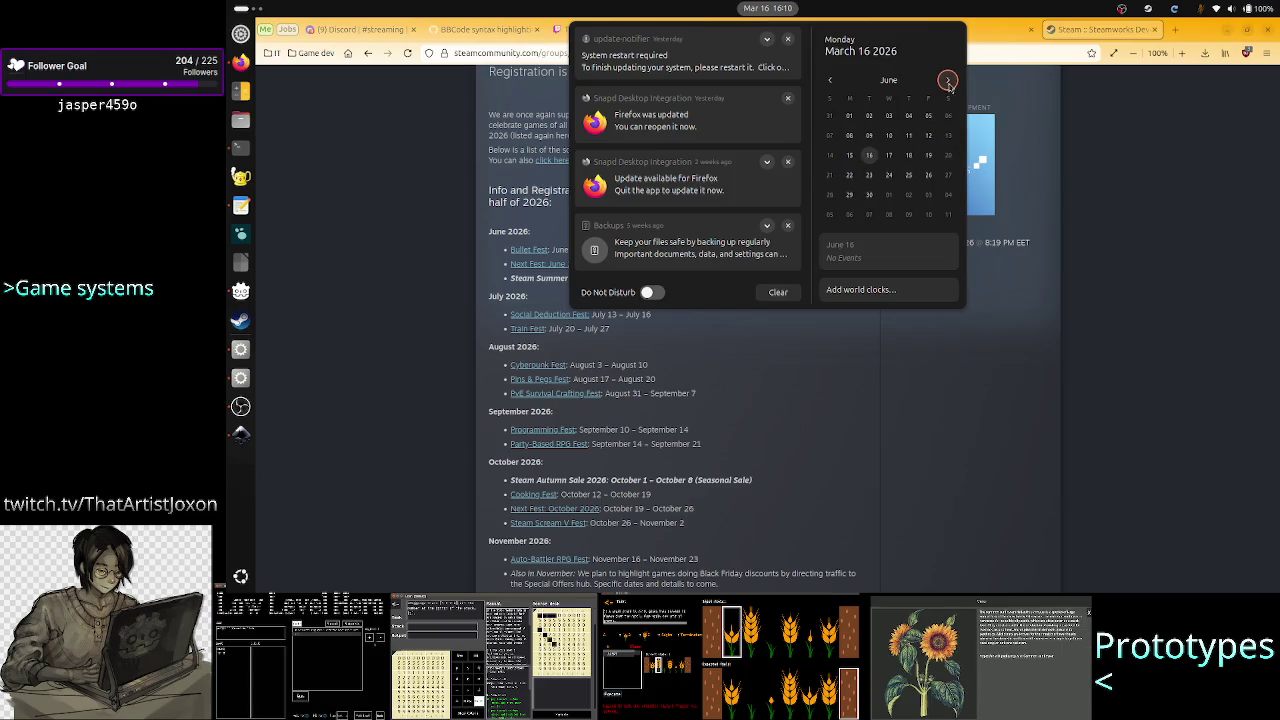
pyautogui.click(830, 80)
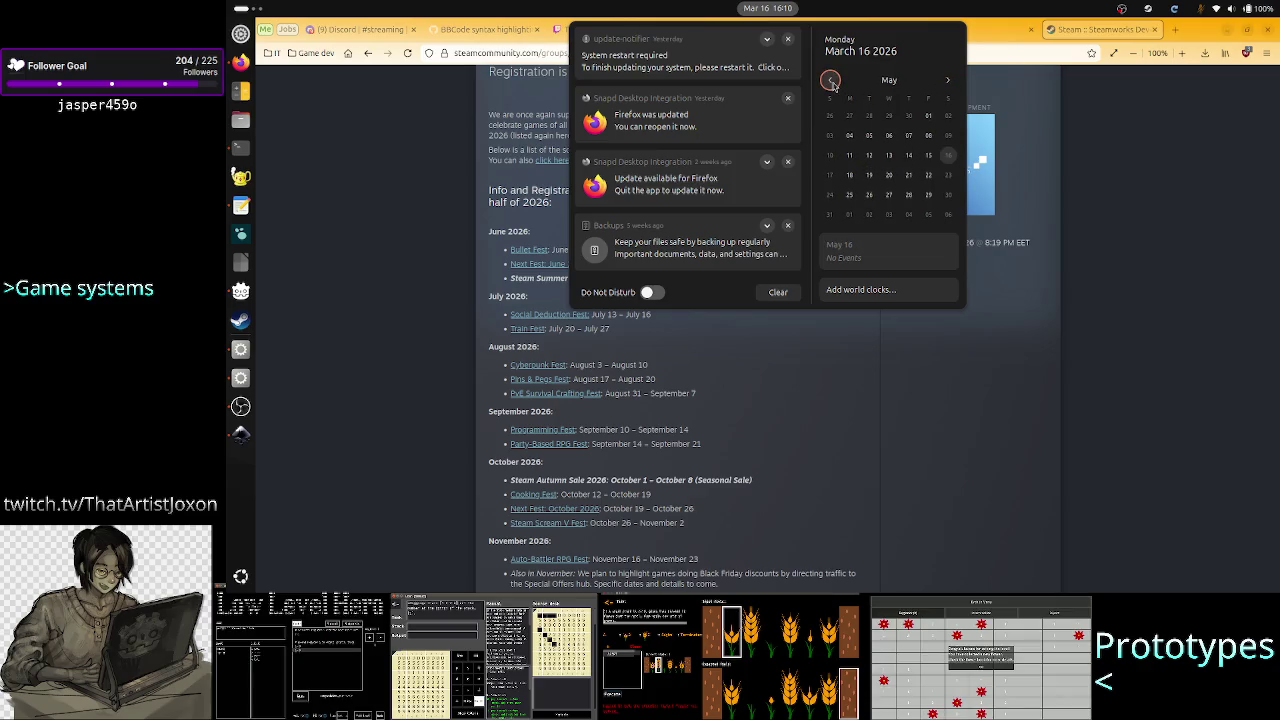
pyautogui.click(830, 80)
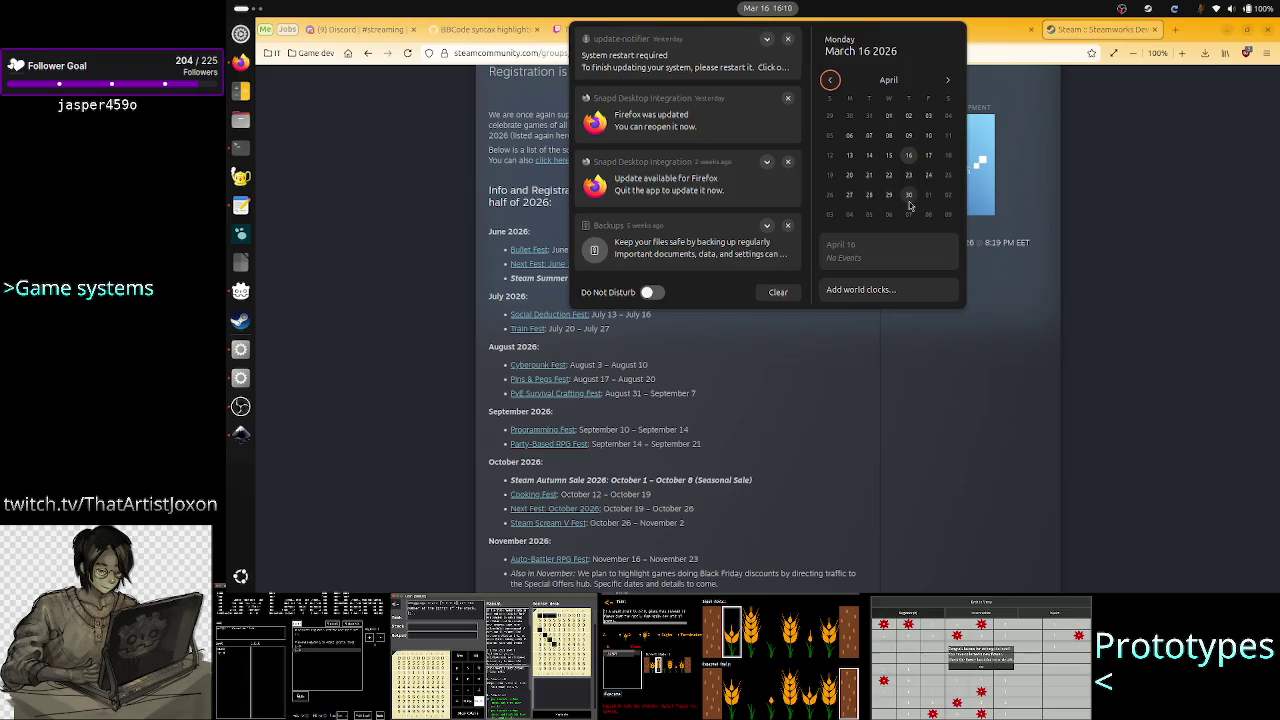
pyautogui.click(1042, 346)
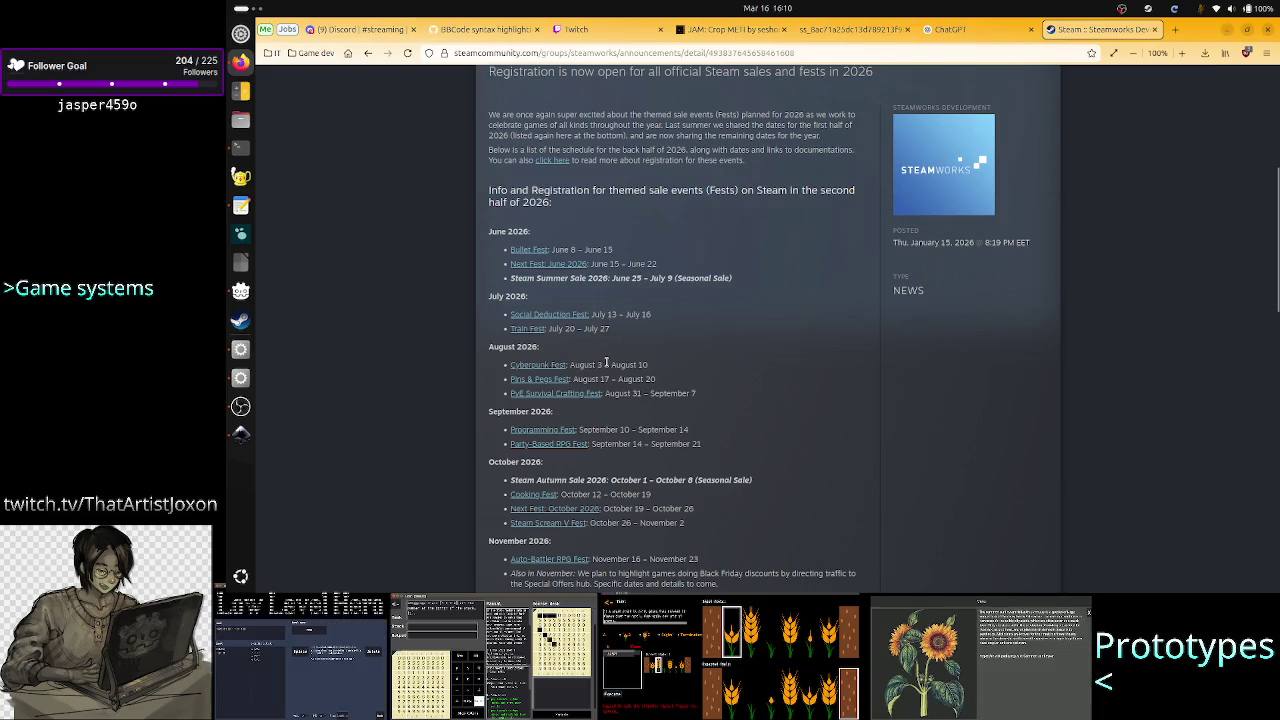
# Highlight the Cyberpunk Fest August dates and the Programming Fest line in the events list
pyautogui.moveTo(634, 364)
pyautogui.mouseDown()
pyautogui.moveTo(510, 364)
pyautogui.moveTo(587, 363)
pyautogui.mouseUp()
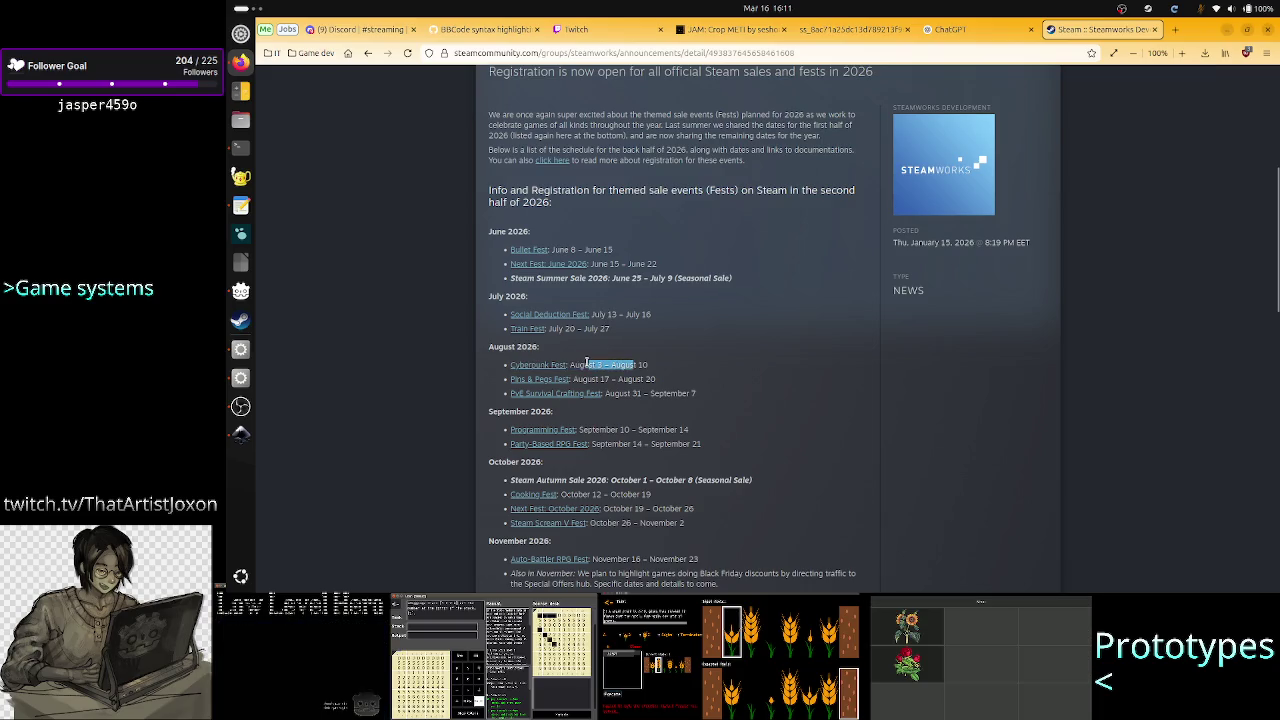
pyautogui.click(587, 363)
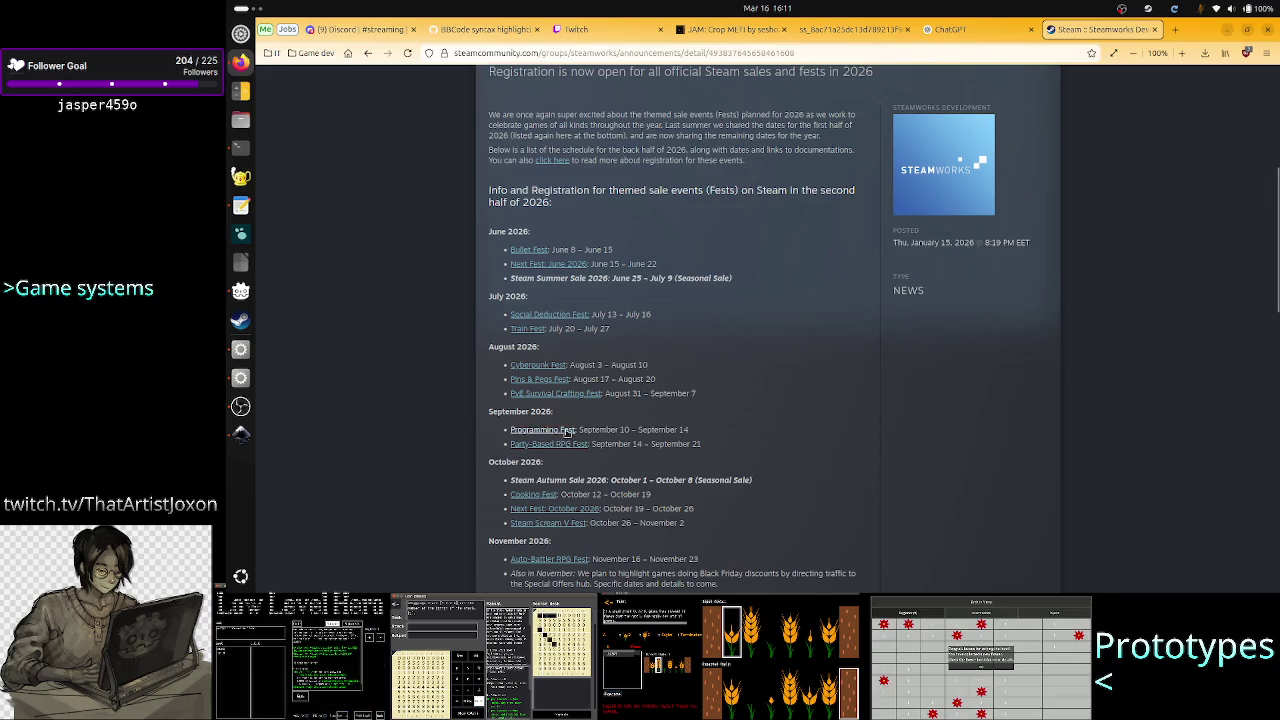
pyautogui.moveTo(589, 431); pyautogui.dragTo(498, 434)
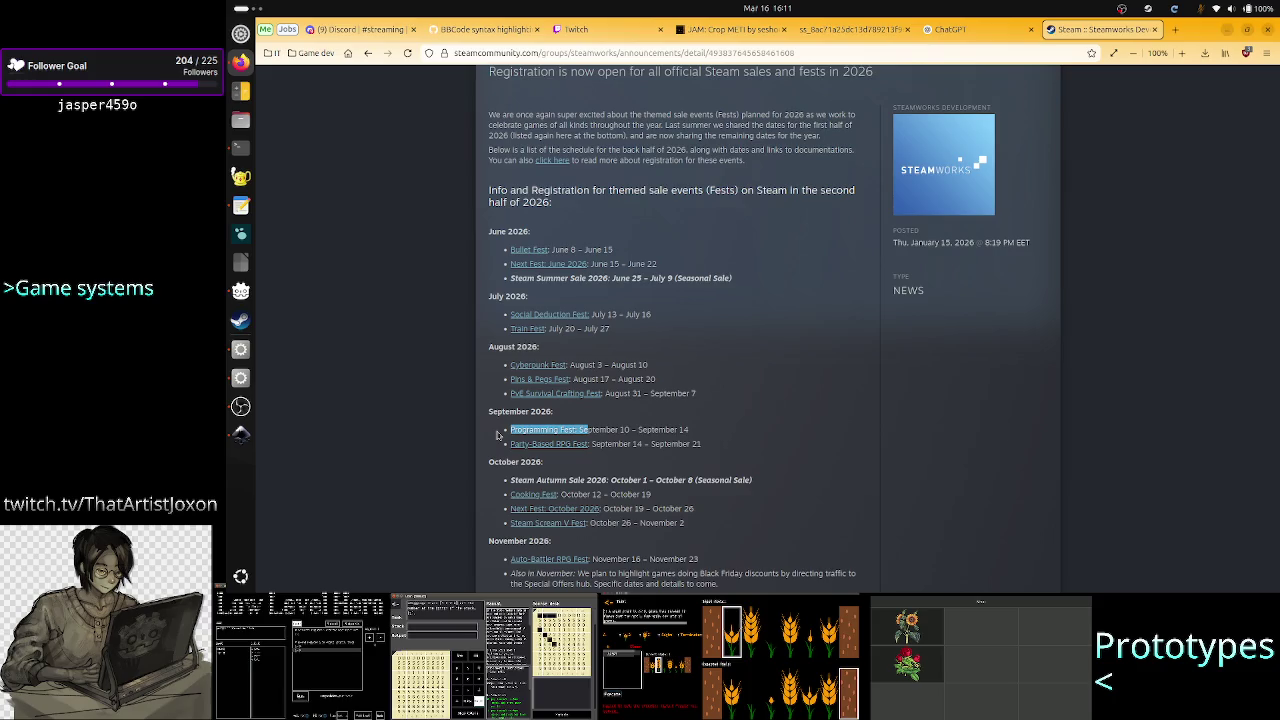
pyautogui.click(660, 438)
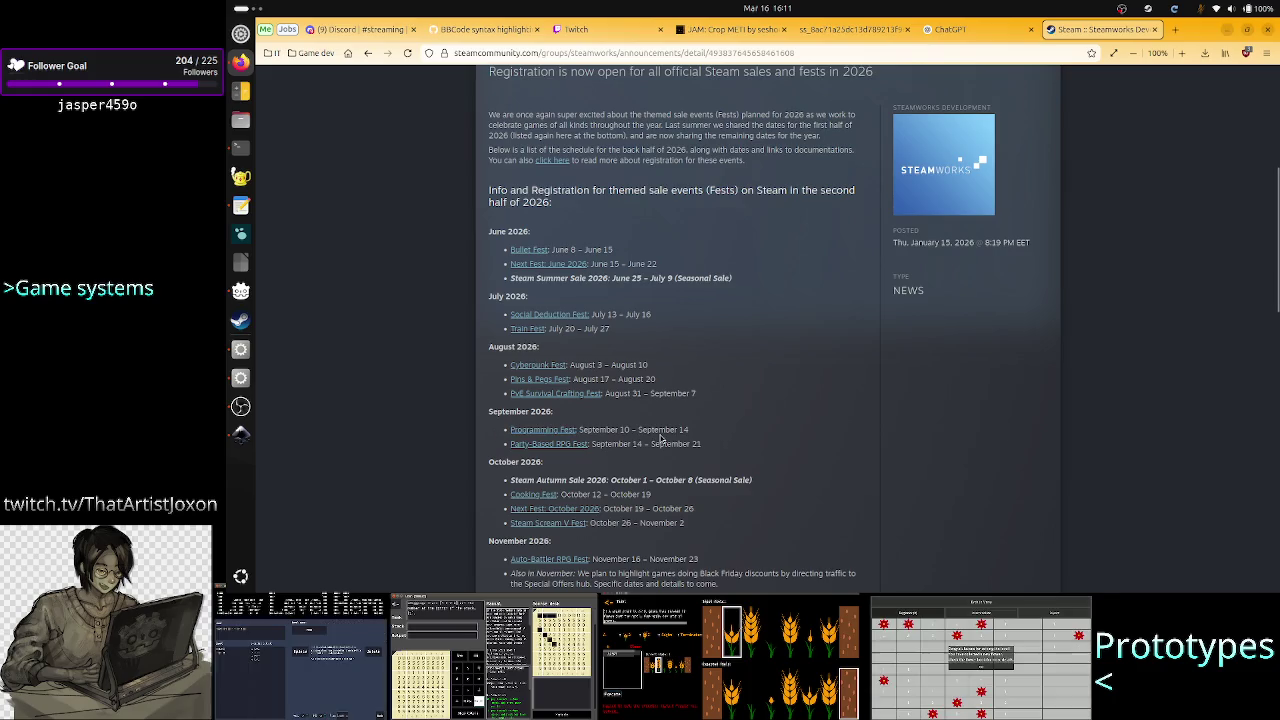
pyautogui.moveTo(690, 430); pyautogui.dragTo(508, 430)
pyautogui.click(508, 440)
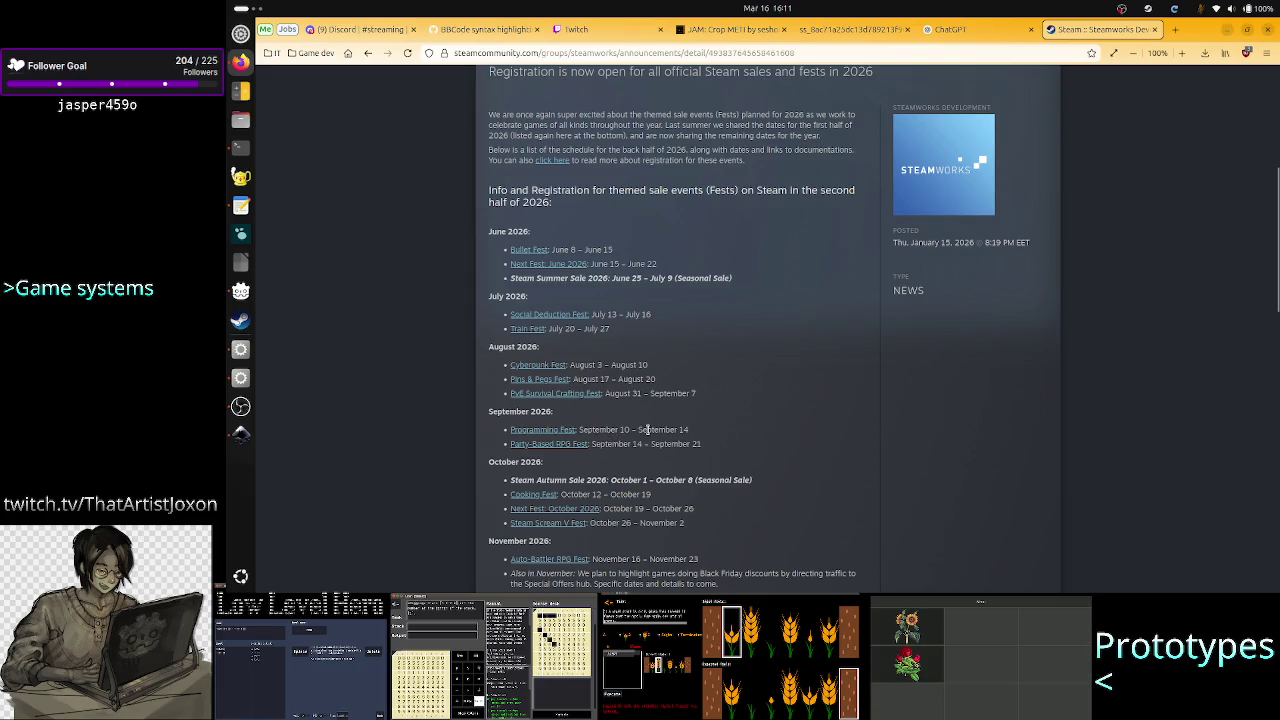
pyautogui.moveTo(647, 429); pyautogui.dragTo(508, 431)
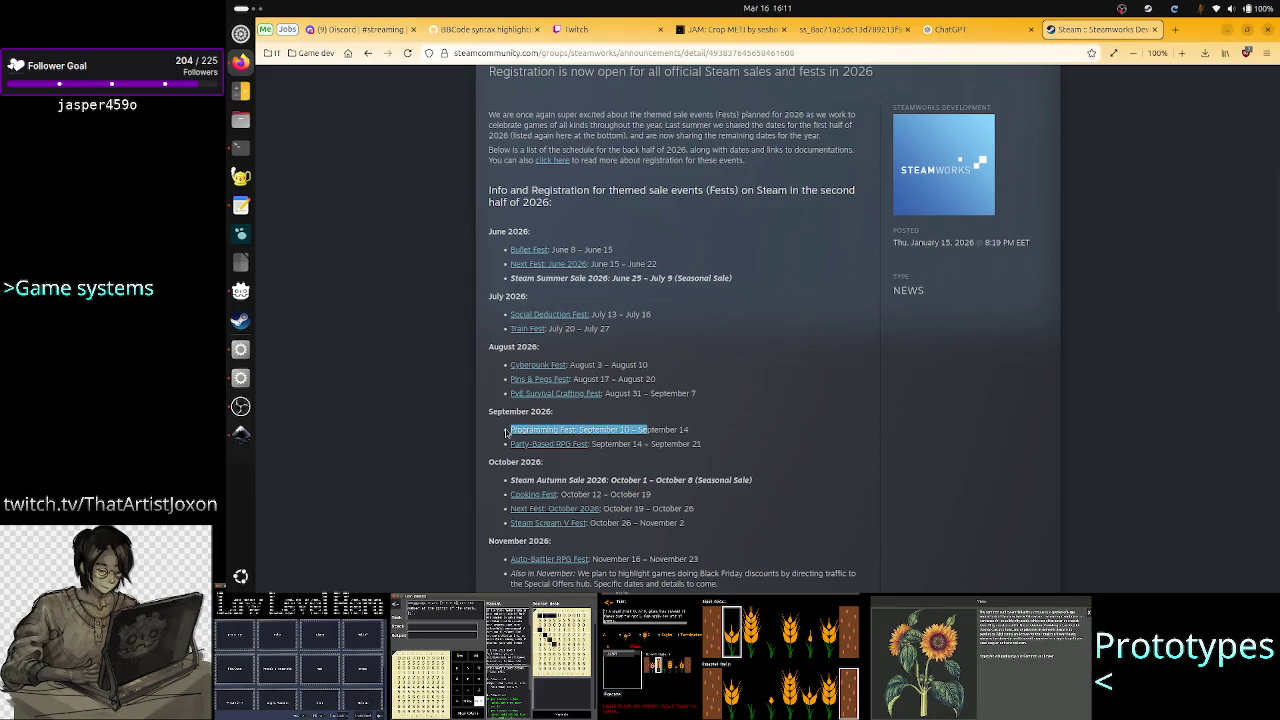
# Highlight the Next Fest: October 2026 and Programming Fest start dates, then open the calendar panel
pyautogui.scroll(-4, 572, 494)
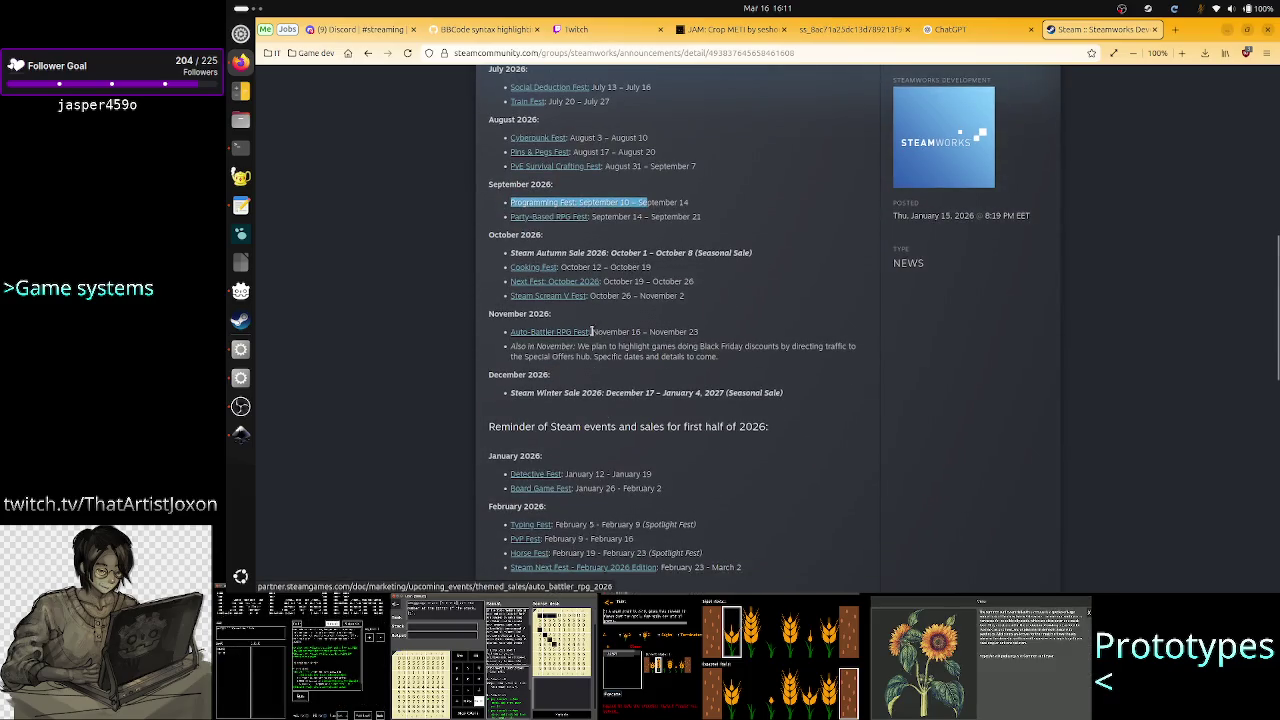
pyautogui.moveTo(633, 281); pyautogui.dragTo(491, 287)
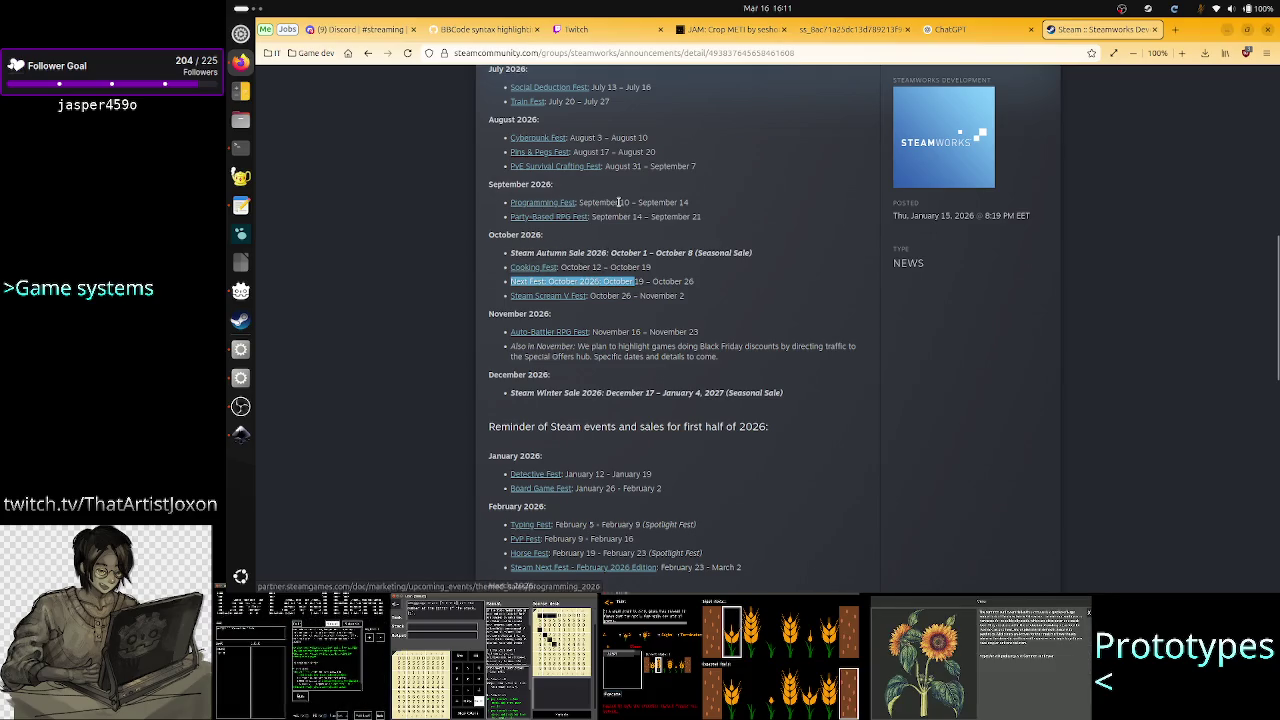
pyautogui.moveTo(606, 202)
pyautogui.mouseDown()
pyautogui.moveTo(589, 199)
pyautogui.moveTo(631, 202)
pyautogui.mouseUp()
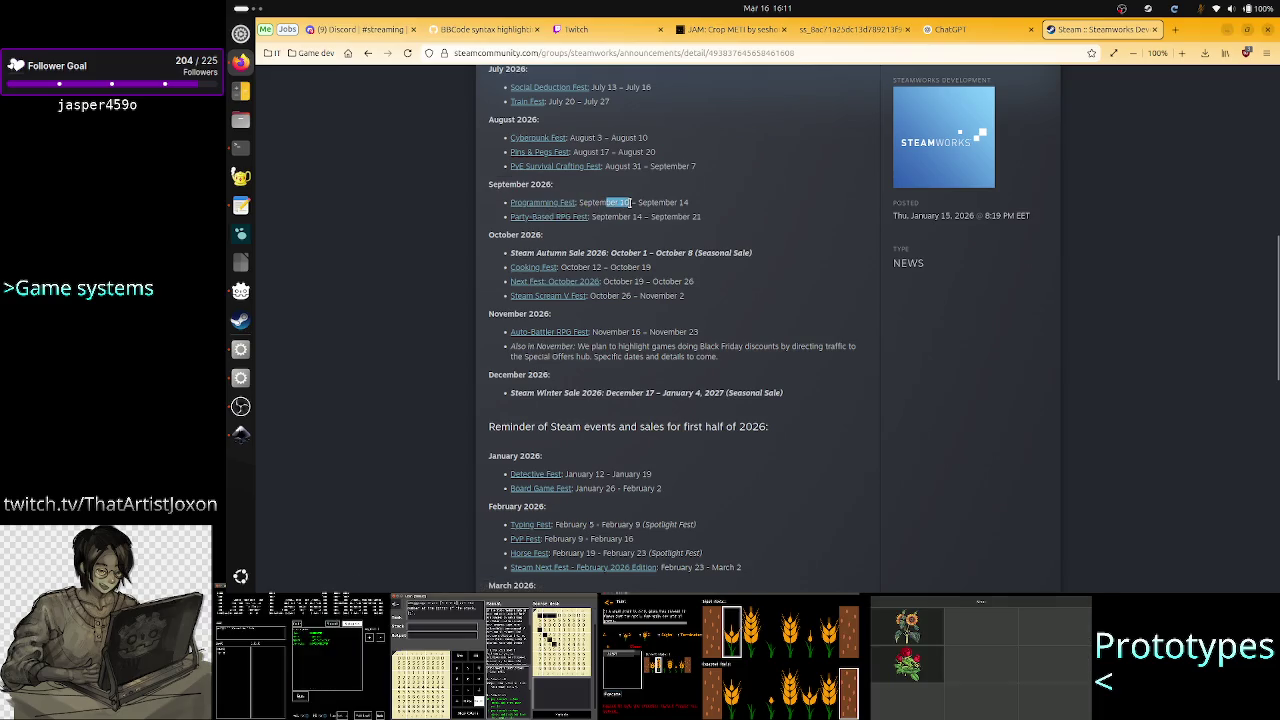
pyautogui.click(767, 8)
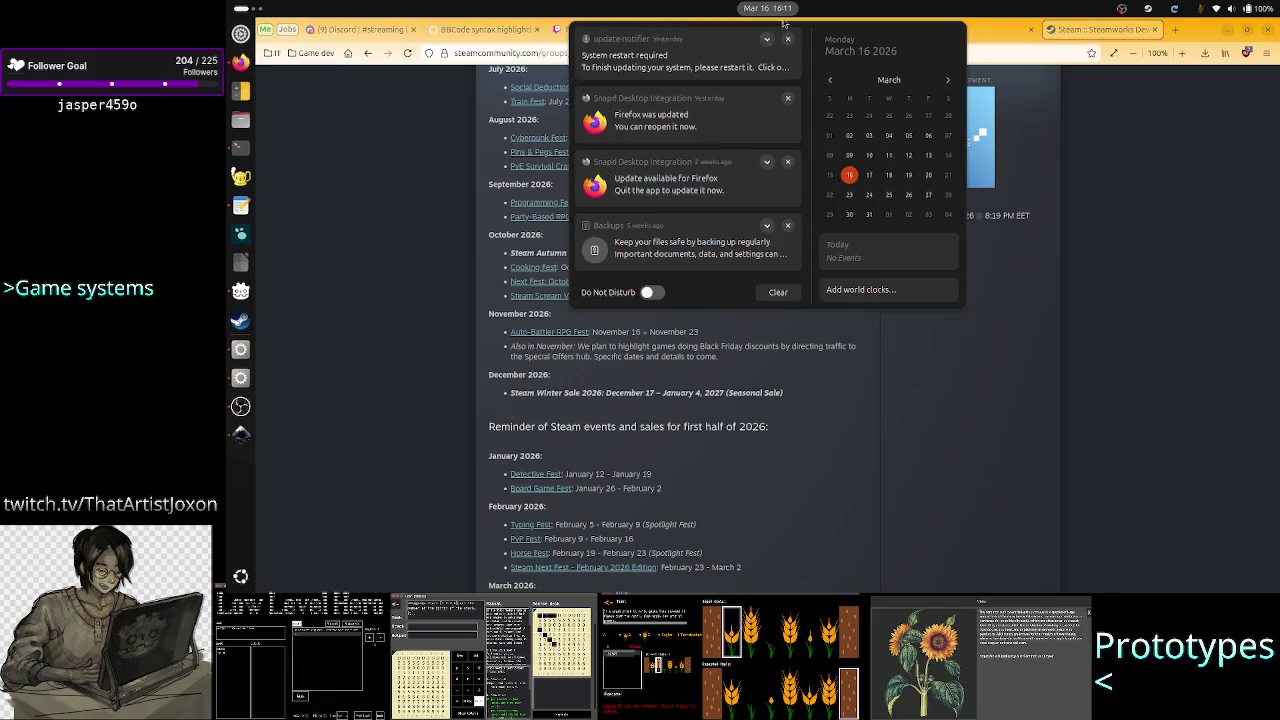
# Page the calendar ahead toward September 2026, then back to July
pyautogui.click(829, 80)
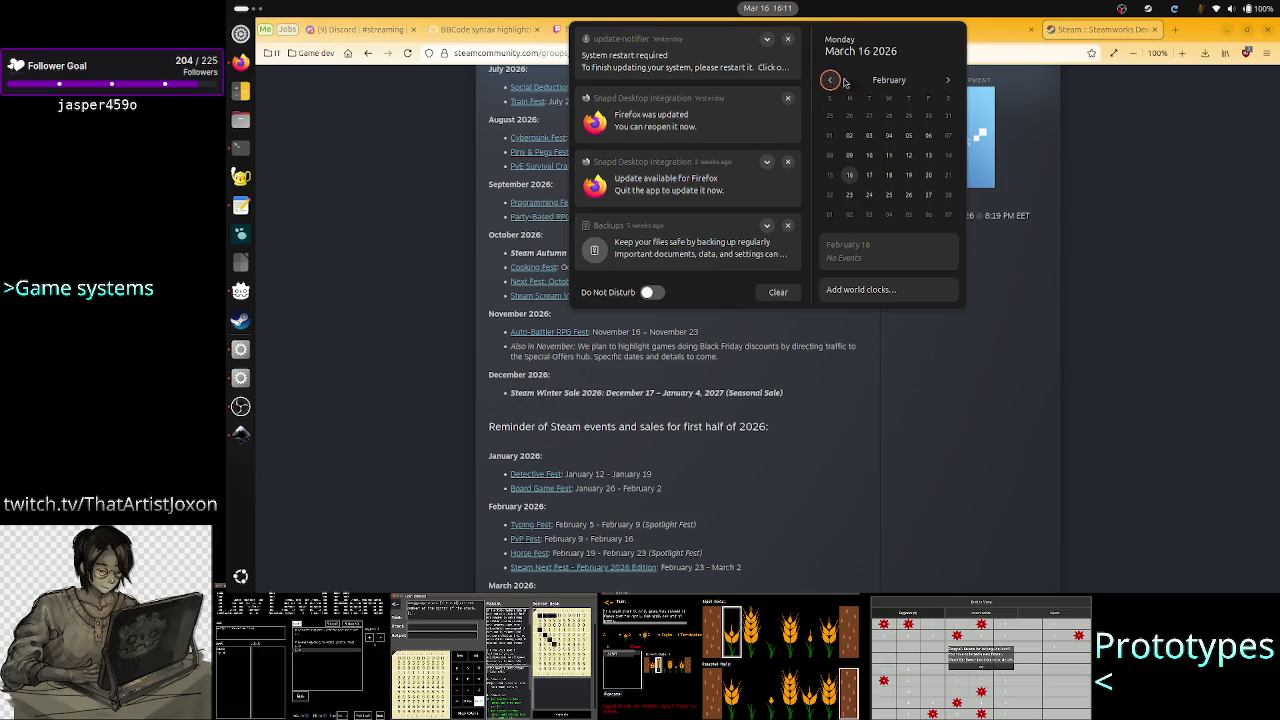
pyautogui.click(948, 80)
pyautogui.click(948, 80)
pyautogui.click(948, 80)
pyautogui.click(948, 80)
pyautogui.click(948, 80)
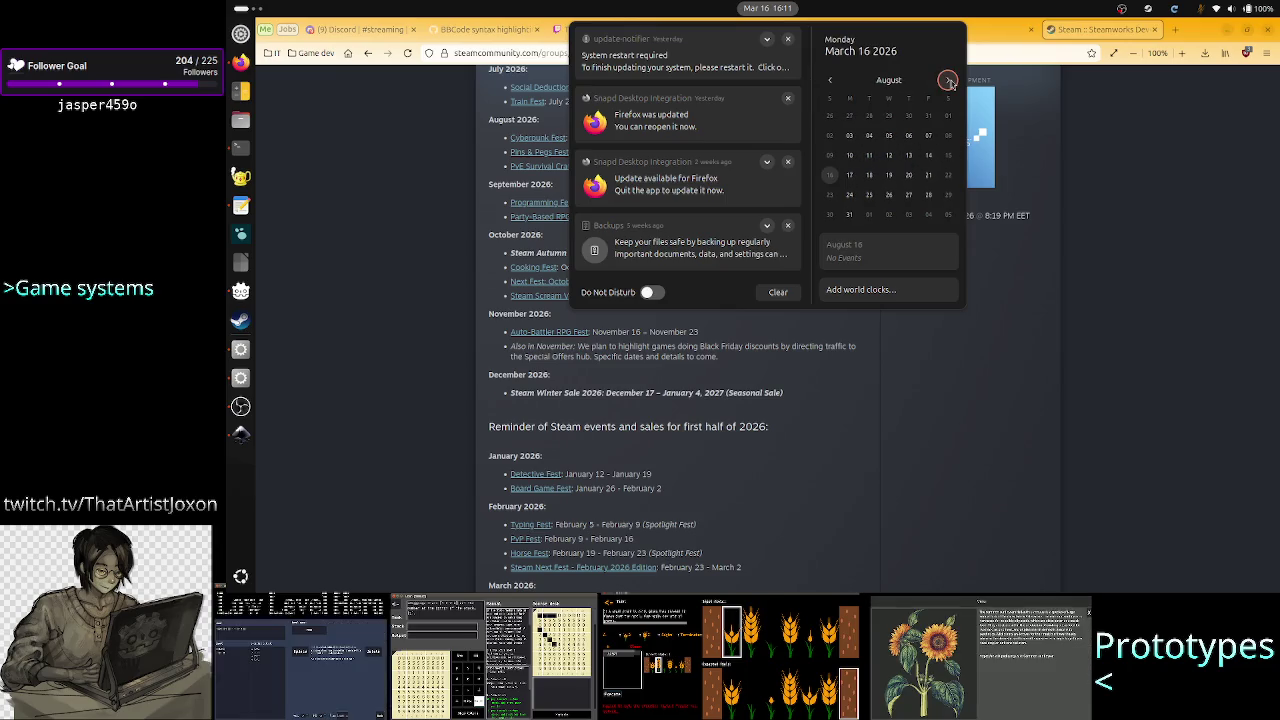
pyautogui.click(948, 80)
pyautogui.click(948, 80)
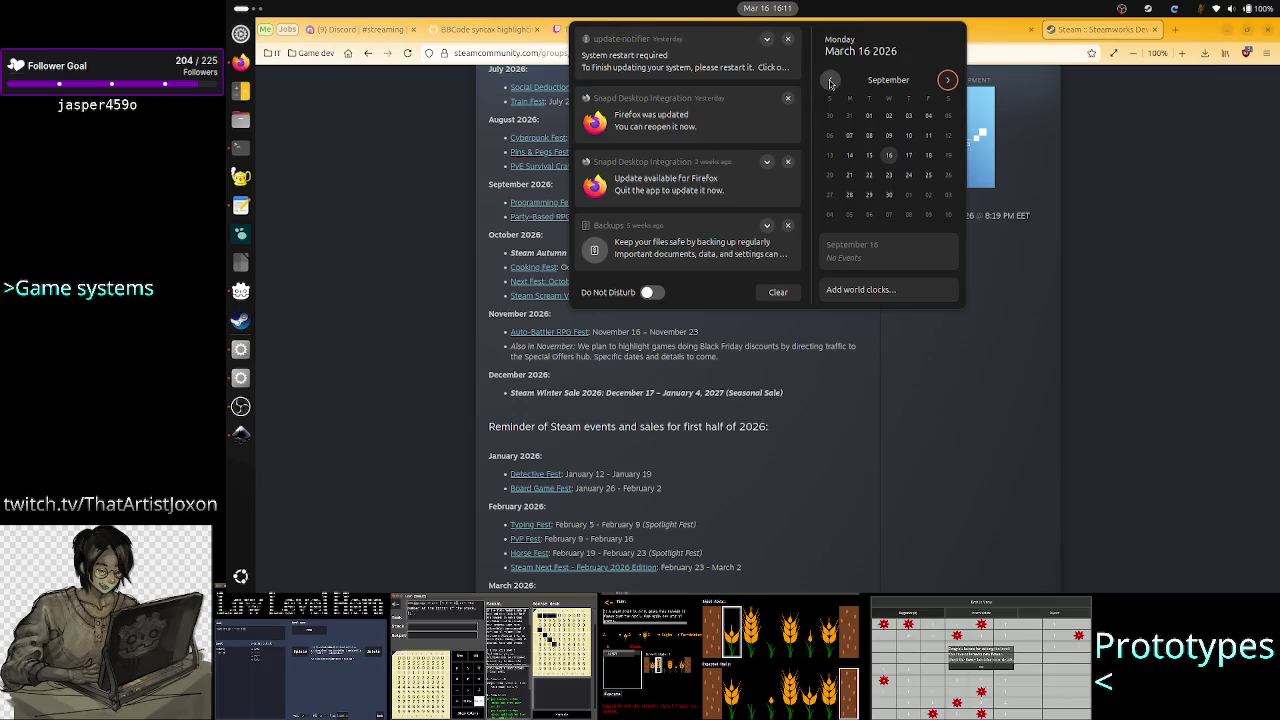
pyautogui.click(830, 80)
pyautogui.click(830, 80)
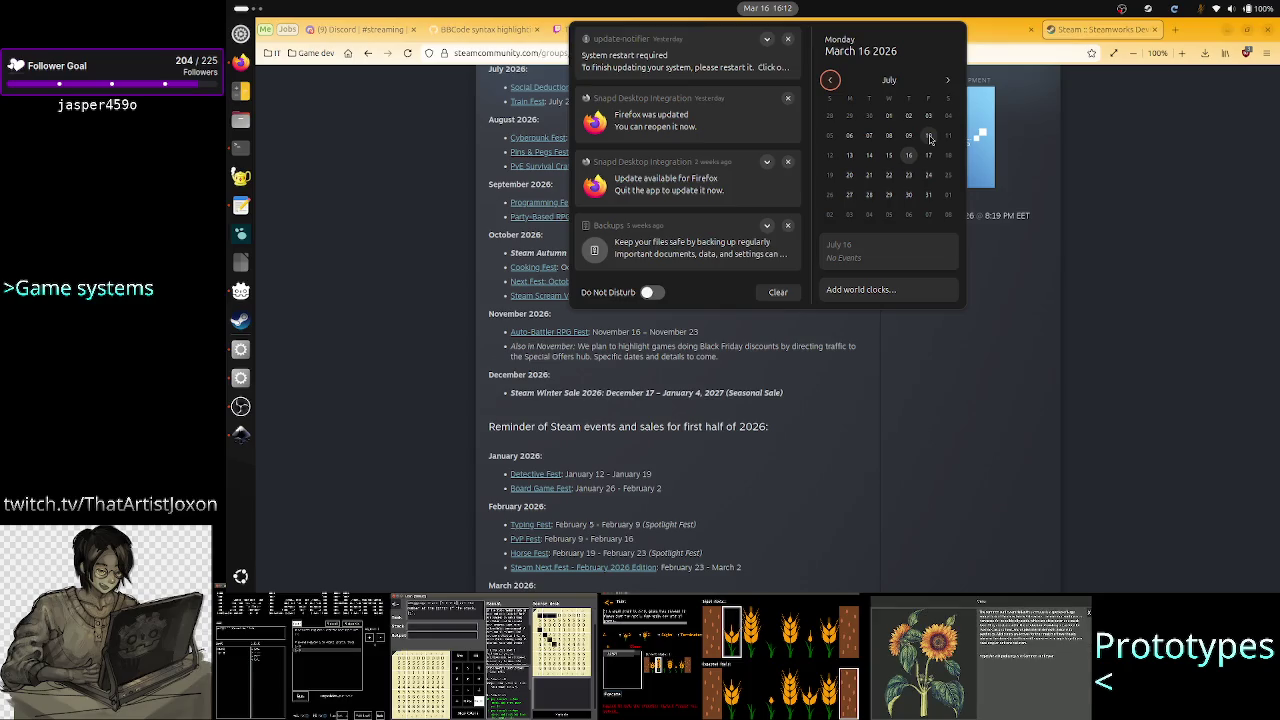
# Page the calendar through August to November, settle on October 2026, and close it
pyautogui.click(948, 80)
pyautogui.click(948, 80)
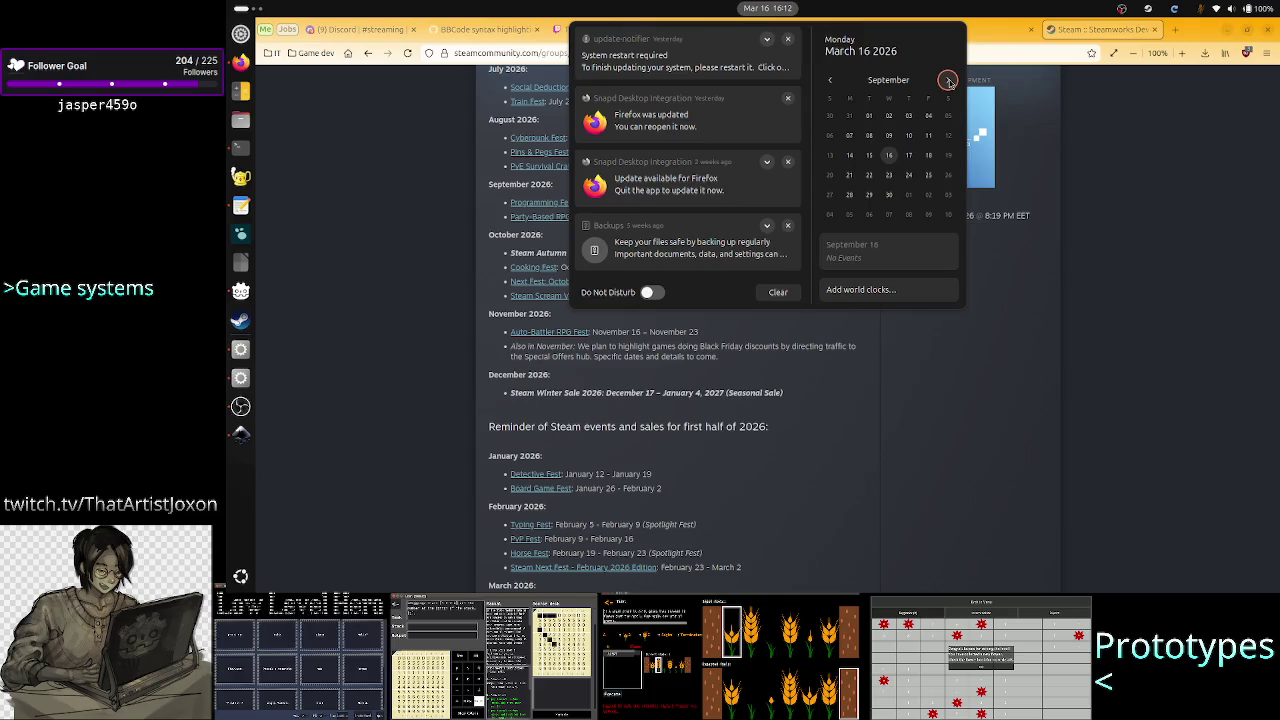
pyautogui.click(948, 80)
pyautogui.click(948, 80)
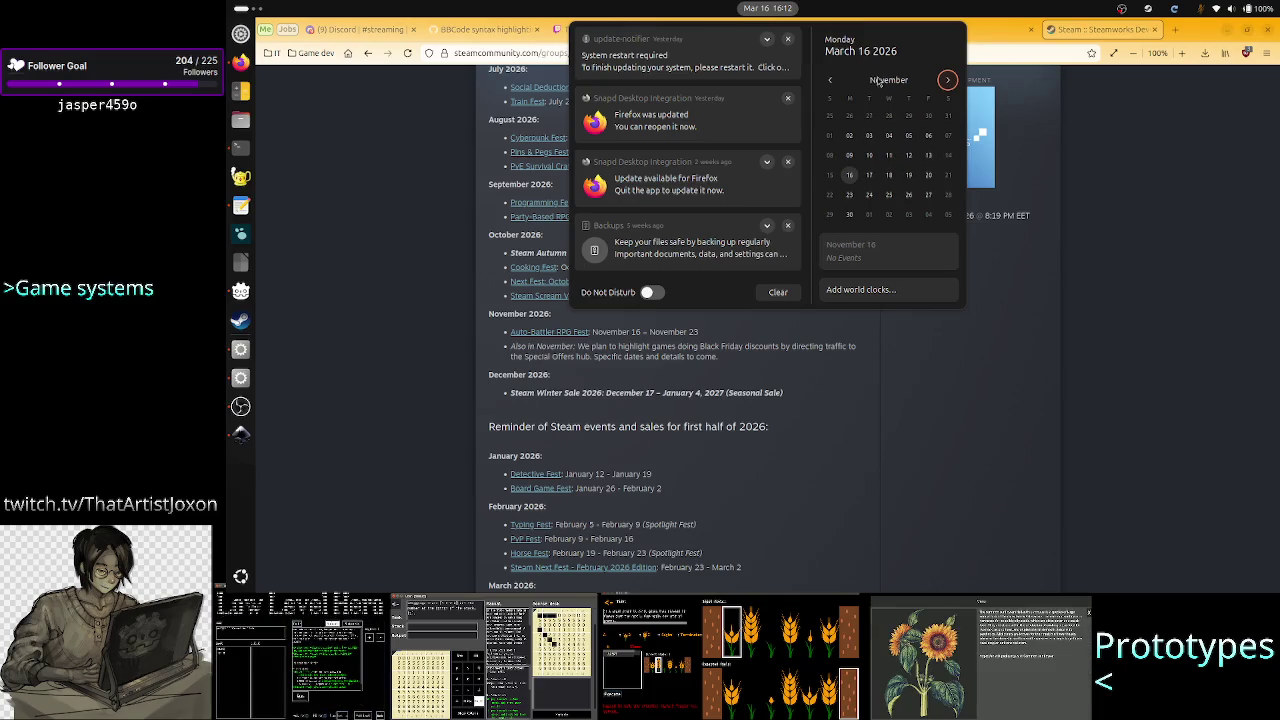
pyautogui.click(829, 80)
pyautogui.click(829, 80)
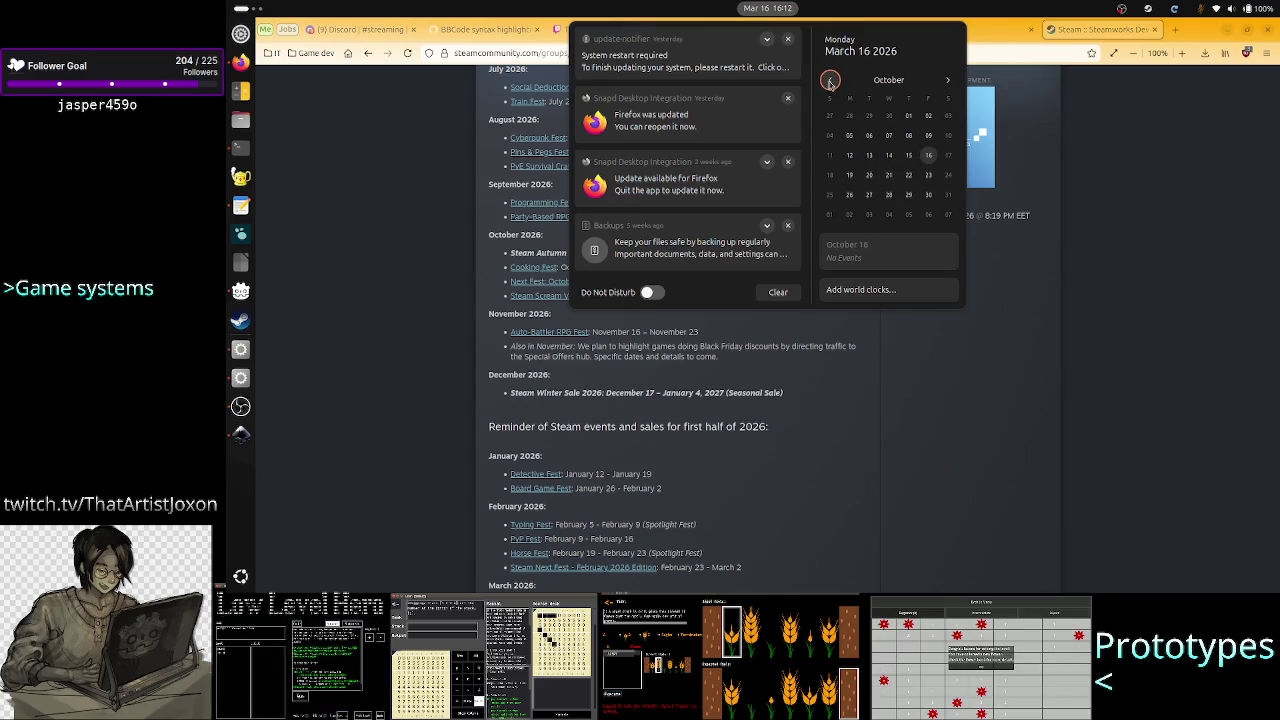
pyautogui.click(829, 80)
pyautogui.click(948, 80)
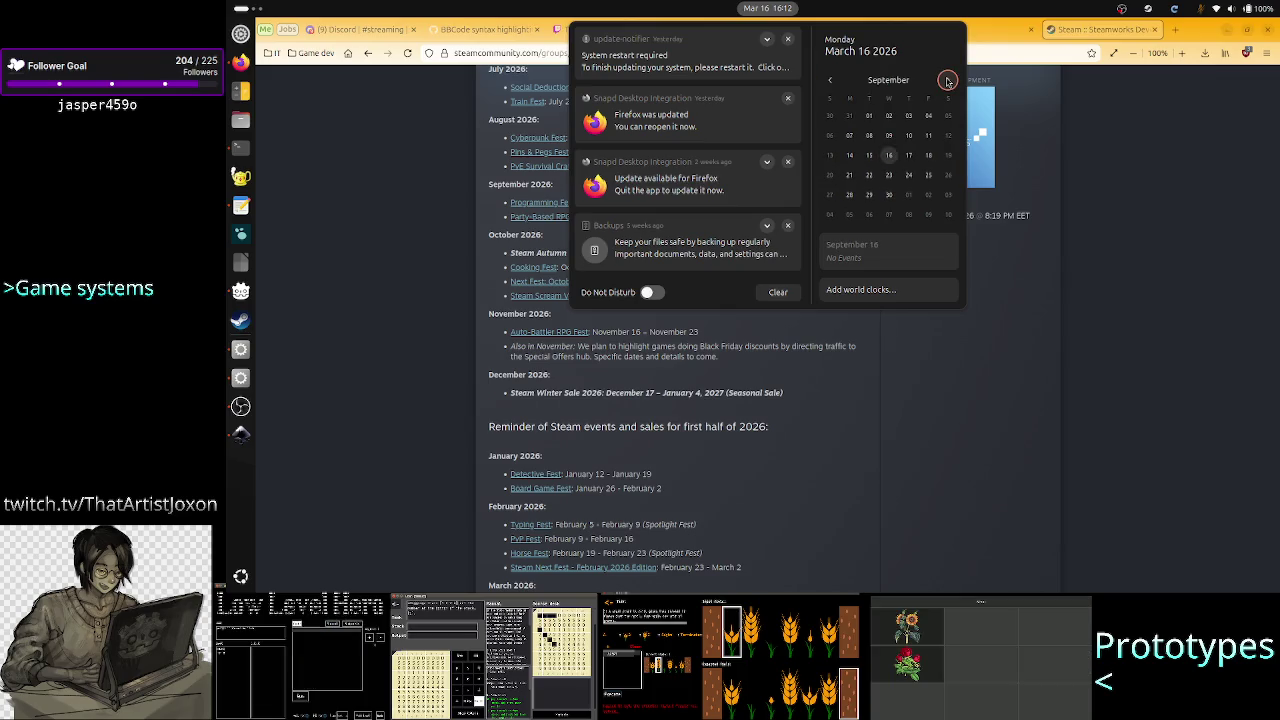
pyautogui.click(948, 80)
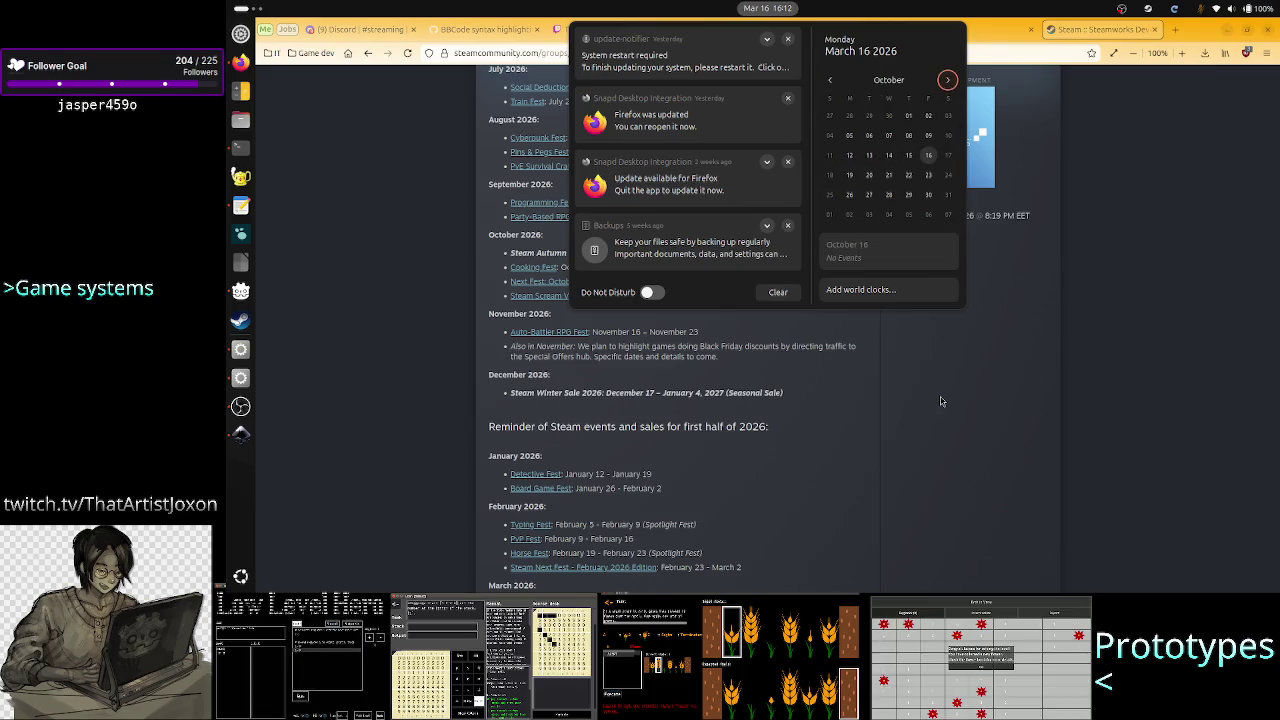
pyautogui.click(940, 394)
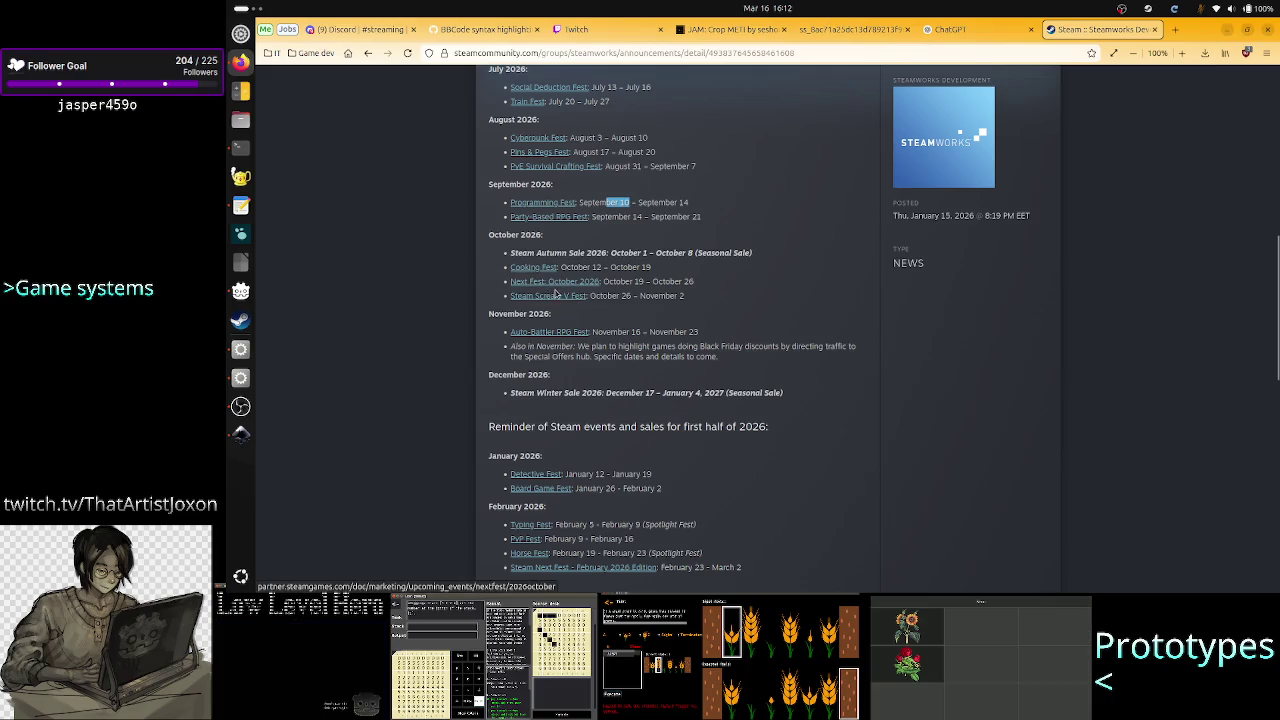
pyautogui.moveTo(644, 282); pyautogui.dragTo(690, 283)
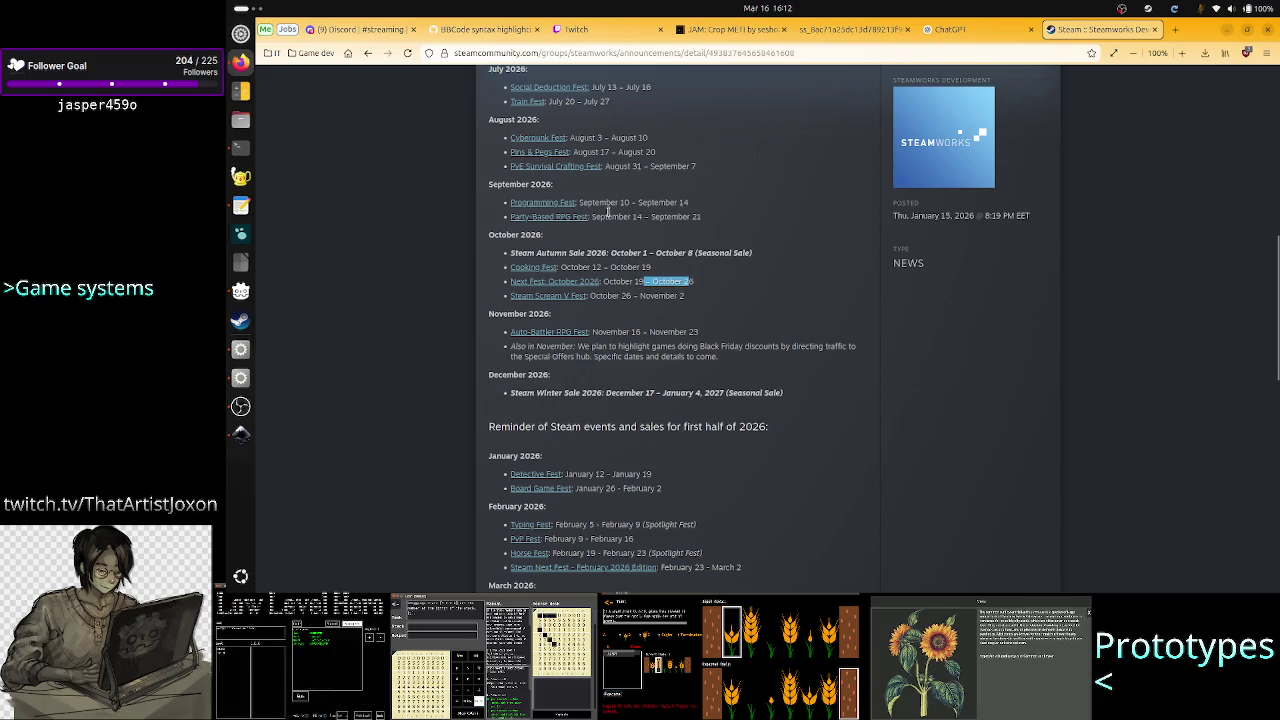
pyautogui.click(632, 281)
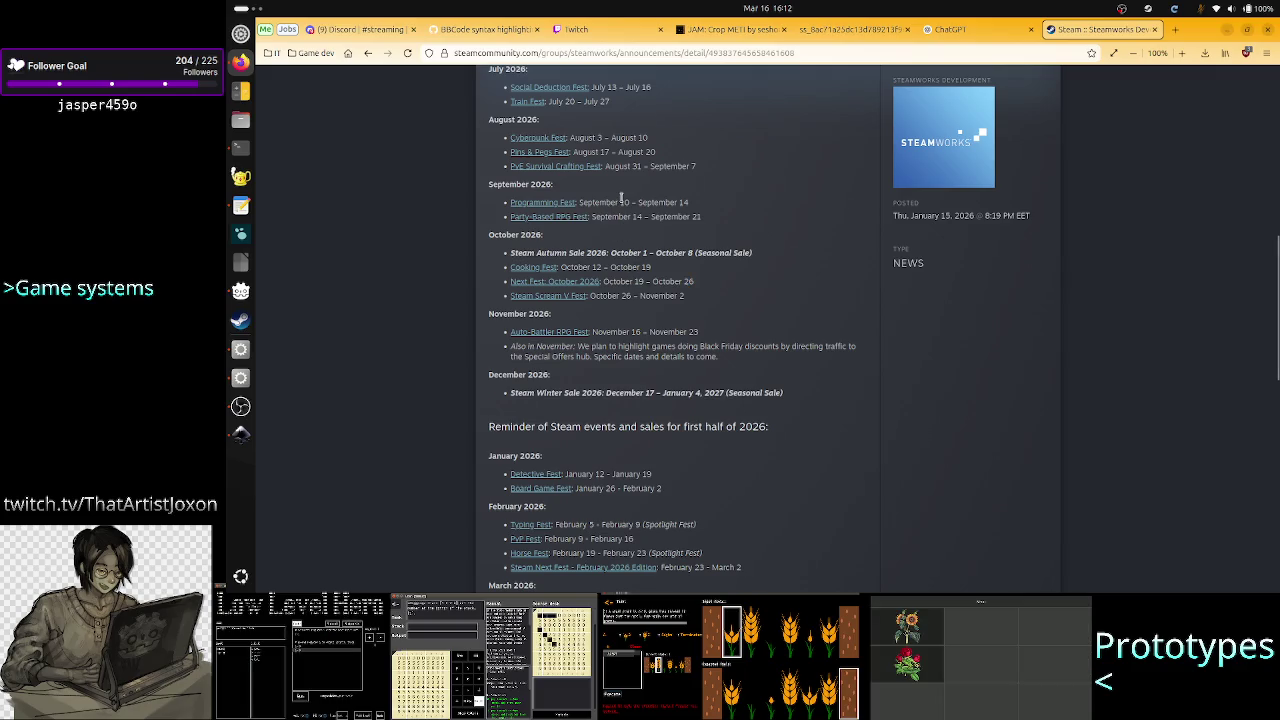
pyautogui.moveTo(621, 202); pyautogui.dragTo(580, 199)
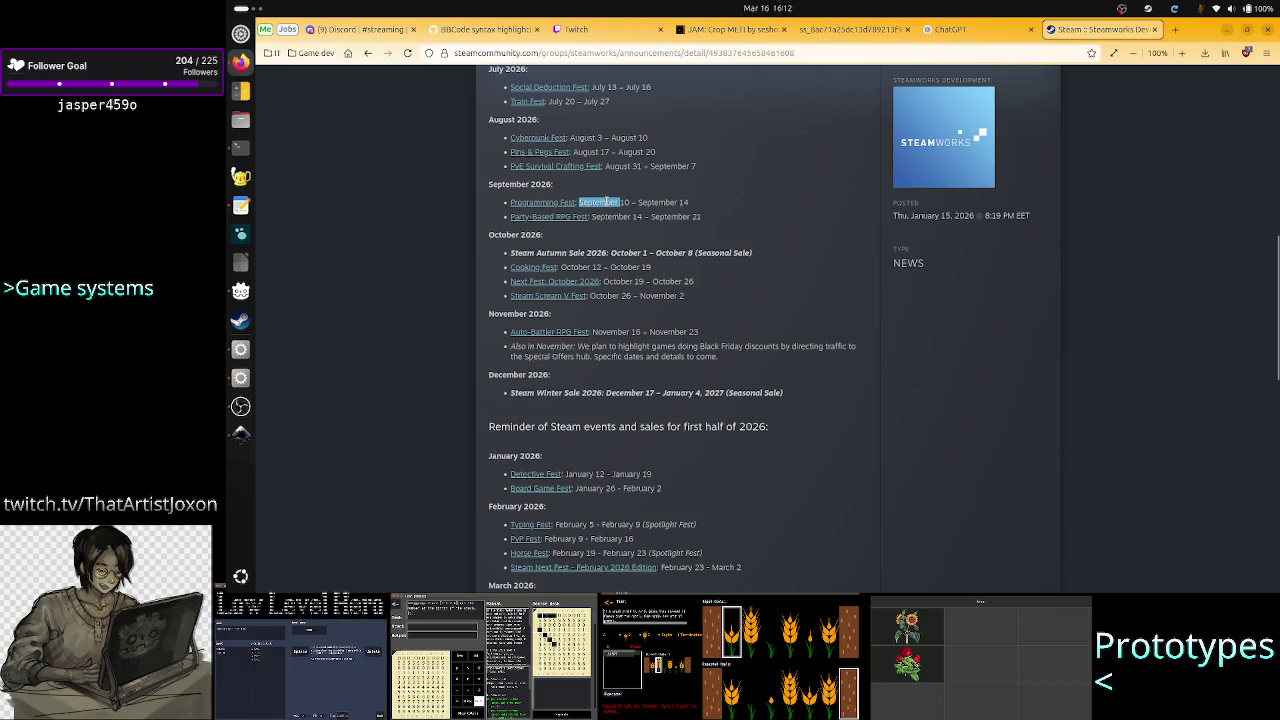
pyautogui.click(606, 201)
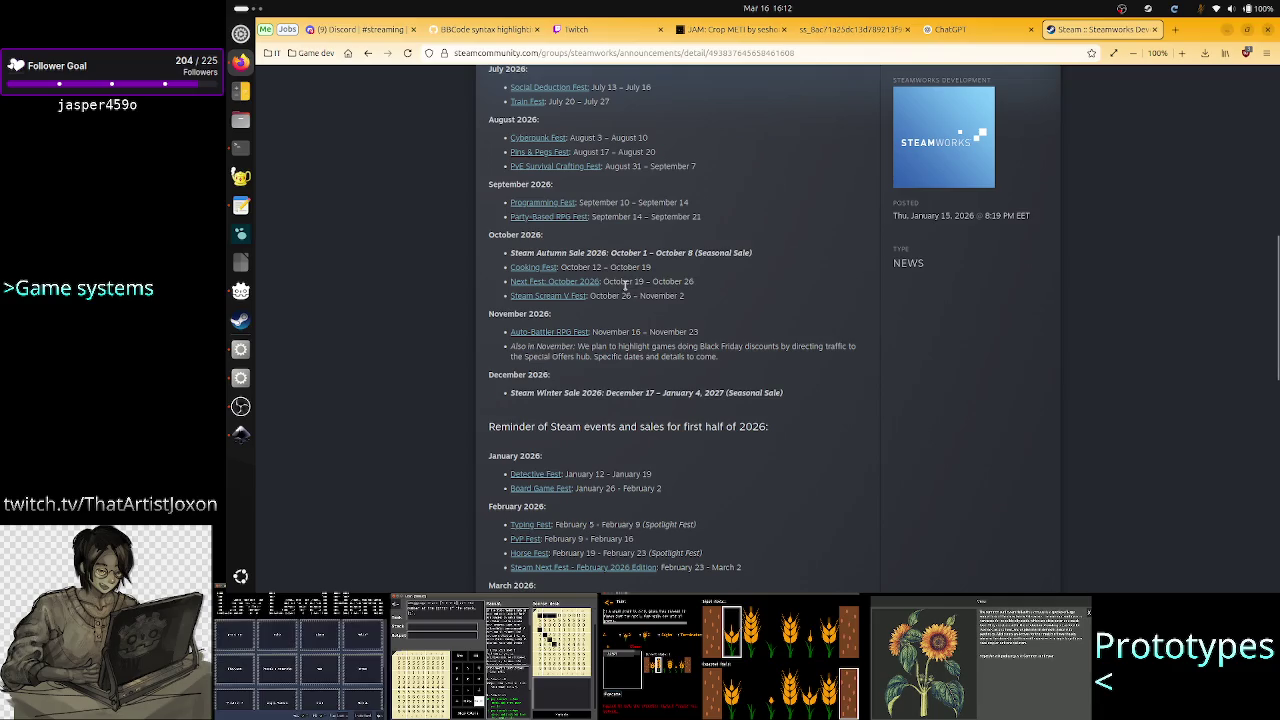
pyautogui.moveTo(626, 285)
pyautogui.mouseDown()
pyautogui.moveTo(545, 282)
pyautogui.moveTo(520, 262)
pyautogui.moveTo(541, 281)
pyautogui.mouseUp()
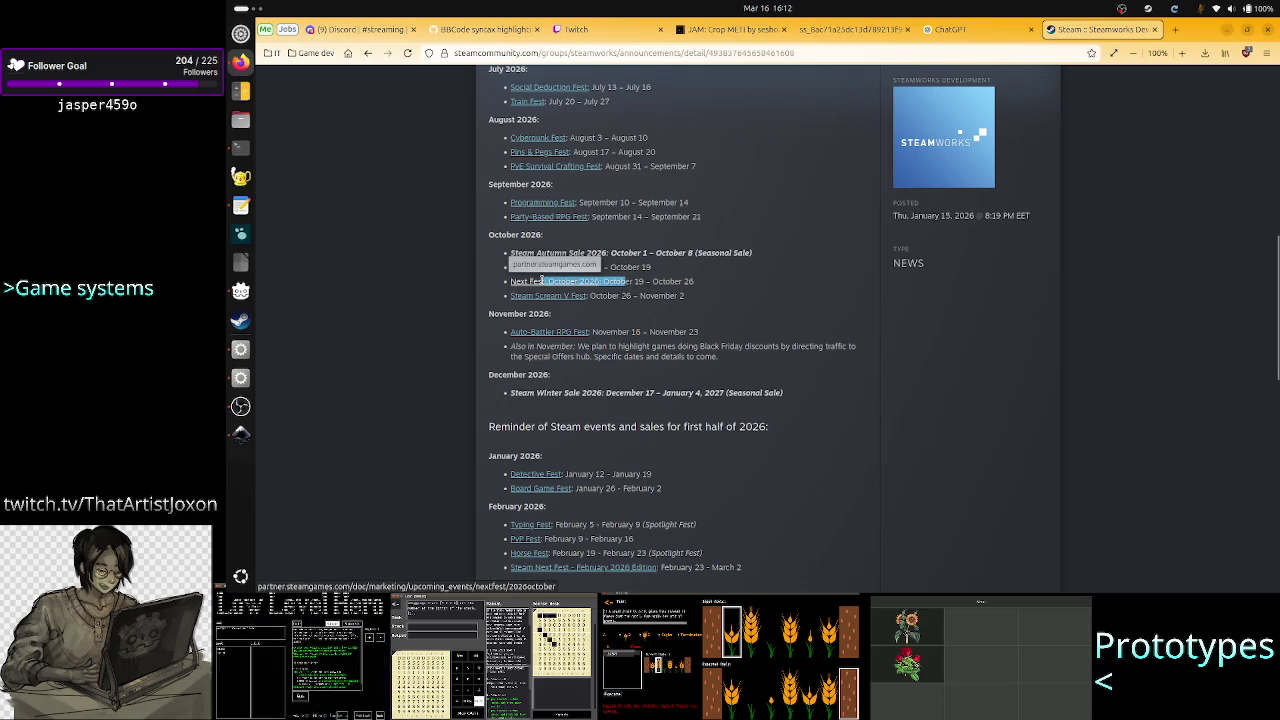
pyautogui.moveTo(643, 283)
pyautogui.mouseDown()
pyautogui.moveTo(522, 283)
pyautogui.moveTo(510, 256)
pyautogui.moveTo(511, 281)
pyautogui.mouseUp()
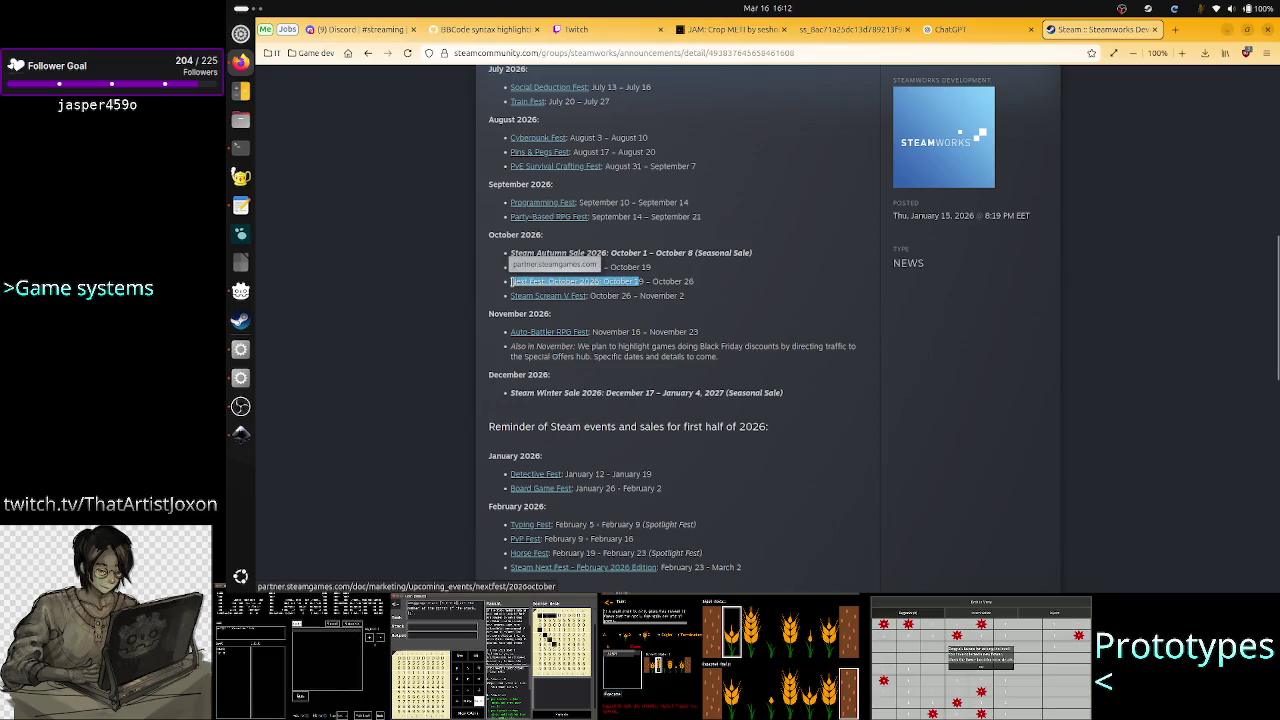
pyautogui.moveTo(686, 283)
pyautogui.mouseDown()
pyautogui.moveTo(511, 283)
pyautogui.moveTo(657, 283)
pyautogui.moveTo(588, 283)
pyautogui.moveTo(600, 258)
pyautogui.moveTo(511, 283)
pyautogui.mouseUp()
pyautogui.click(609, 202)
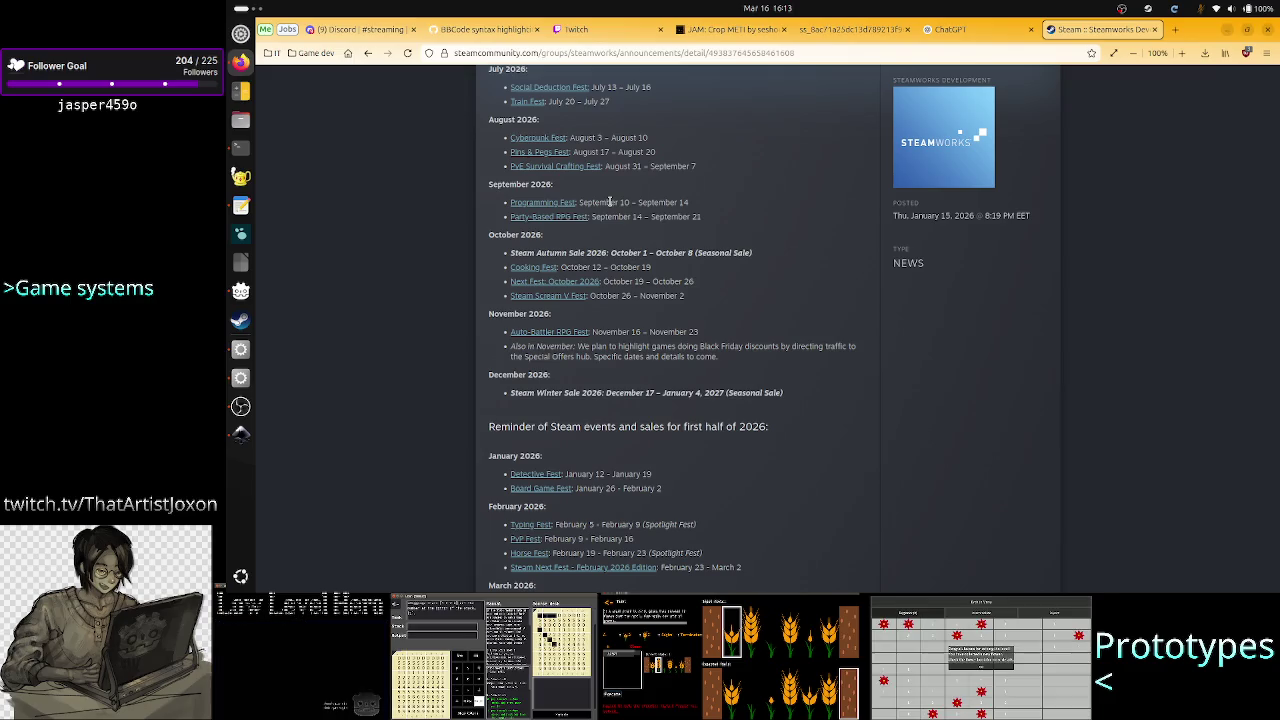
pyautogui.moveTo(609, 202); pyautogui.dragTo(689, 205)
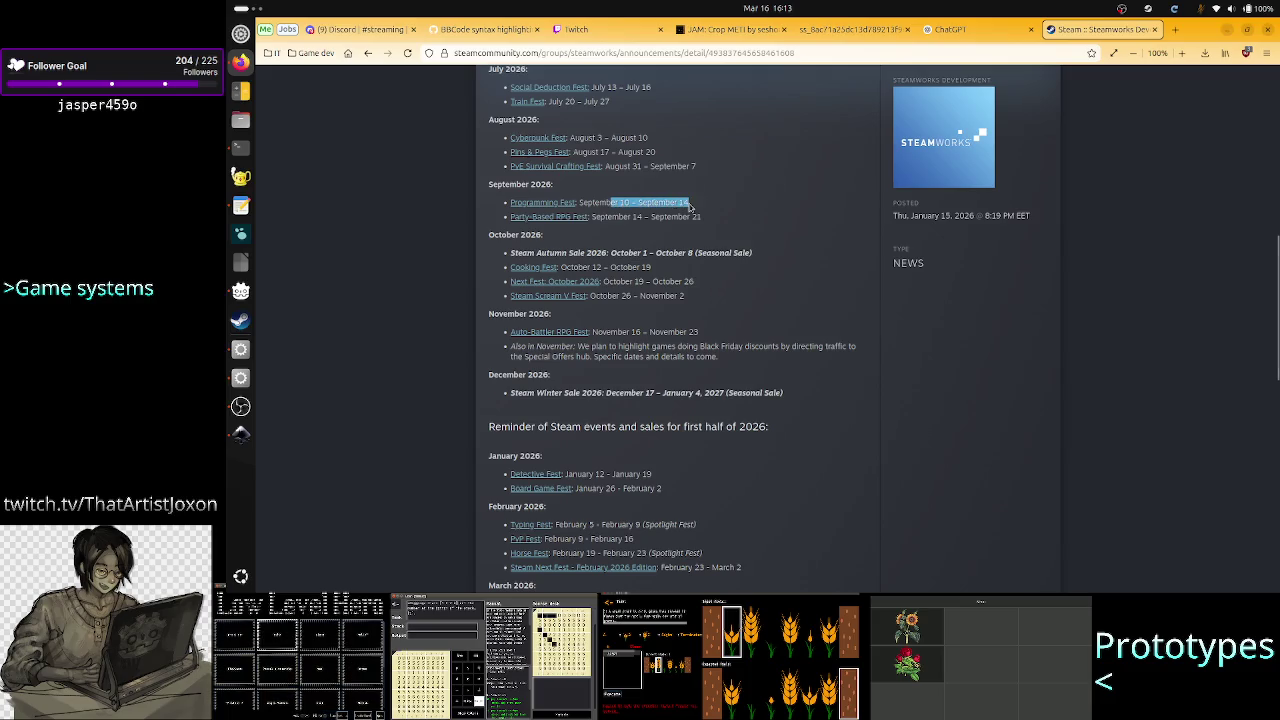
pyautogui.click(689, 205)
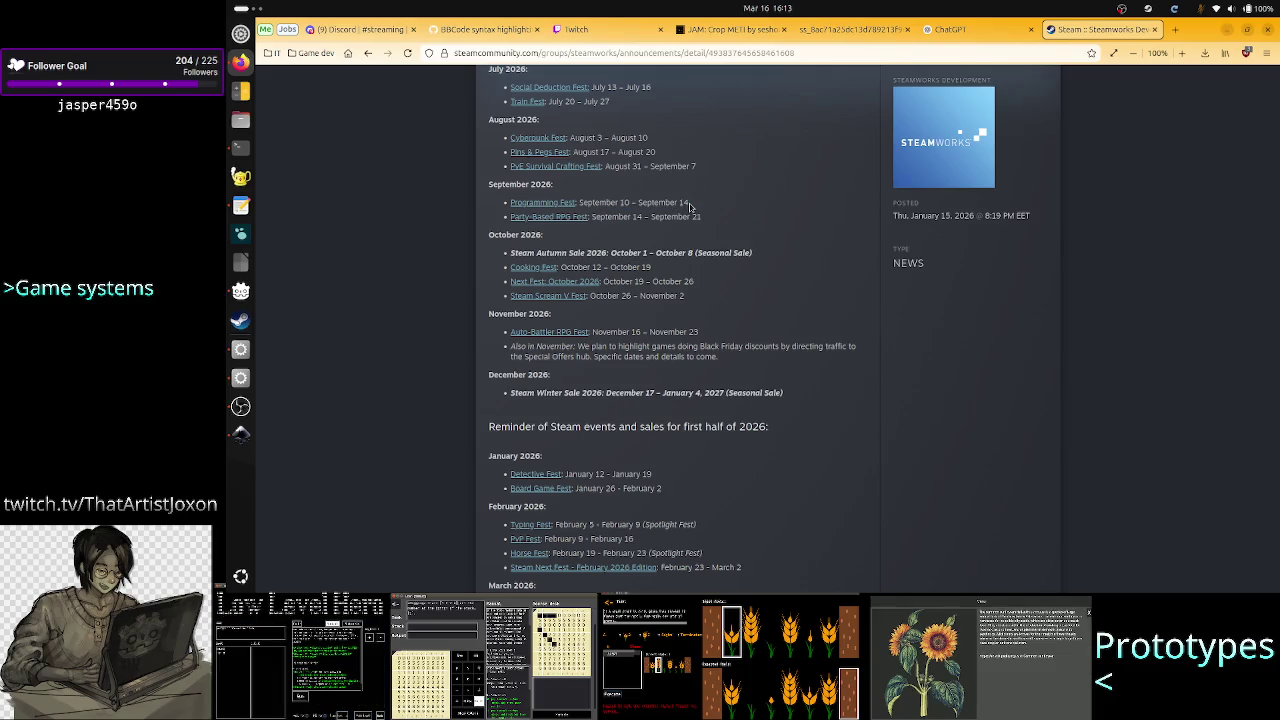
pyautogui.moveTo(604, 202); pyautogui.dragTo(500, 203)
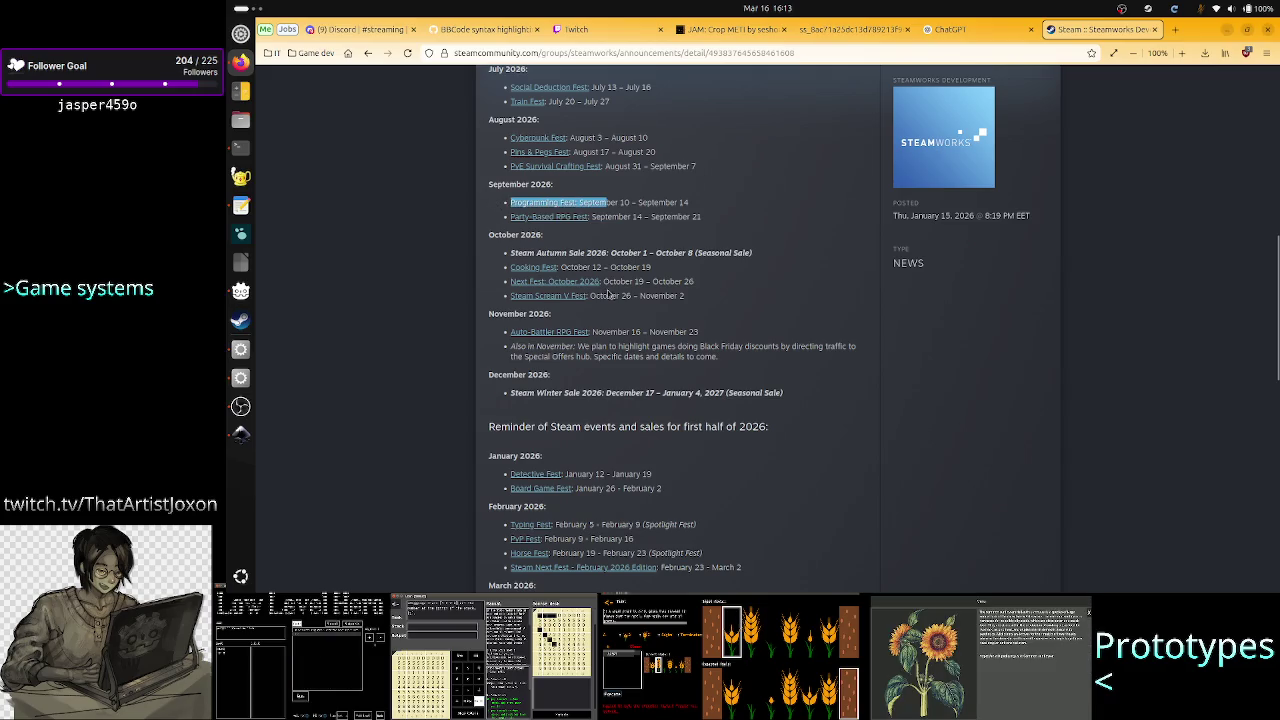
pyautogui.doubleClick(612, 202)
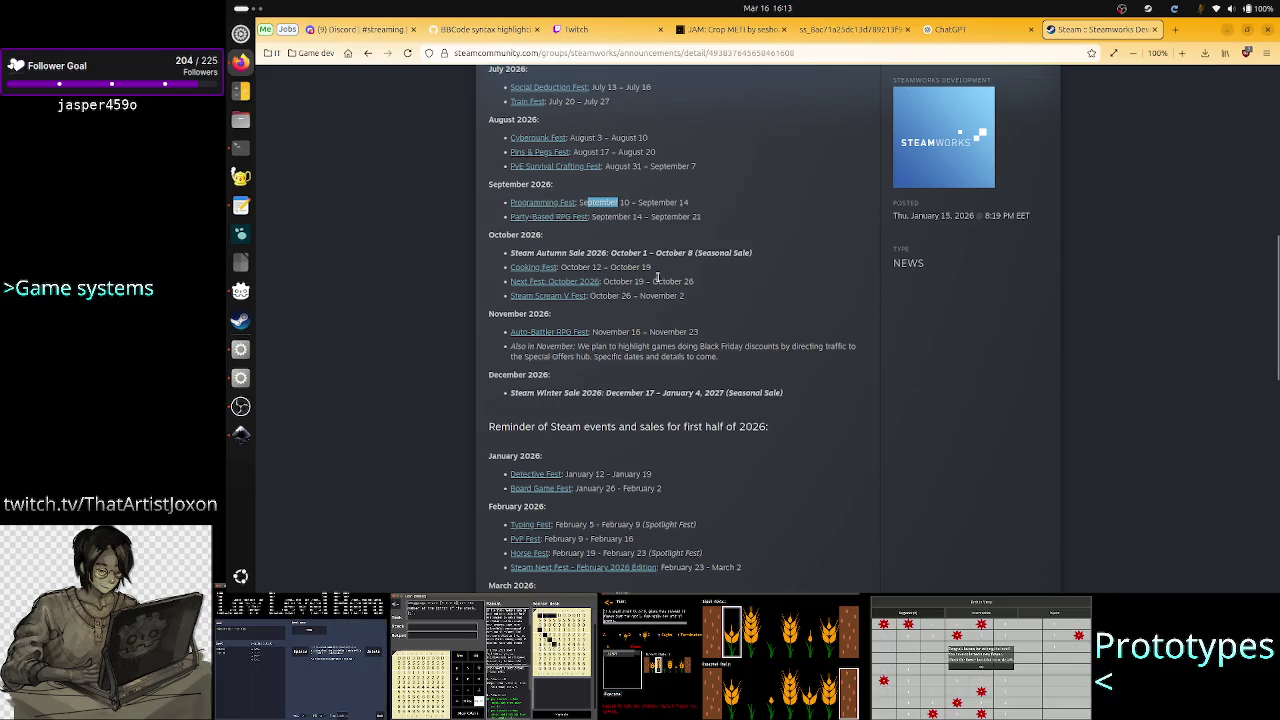
pyautogui.click(720, 241)
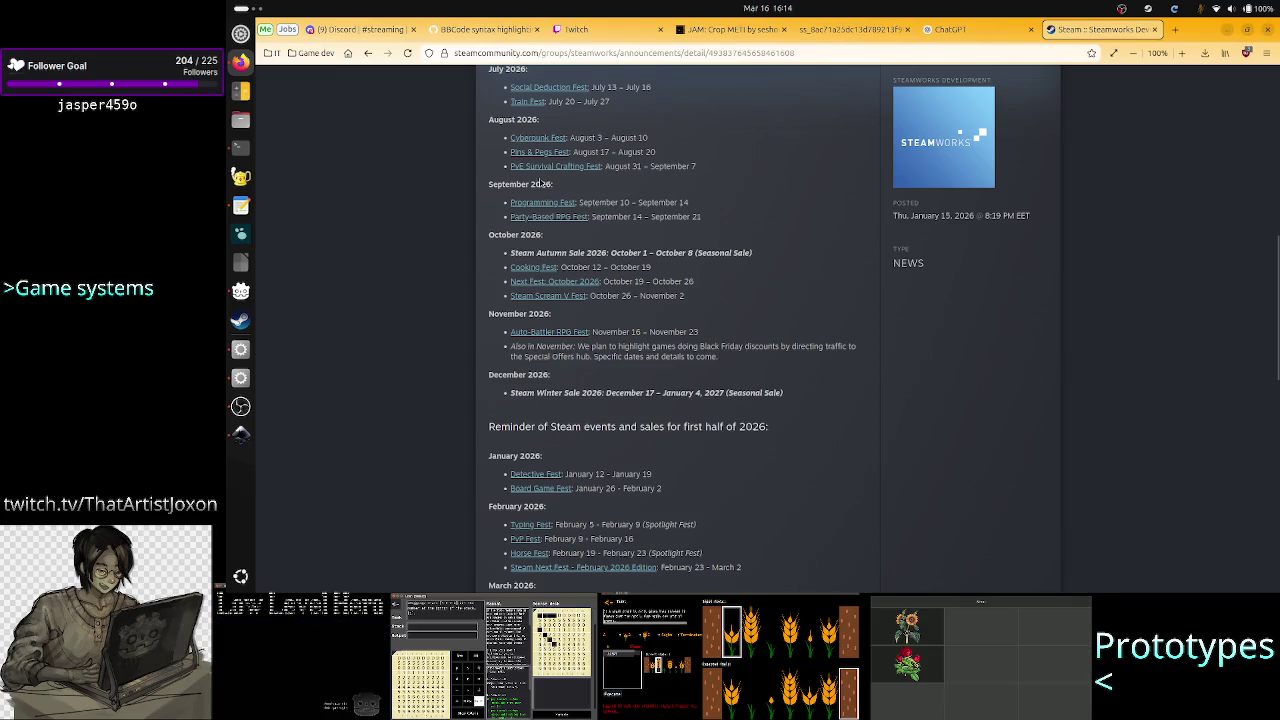
pyautogui.click(233, 350)
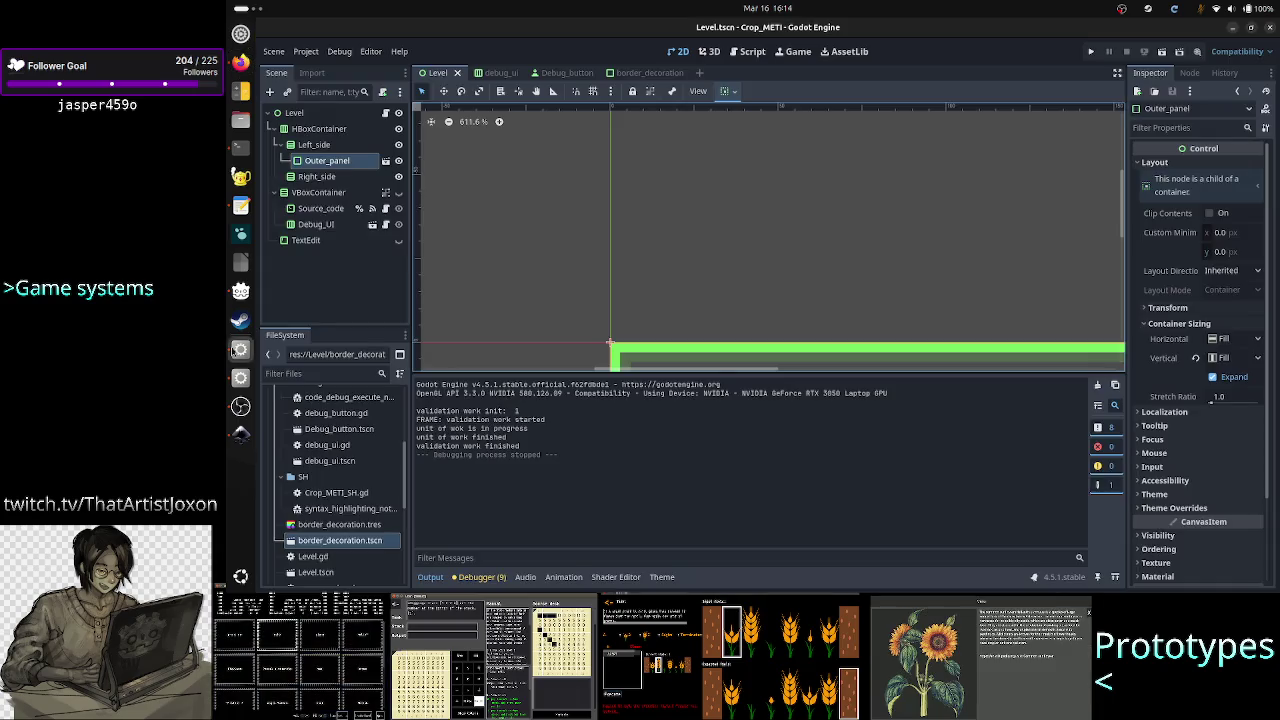
# Collapse the Output panel so the Level scene's 2D view gets more room
pyautogui.click(430, 577)
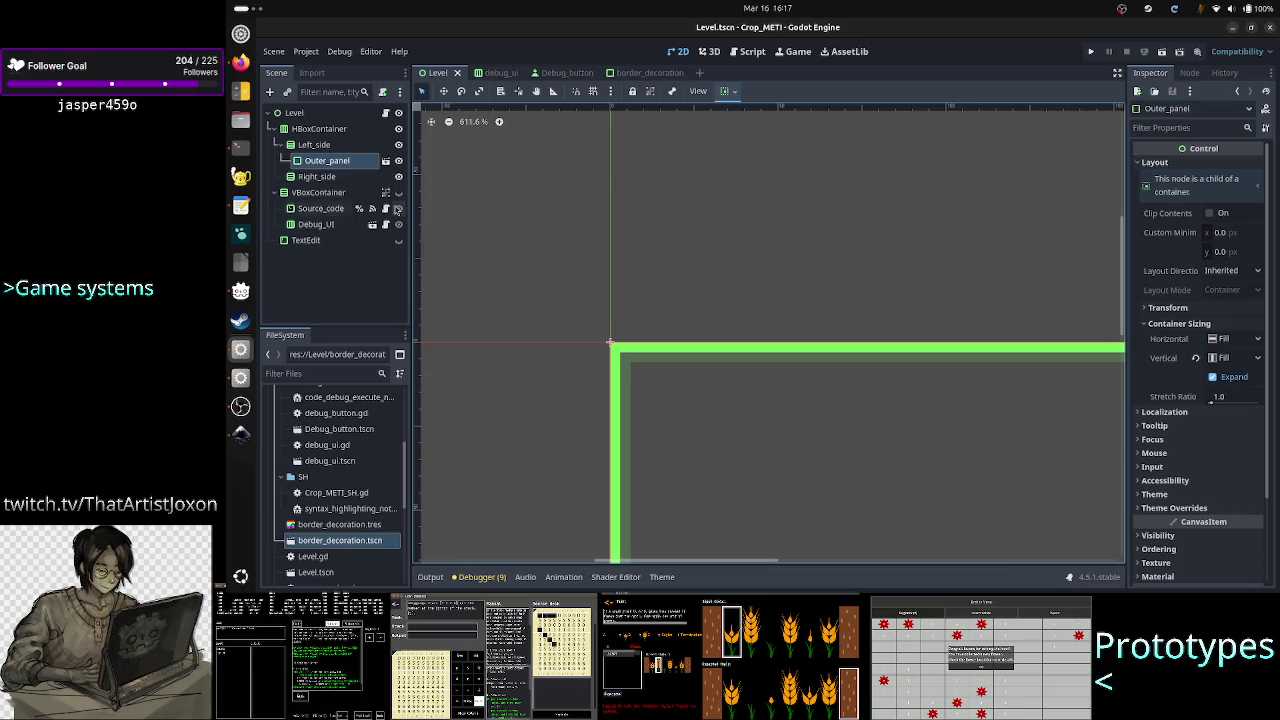
# Check the Left_side node and its Outer_panel instance, then switch to the border_decoration scene
pyautogui.click(327, 146)
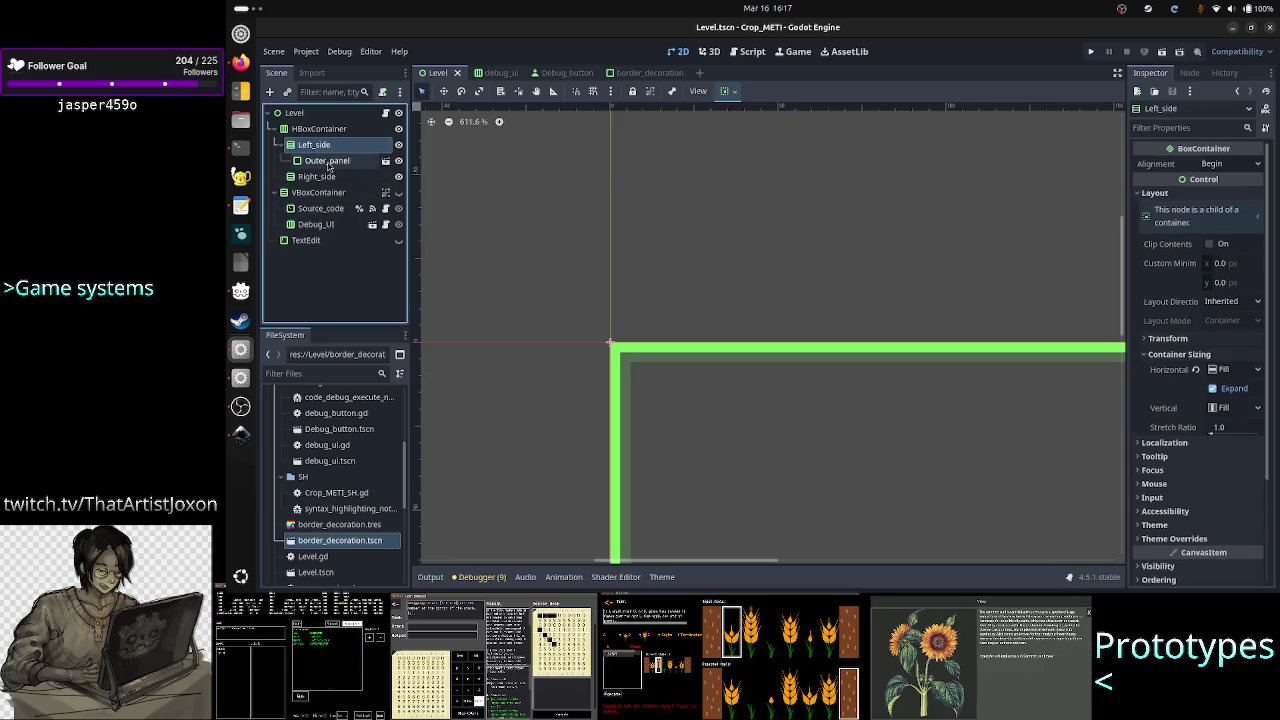
pyautogui.click(327, 162)
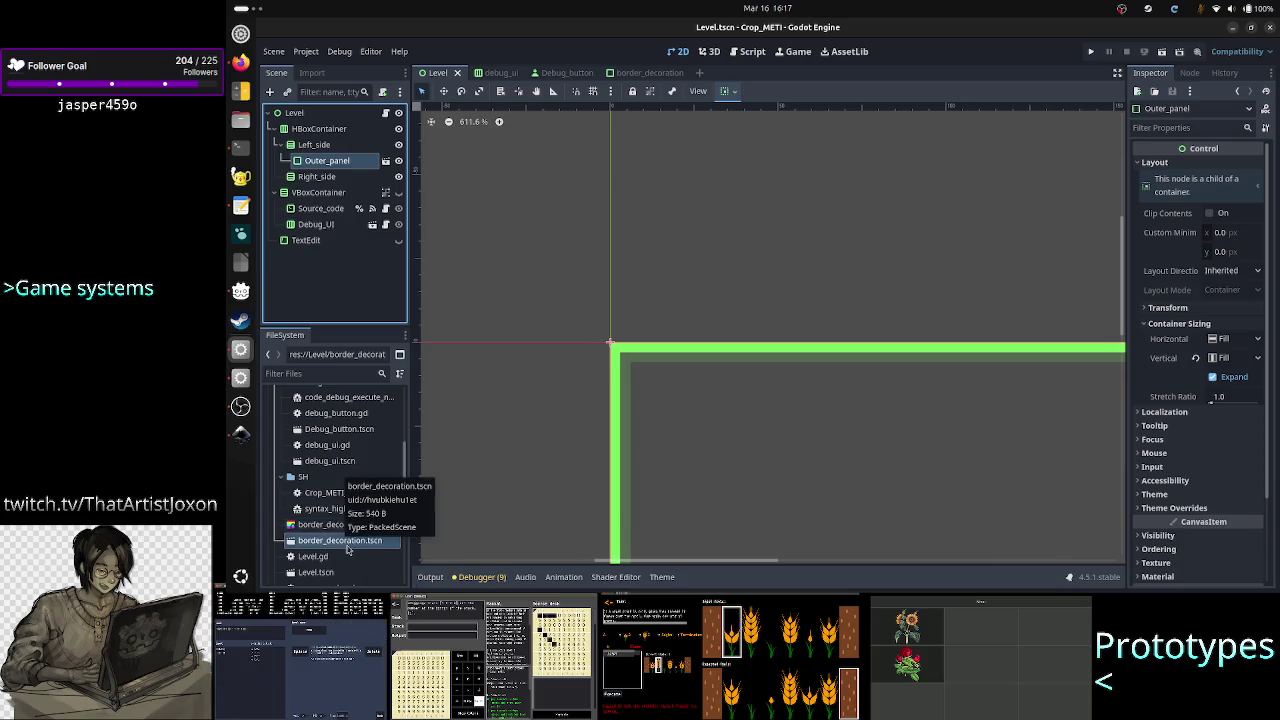
pyautogui.rightClick(347, 549)
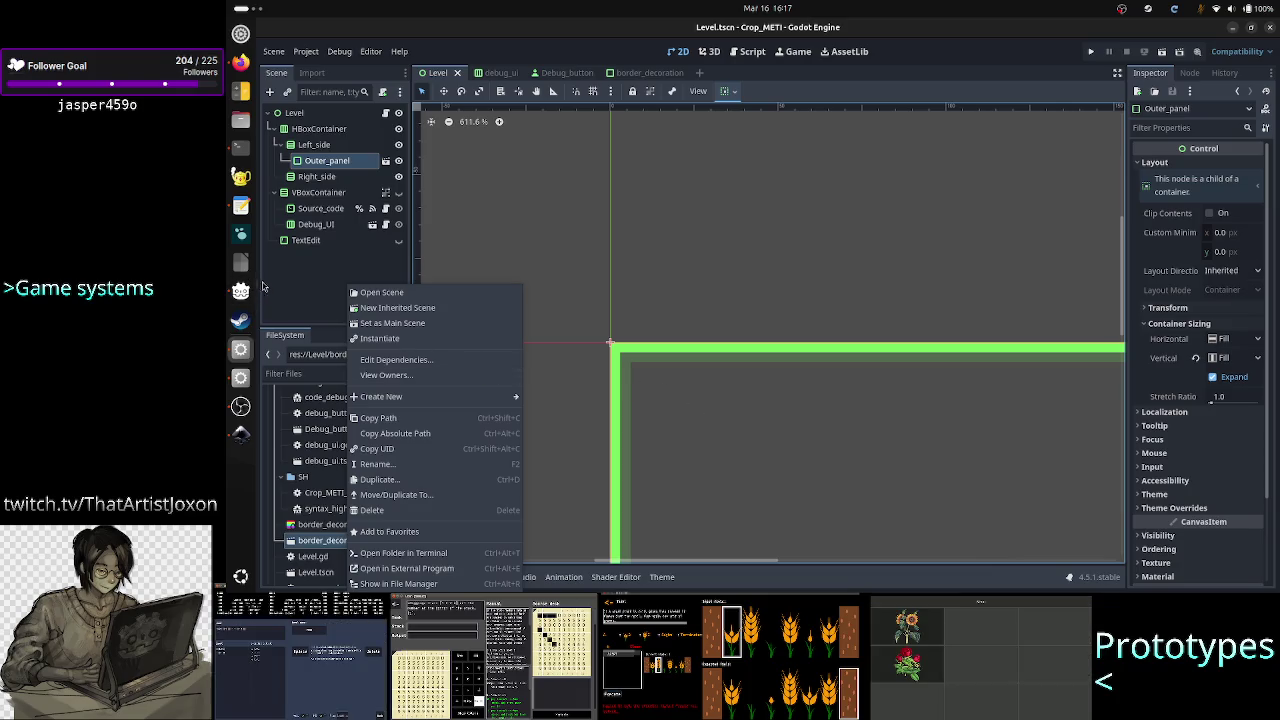
pyautogui.click(307, 293)
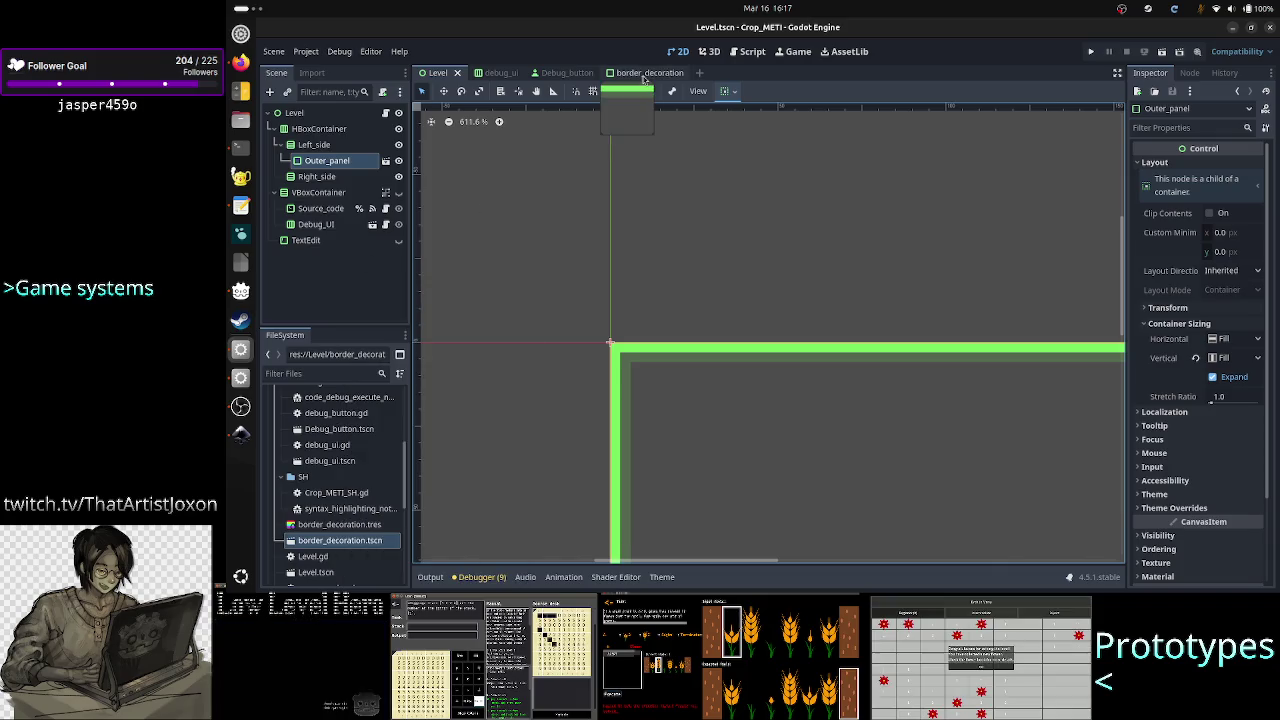
pyautogui.click(640, 76)
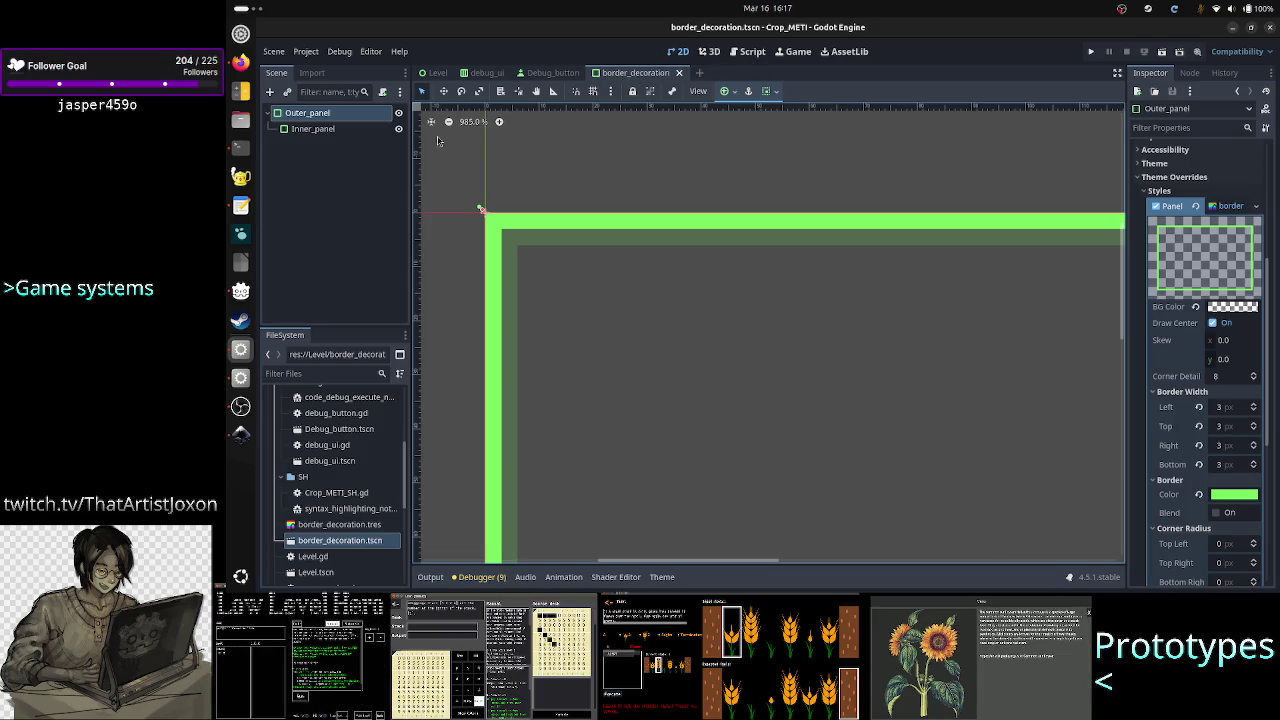
pyautogui.rightClick(363, 121)
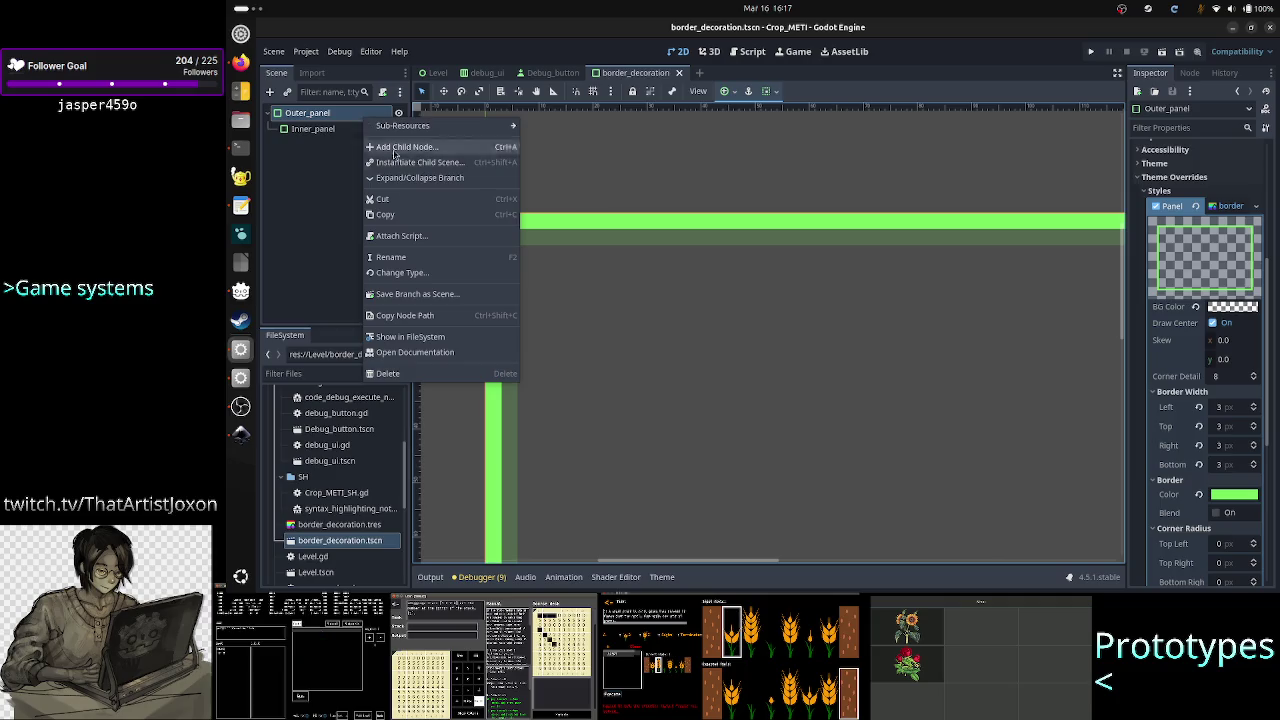
pyautogui.click(413, 222)
pyautogui.click(325, 165)
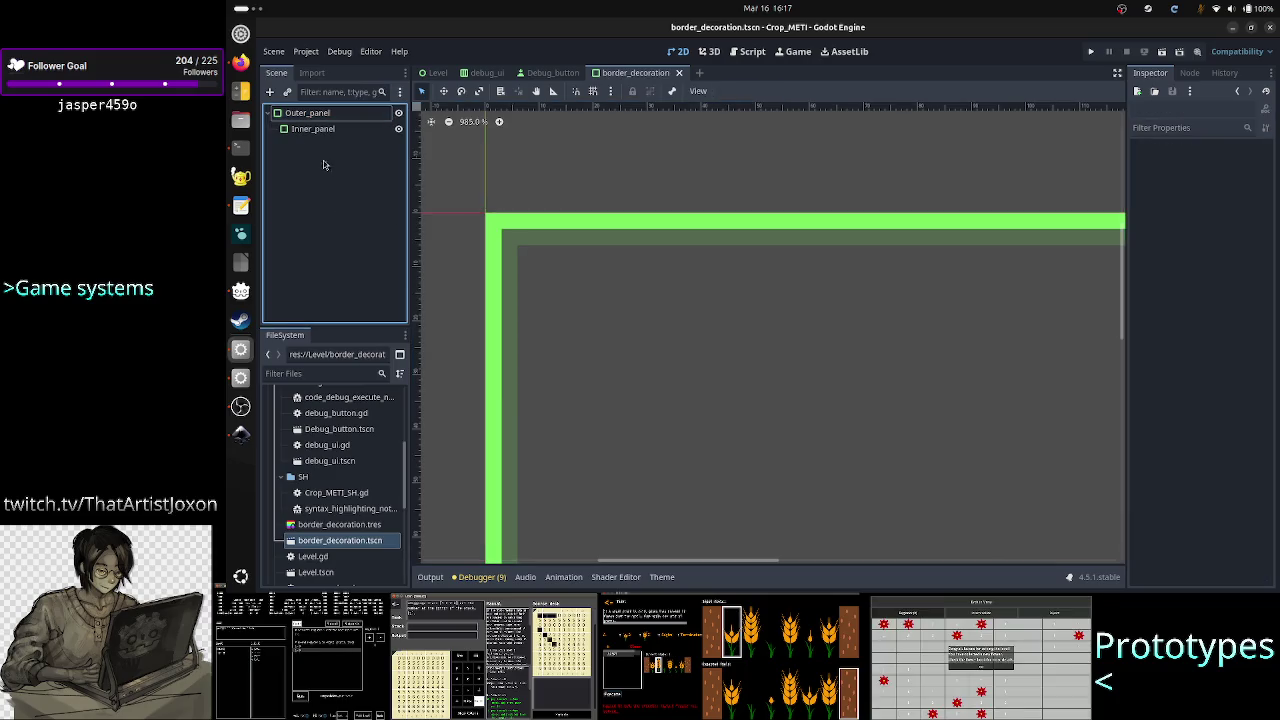
pyautogui.click(310, 115)
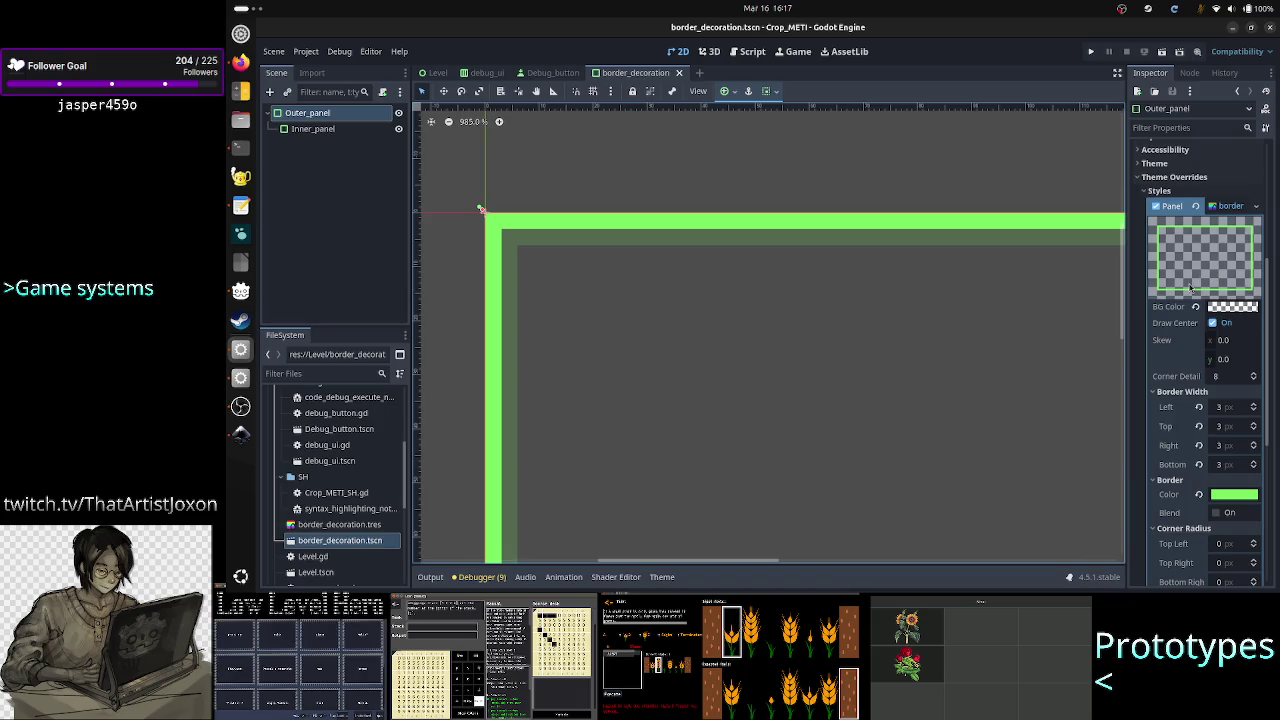
pyautogui.scroll(-5, 1179, 411)
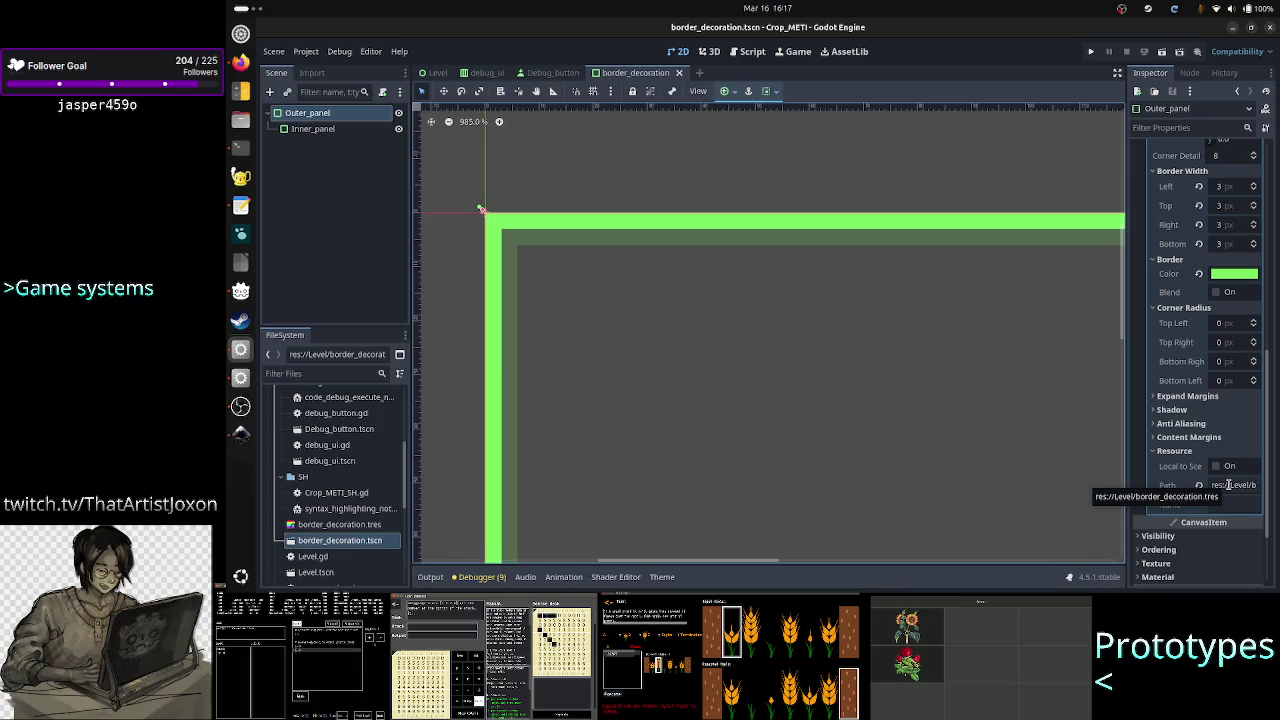
pyautogui.click(335, 130)
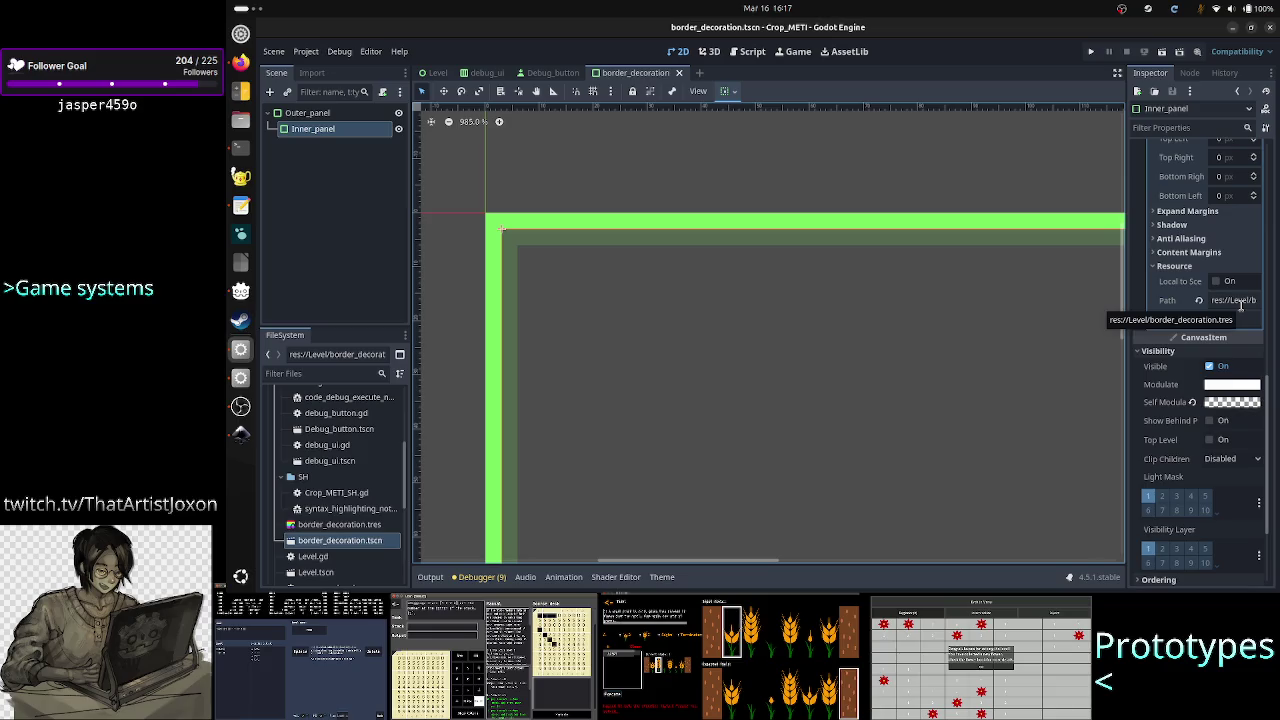
pyautogui.click(331, 115)
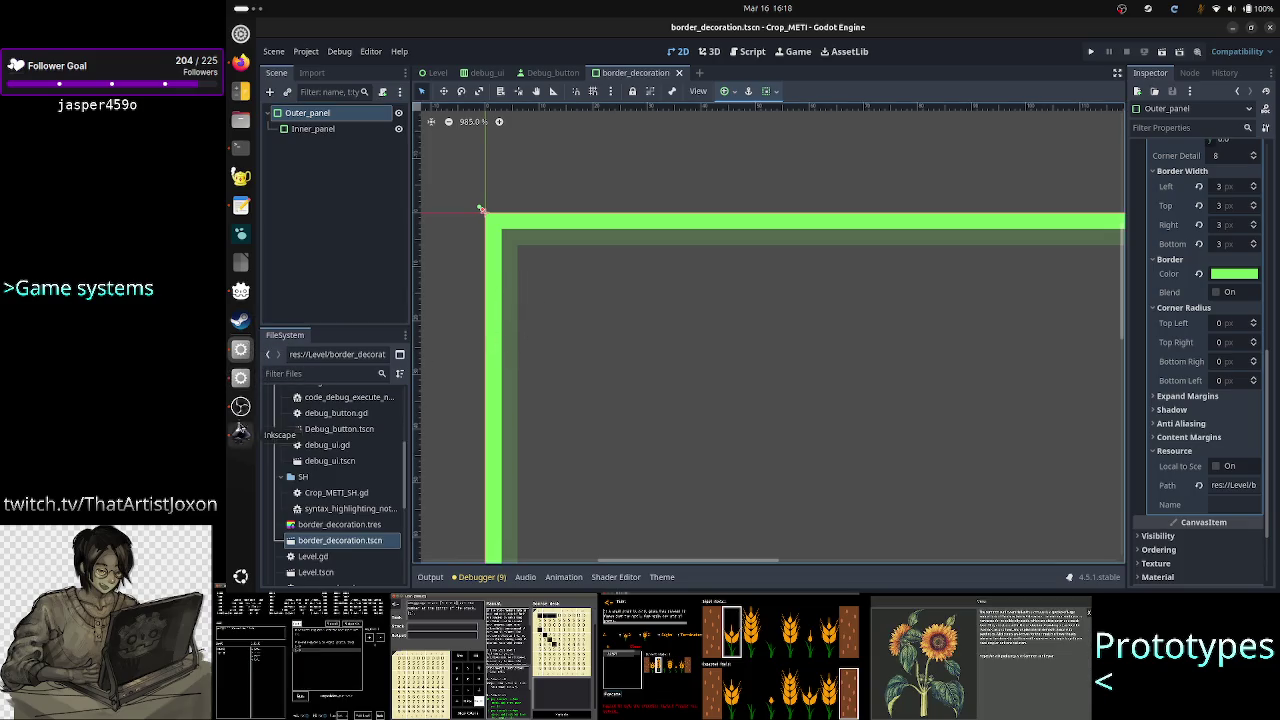
pyautogui.click(241, 440)
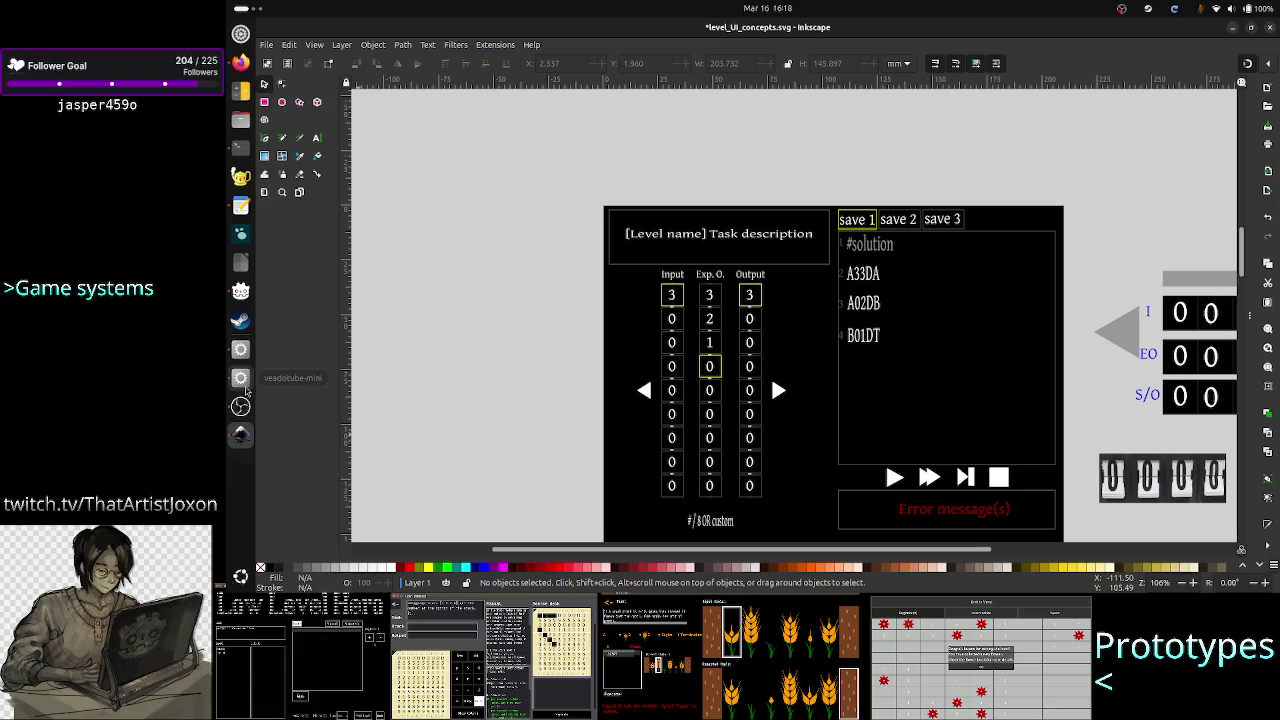
pyautogui.click(240, 349)
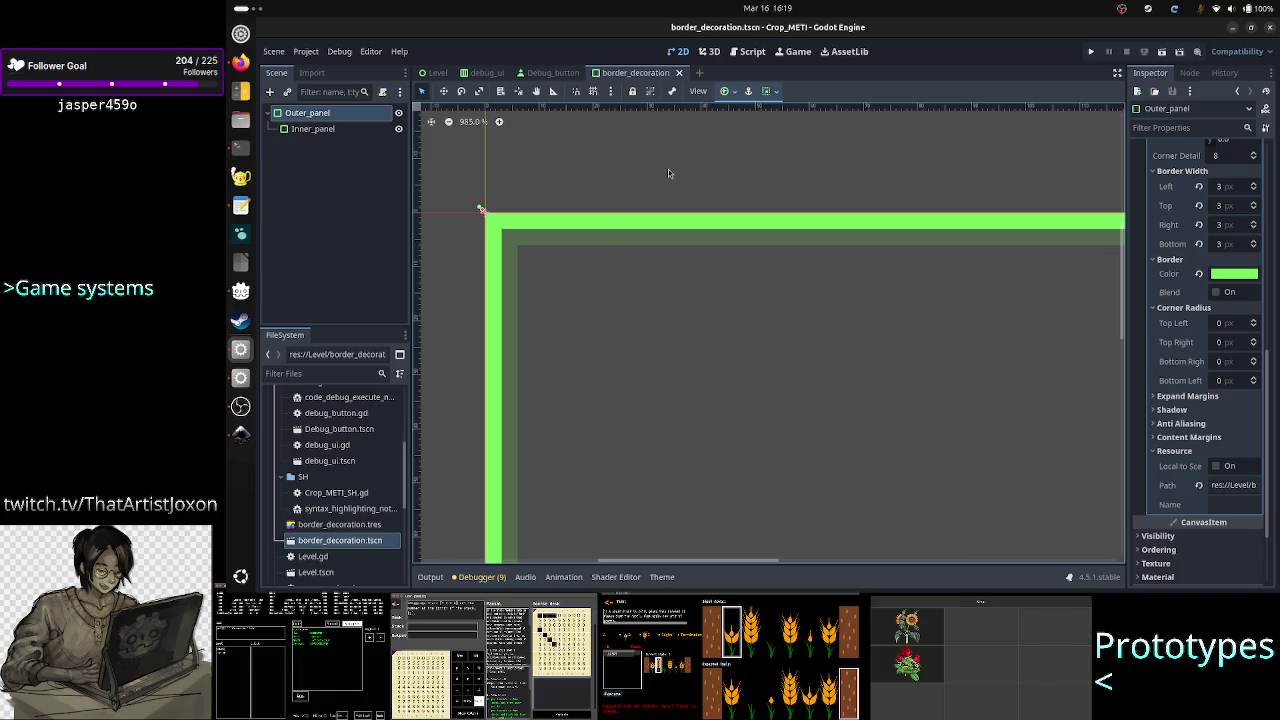
# Copy the Outer_panel node in border_decoration's Scene dock, then deselect it
pyautogui.rightClick(339, 119)
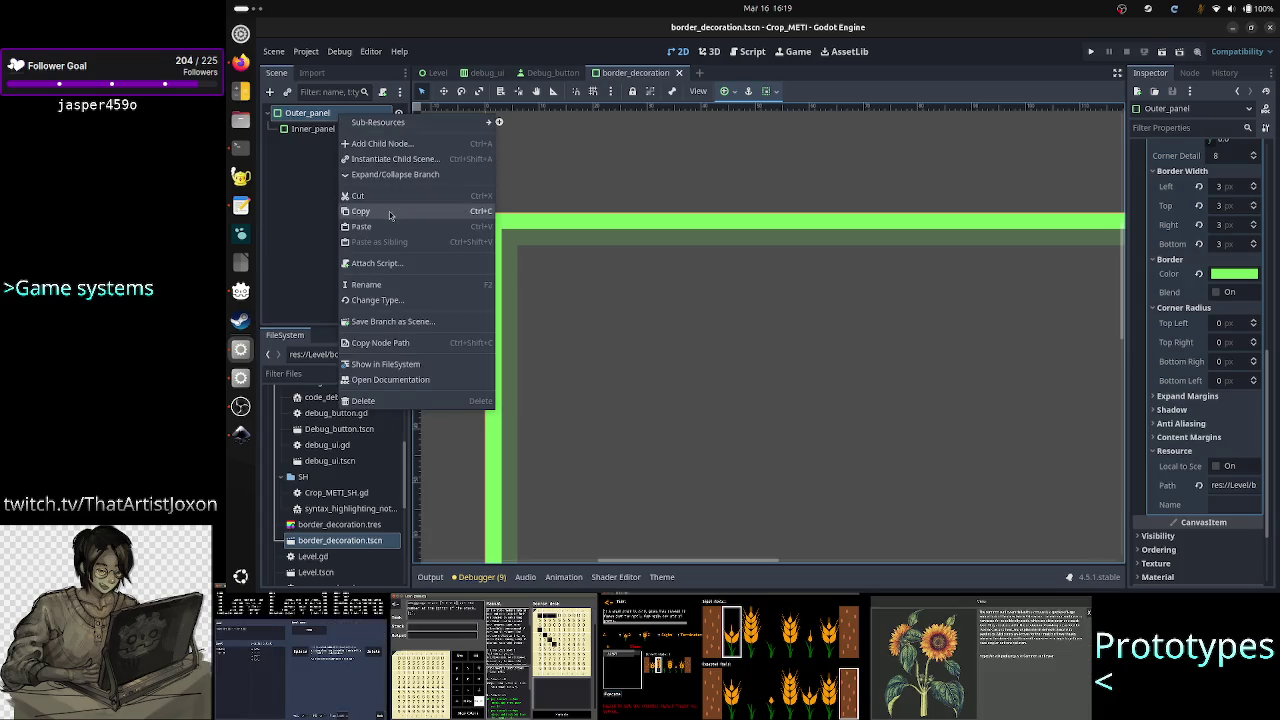
pyautogui.click(390, 213)
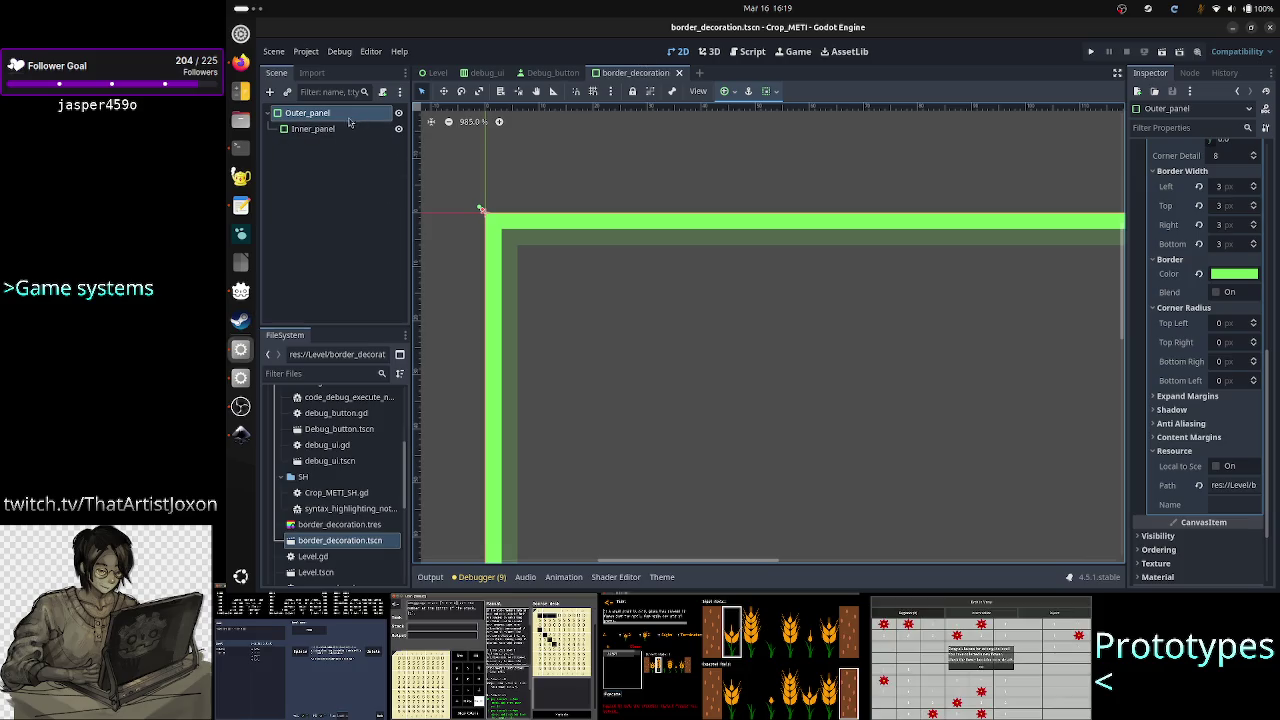
pyautogui.click(343, 208)
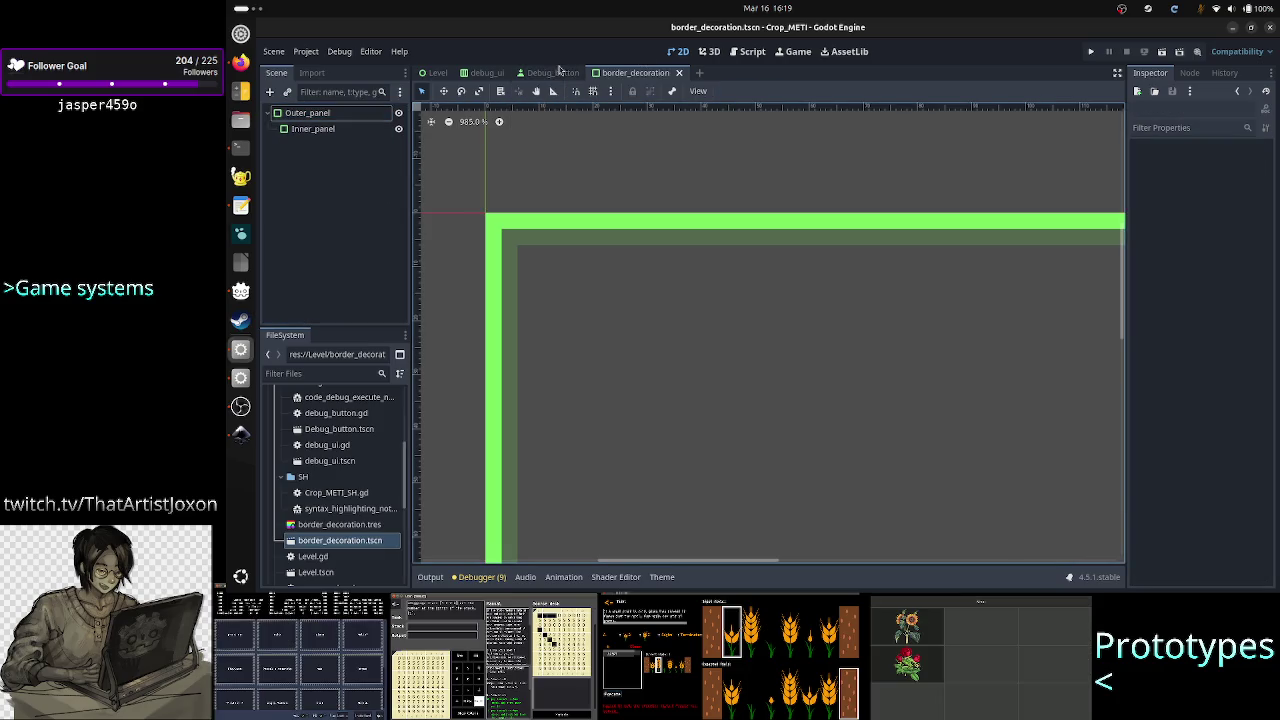
# In the Level scene, delete Outer_panel from under Left_side and confirm
pyautogui.click(438, 73)
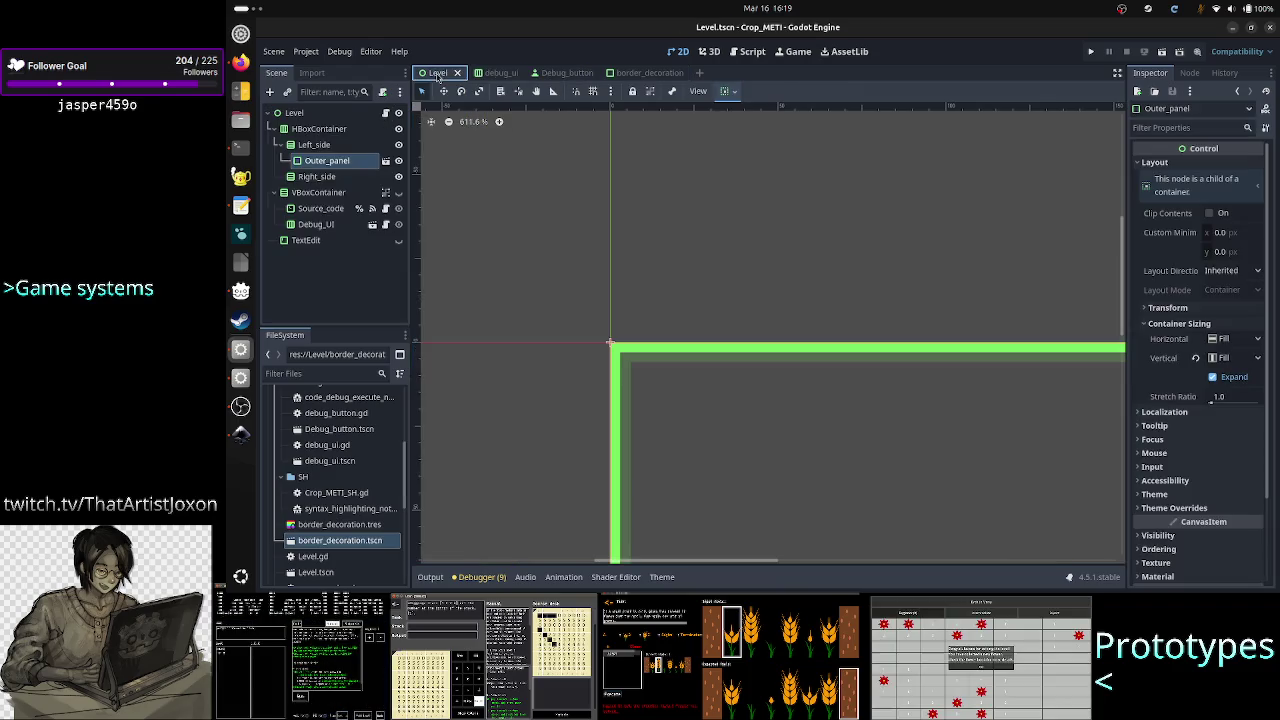
pyautogui.hotkey('ctrl', 'v')
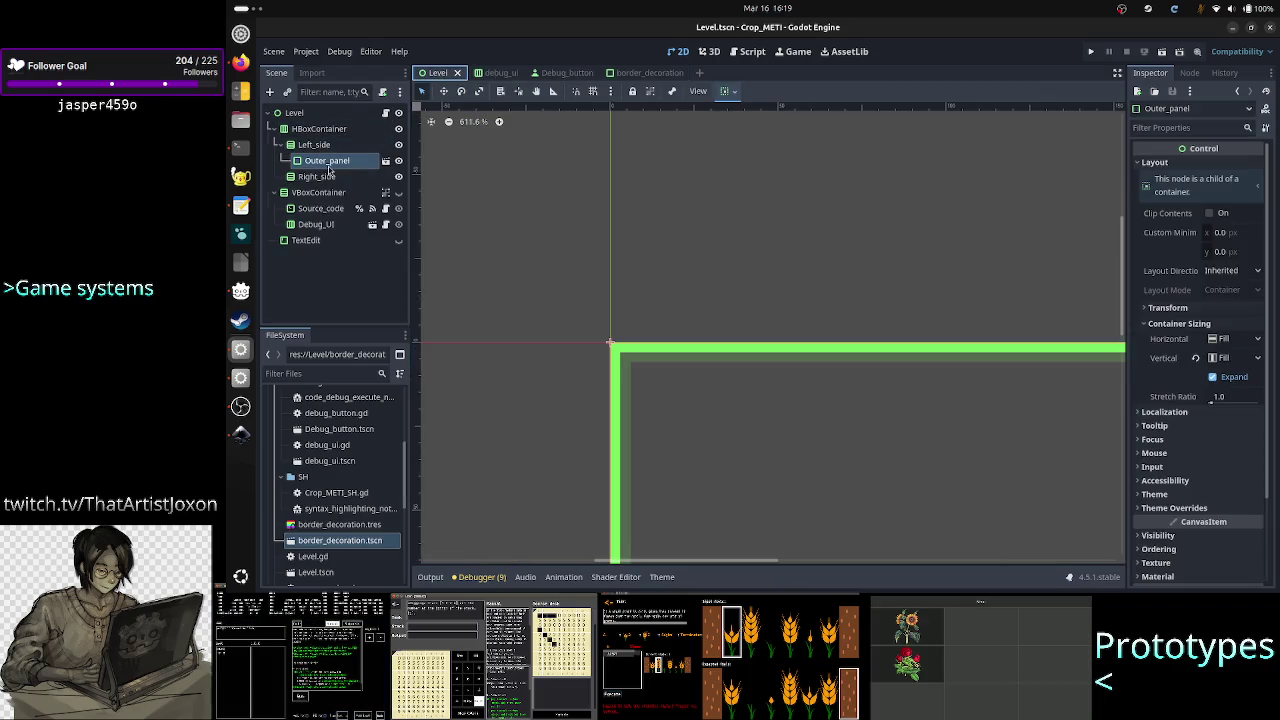
pyautogui.press('Delete')
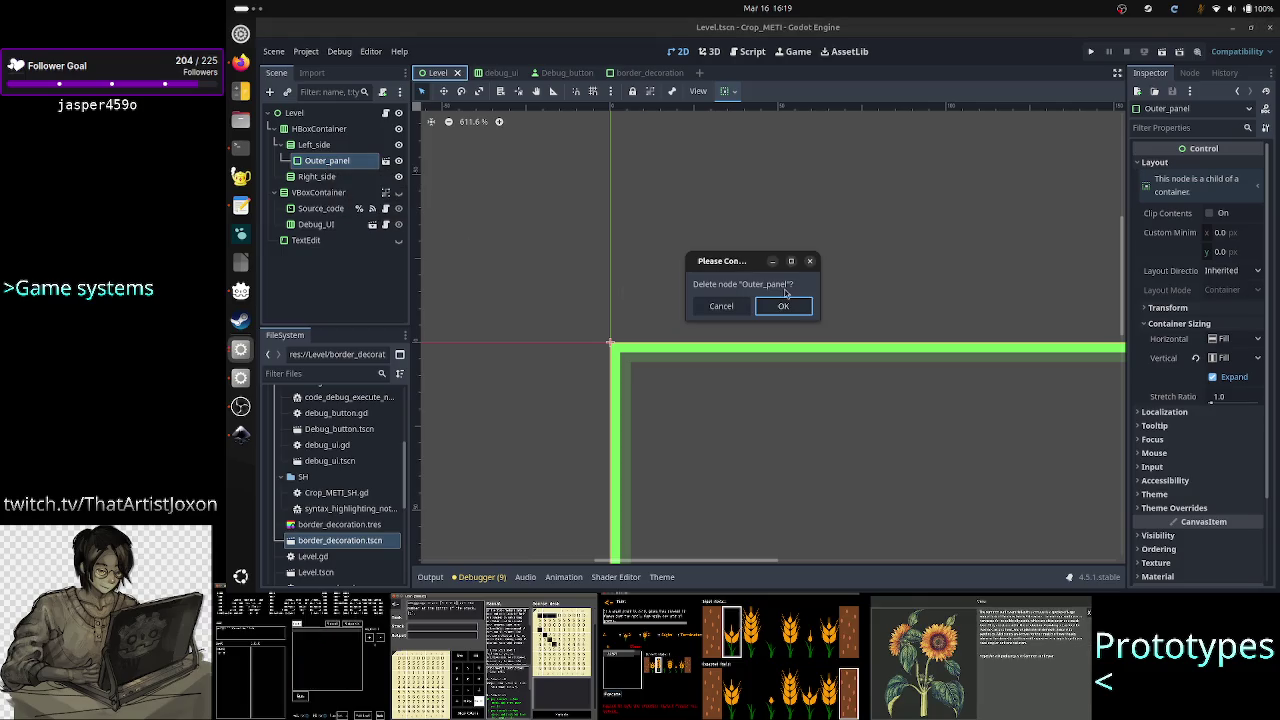
pyautogui.click(787, 305)
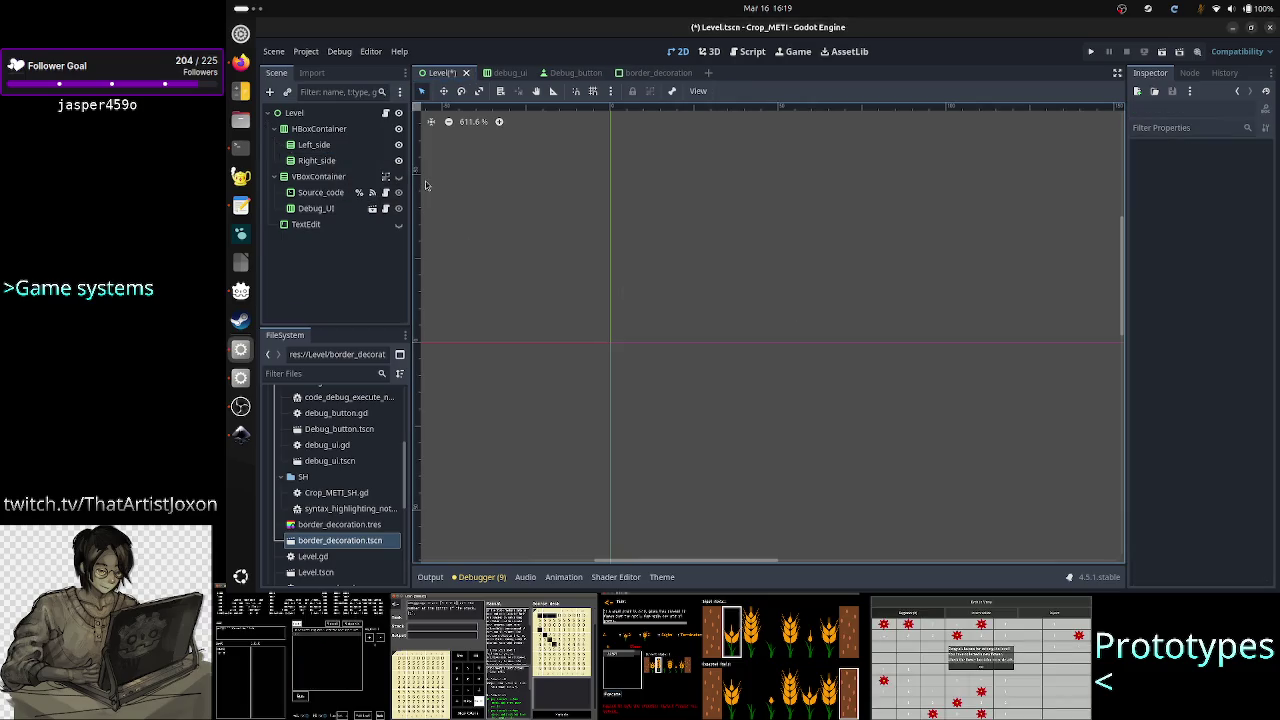
# Bring Outer_panel back under Left_side, then delete it again and confirm
pyautogui.click(330, 150)
pyautogui.rightClick(331, 153)
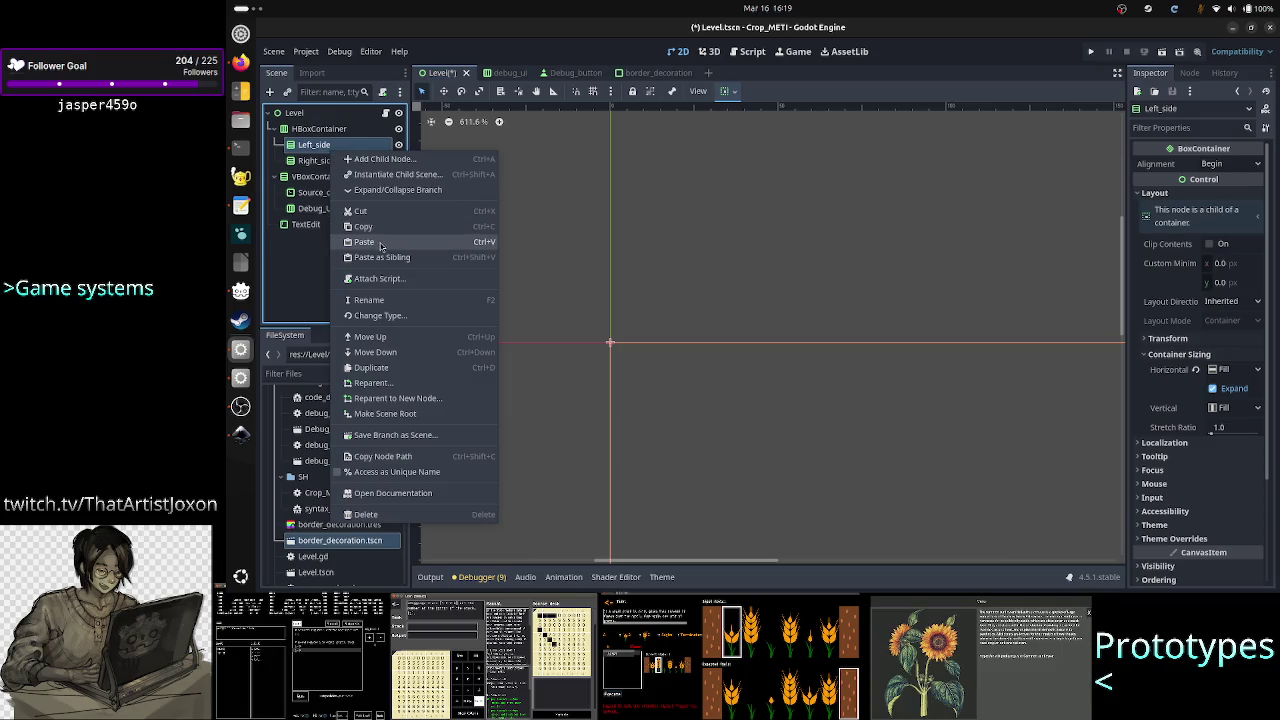
pyautogui.click(380, 247)
pyautogui.hotkey('ctrl', 'z')
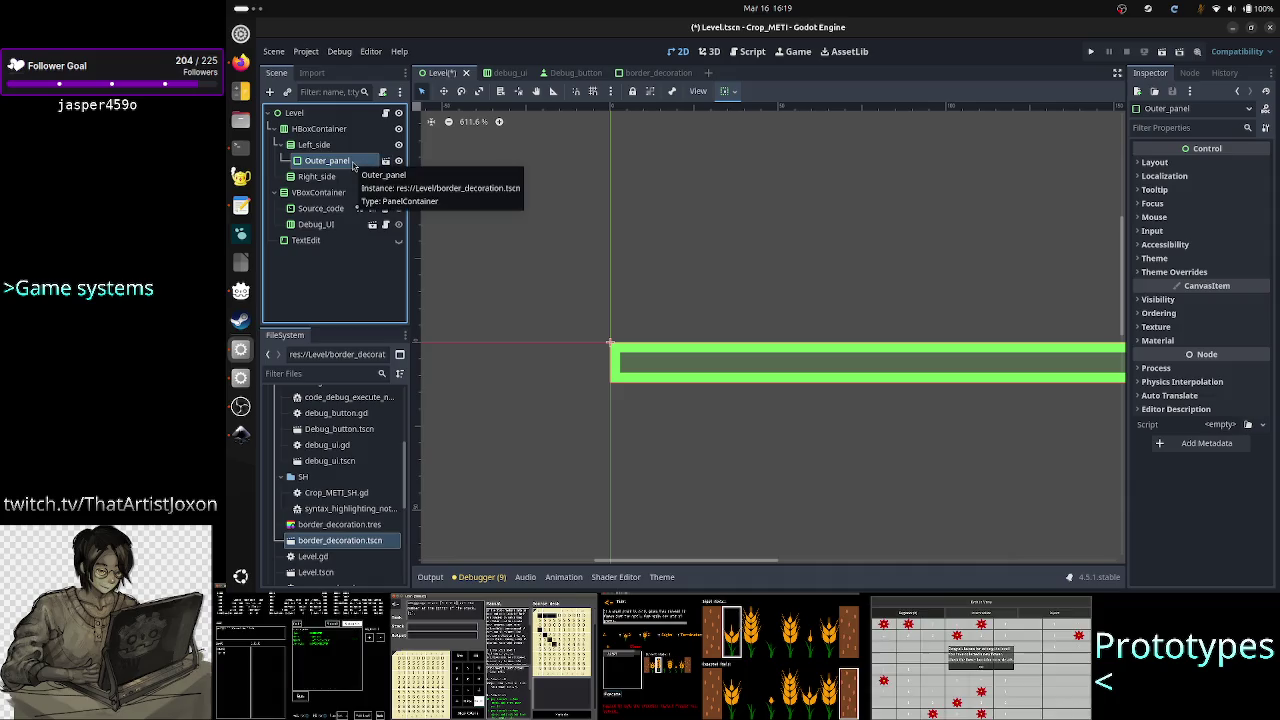
pyautogui.press('Delete')
pyautogui.press('Return')
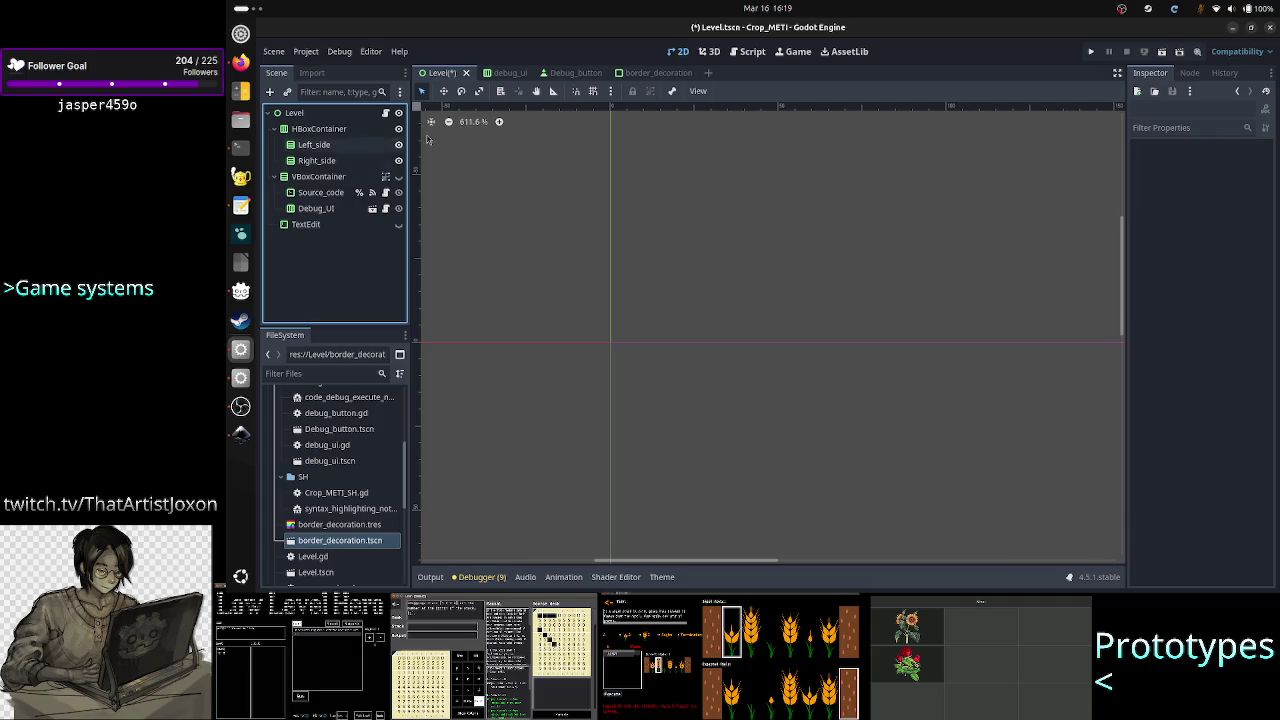
pyautogui.click(650, 73)
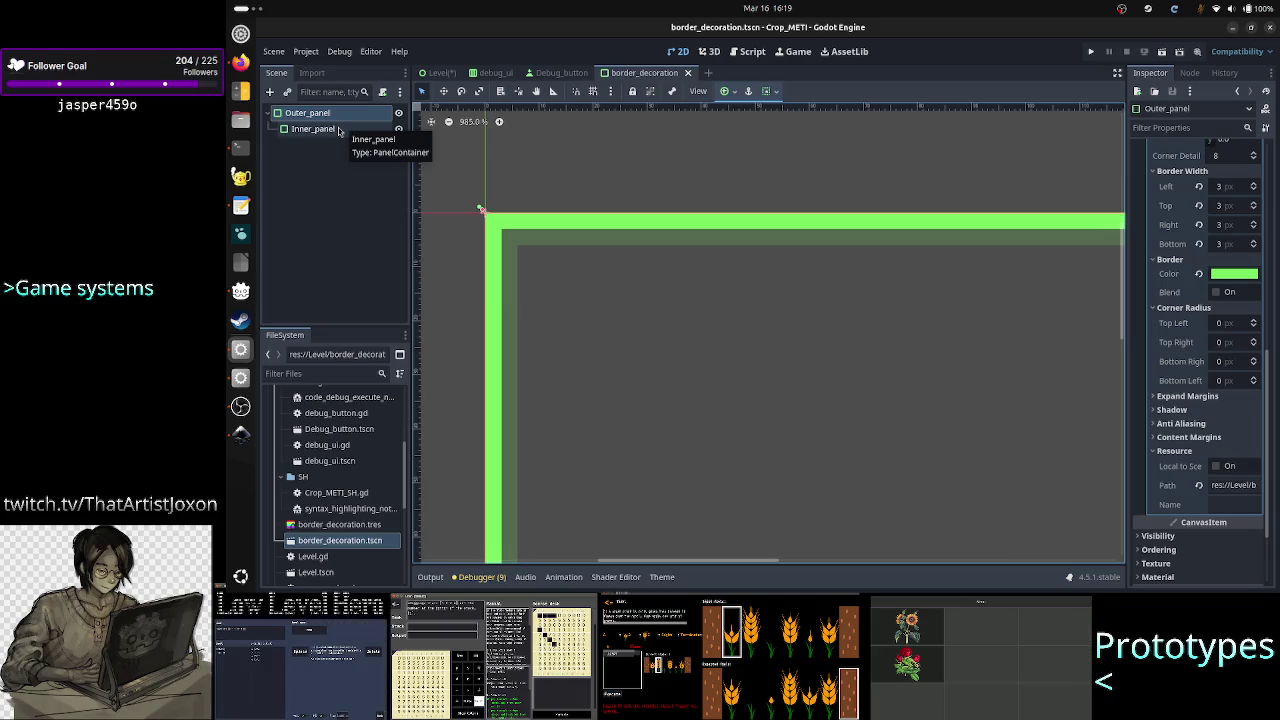
# Select Outer_panel and Inner_panel together in border_decoration and copy them
pyautogui.click(342, 129)
pyautogui.click(339, 118)
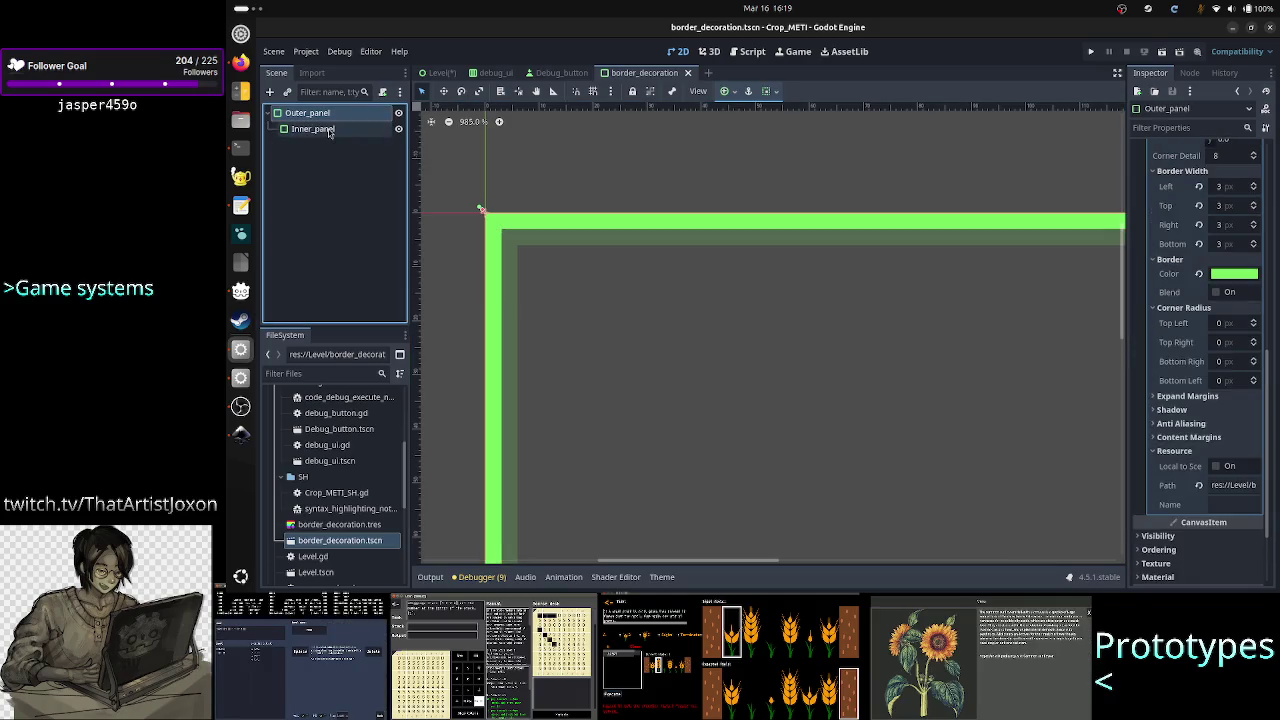
pyautogui.keyDown('ctrl'); pyautogui.click(330, 131); pyautogui.keyUp('ctrl')
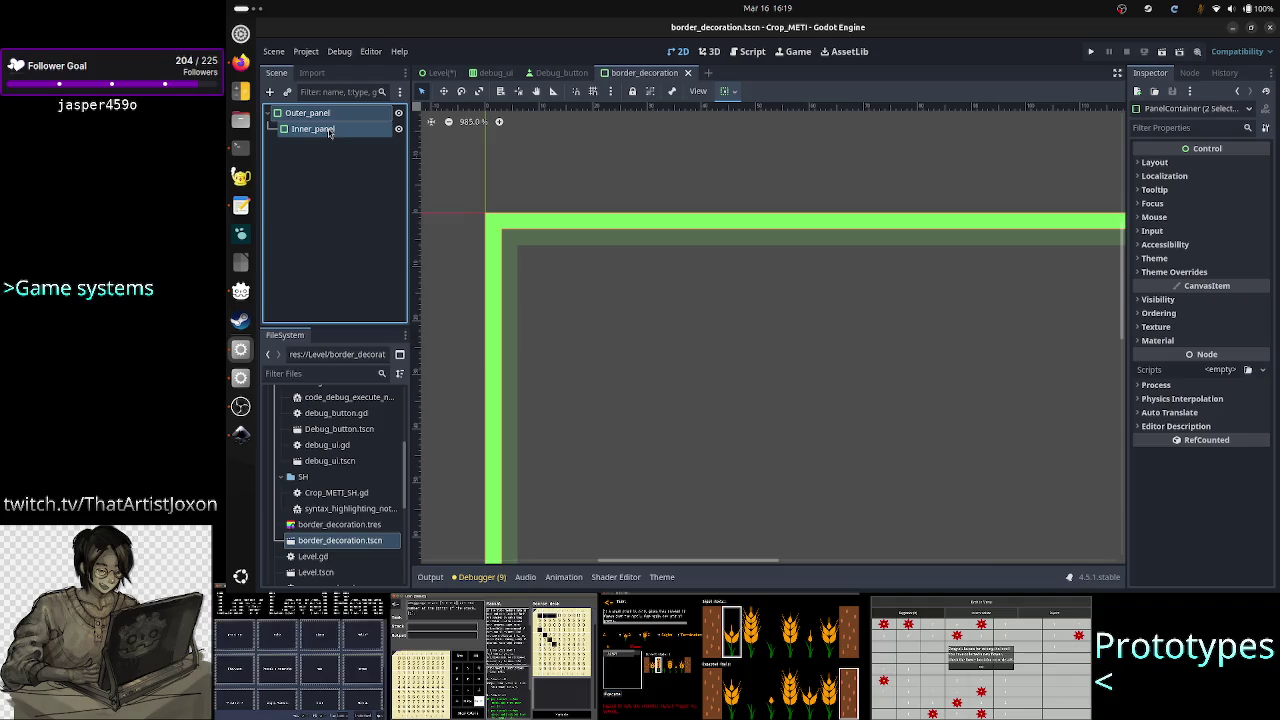
pyautogui.rightClick(330, 131)
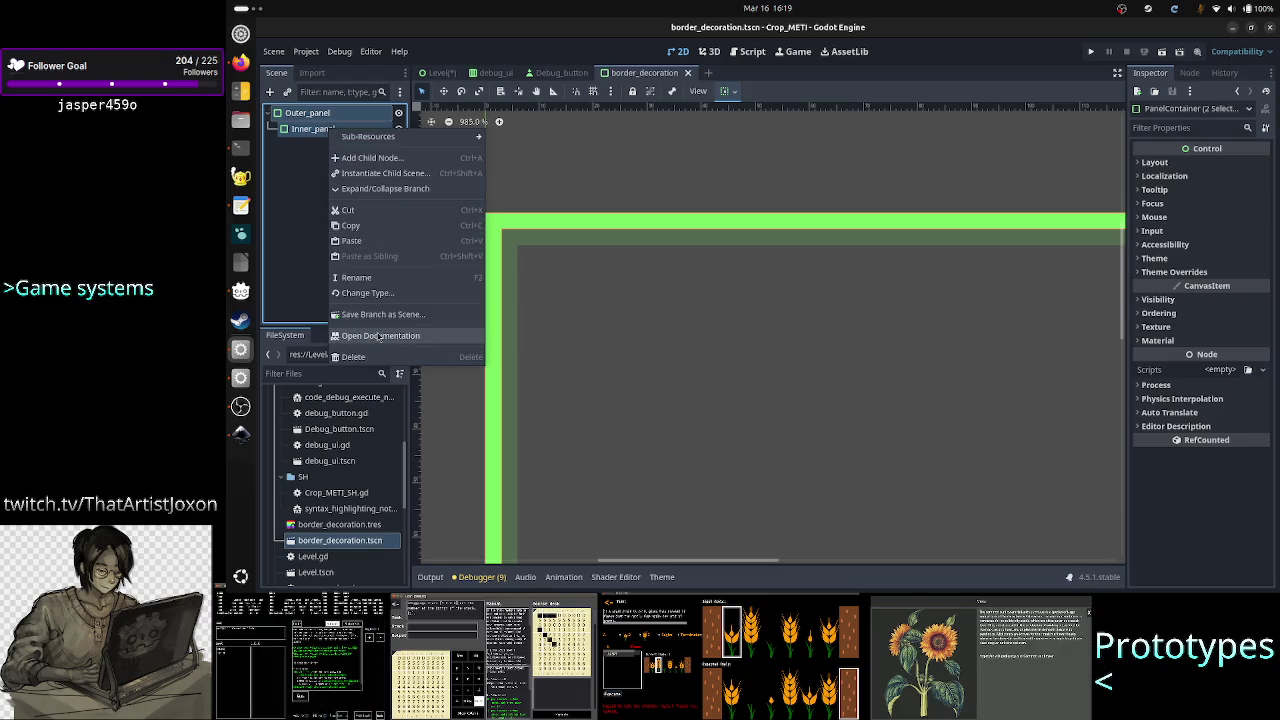
pyautogui.click(369, 225)
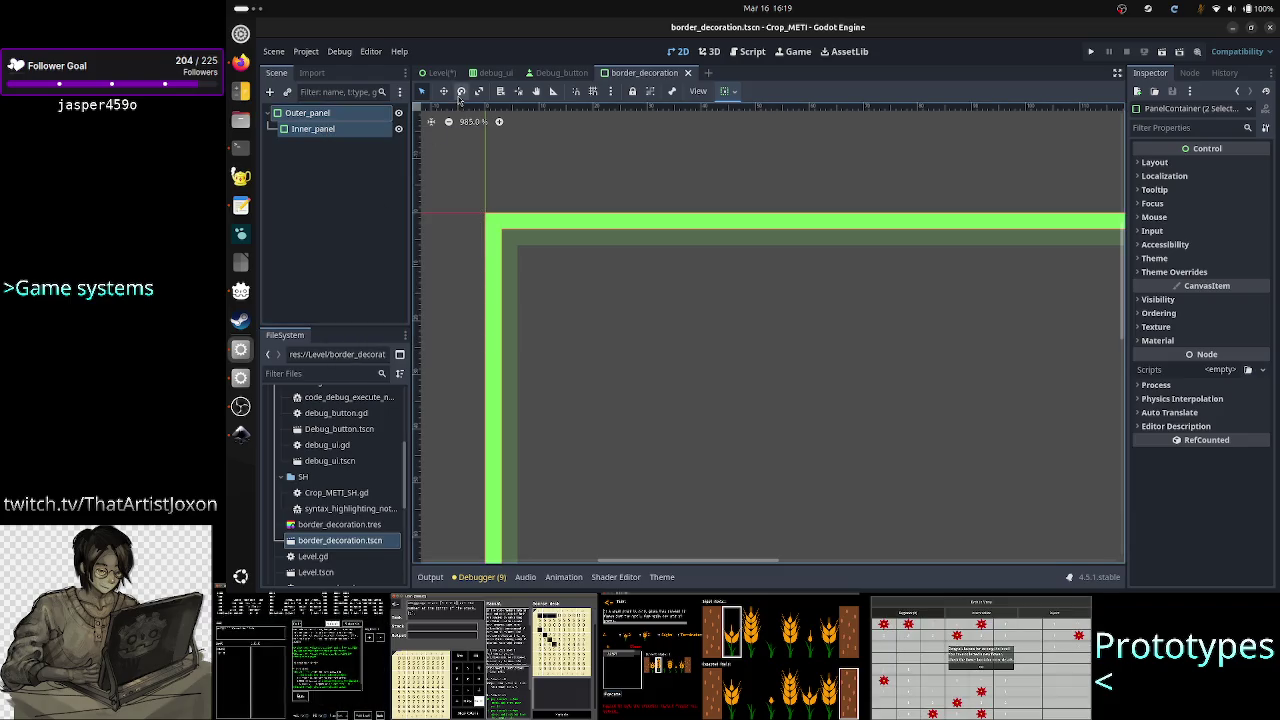
# Paste the copied panels into the Level scene as children of Left_side
pyautogui.click(440, 73)
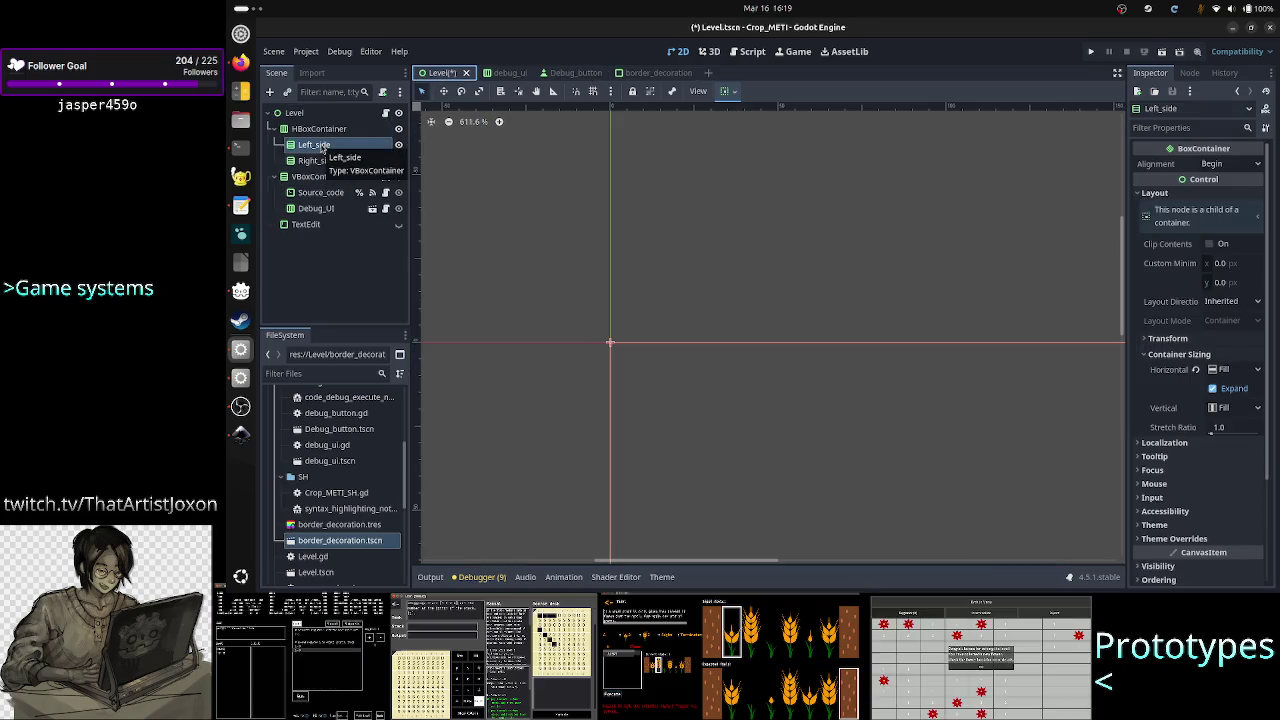
pyautogui.rightClick(322, 148)
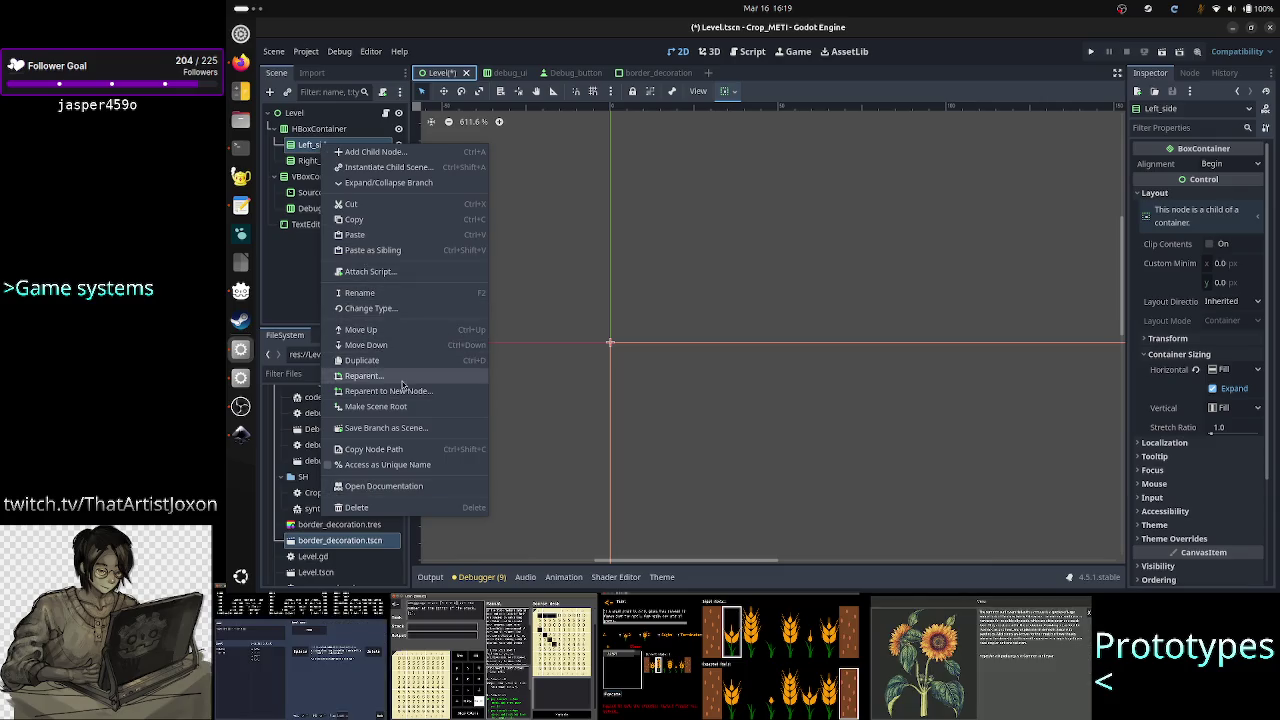
pyautogui.click(364, 236)
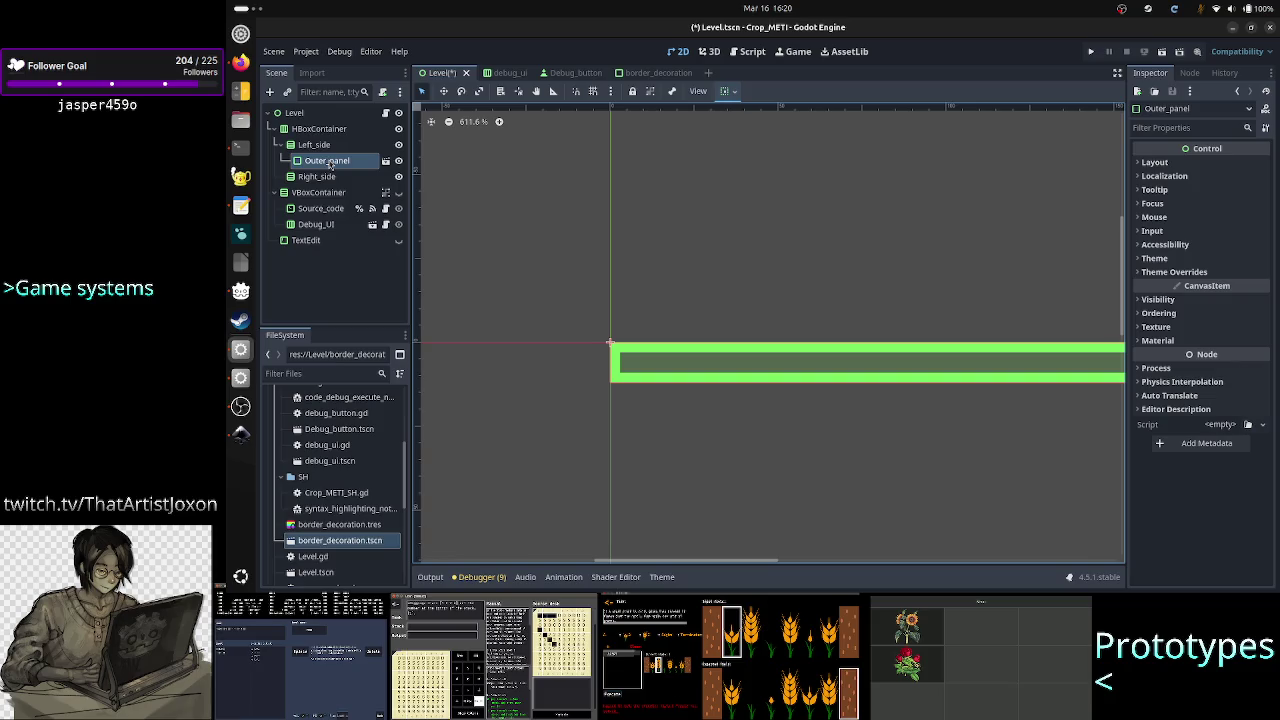
# Make the Outer_panel instance local and inspect Outer_panel and Inner_panel
pyautogui.rightClick(327, 162)
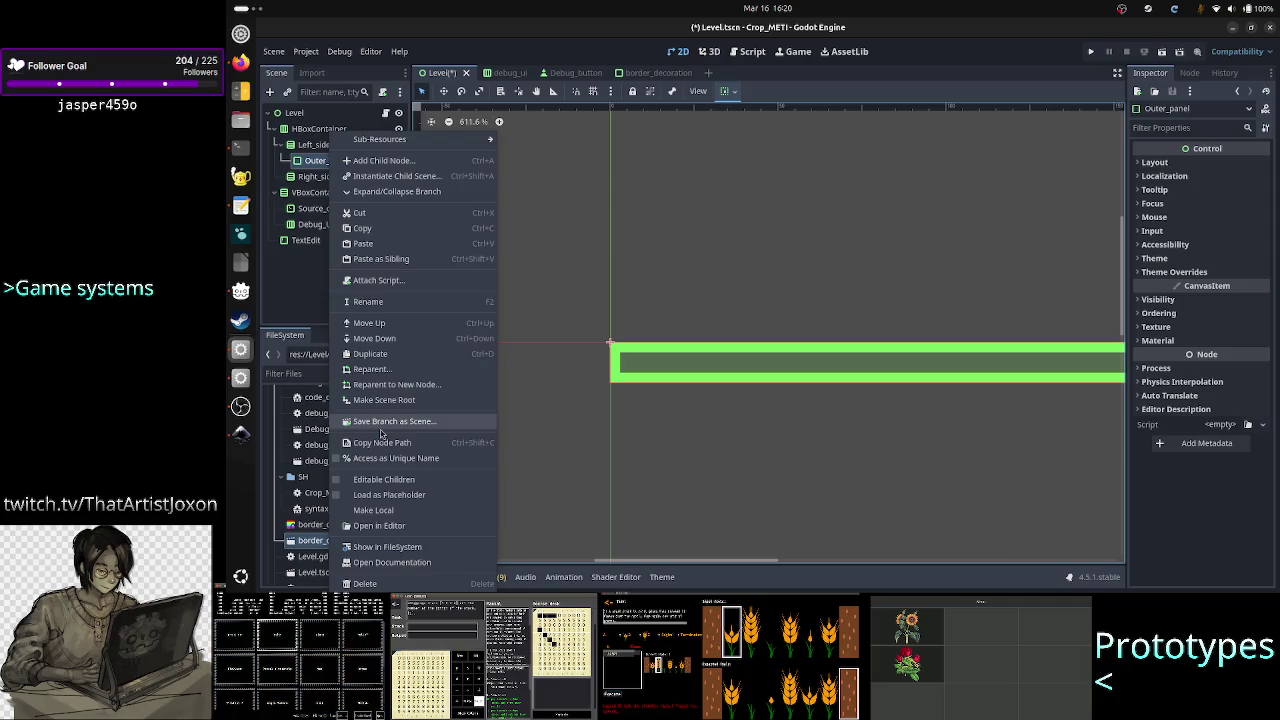
pyautogui.click(406, 512)
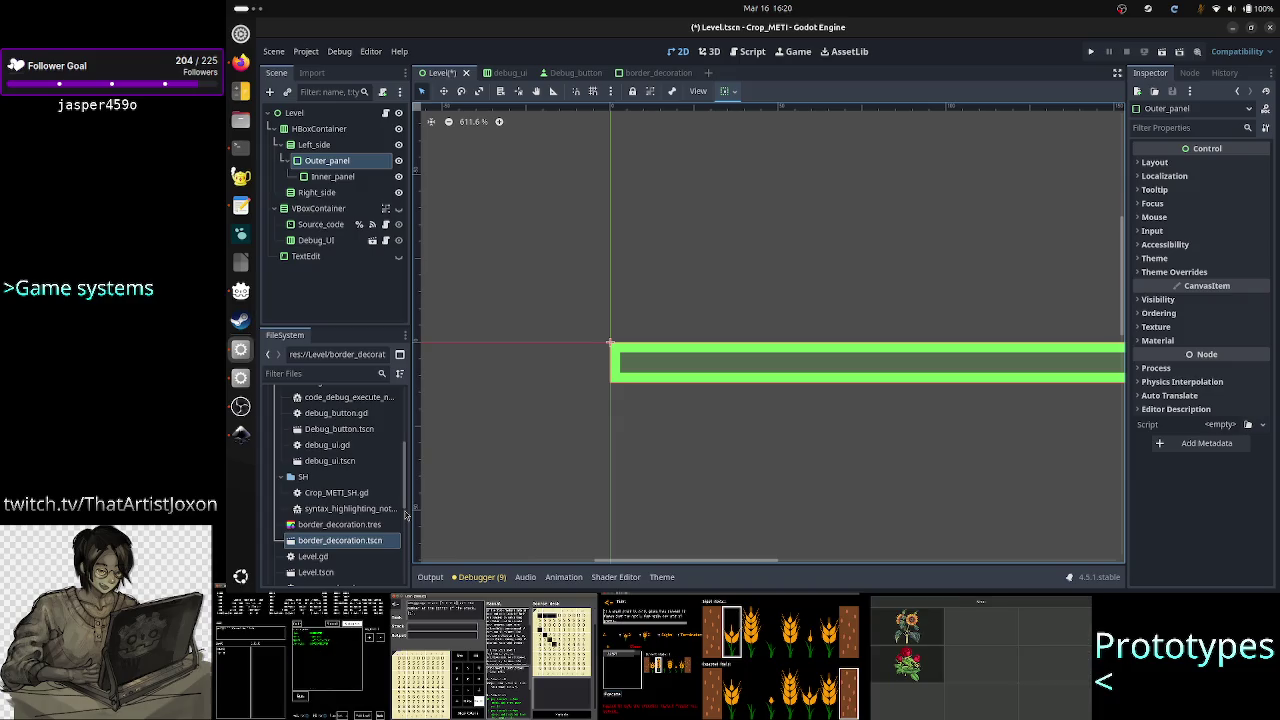
pyautogui.click(338, 178)
pyautogui.click(338, 164)
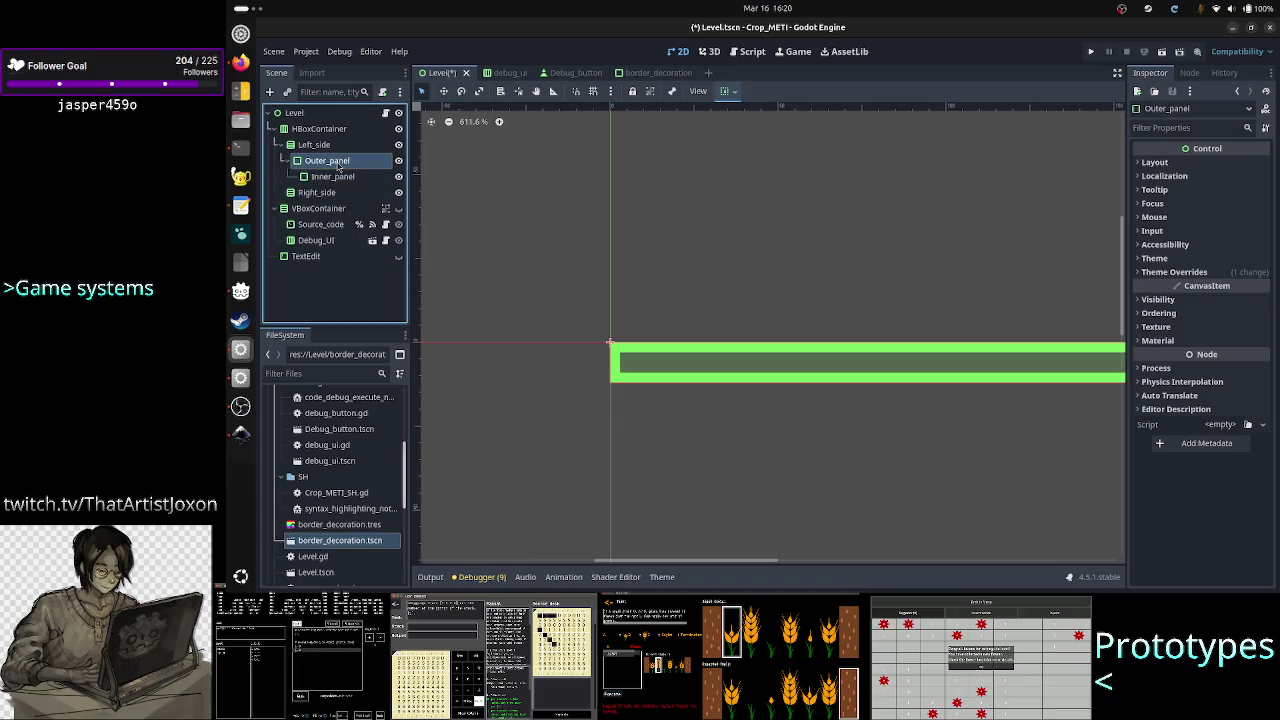
pyautogui.click(332, 176)
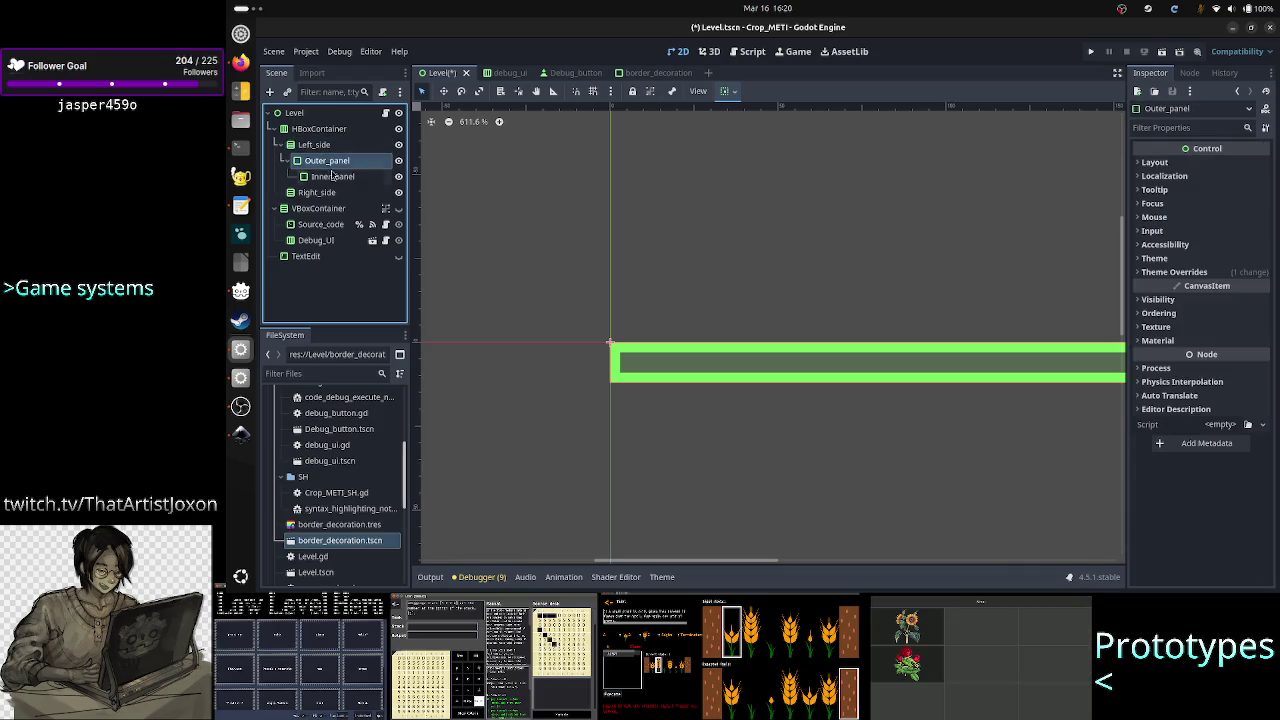
pyautogui.keyDown('ctrl'); pyautogui.click(333, 177); pyautogui.keyUp('ctrl')
# Delete Outer_panel and Inner_panel from Left_side, confirming the removal
pyautogui.press('Delete')
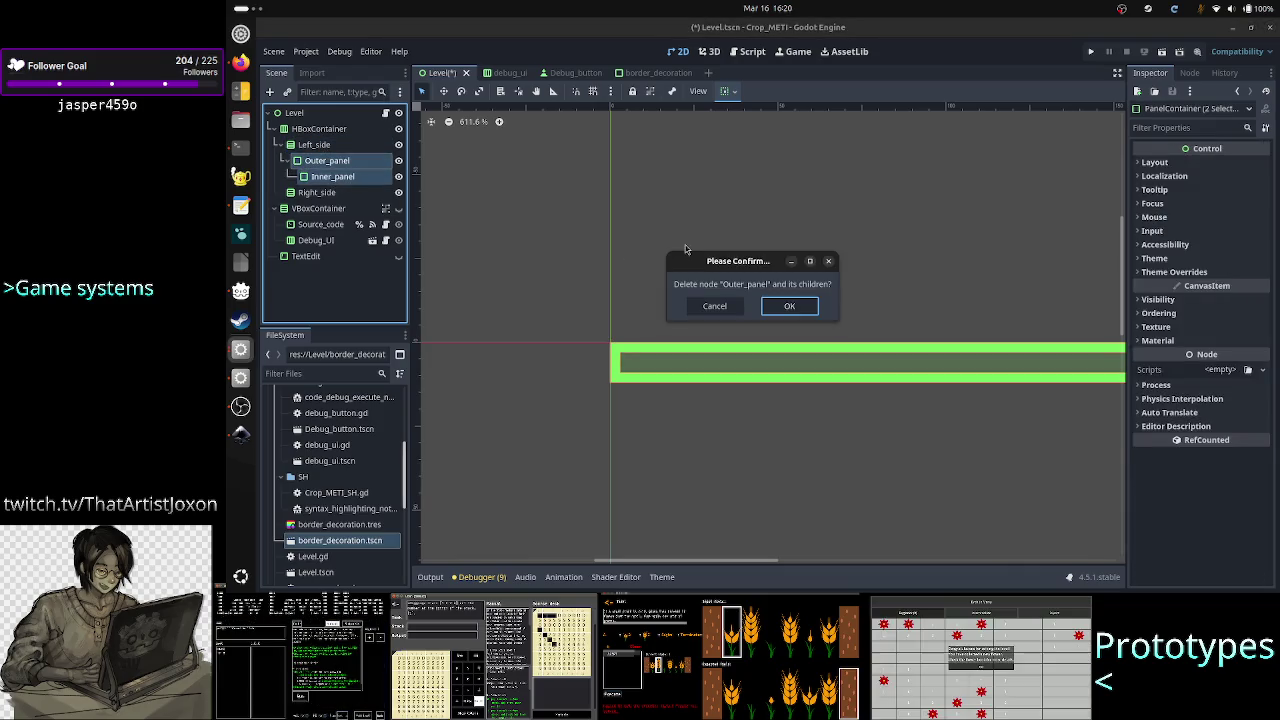
pyautogui.click(789, 308)
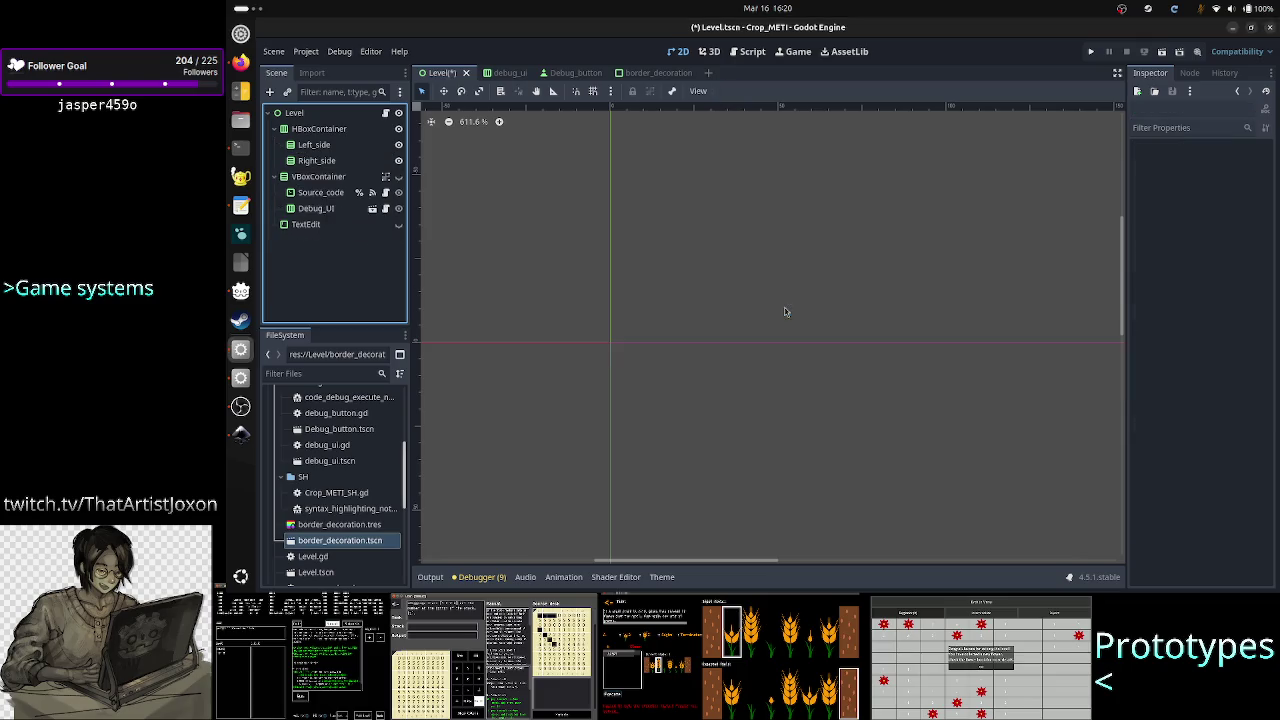
pyautogui.click(326, 146)
pyautogui.click(650, 72)
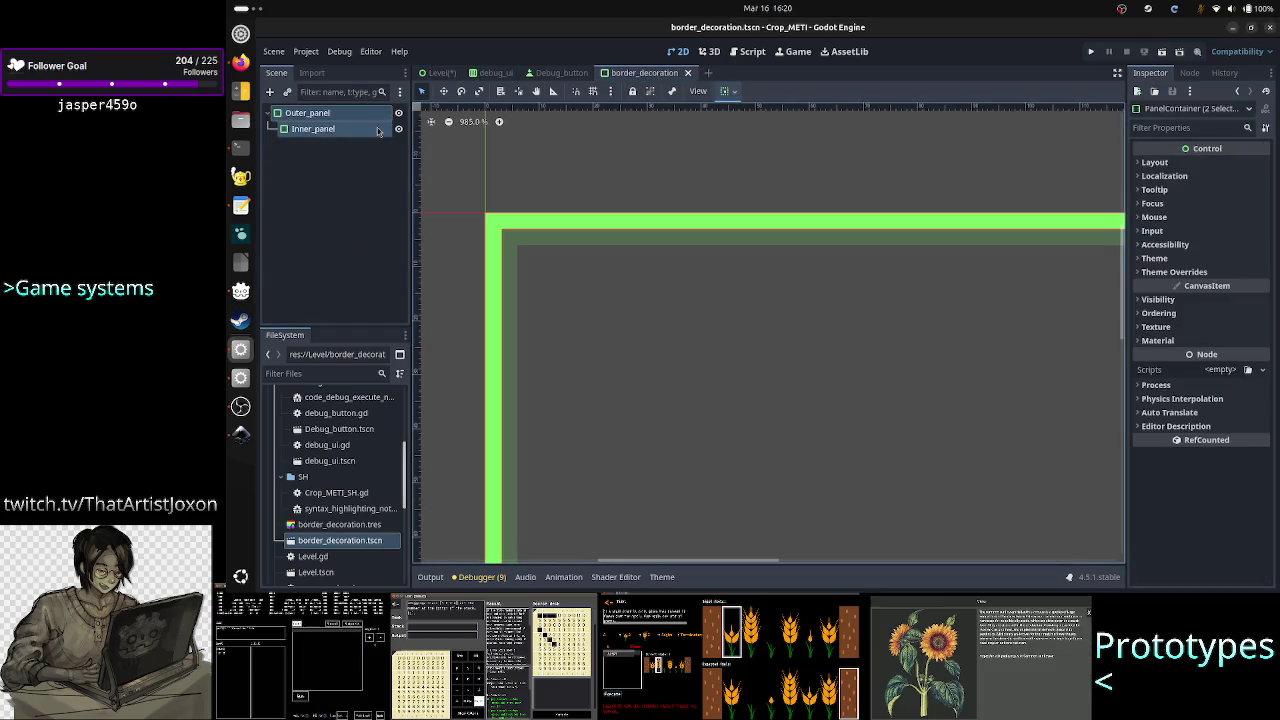
# Copy the border_decoration panels and paste them in Level as a sibling of Left_side
pyautogui.rightClick(328, 131)
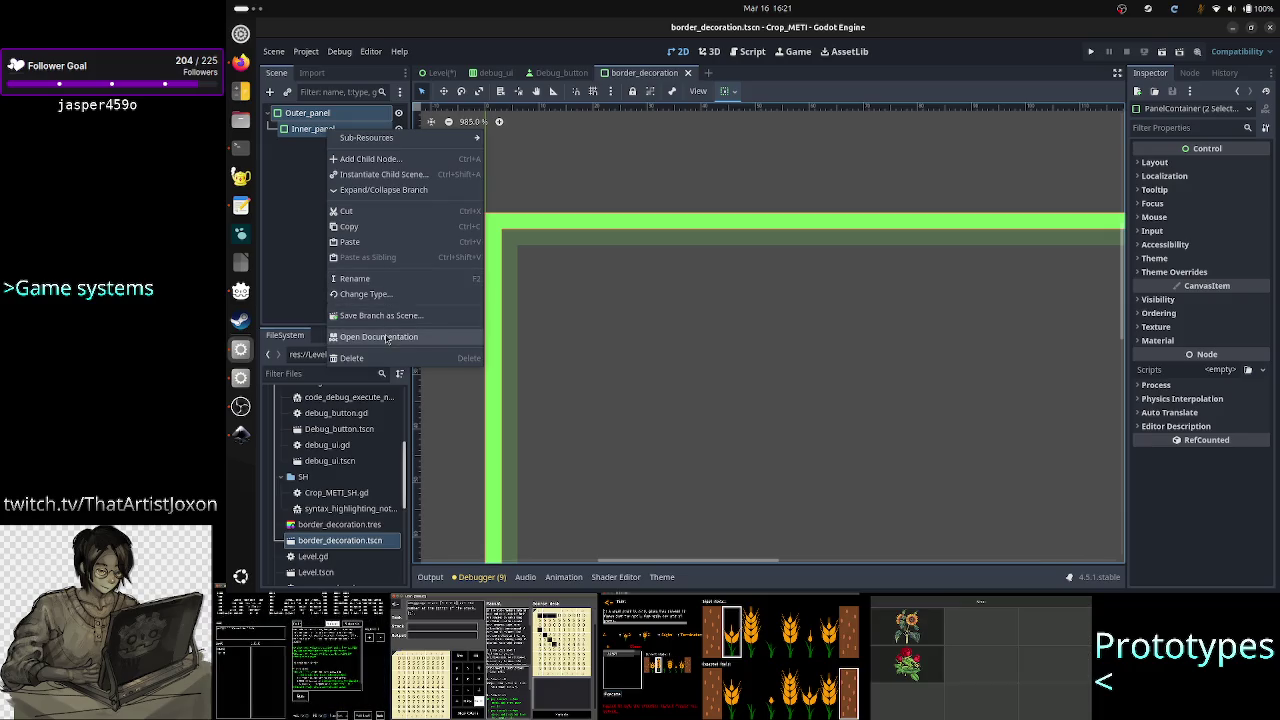
pyautogui.click(366, 228)
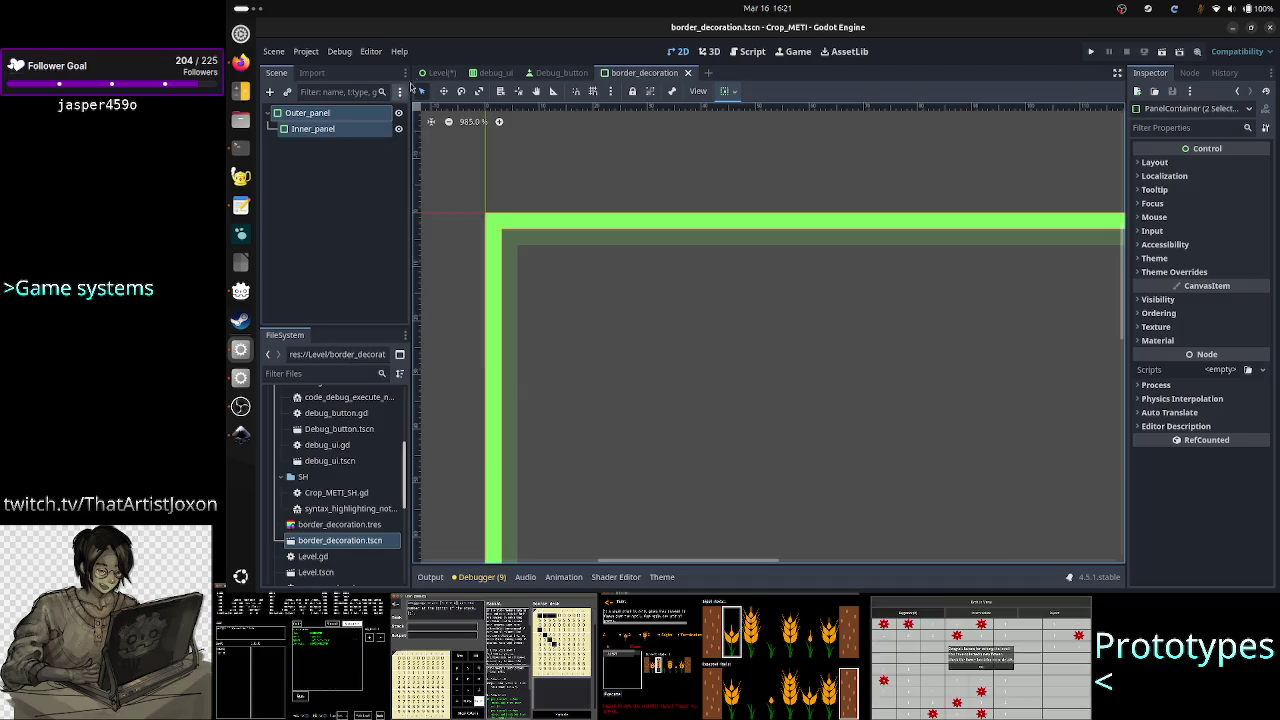
pyautogui.click(440, 72)
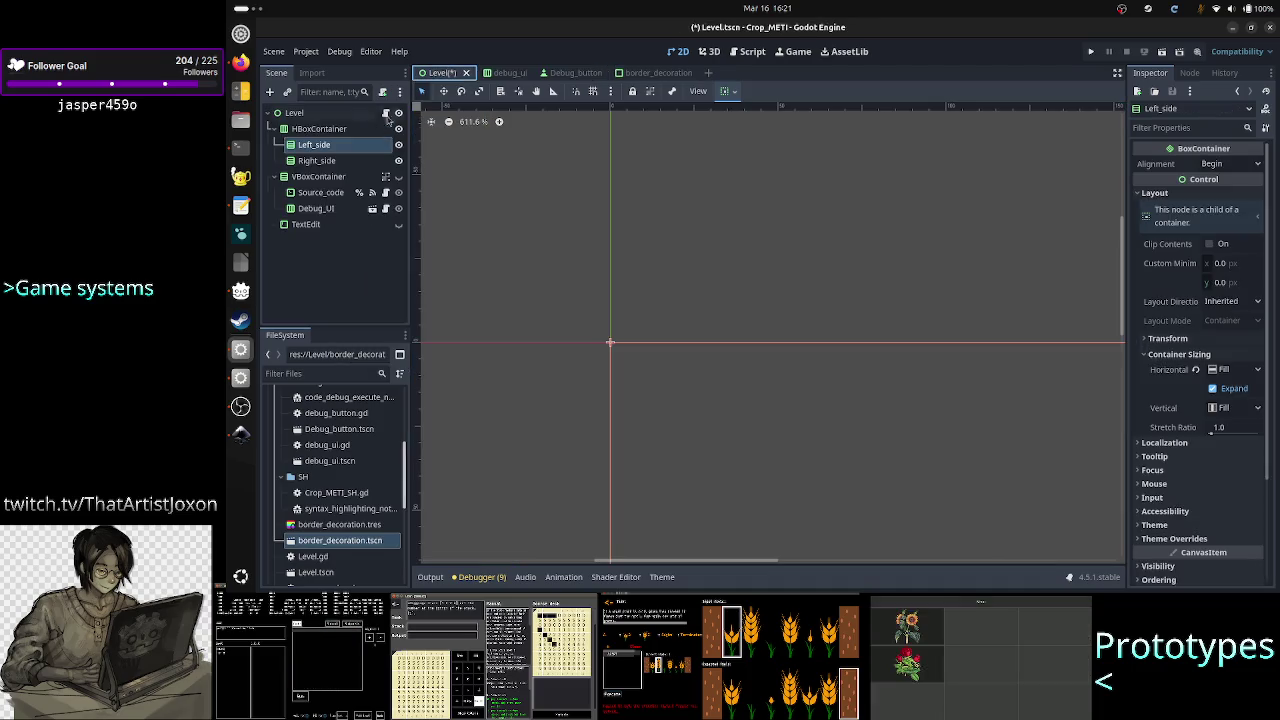
pyautogui.rightClick(322, 149)
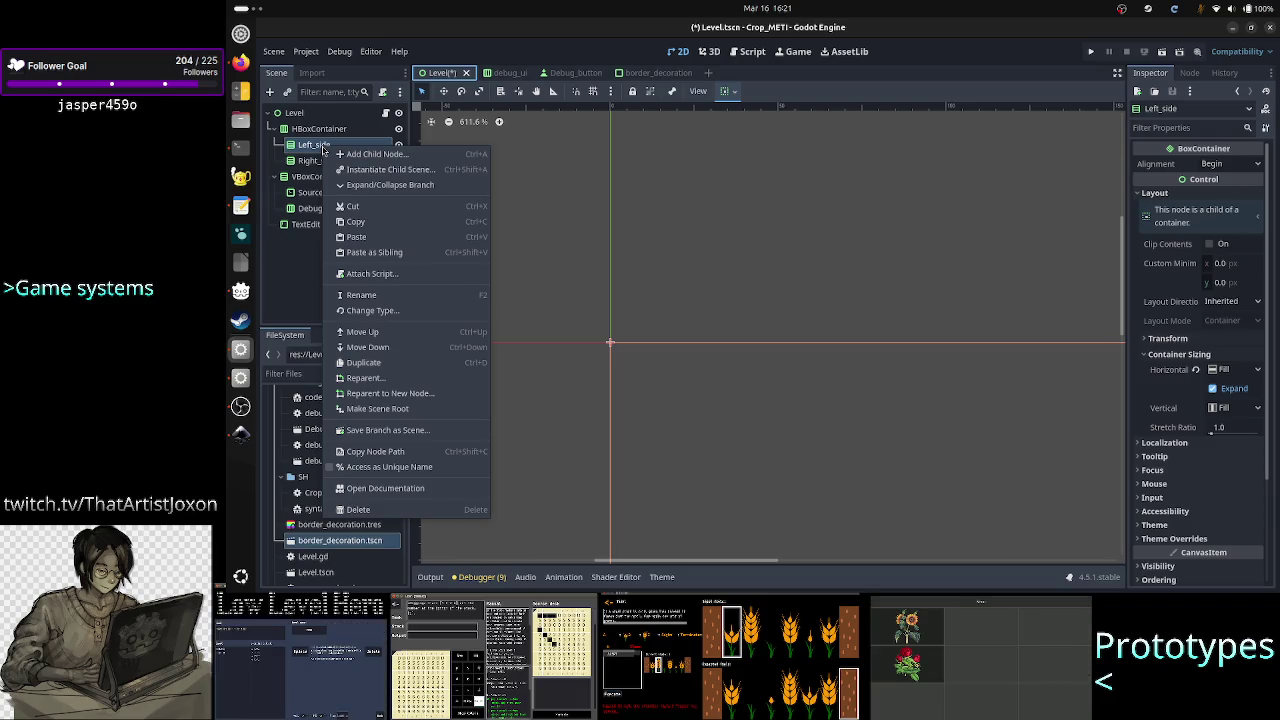
pyautogui.click(413, 257)
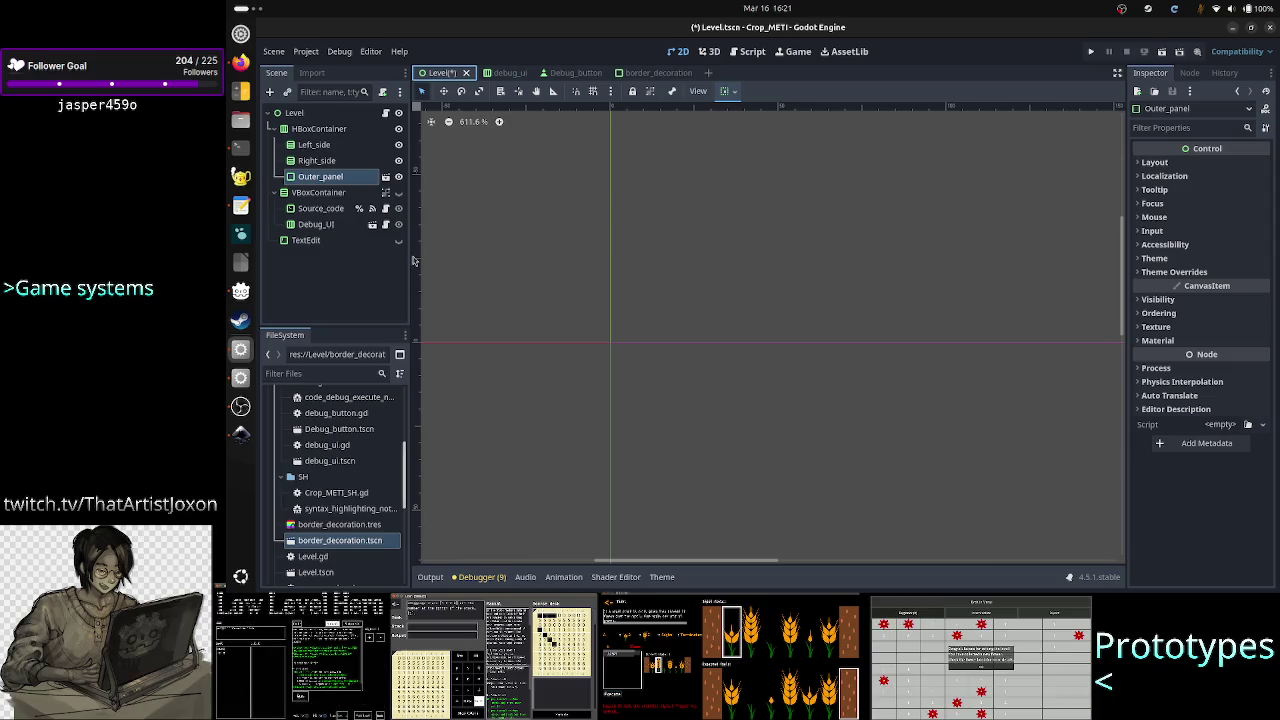
# Delete the misplaced sibling Outer_panel node and confirm
pyautogui.click(309, 146)
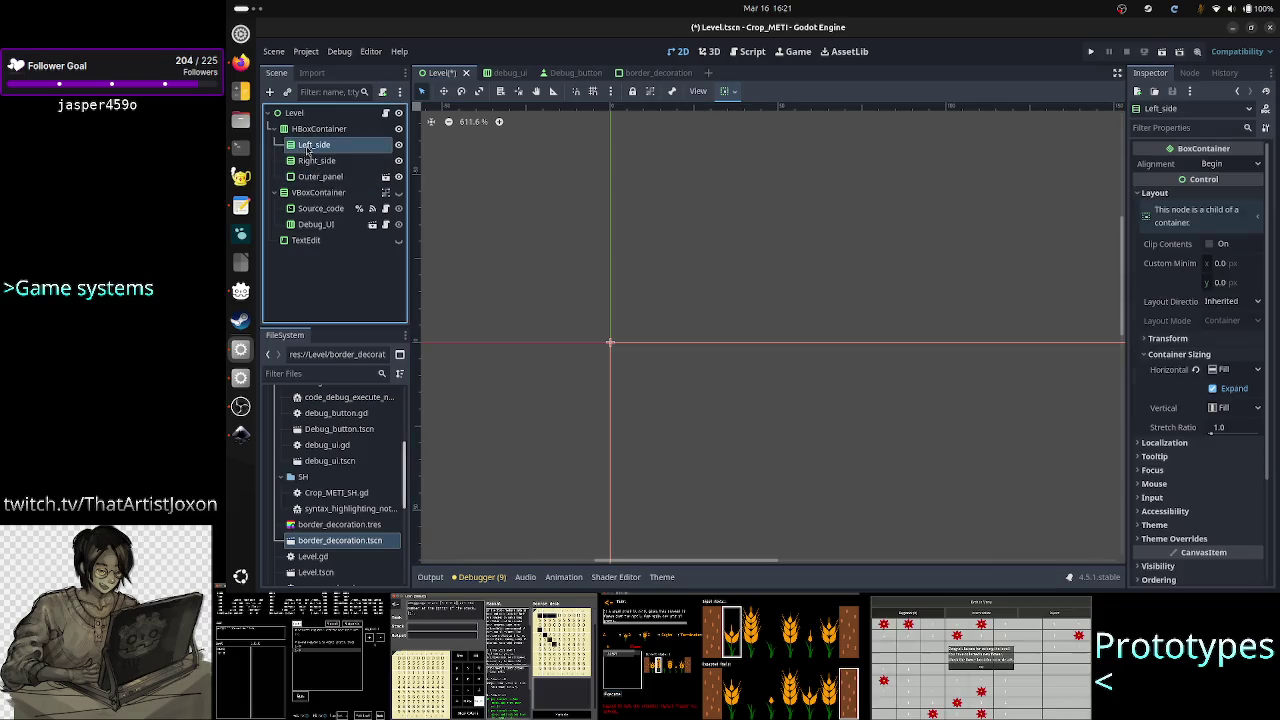
pyautogui.click(308, 178)
pyautogui.click(314, 146)
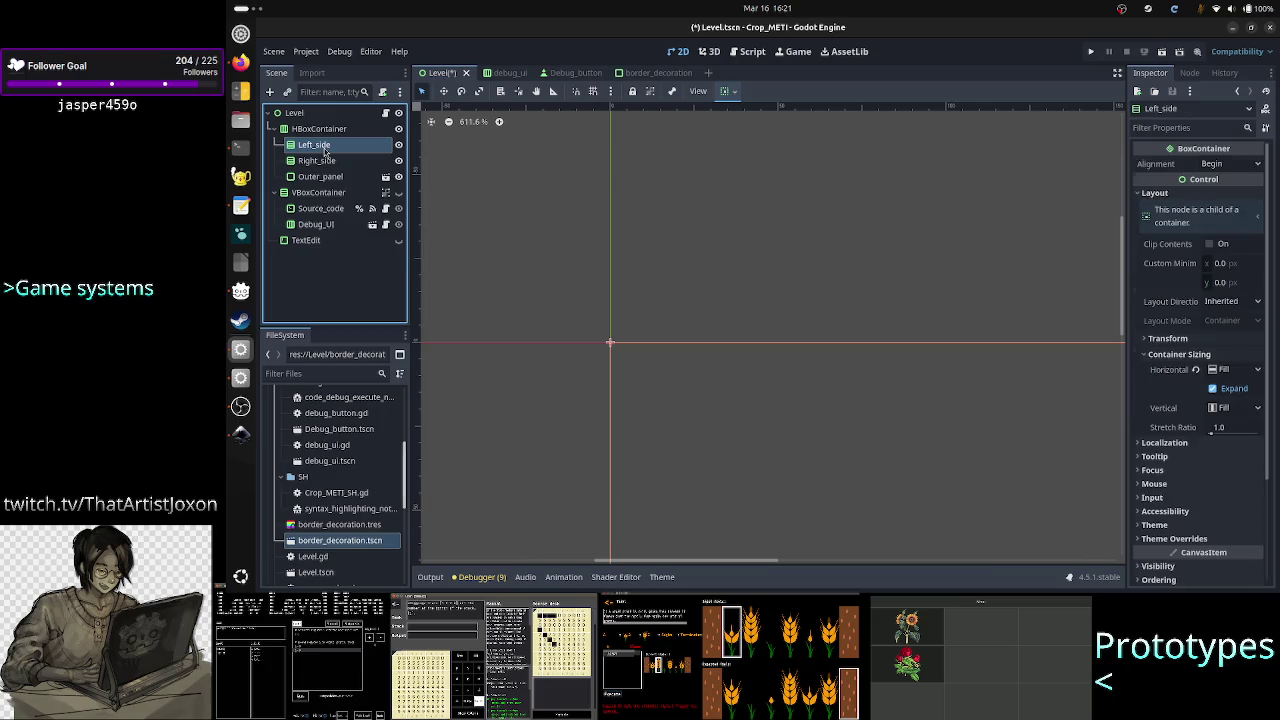
pyautogui.click(320, 177)
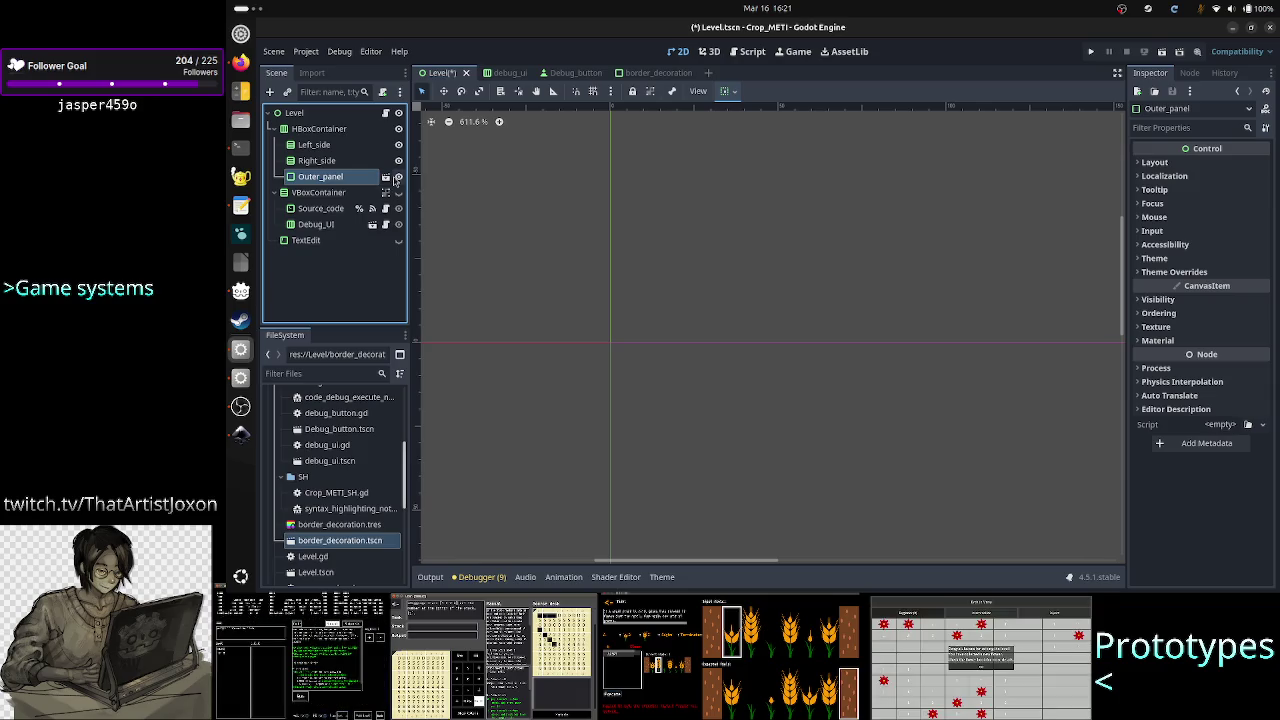
pyautogui.doubleClick(320, 177)
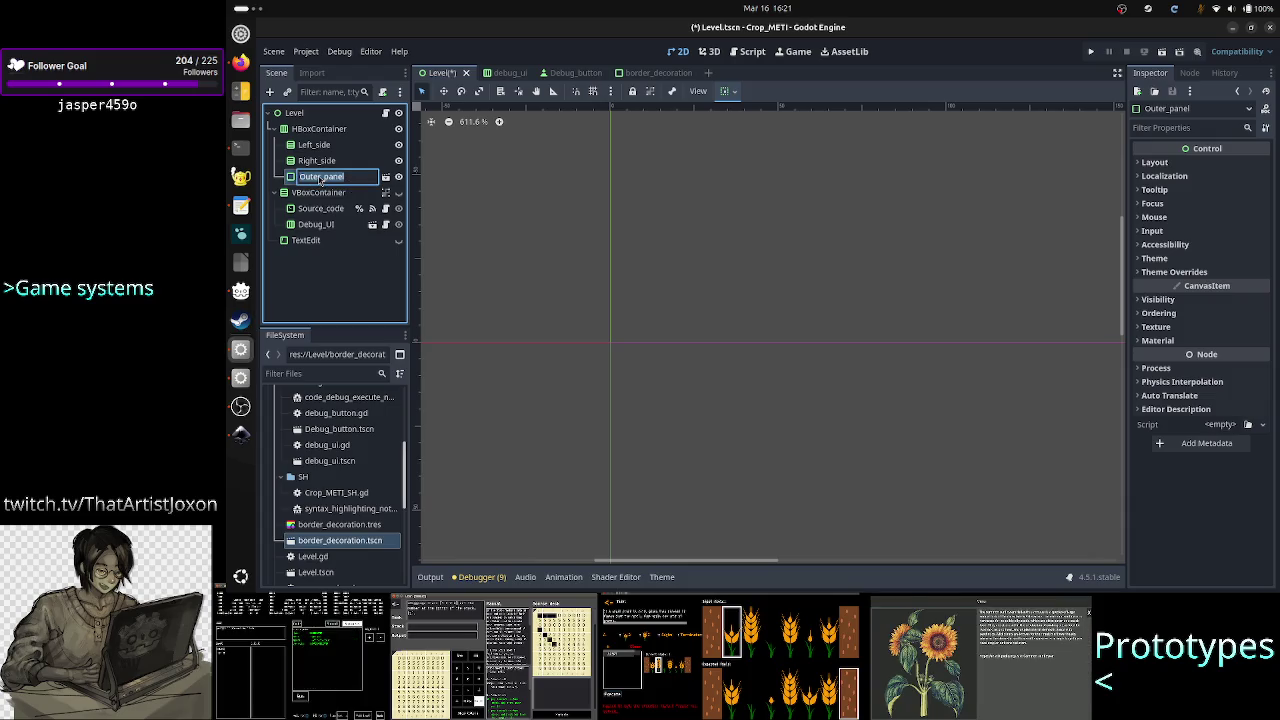
pyautogui.press('Escape')
pyautogui.press('Delete')
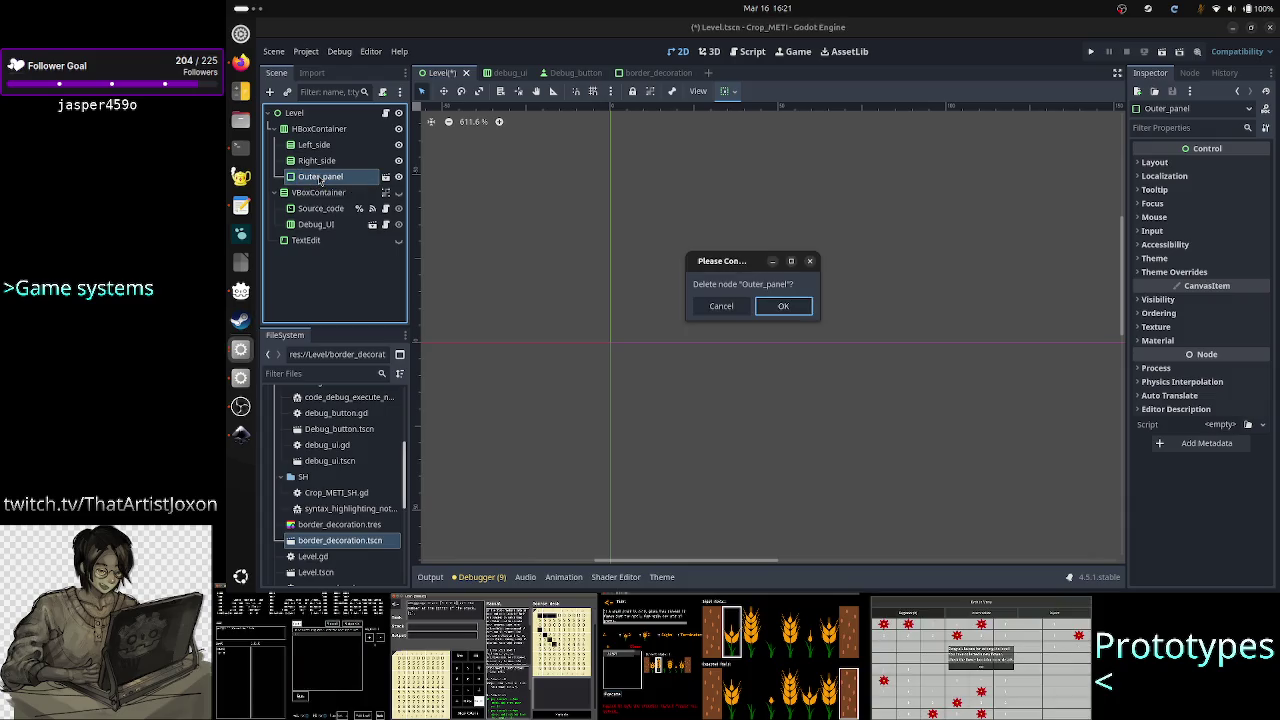
pyautogui.press('Return')
# Paste Outer_panel into Left_side and enable Load as Placeholder on it
pyautogui.click(315, 145)
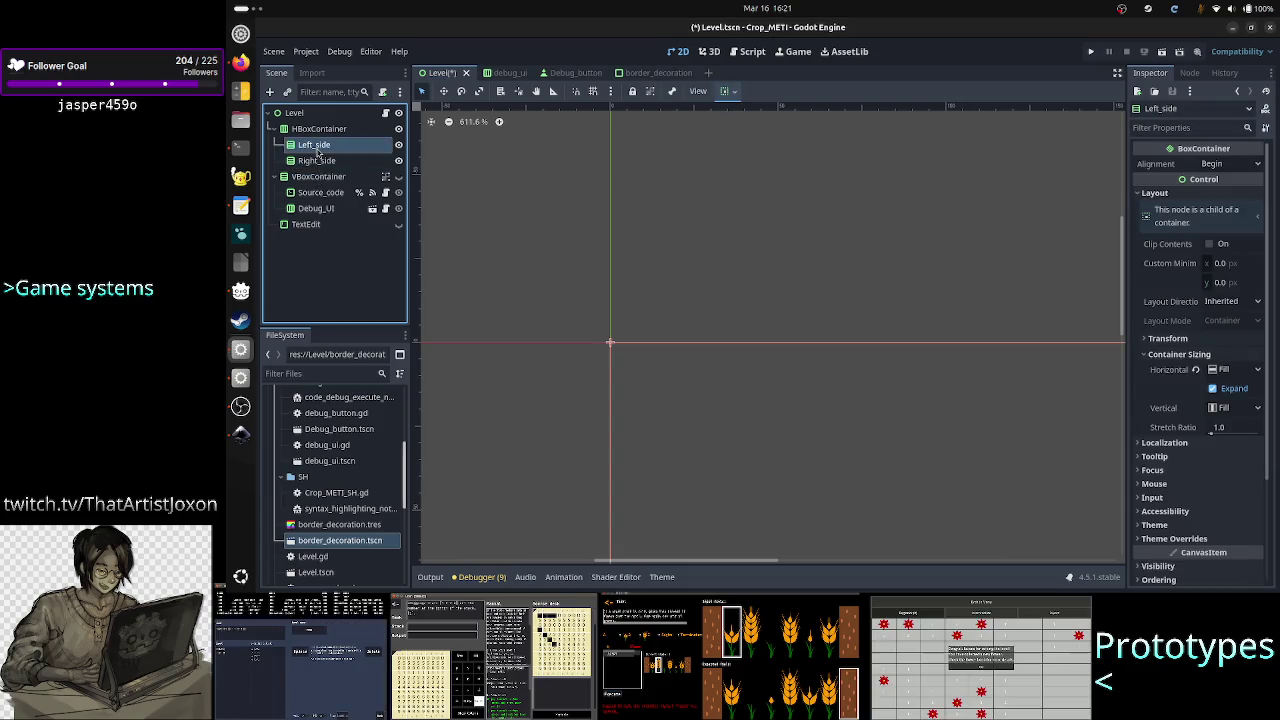
pyautogui.rightClick(318, 152)
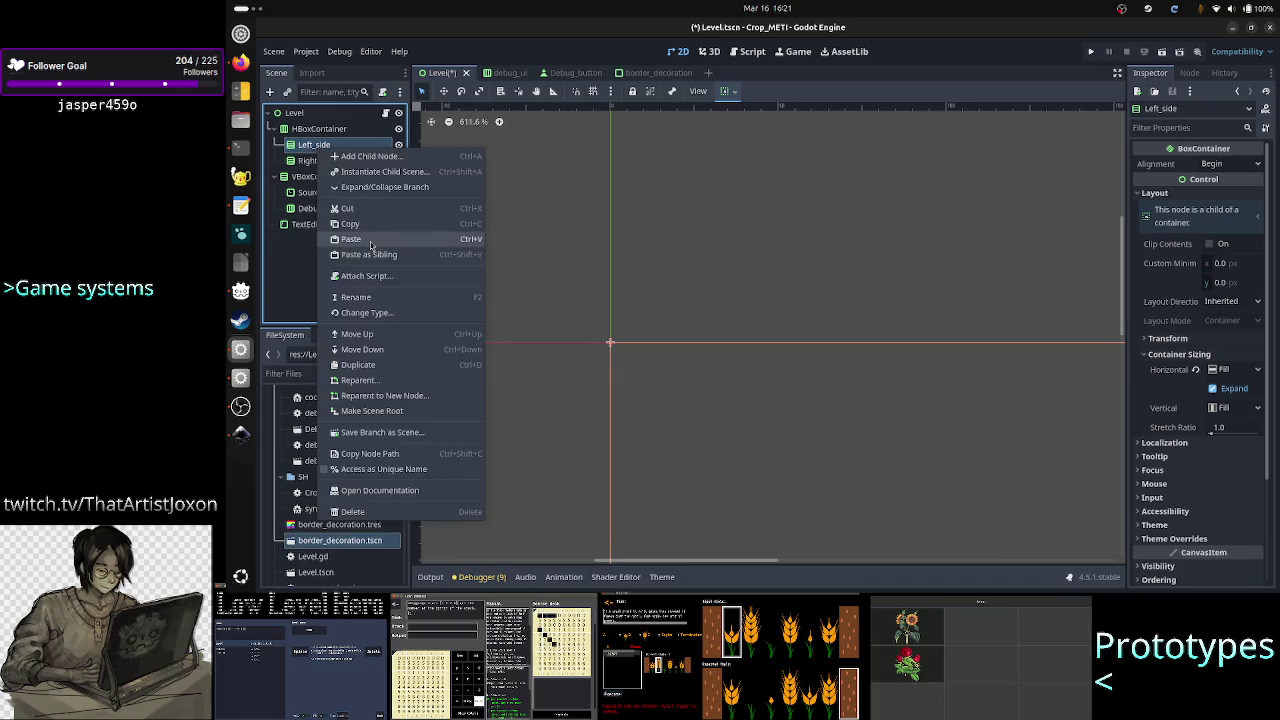
pyautogui.click(370, 240)
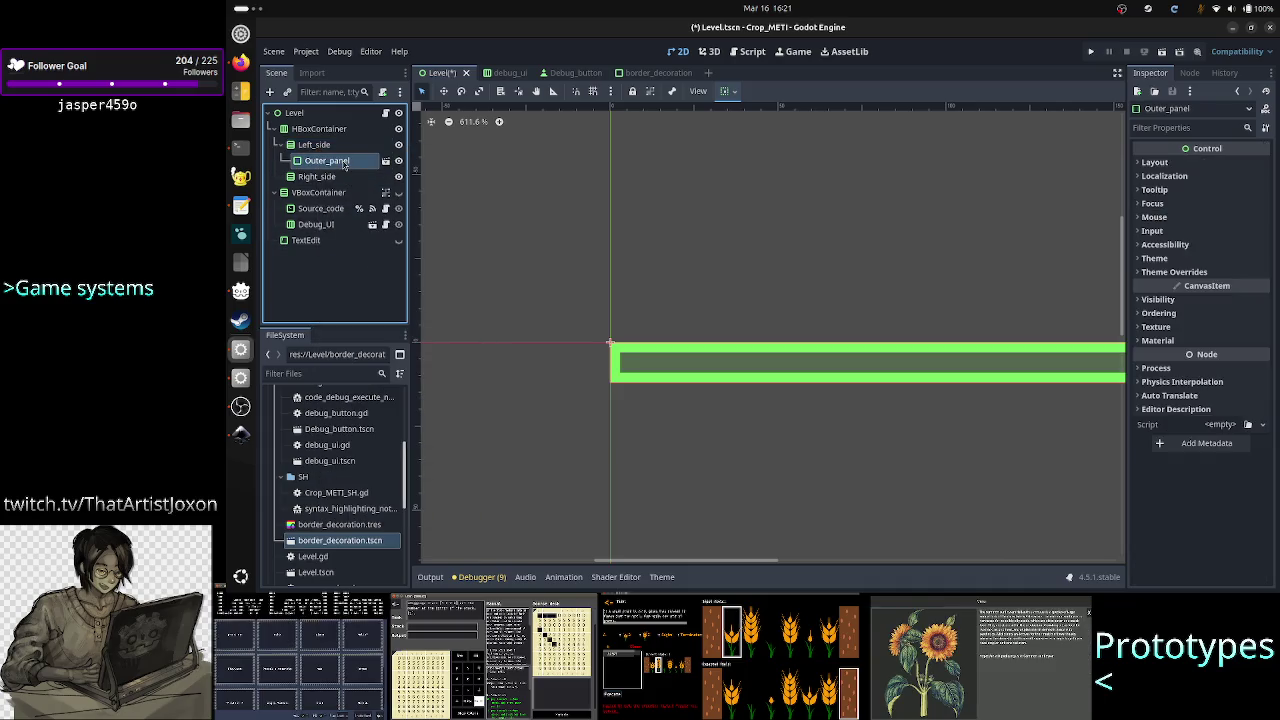
pyautogui.rightClick(343, 162)
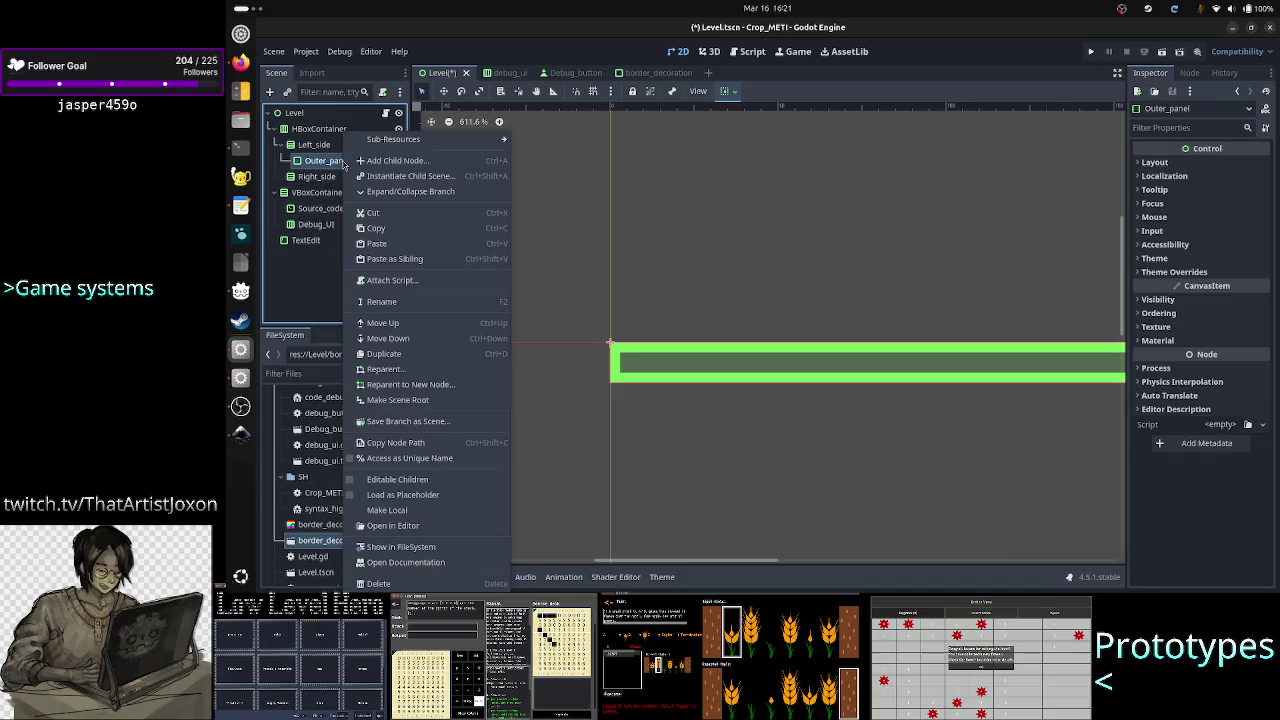
pyautogui.click(440, 502)
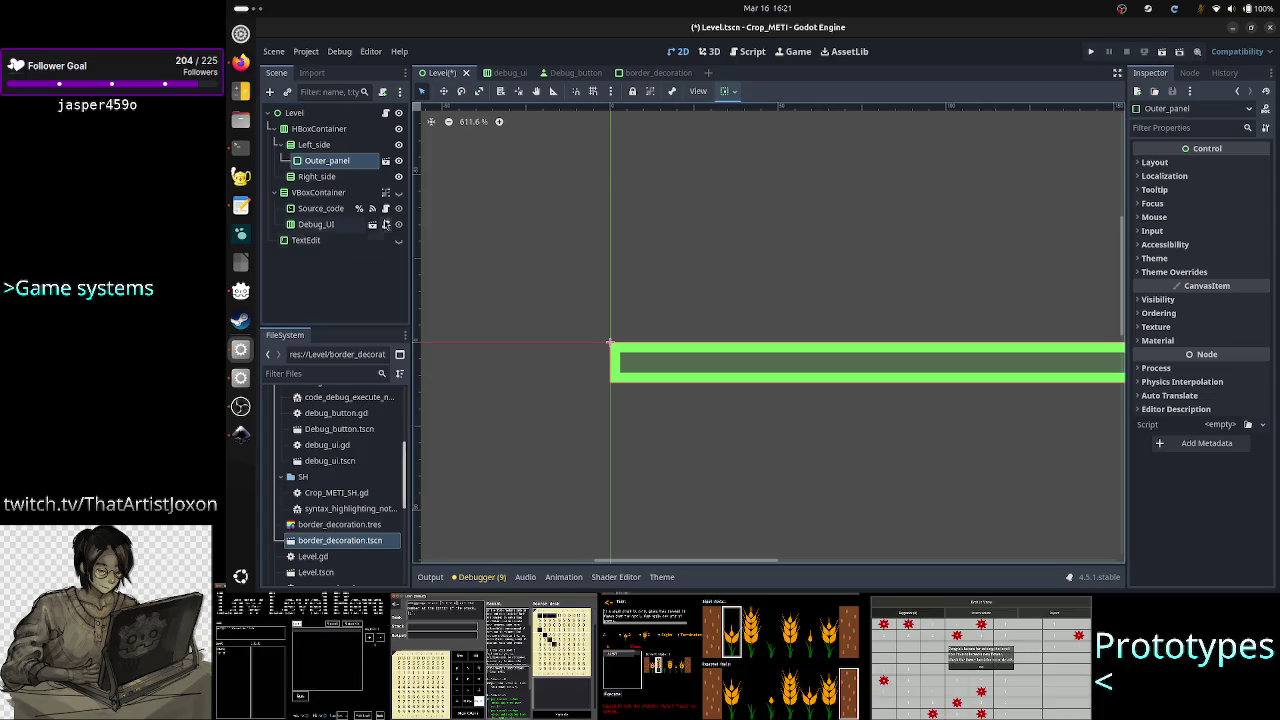
pyautogui.rightClick(344, 162)
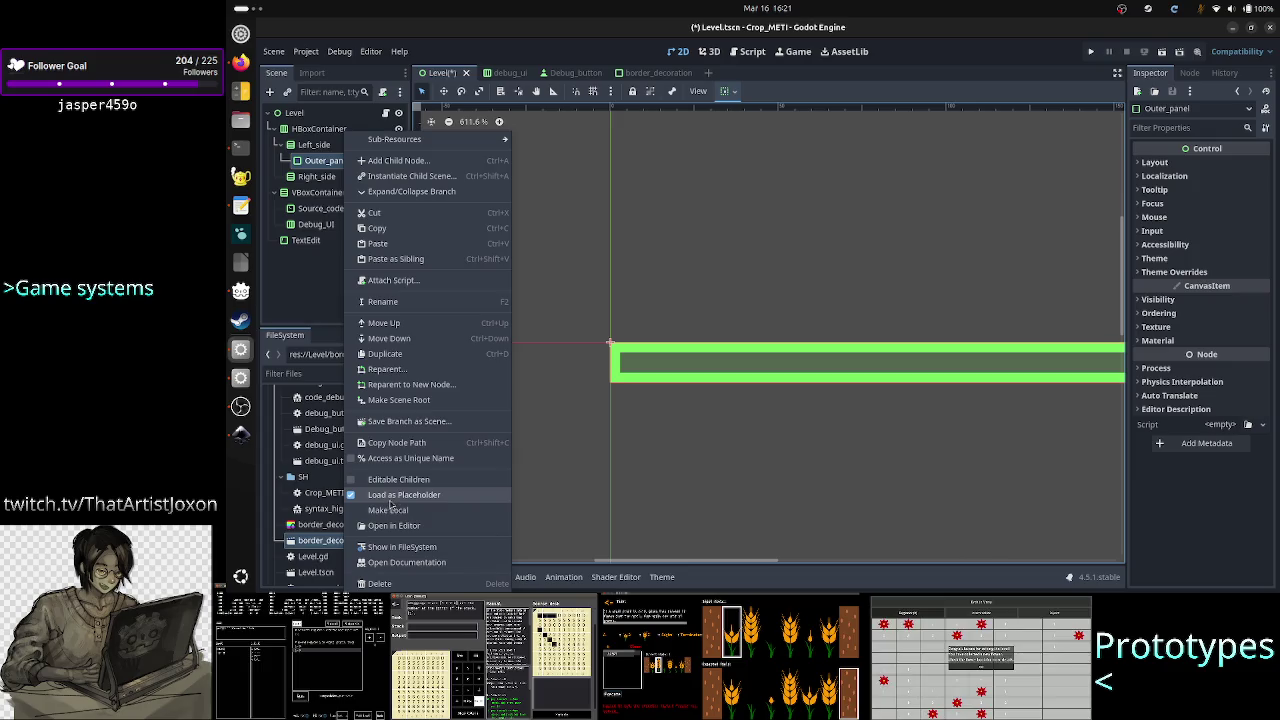
pyautogui.click(236, 63)
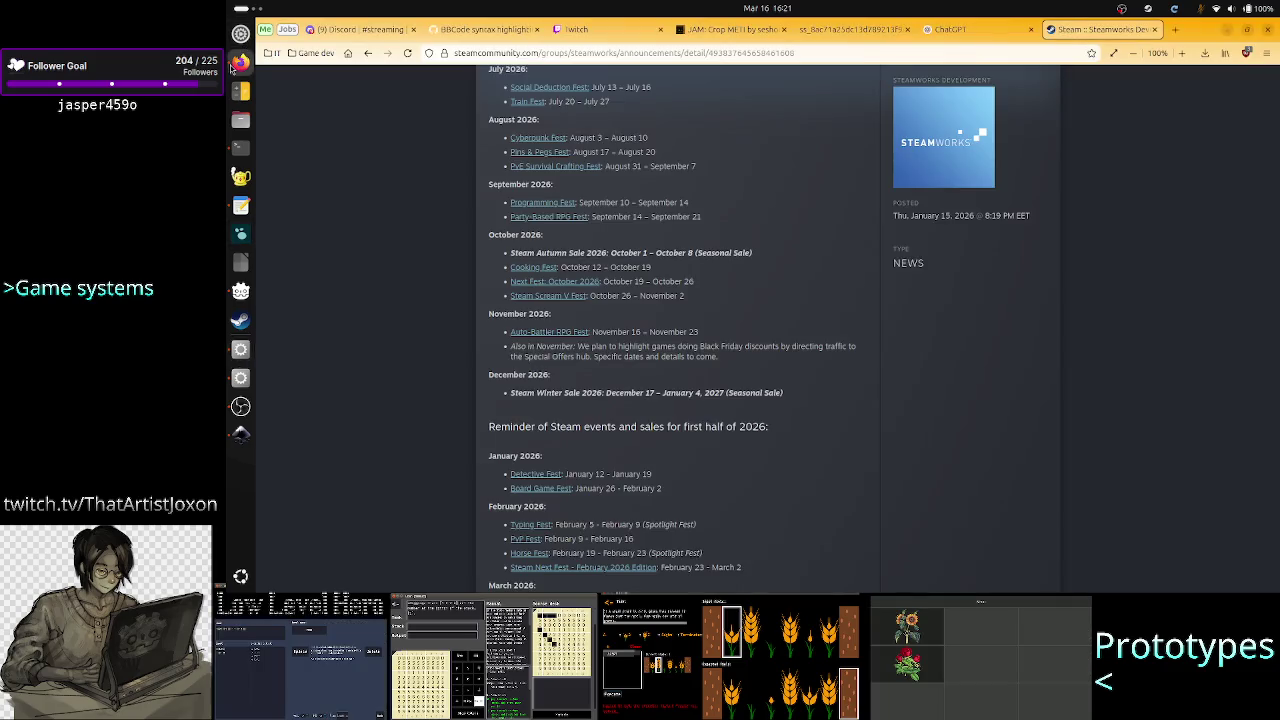
# Search 'godot load as placeholder' in a new tab and open the InstancePlaceholder docs result
pyautogui.click(1174, 29)
pyautogui.write('godot l')
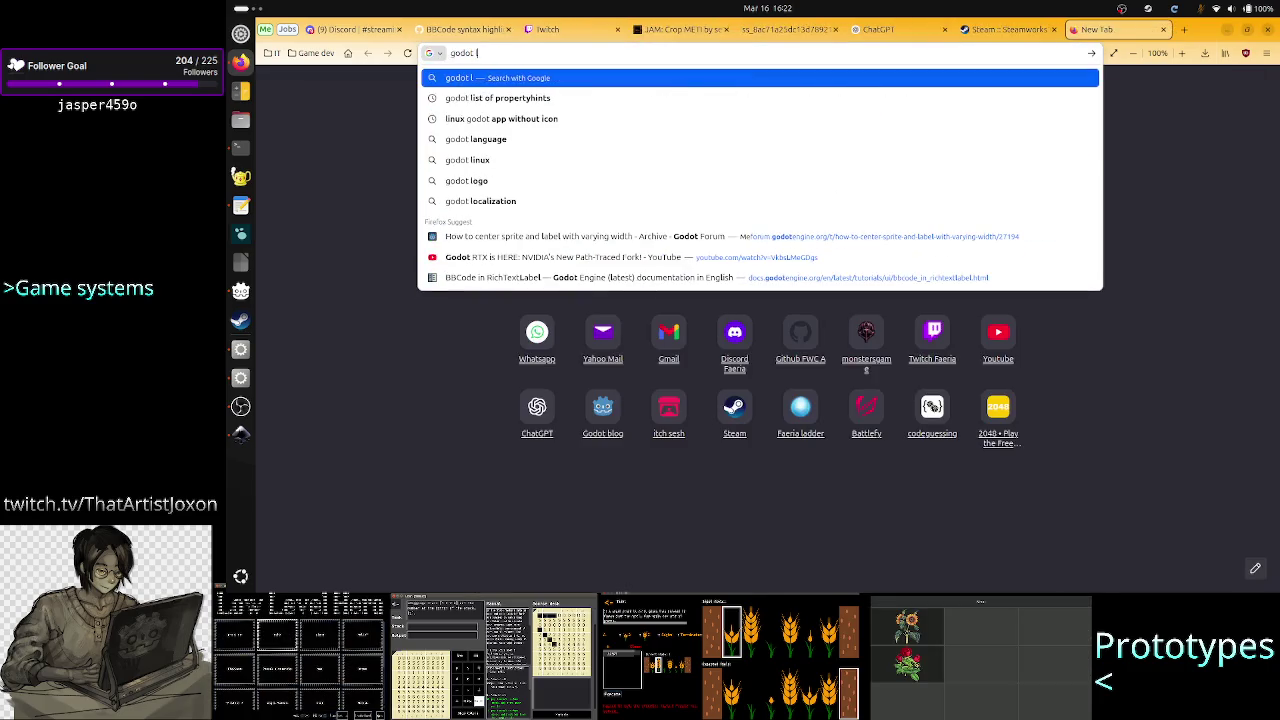
pyautogui.write('oad')
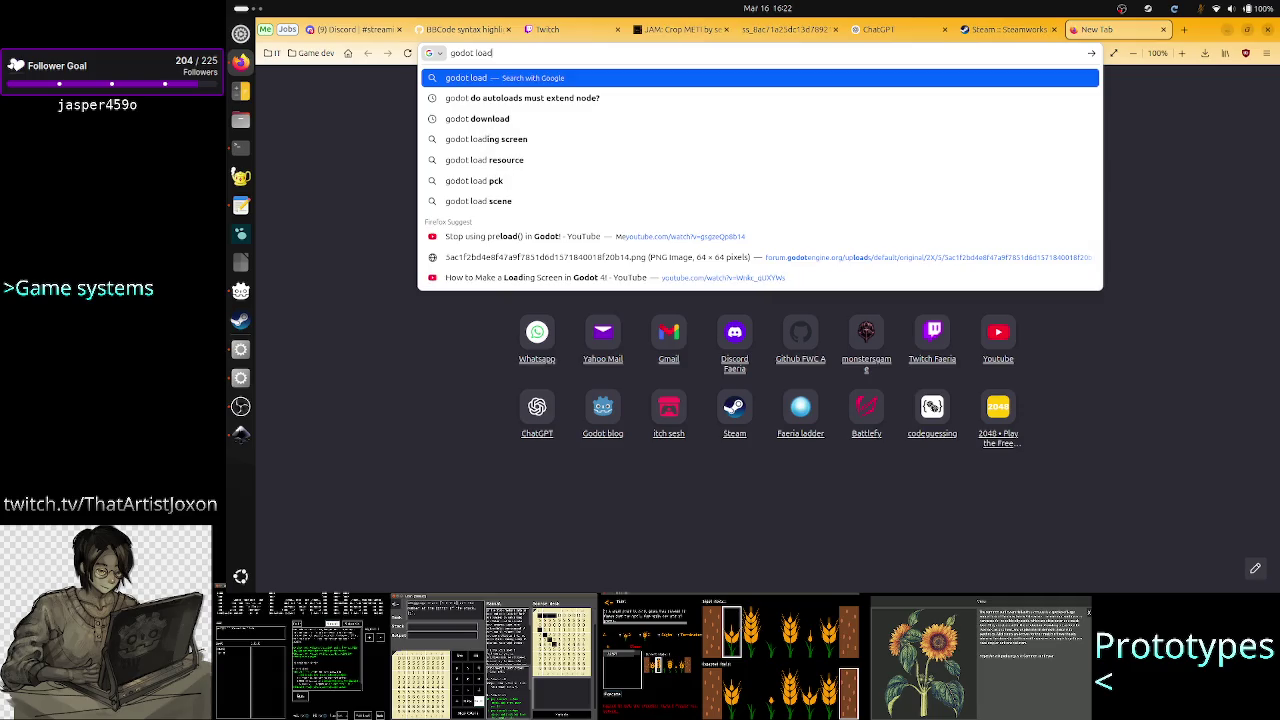
pyautogui.write(' as placeholder')
pyautogui.press('Return')
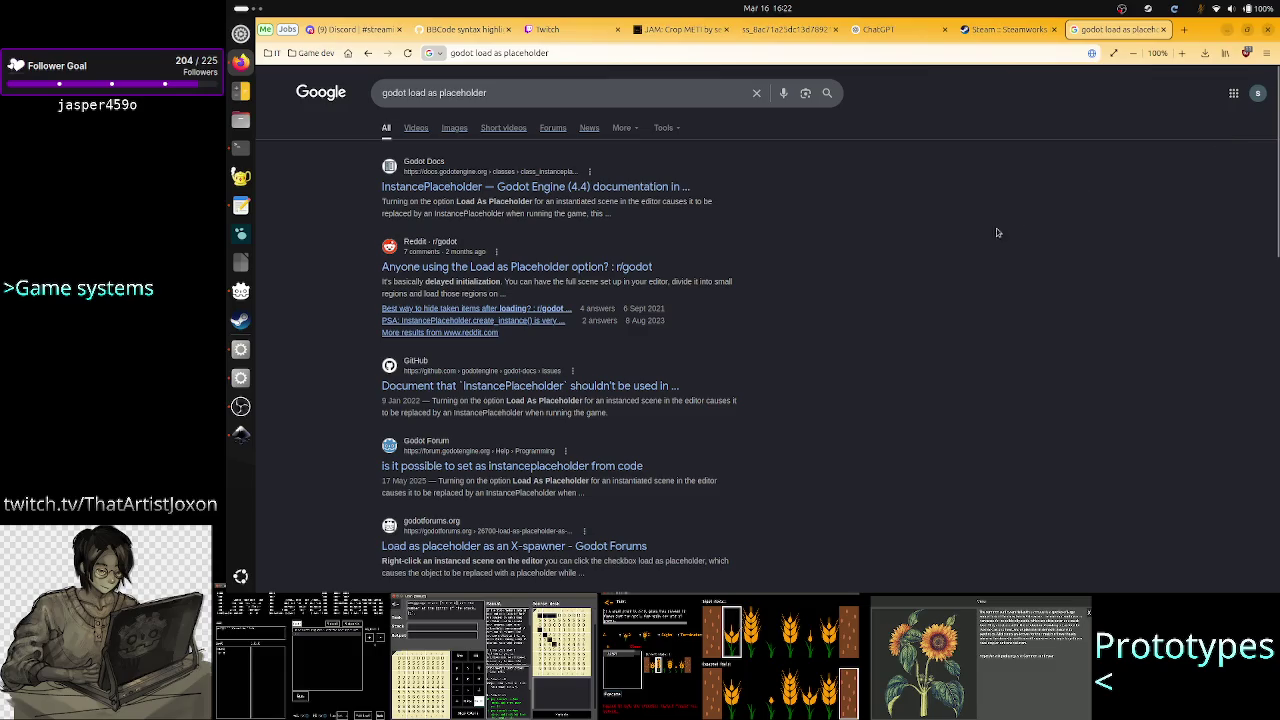
pyautogui.click(598, 188)
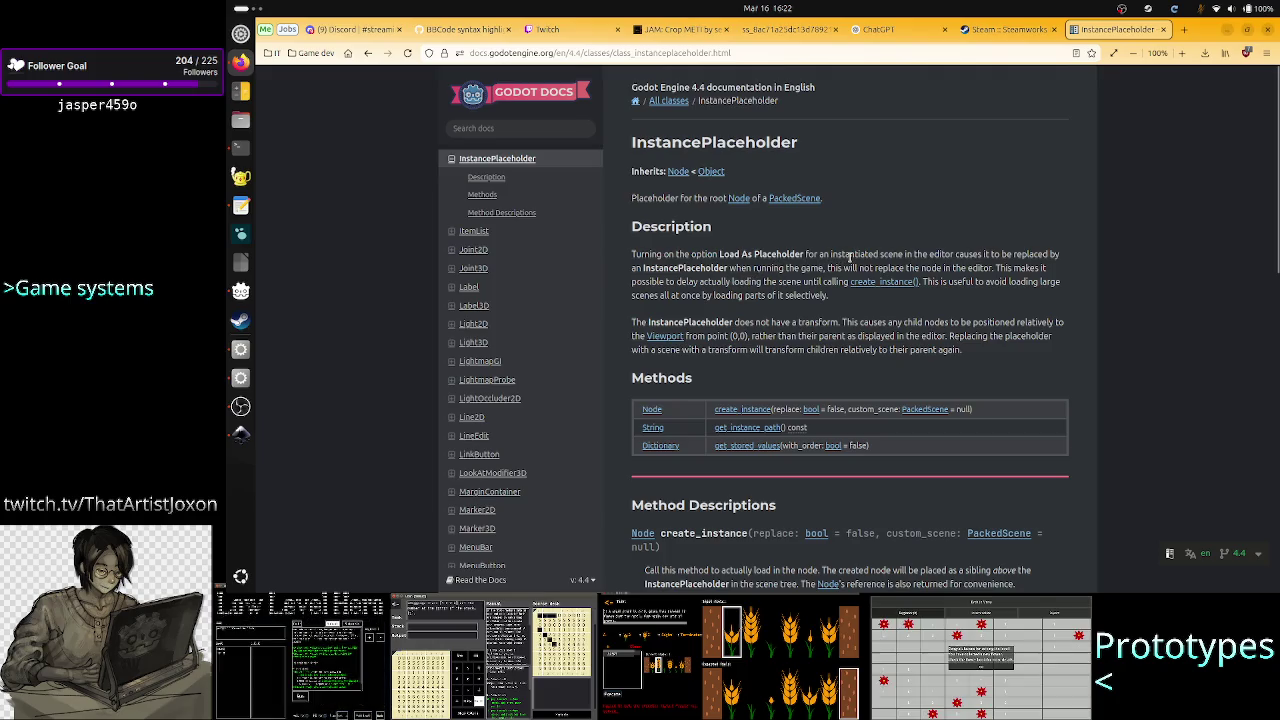
pyautogui.moveTo(859, 254); pyautogui.dragTo(925, 253)
pyautogui.click(975, 254)
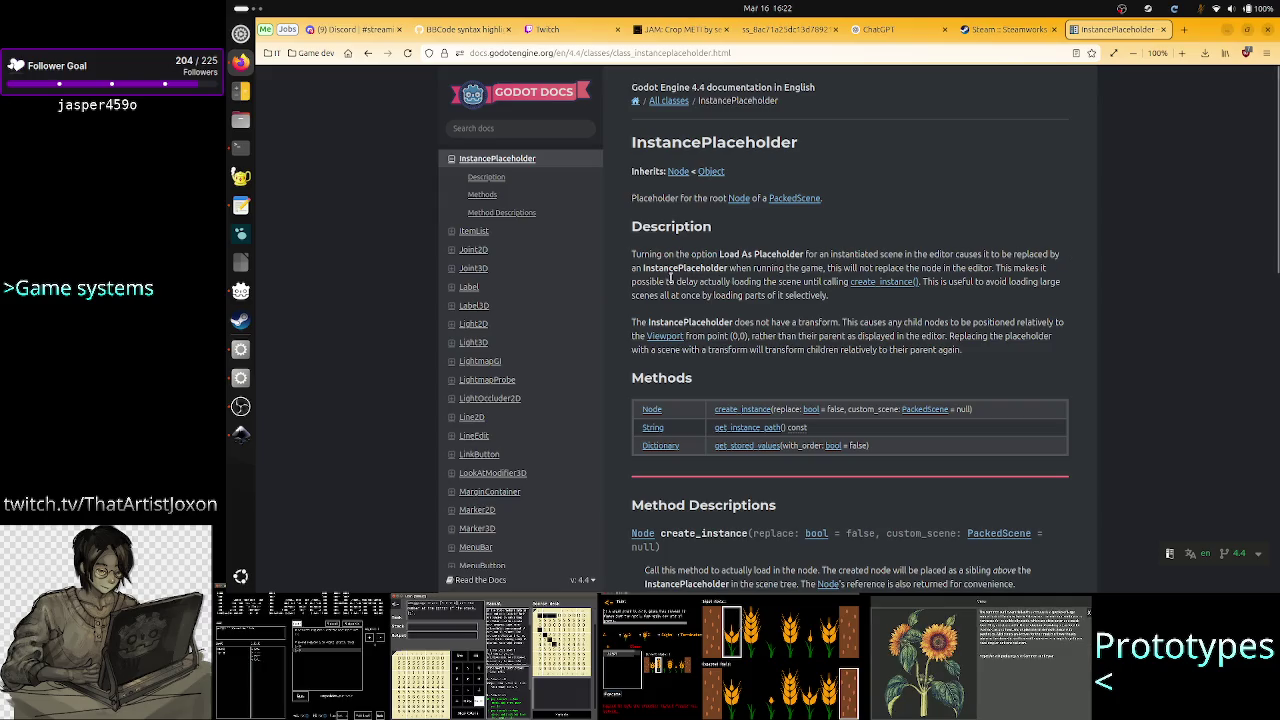
pyautogui.moveTo(662, 269); pyautogui.dragTo(727, 269)
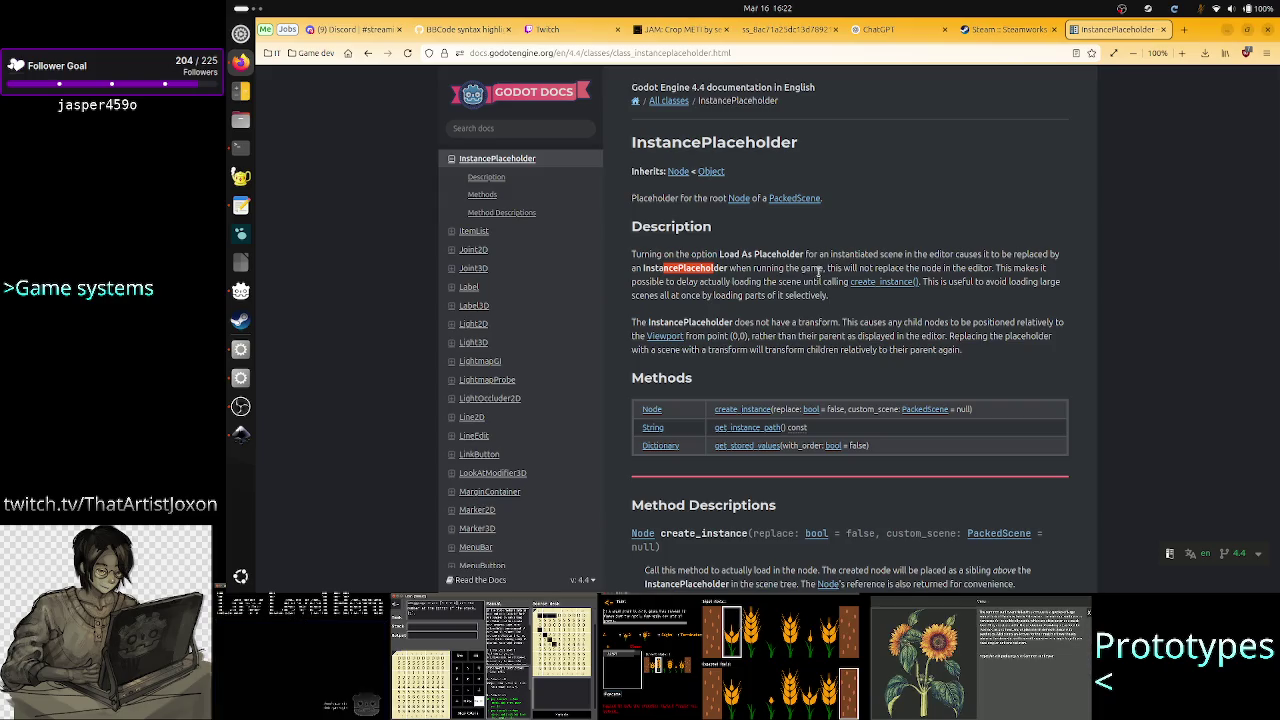
pyautogui.doubleClick(718, 268)
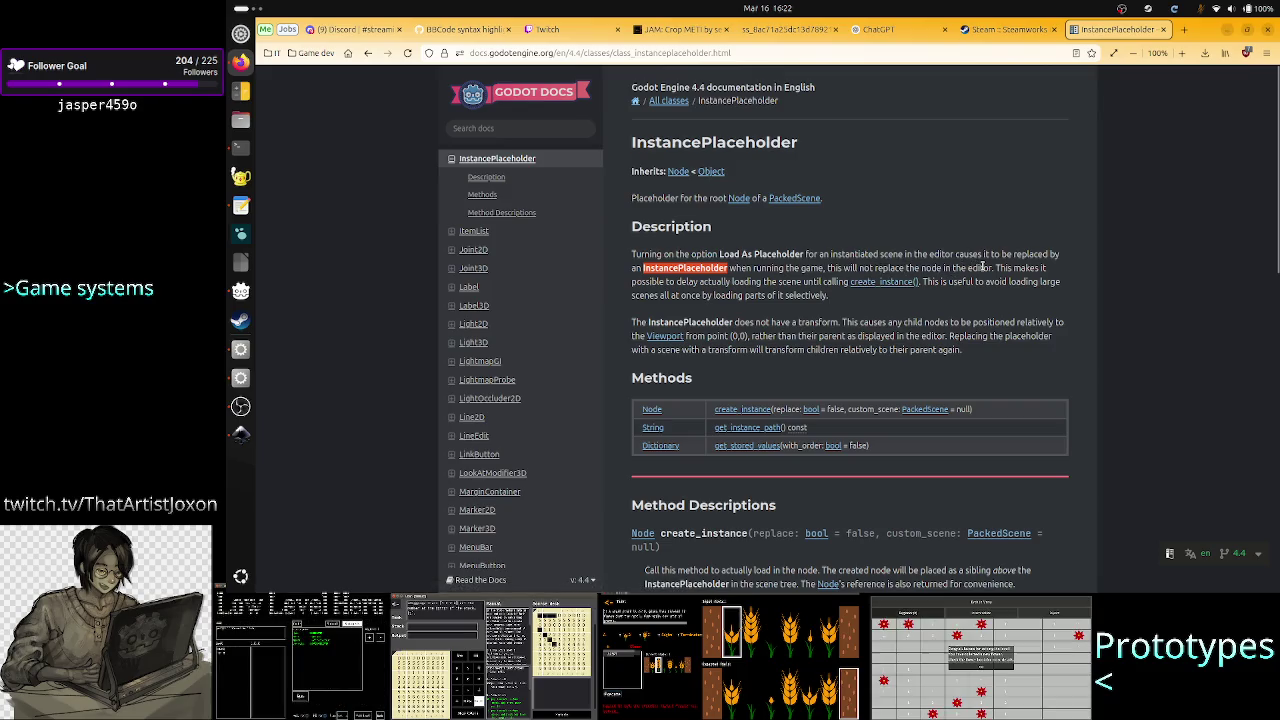
pyautogui.moveTo(991, 268); pyautogui.dragTo(917, 255)
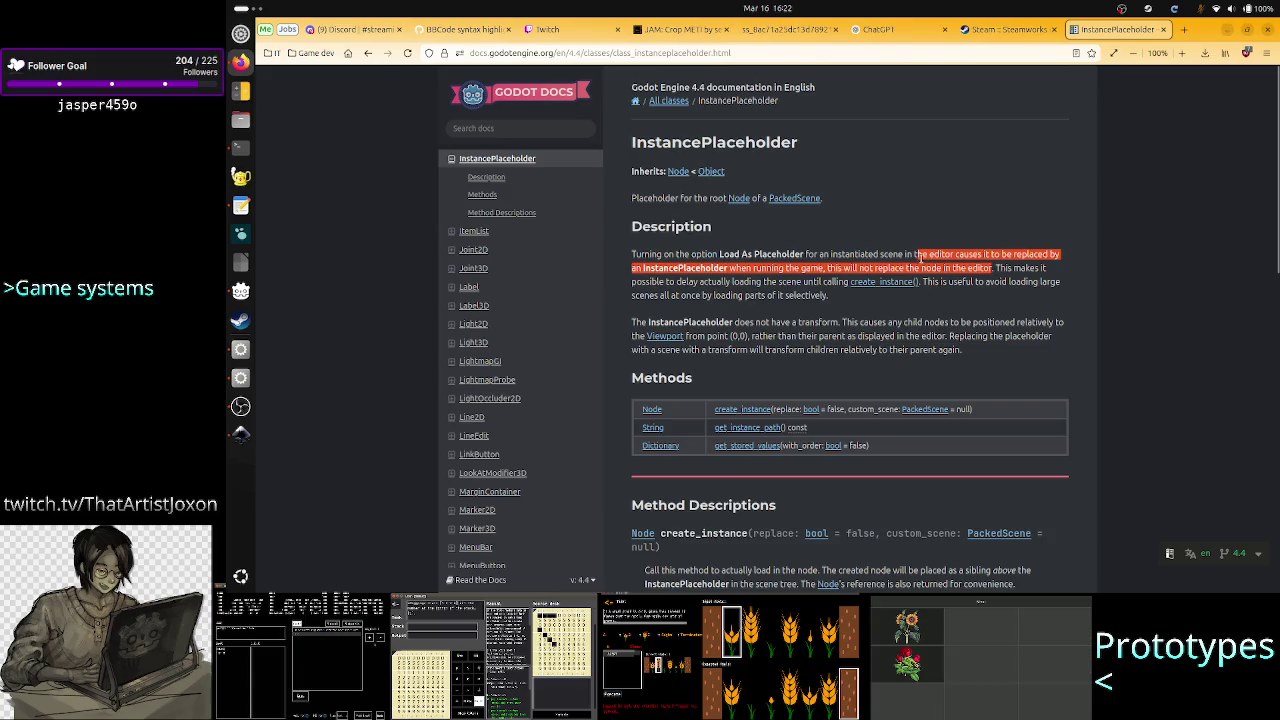
pyautogui.click(948, 277)
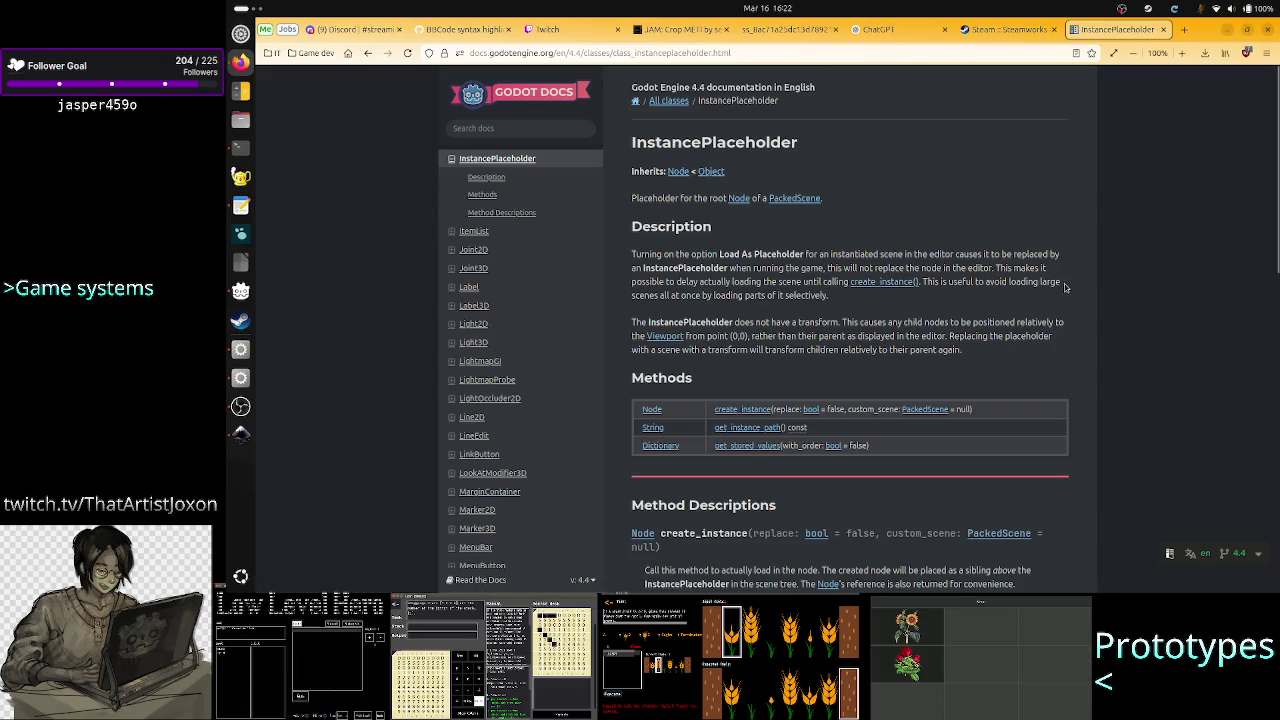
pyautogui.moveTo(676, 292)
pyautogui.mouseDown()
pyautogui.moveTo(772, 310)
pyautogui.moveTo(822, 296)
pyautogui.mouseUp()
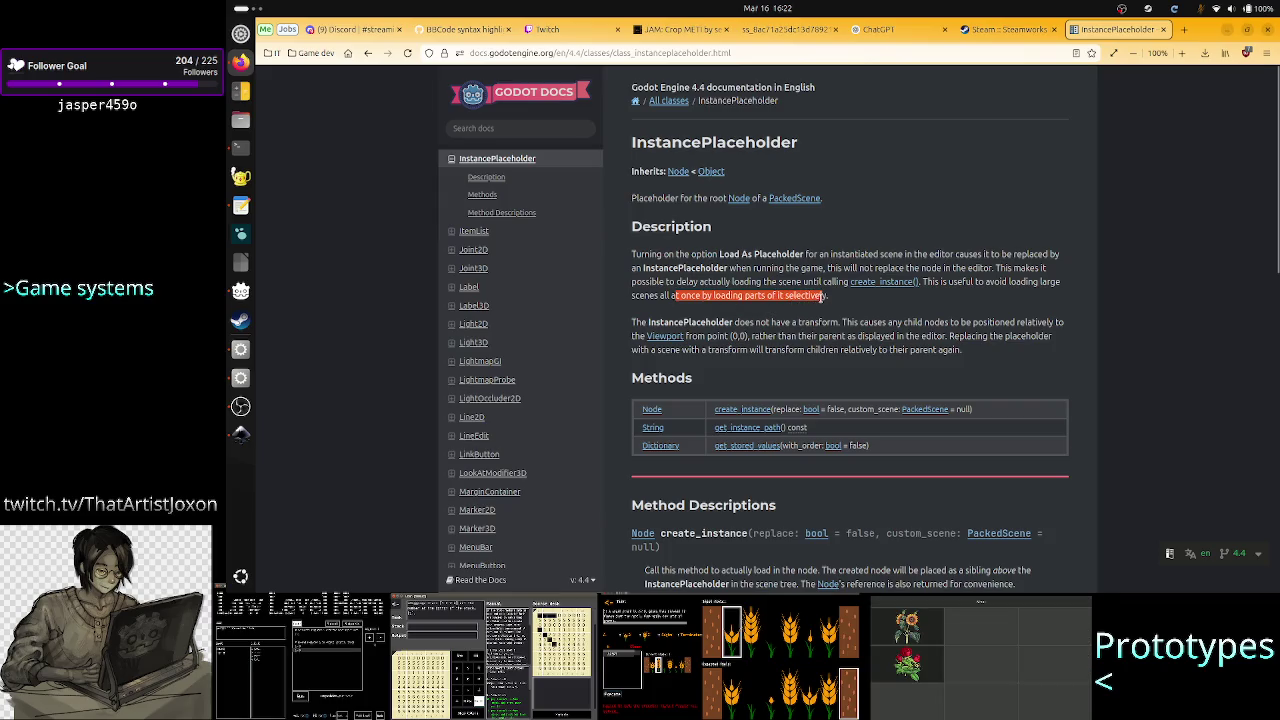
pyautogui.click(822, 296)
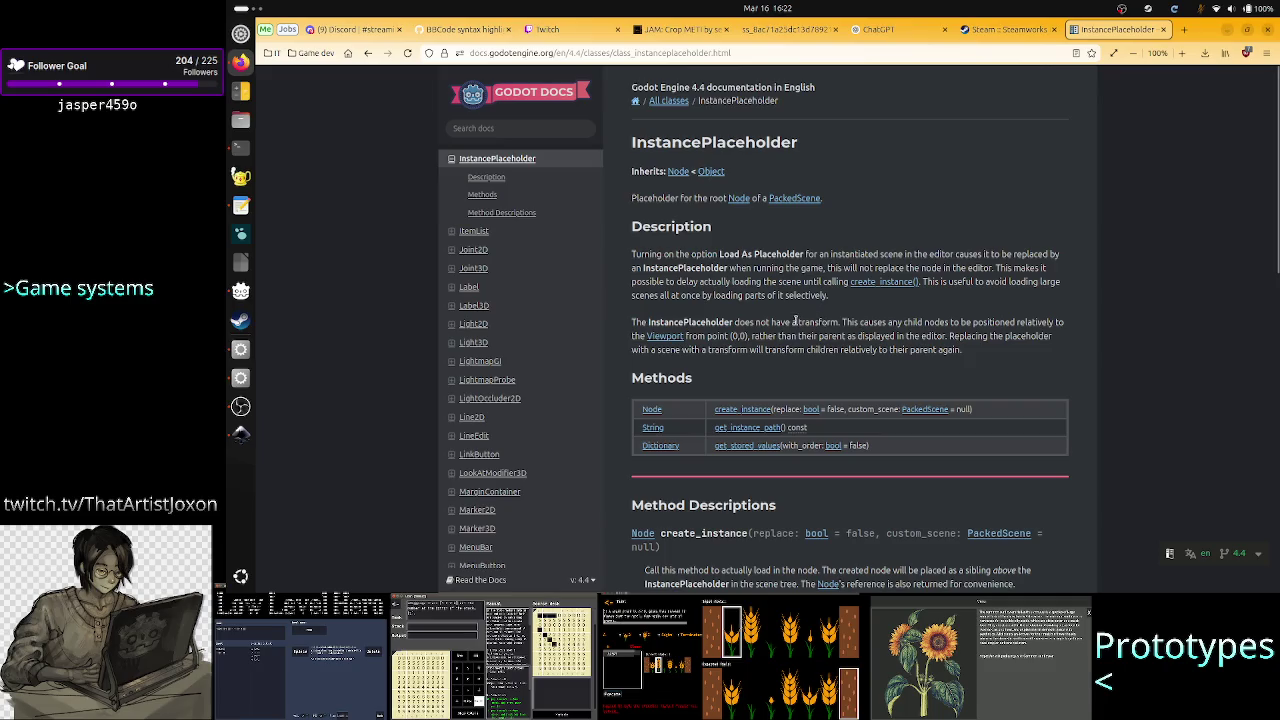
pyautogui.doubleClick(714, 325)
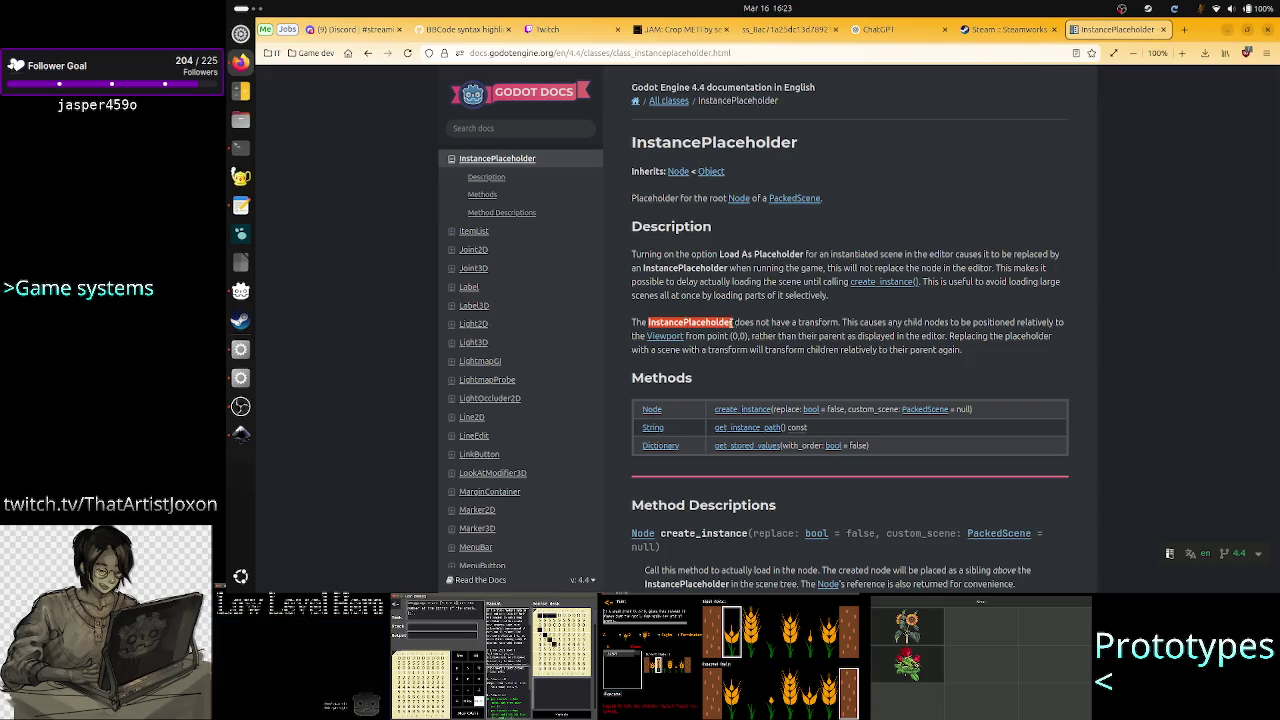
pyautogui.click(843, 325)
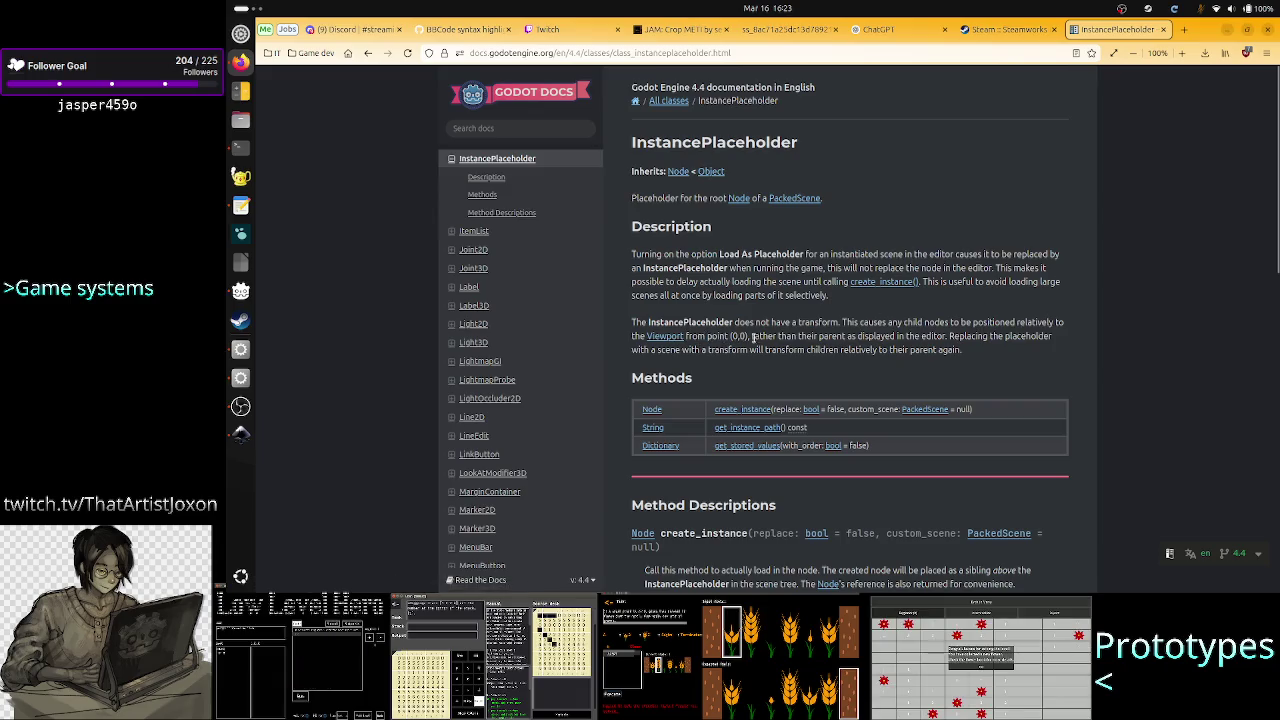
pyautogui.moveTo(823, 336); pyautogui.dragTo(845, 336)
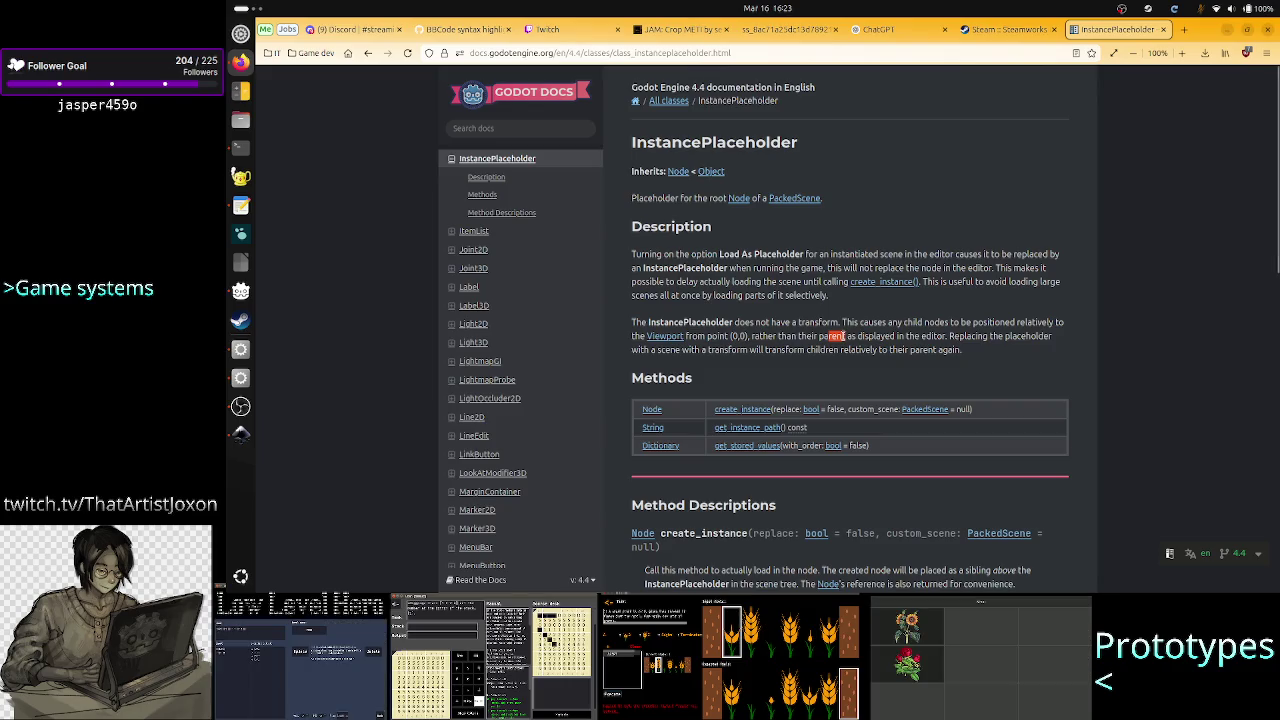
pyautogui.moveTo(845, 336); pyautogui.dragTo(925, 336)
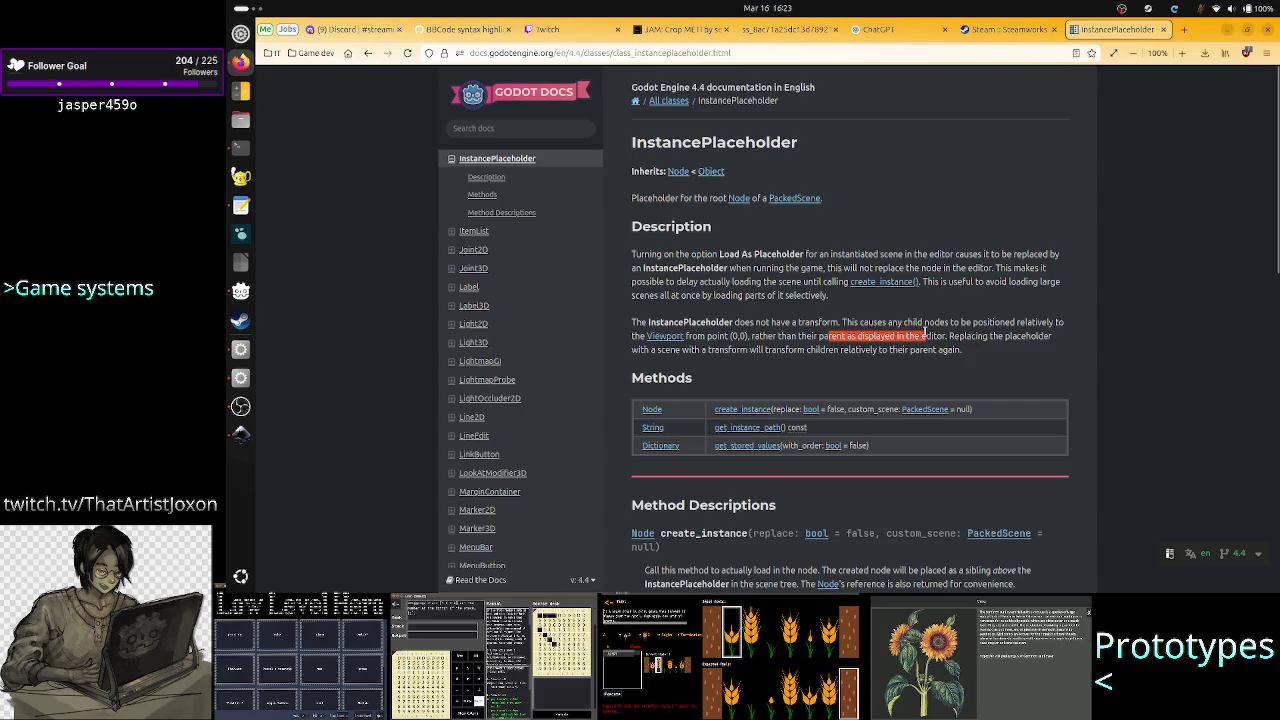
pyautogui.click(1001, 335)
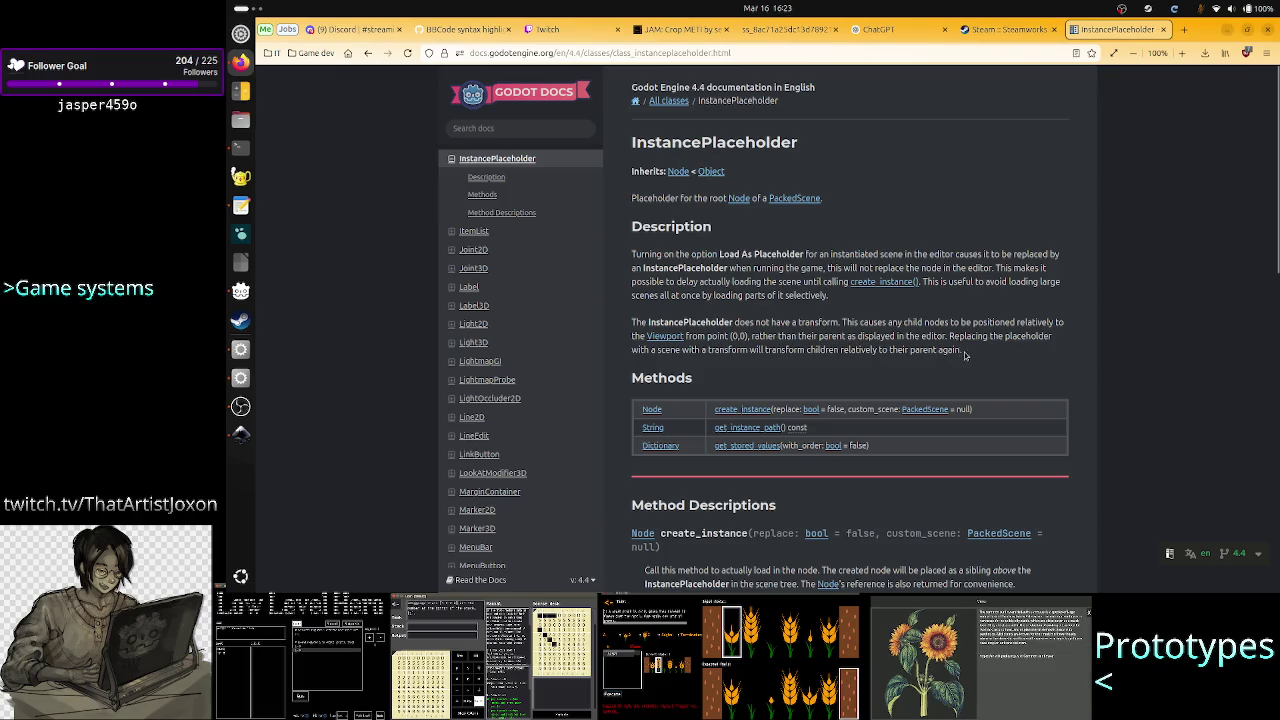
pyautogui.moveTo(966, 355)
pyautogui.mouseDown()
pyautogui.moveTo(840, 350)
pyautogui.moveTo(826, 337)
pyautogui.mouseUp()
pyautogui.click(826, 337)
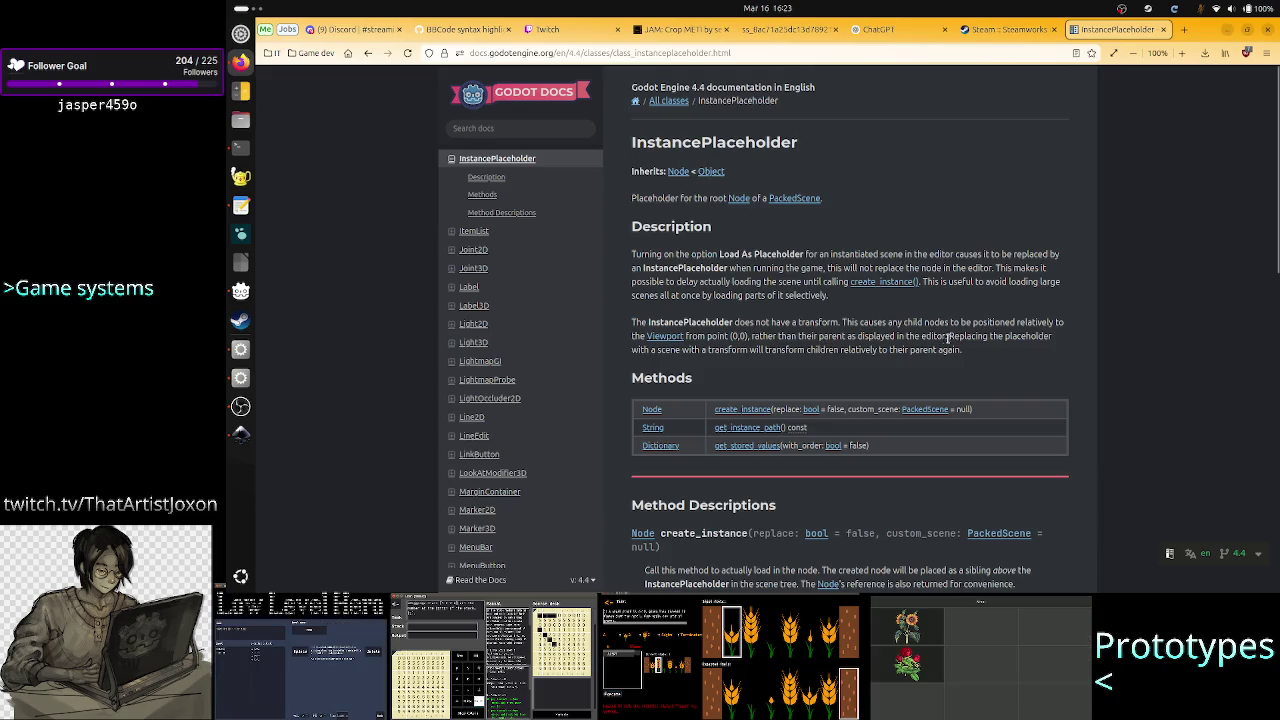
pyautogui.moveTo(950, 336)
pyautogui.mouseDown()
pyautogui.moveTo(1055, 338)
pyautogui.moveTo(662, 346)
pyautogui.moveTo(682, 349)
pyautogui.mouseUp()
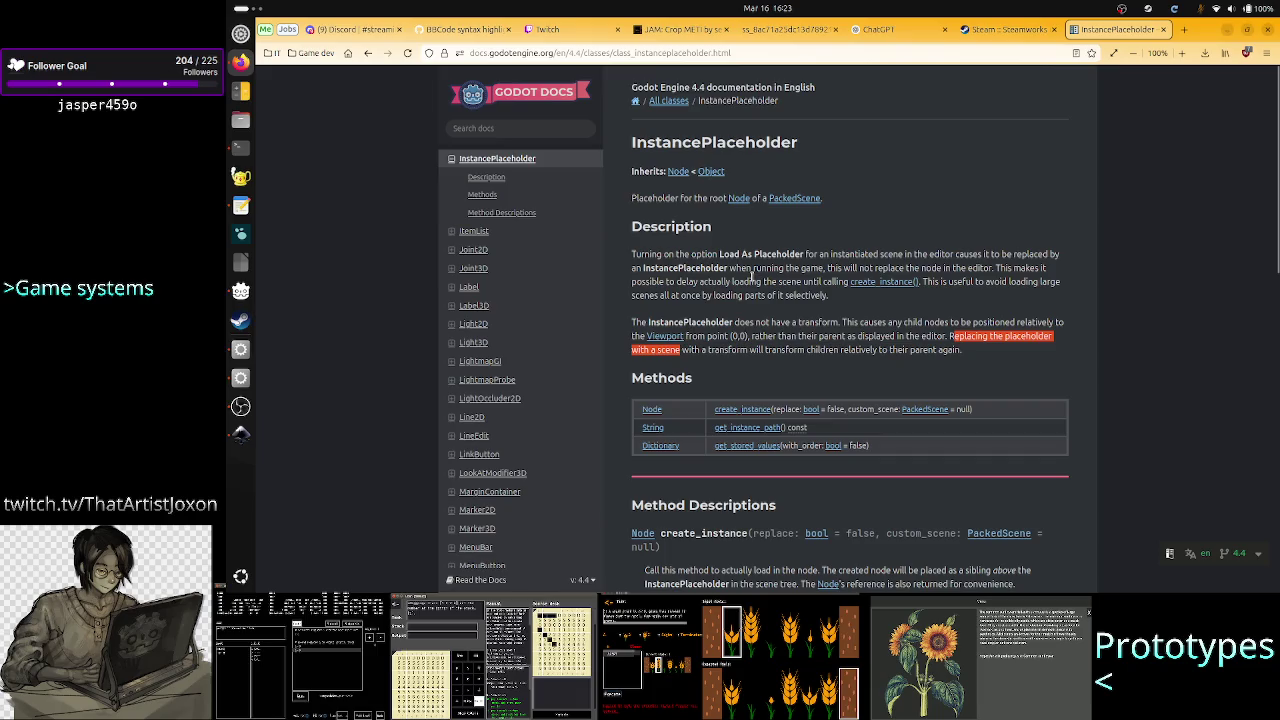
pyautogui.moveTo(690, 268)
pyautogui.mouseDown()
pyautogui.moveTo(814, 270)
pyautogui.moveTo(726, 281)
pyautogui.moveTo(672, 268)
pyautogui.moveTo(782, 281)
pyautogui.moveTo(826, 268)
pyautogui.mouseUp()
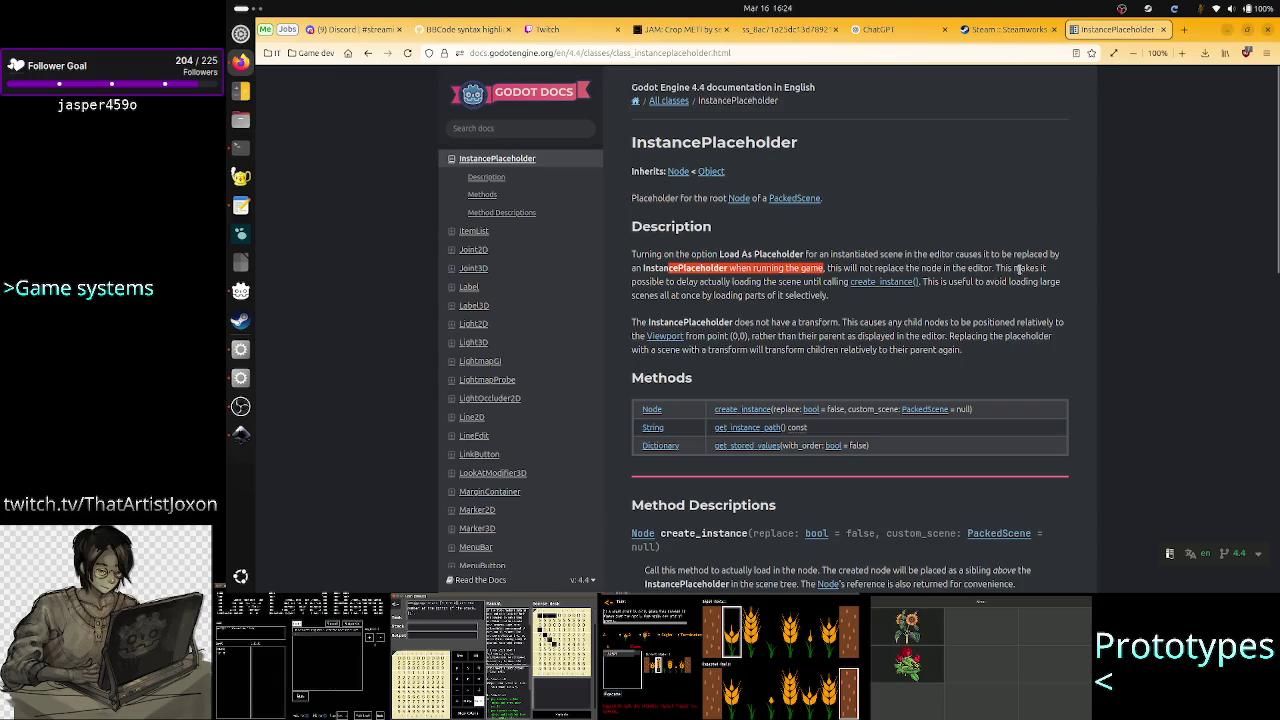
pyautogui.click(772, 281)
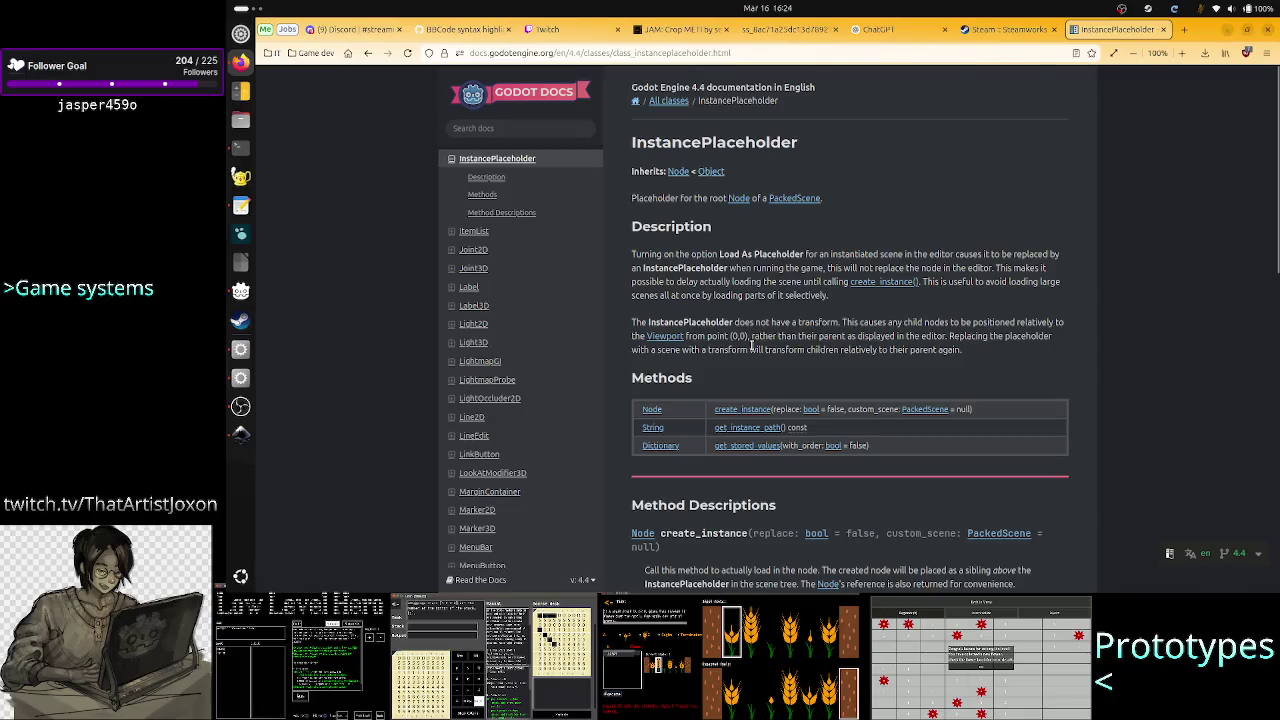
# Scroll the InstancePlaceholder page down to the User-contributed notes and footer
pyautogui.scroll(-3, 761, 377)
pyautogui.scroll(-4, 760, 377)
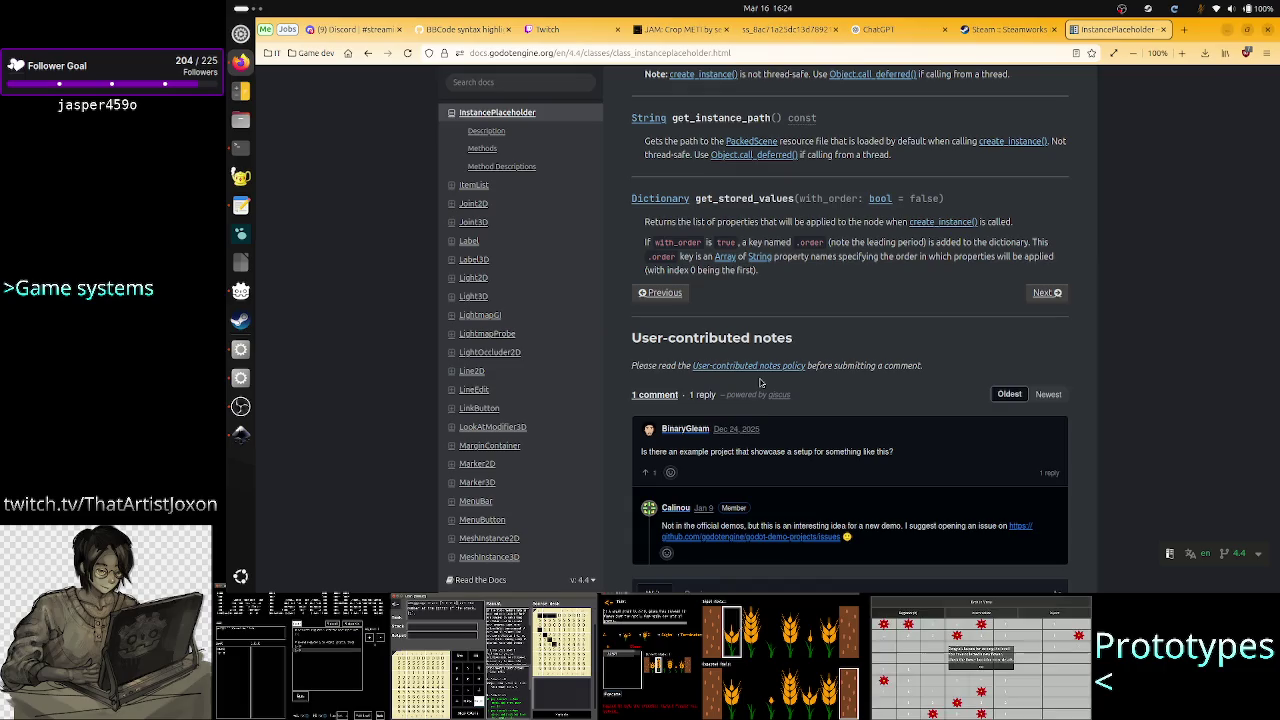
pyautogui.scroll(-1, 760, 383)
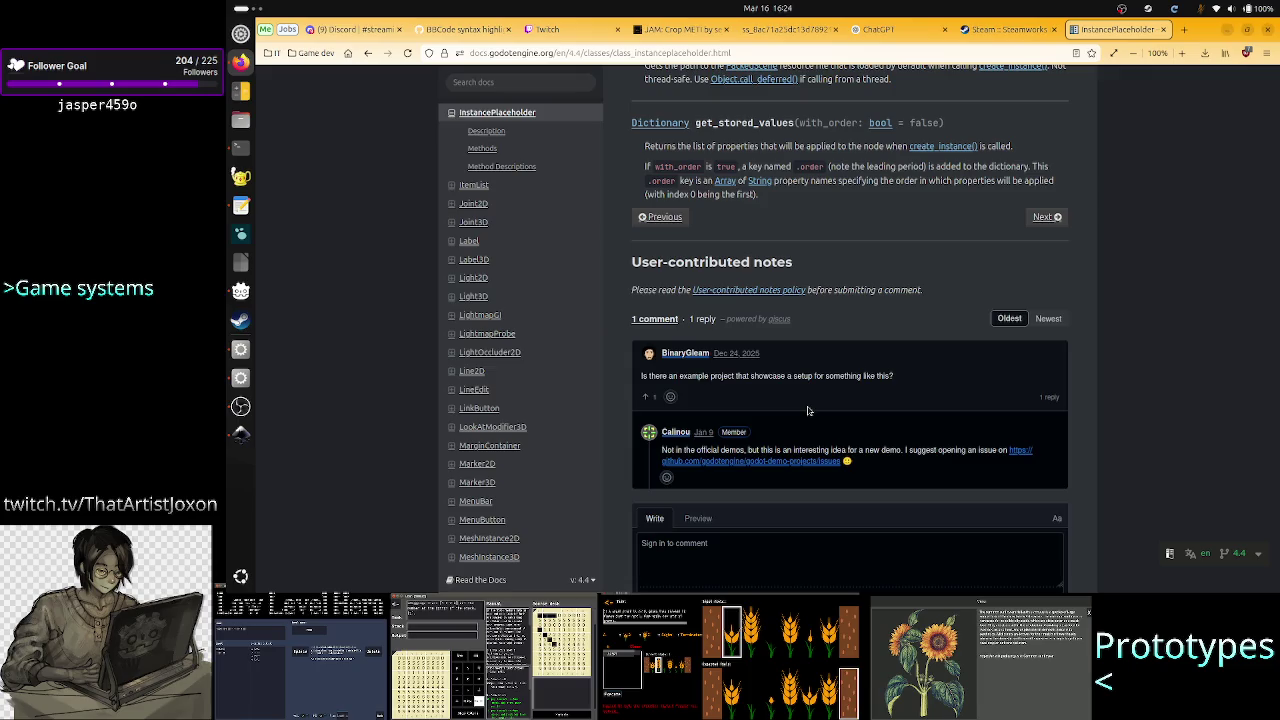
pyautogui.scroll(-2, 808, 410)
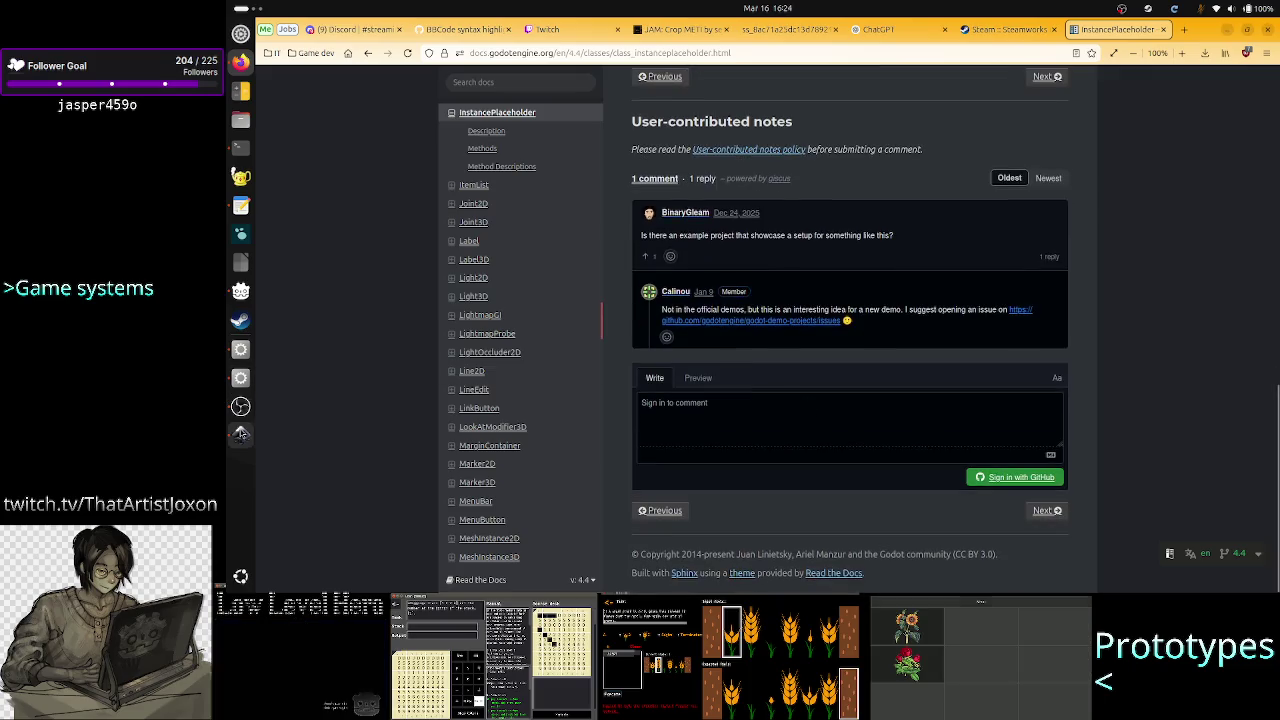
pyautogui.click(241, 350)
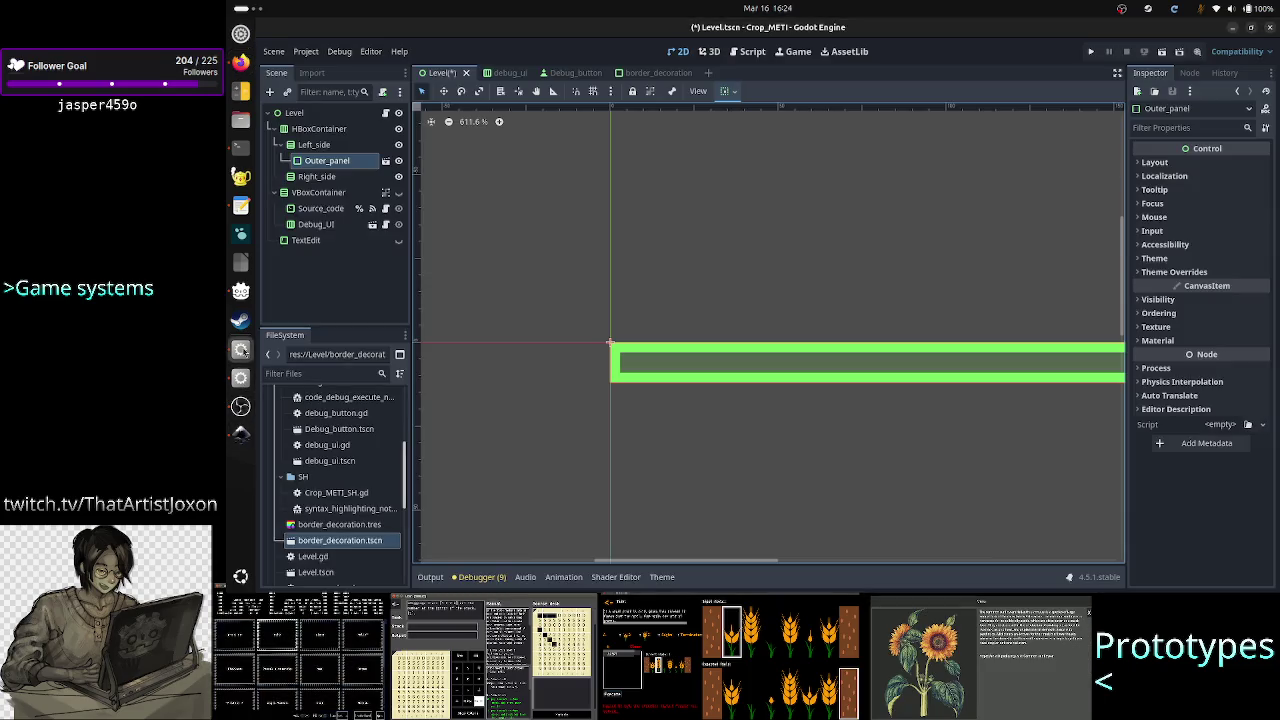
# Uncheck Load as Placeholder on Outer_panel, verify it, and return to the docs page top
pyautogui.rightClick(330, 162)
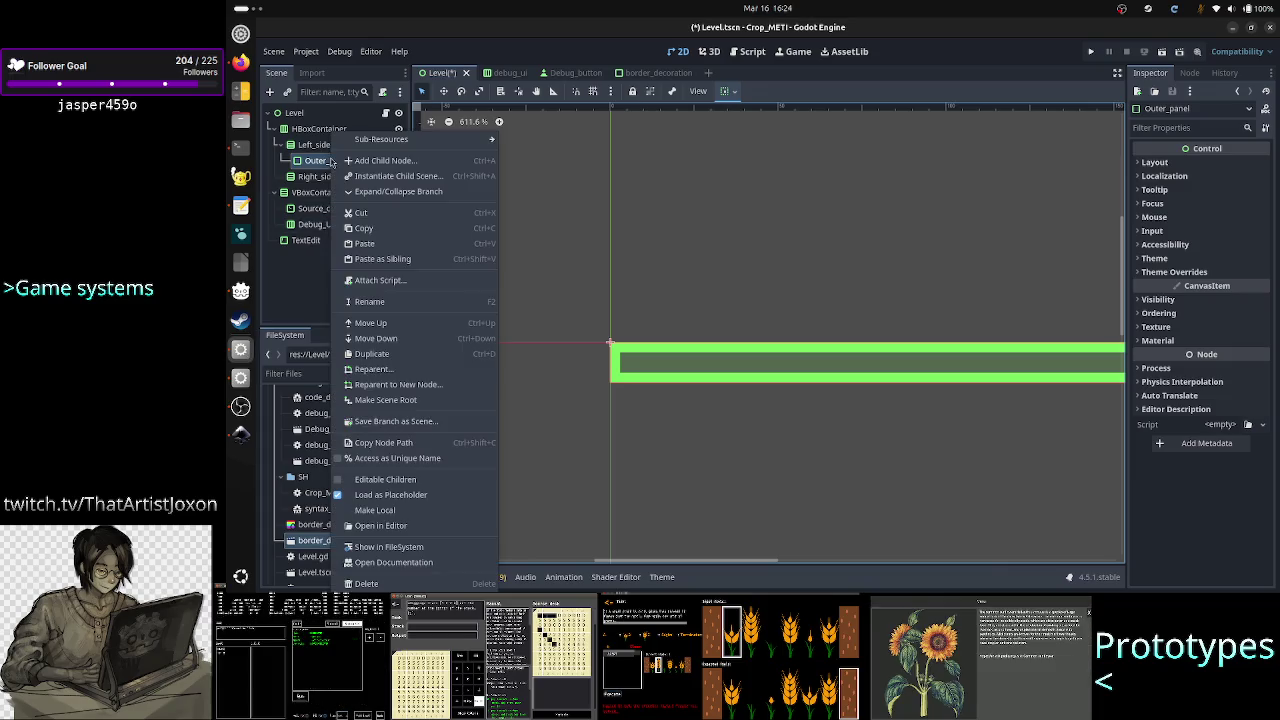
pyautogui.click(409, 497)
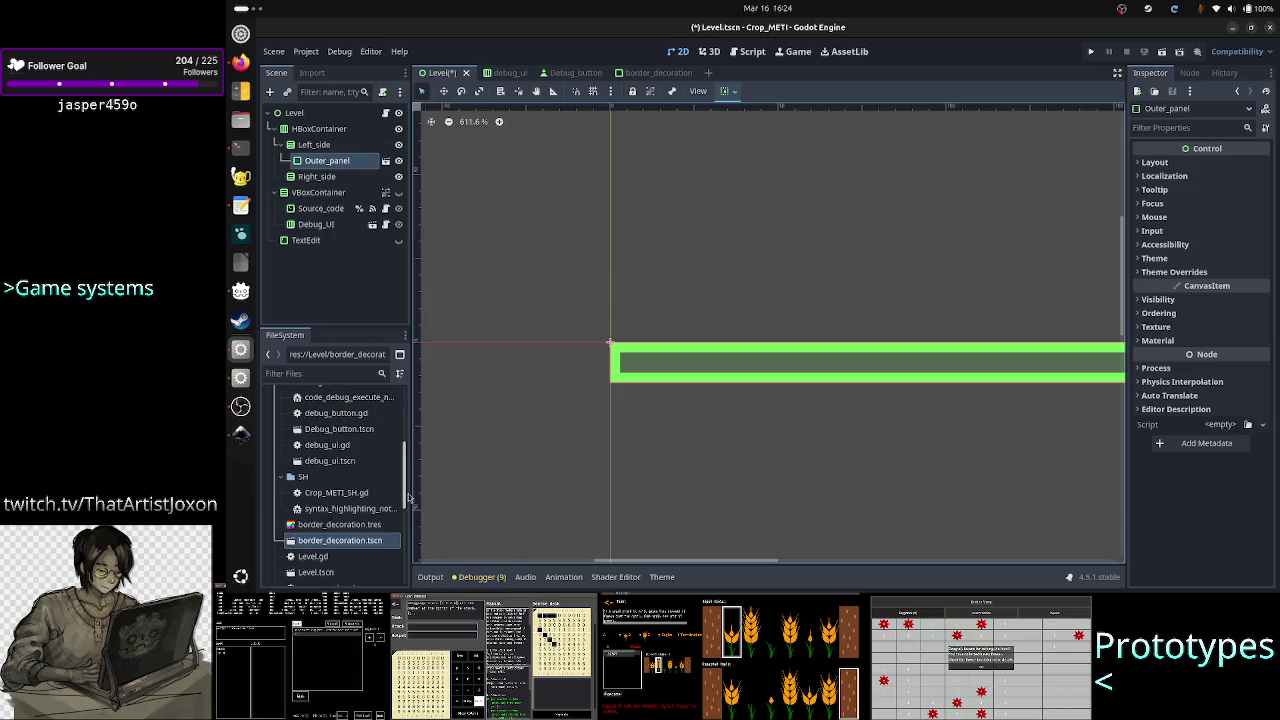
pyautogui.rightClick(347, 163)
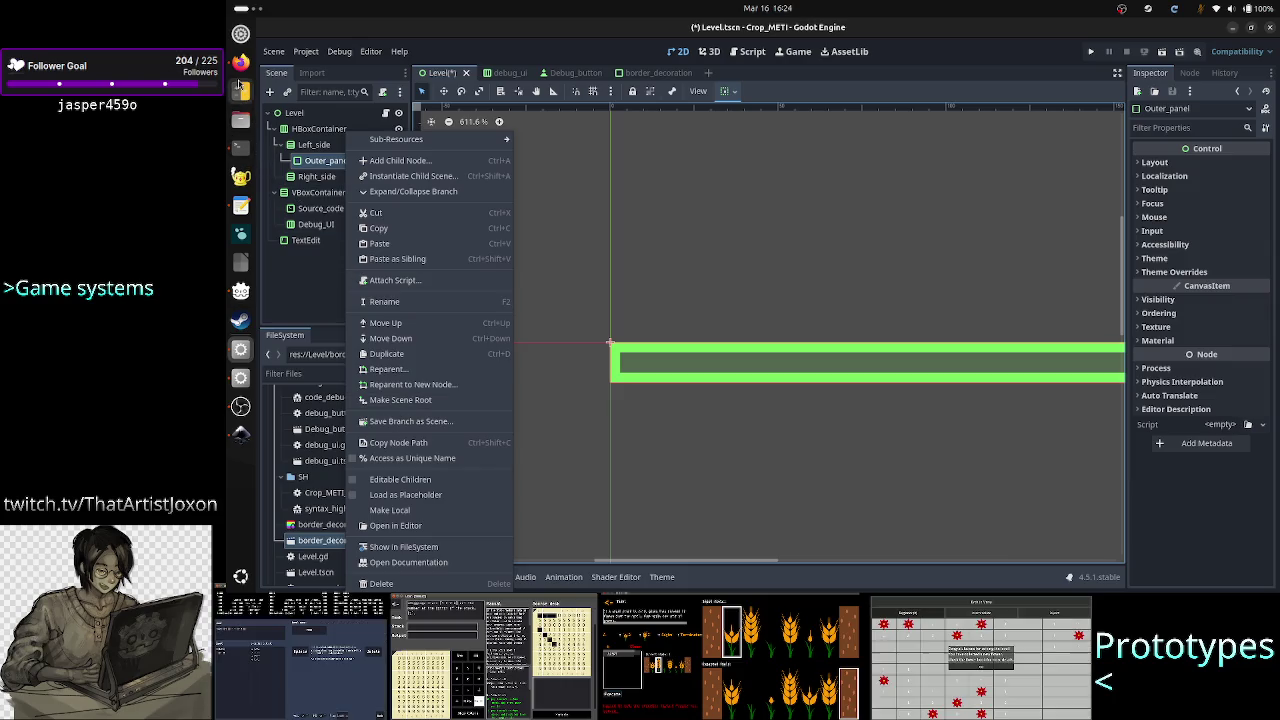
pyautogui.click(240, 62)
pyautogui.press('Home')
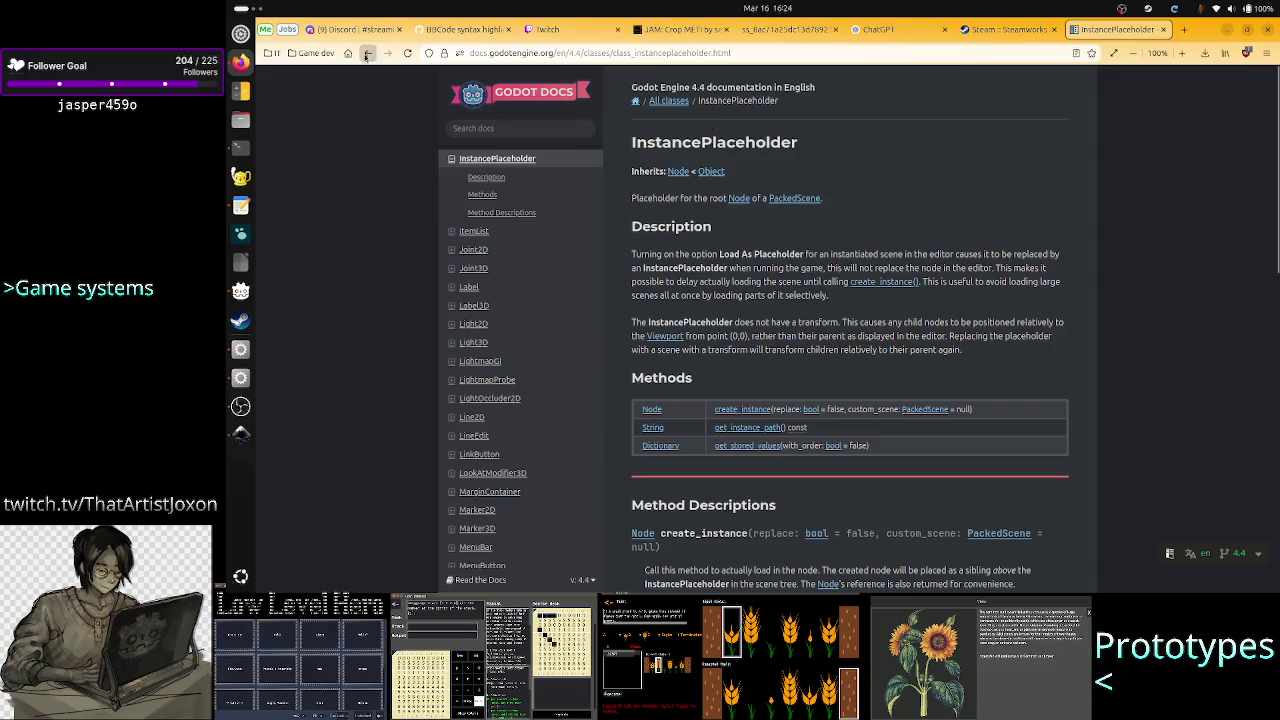
# Search 'godot instanced scene make local' and open the Godot Forum 'What does make local do?' thread
pyautogui.hotkey('ctrl', 't')
pyautogui.write('godot')
pyautogui.press('BackSpace')
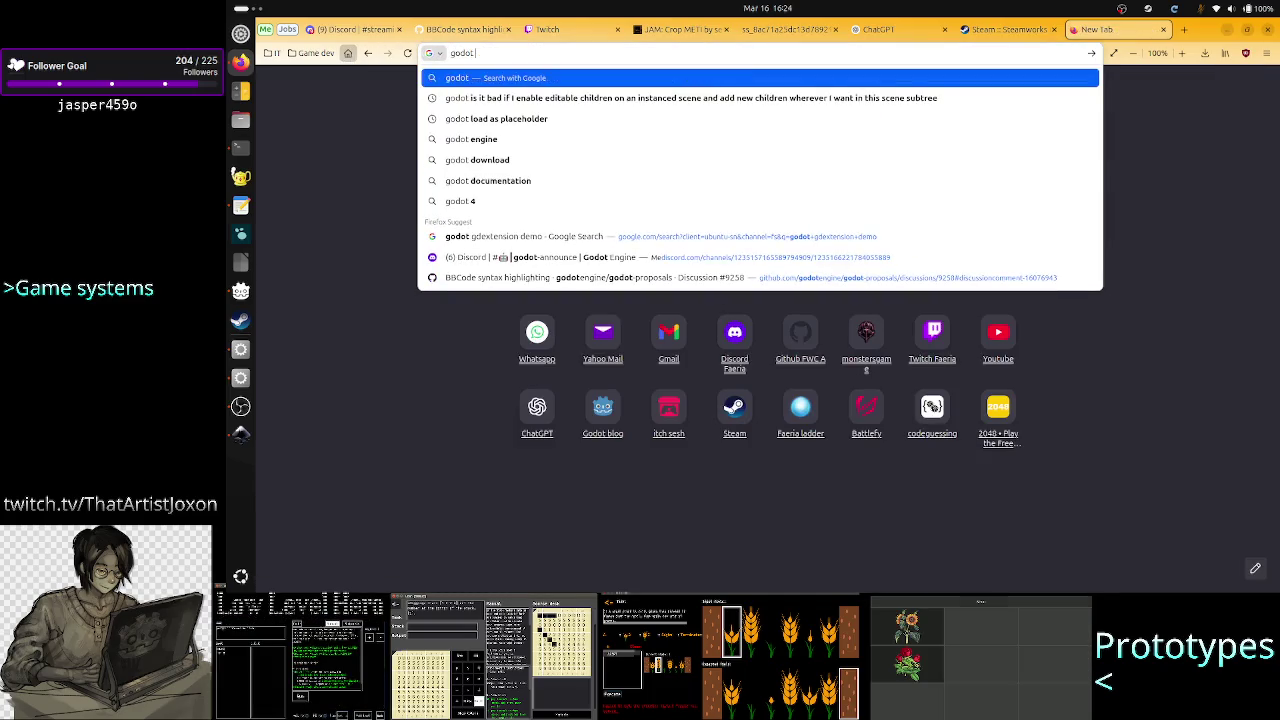
pyautogui.write('in')
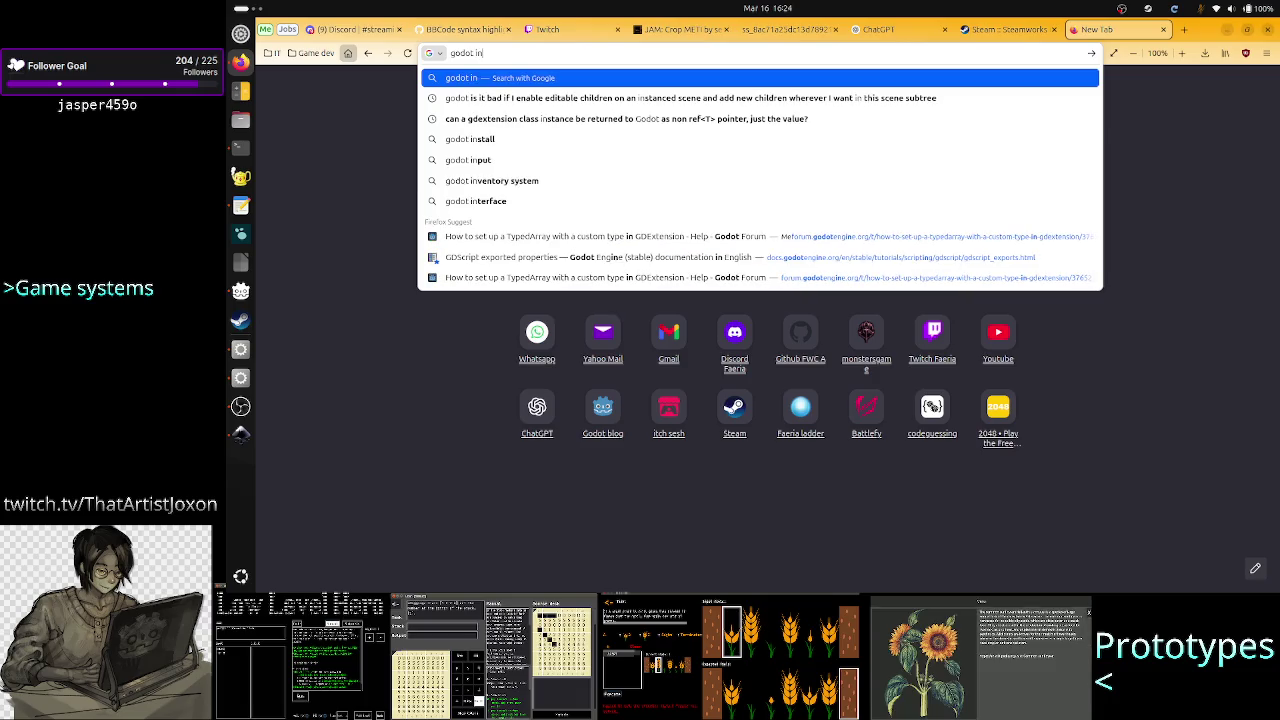
pyautogui.write('stanced ')
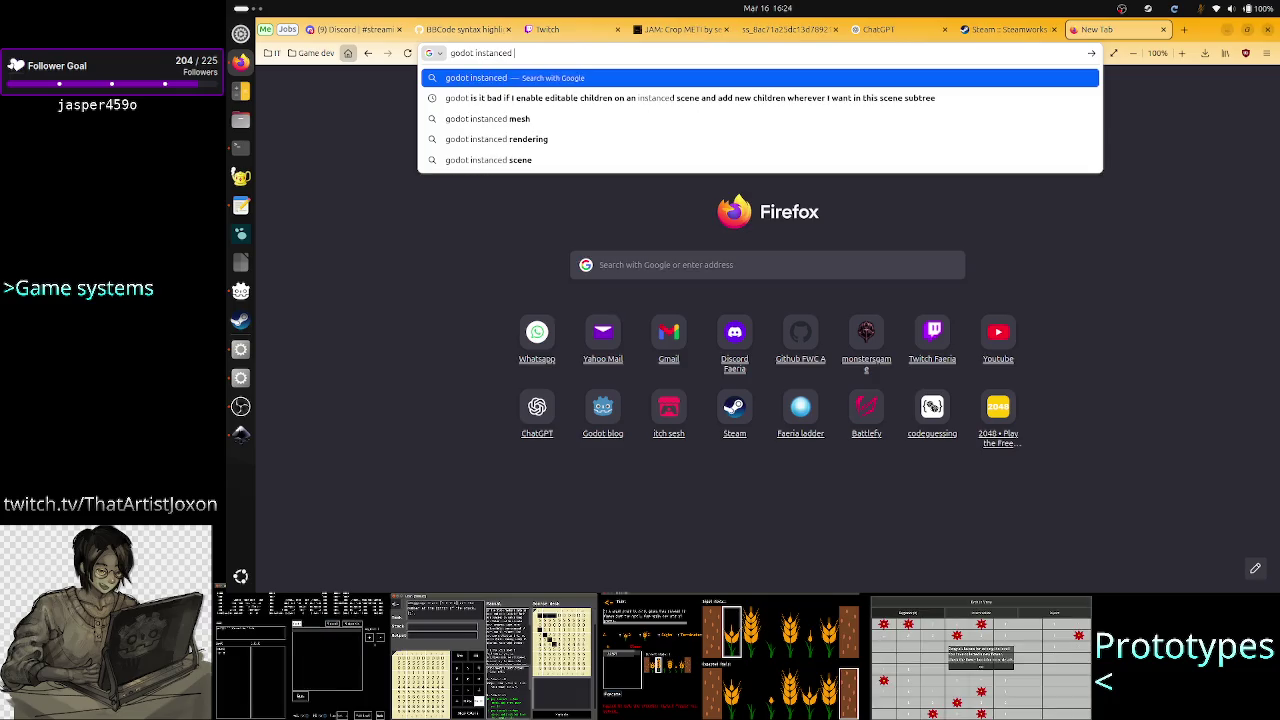
pyautogui.write('scene make local')
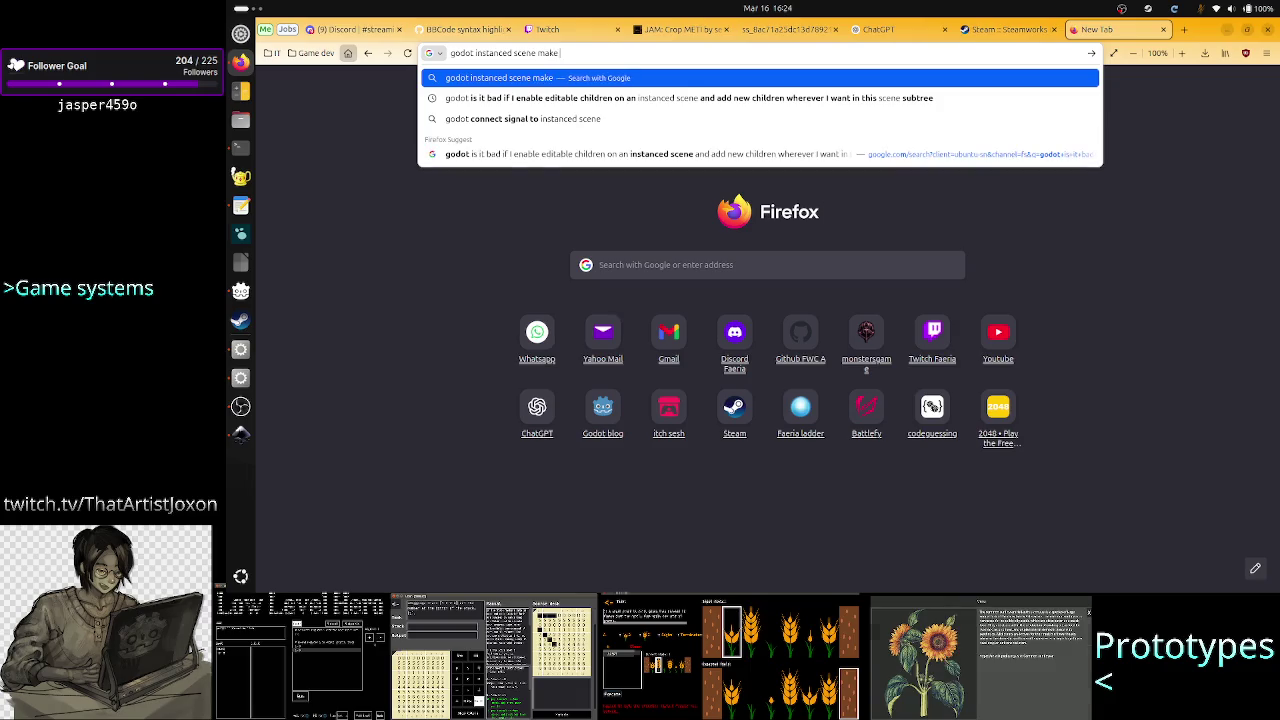
pyautogui.press('Return')
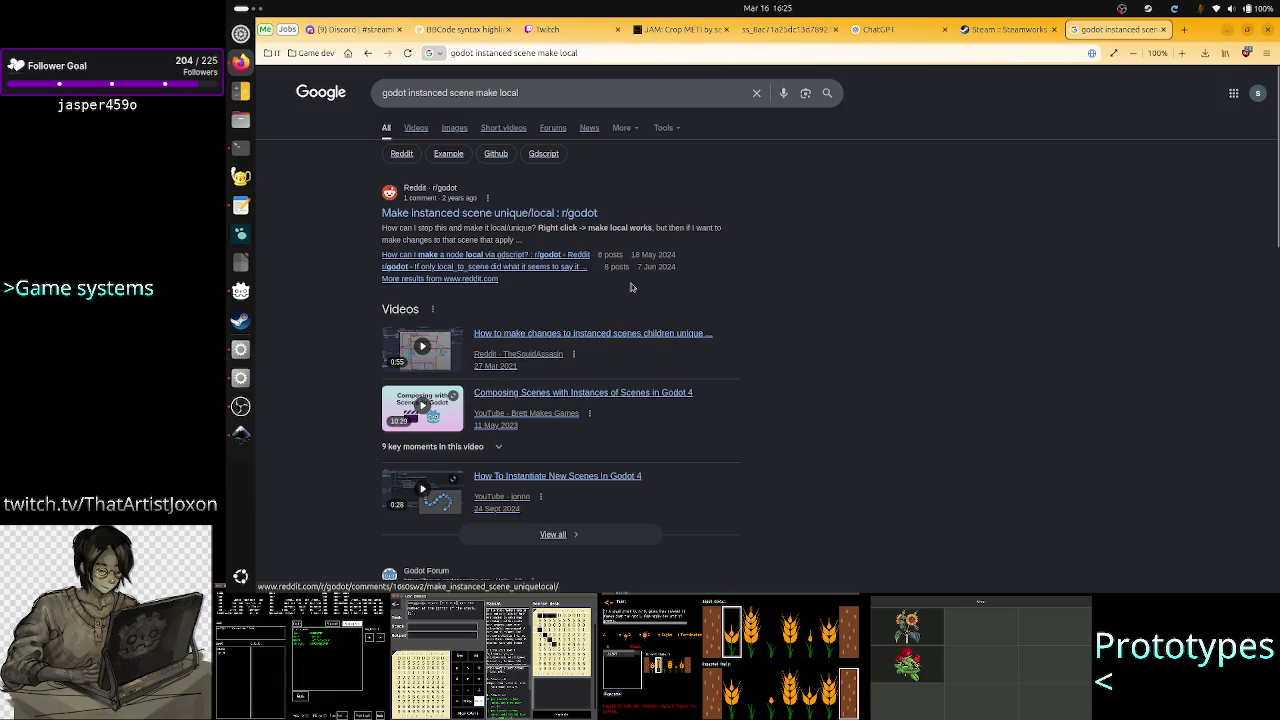
pyautogui.scroll(-3, 630, 287)
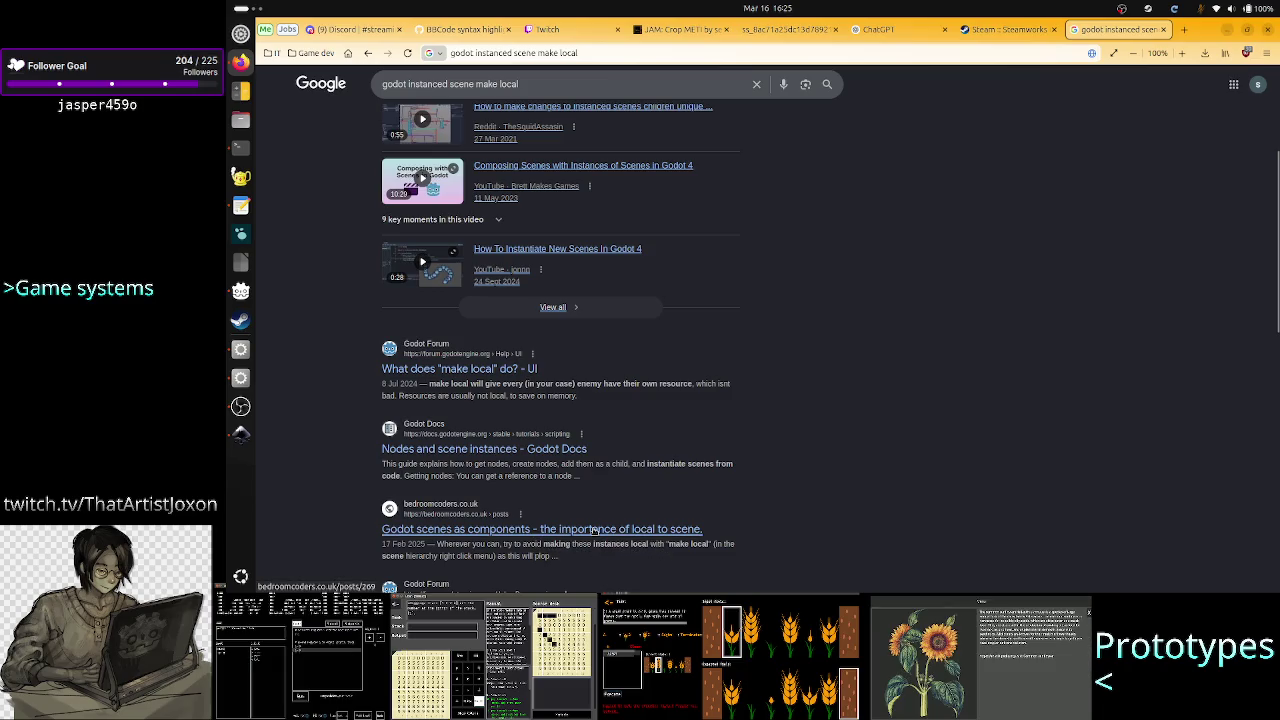
pyautogui.click(476, 369)
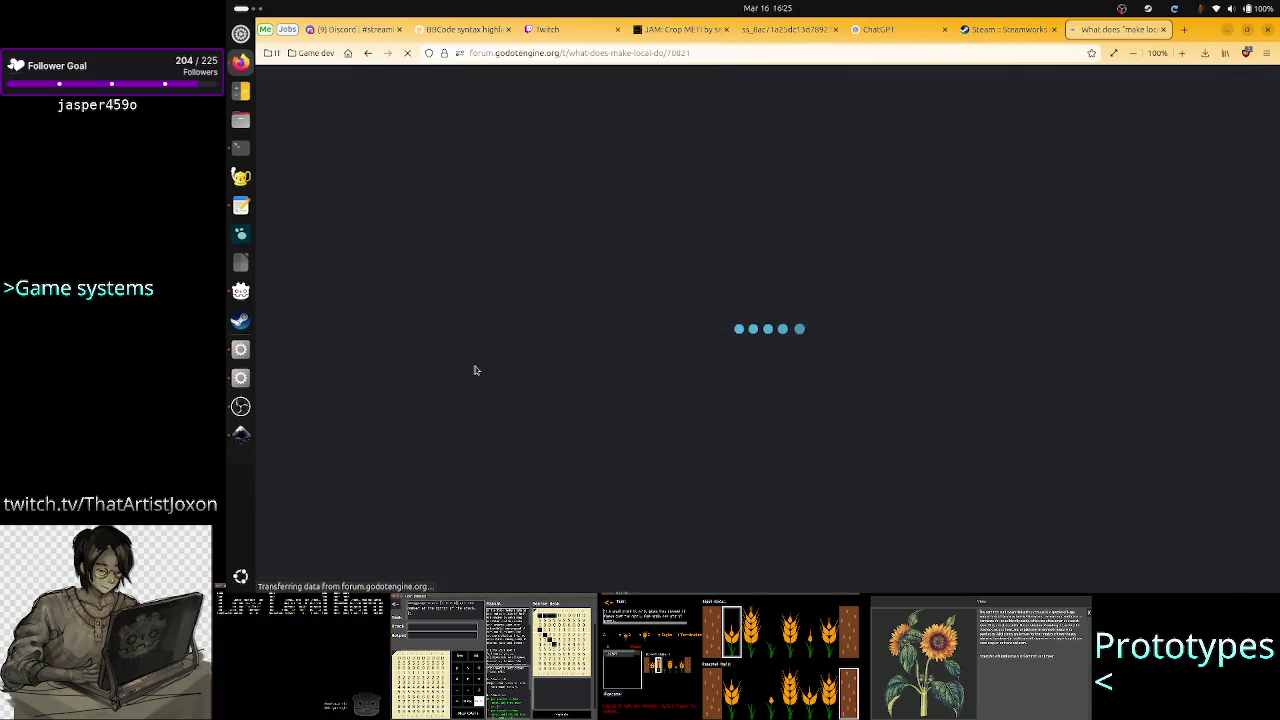
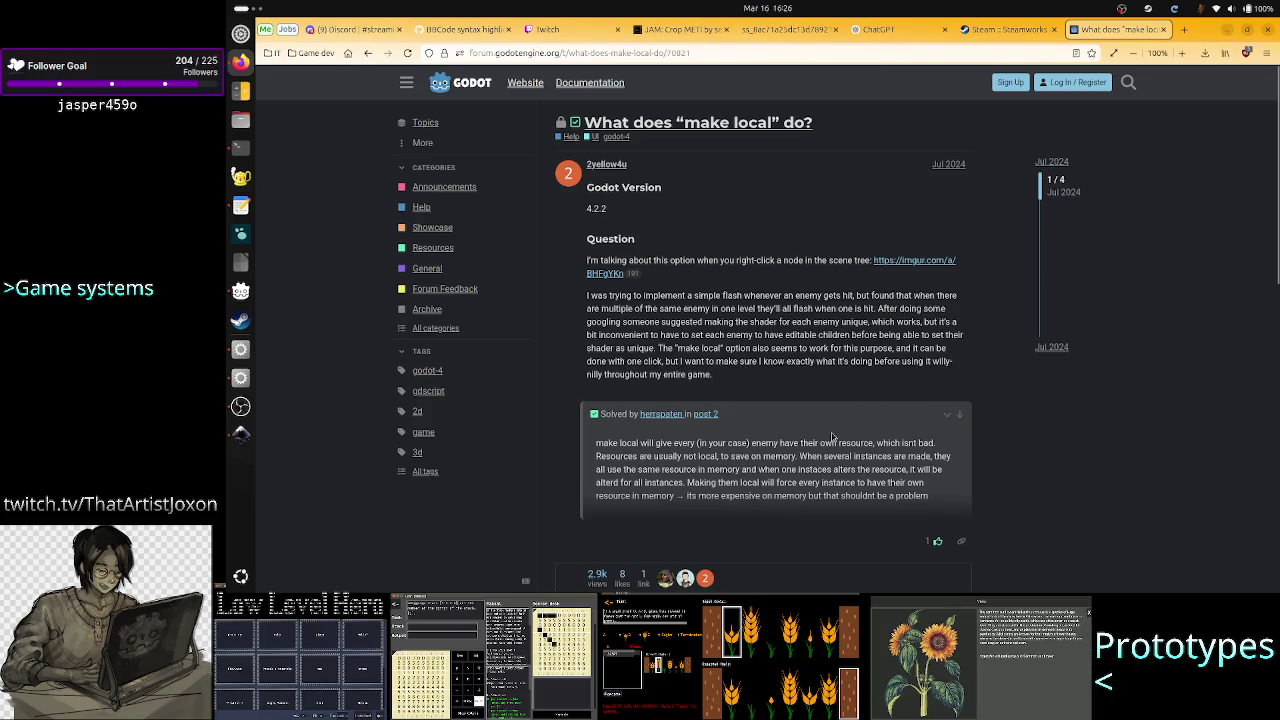
# Read the forum's accepted answer on what make local does, then return to the Godot editor
pyautogui.scroll(-1, 831, 434)
pyautogui.scroll(-3, 831, 434)
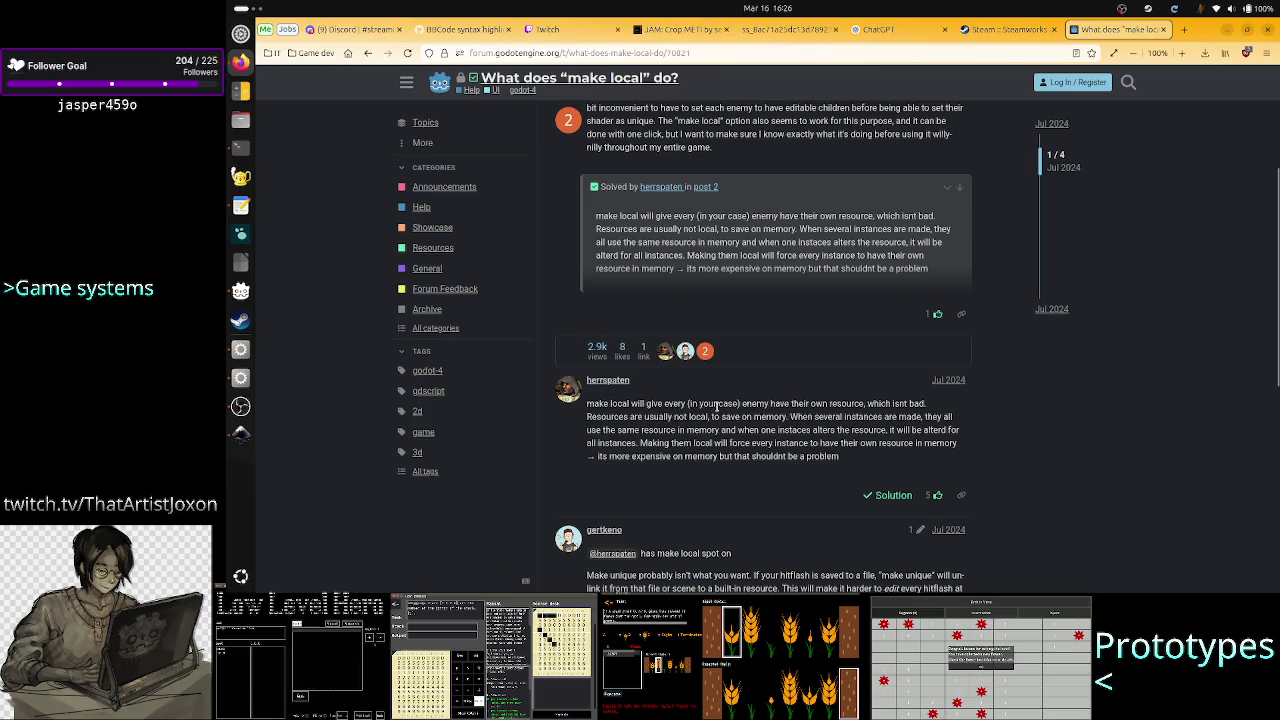
pyautogui.doubleClick(764, 403)
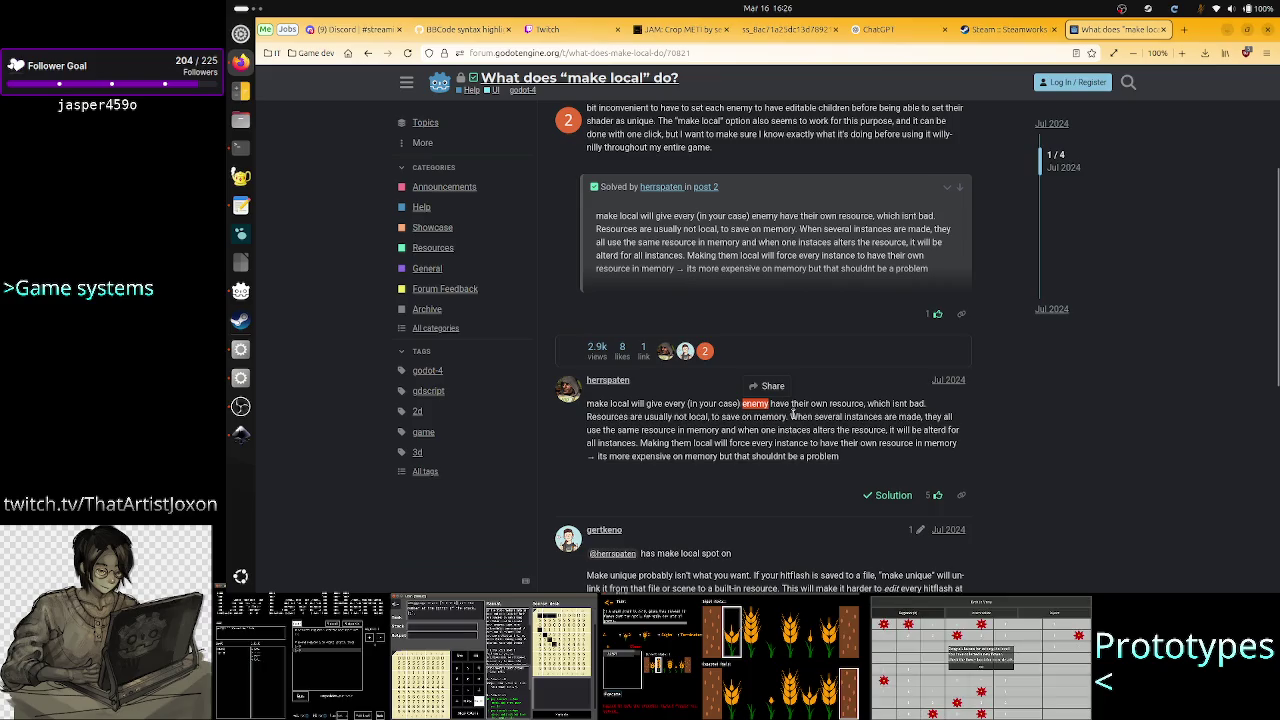
pyautogui.click(793, 413)
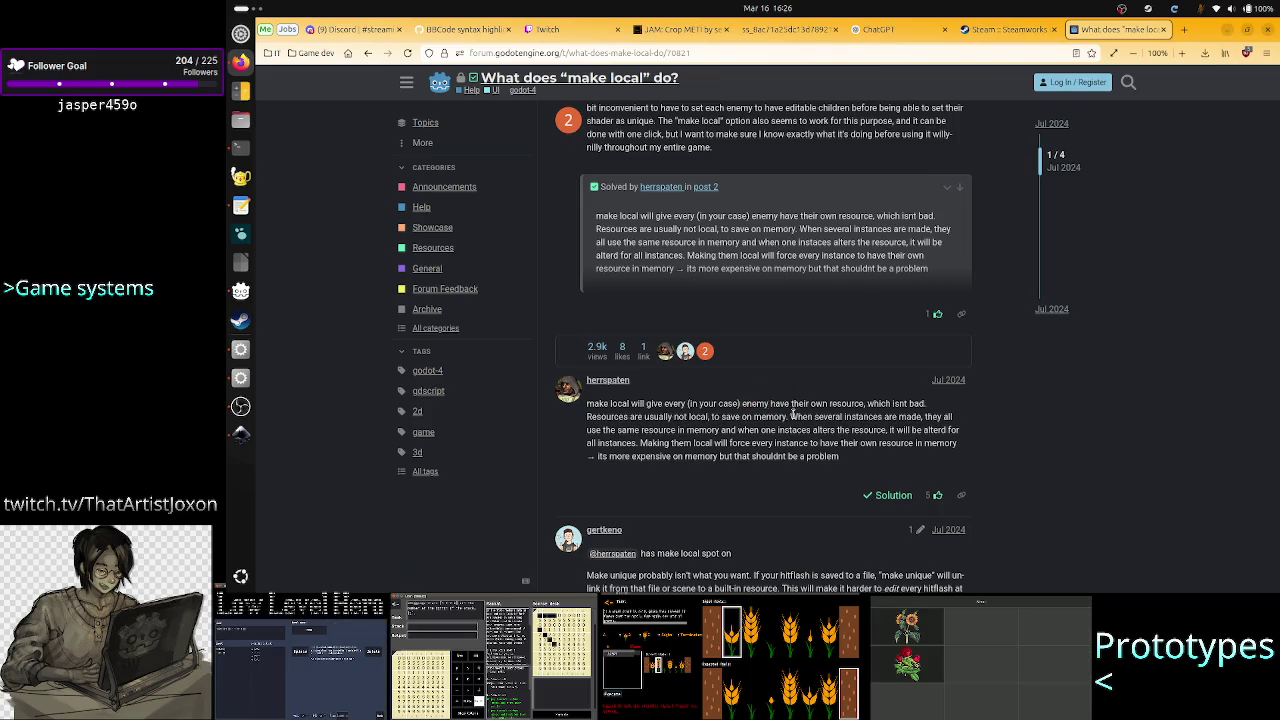
pyautogui.doubleClick(843, 404)
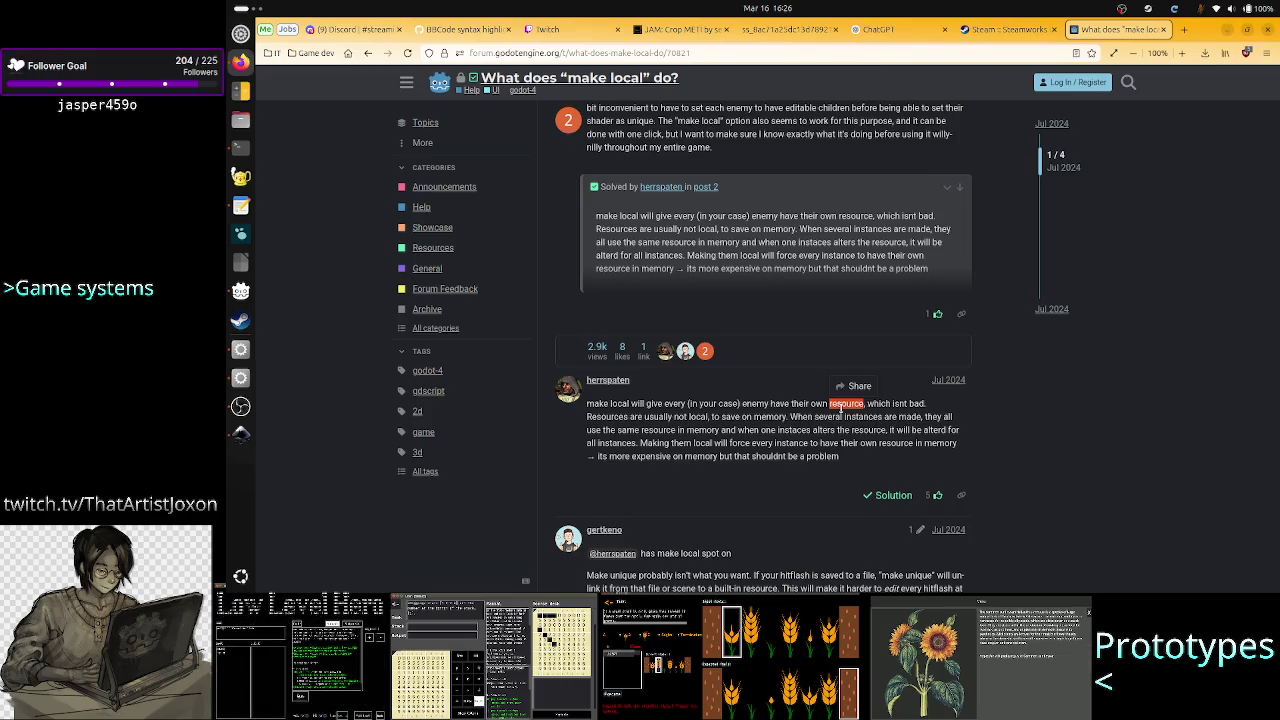
pyautogui.hotkey('alt', 'Tab')
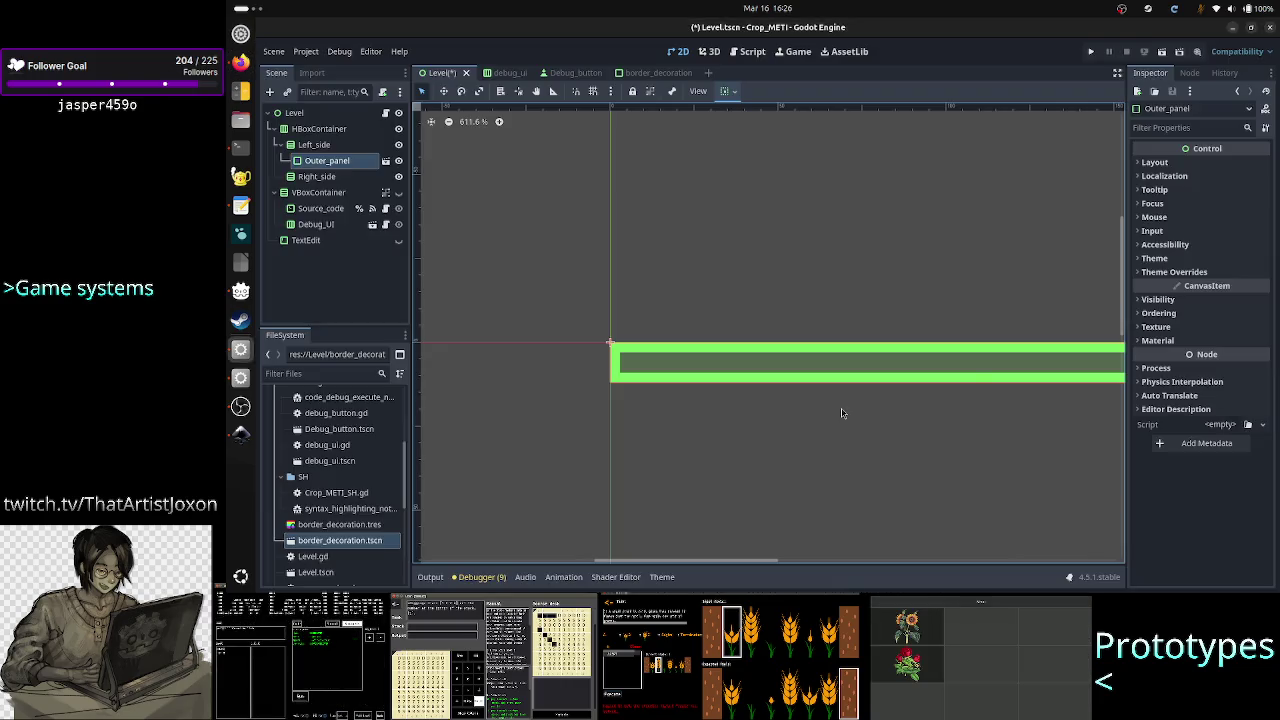
# Show Outer_panel's Panel style override, the border_decoration.tres StyleBox with its 3 px green border
pyautogui.click(1172, 283)
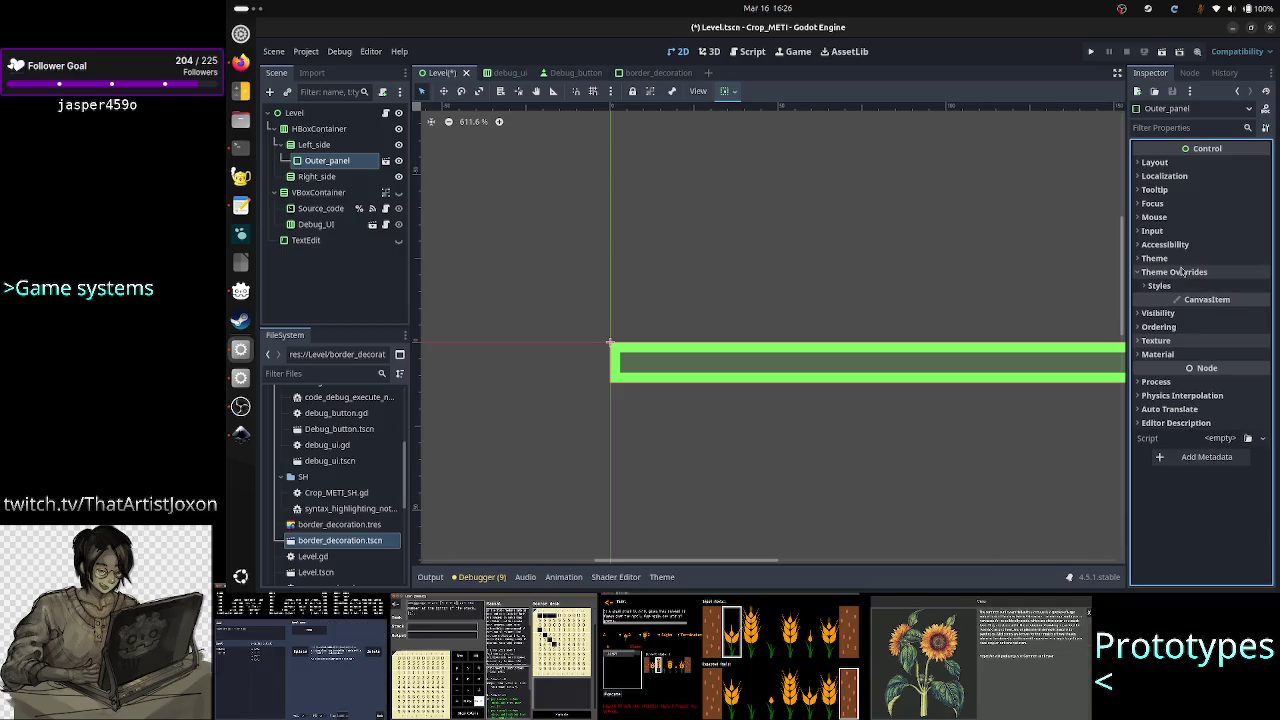
pyautogui.click(1190, 278)
pyautogui.click(1235, 302)
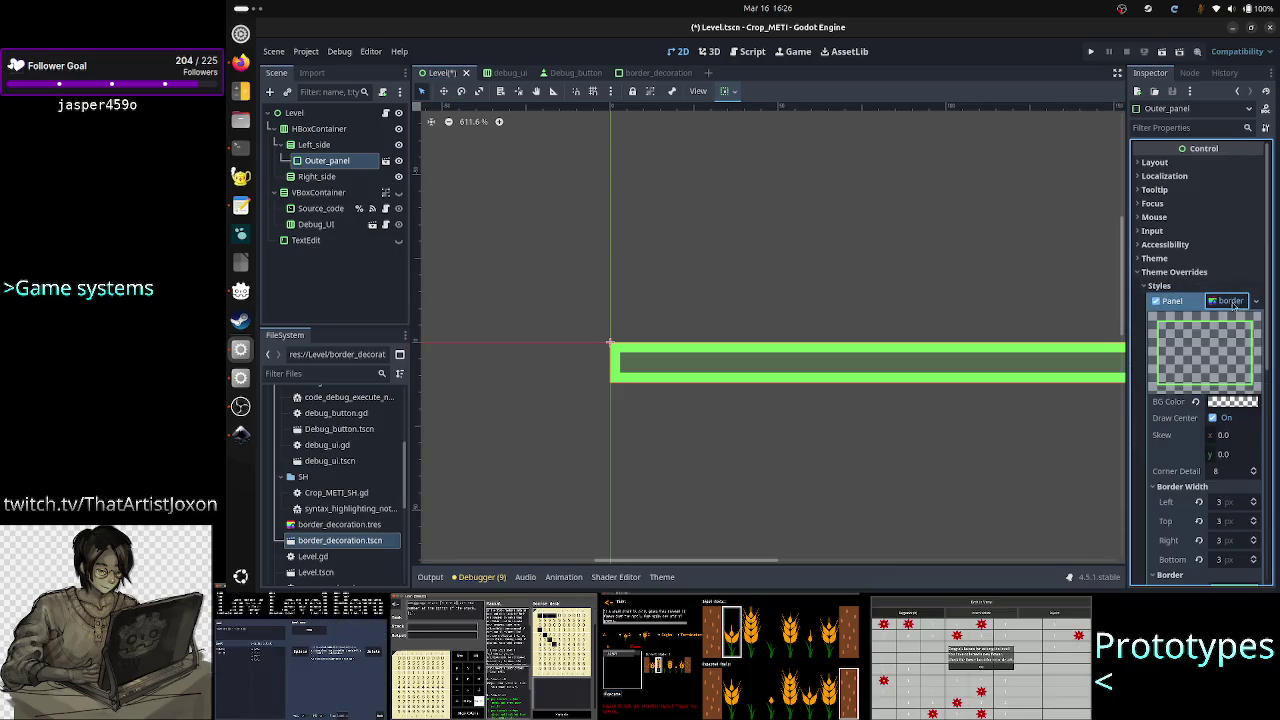
pyautogui.scroll(-4, 1228, 476)
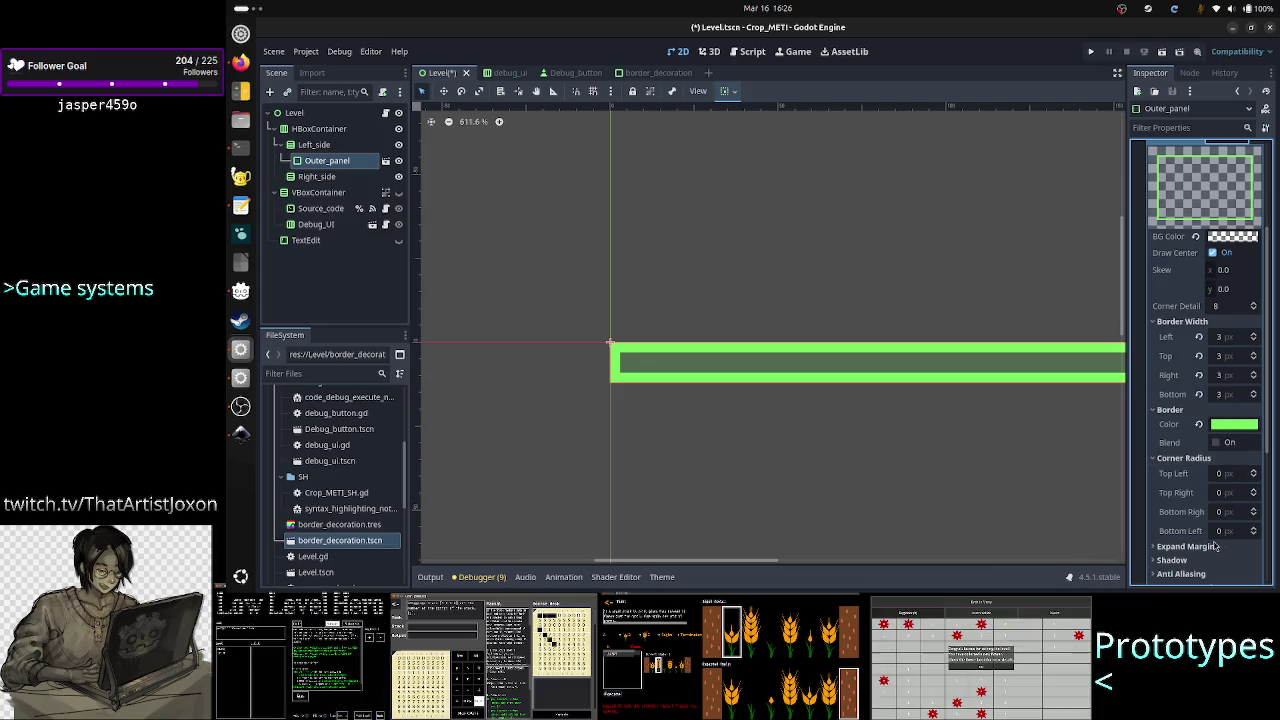
pyautogui.scroll(-5, 1212, 520)
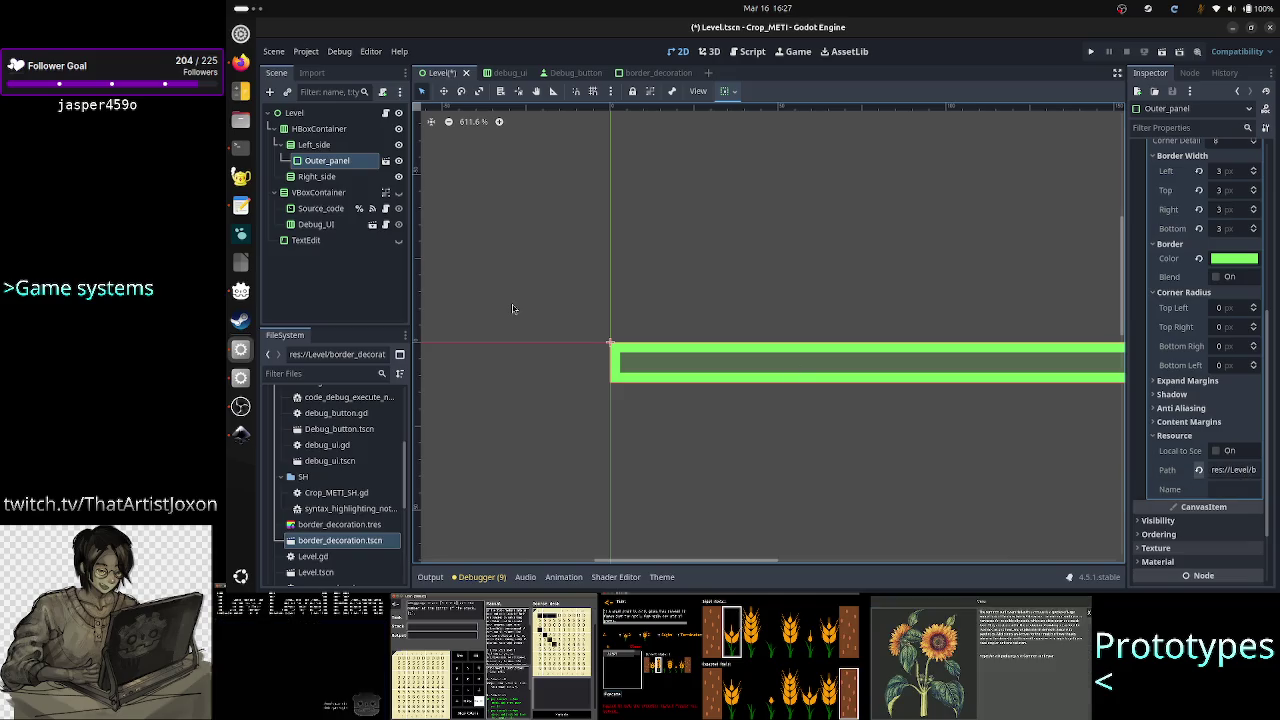
# Make the instanced Outer_panel local in Level.tscn, exposing its Inner_panel child
pyautogui.rightClick(318, 162)
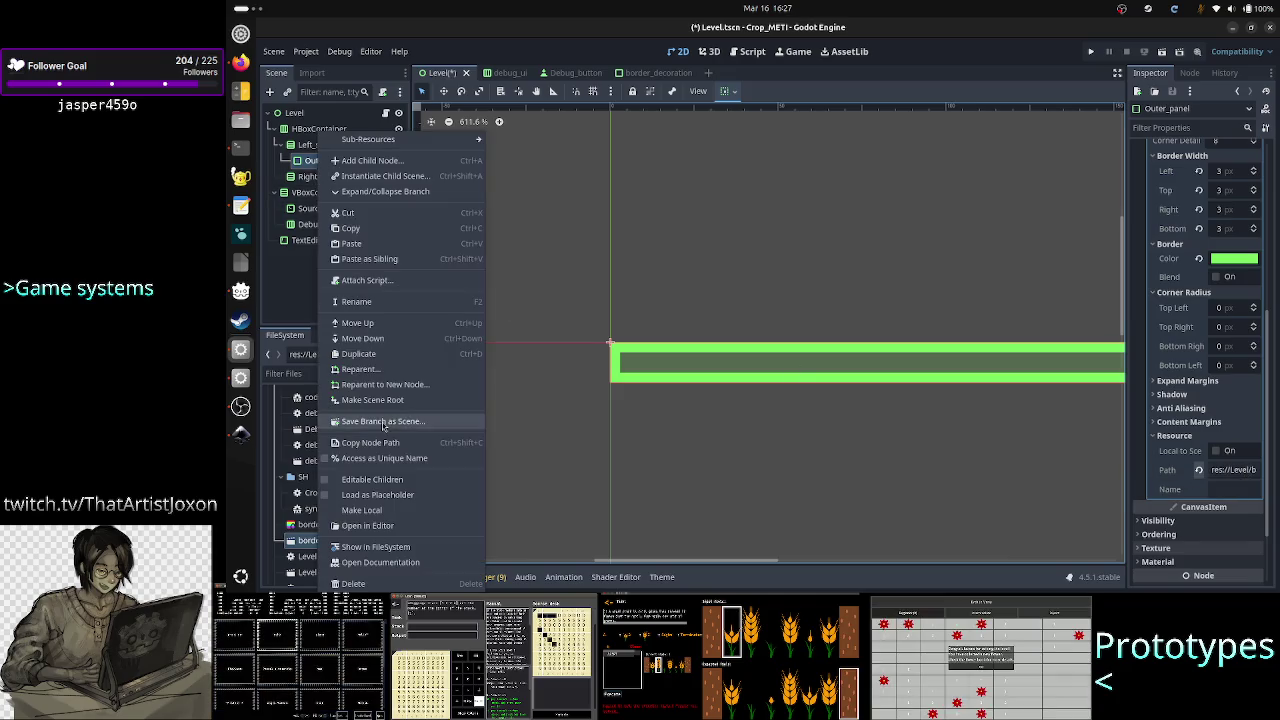
pyautogui.click(379, 511)
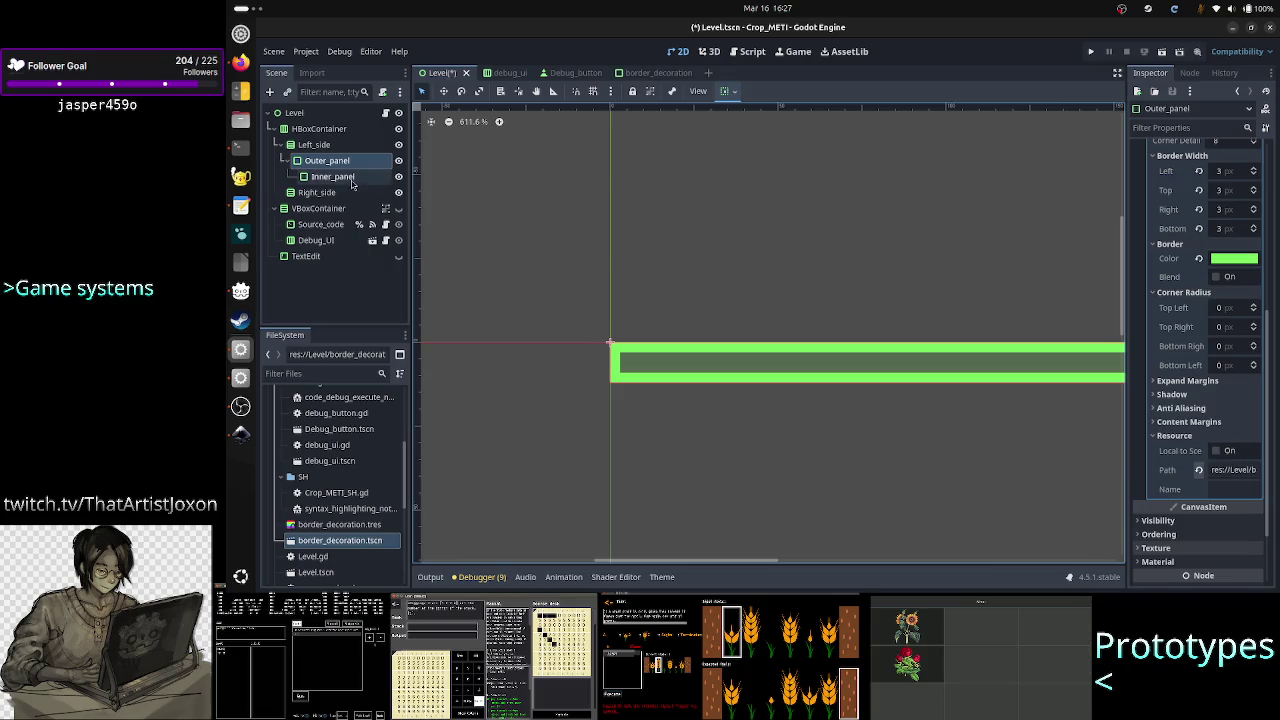
pyautogui.click(335, 176)
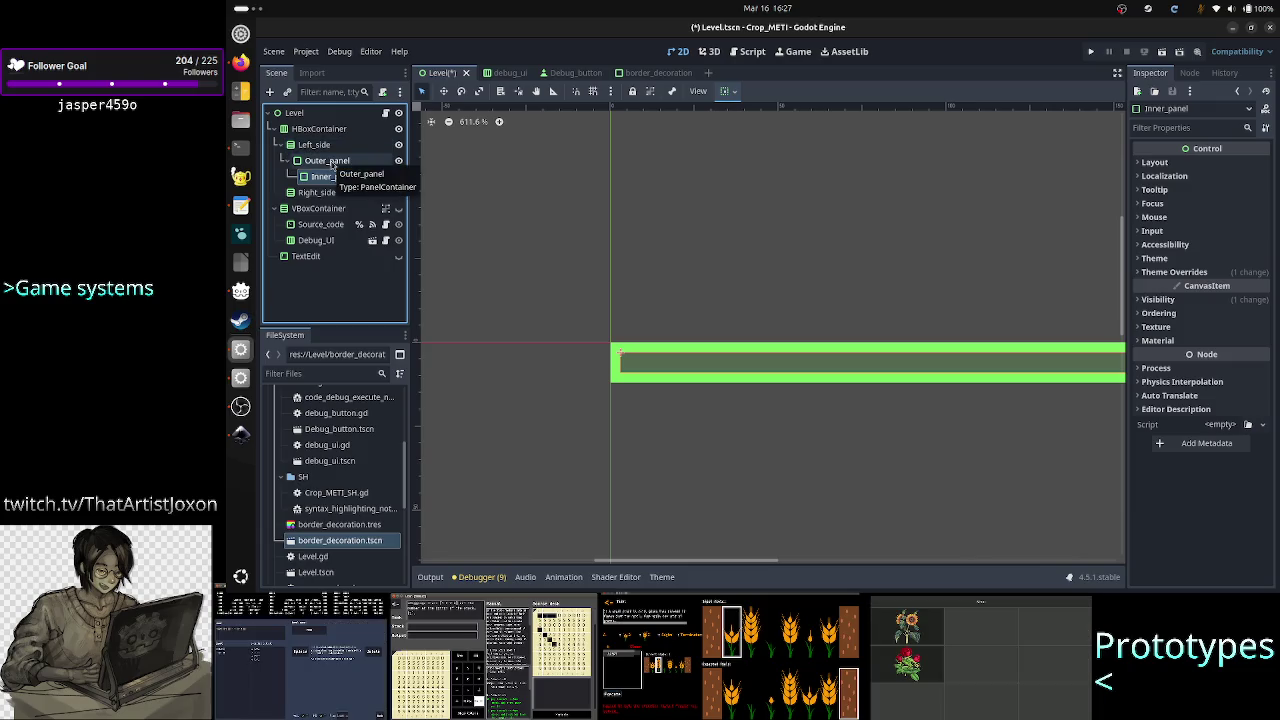
pyautogui.click(330, 161)
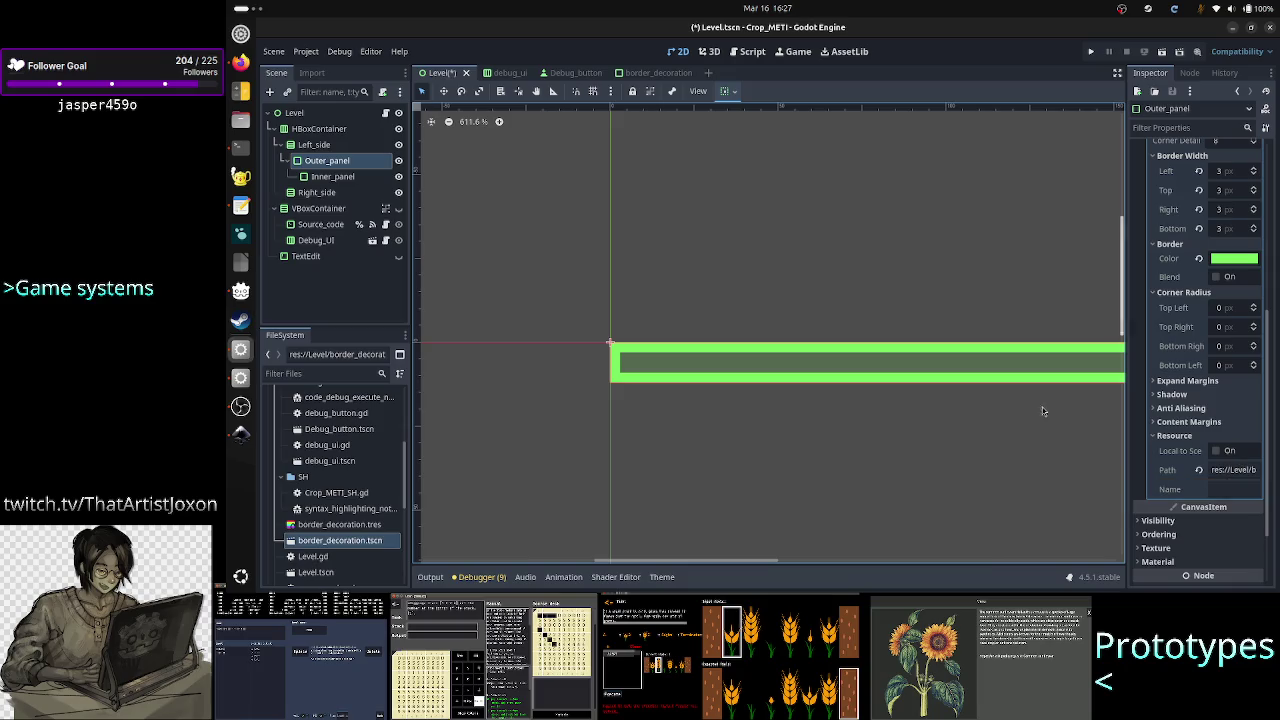
# Inspect Inner_panel's Panel style override and its border StyleBox properties
pyautogui.click(345, 177)
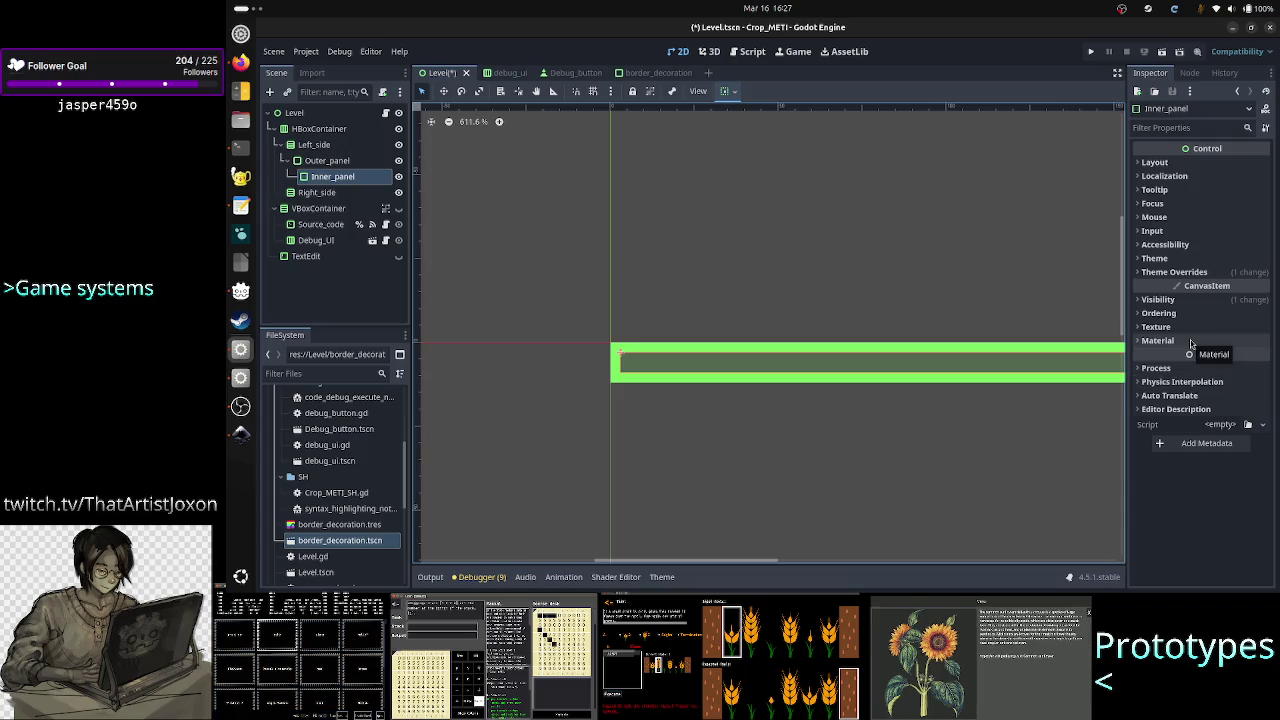
pyautogui.click(1185, 272)
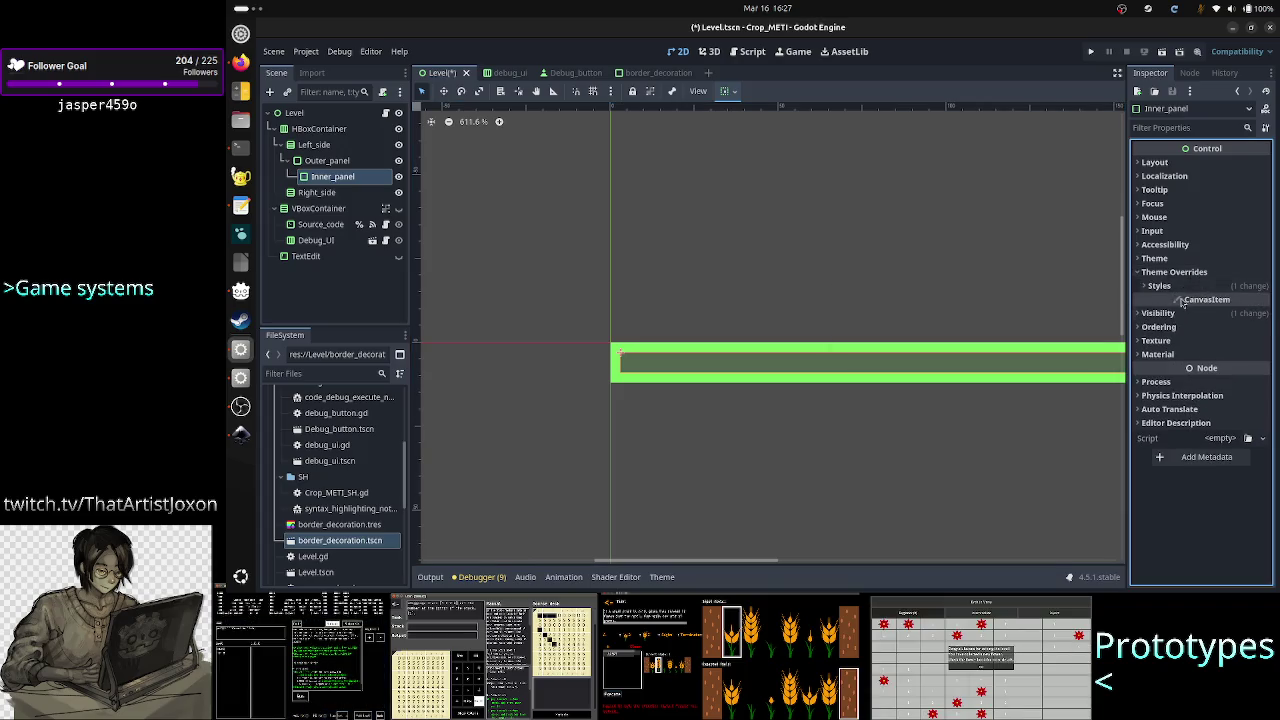
pyautogui.click(1186, 288)
pyautogui.click(1236, 301)
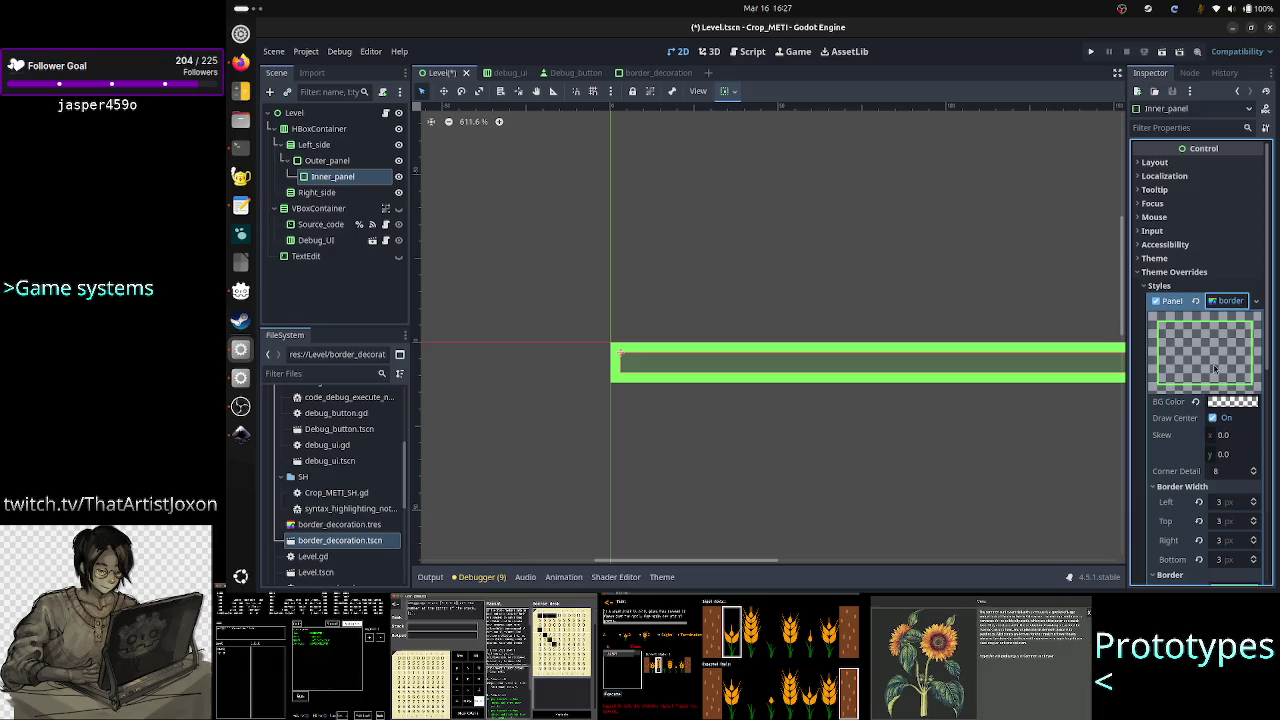
pyautogui.scroll(-5, 1207, 401)
pyautogui.scroll(-2, 1215, 430)
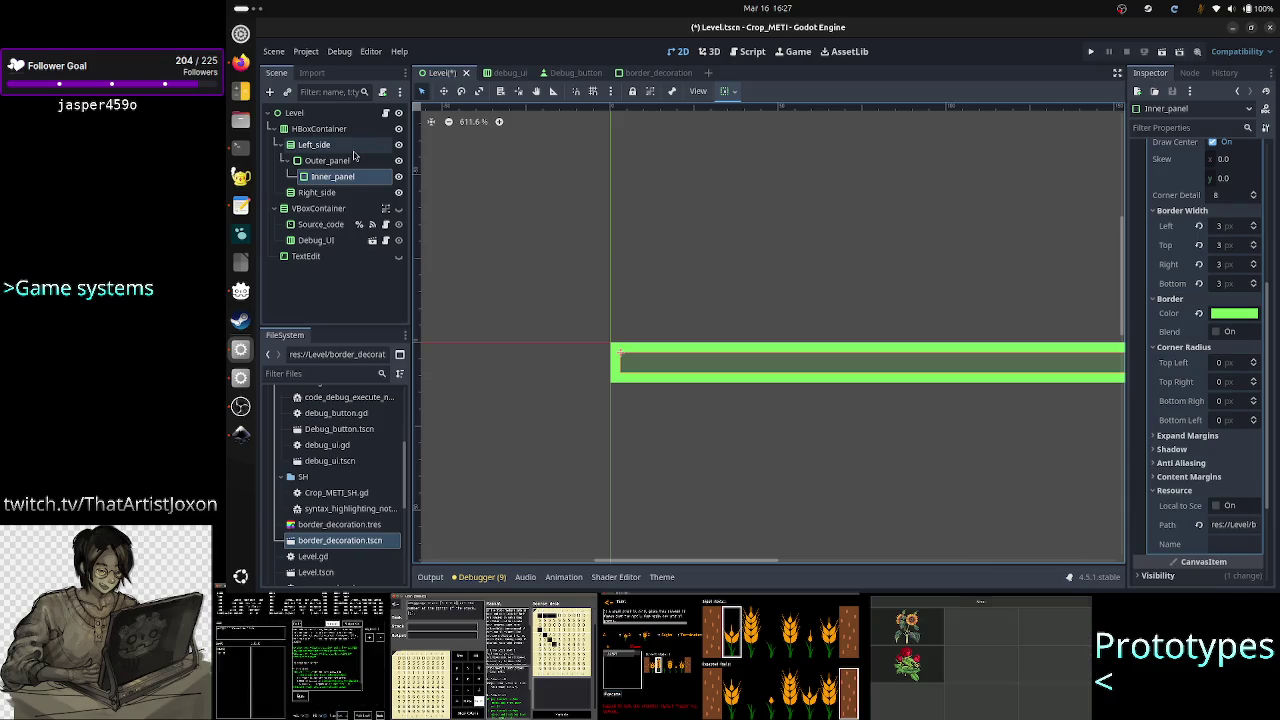
# Compare Outer_panel's style settings with Inner_panel's, then return to the forum thread
pyautogui.click(340, 160)
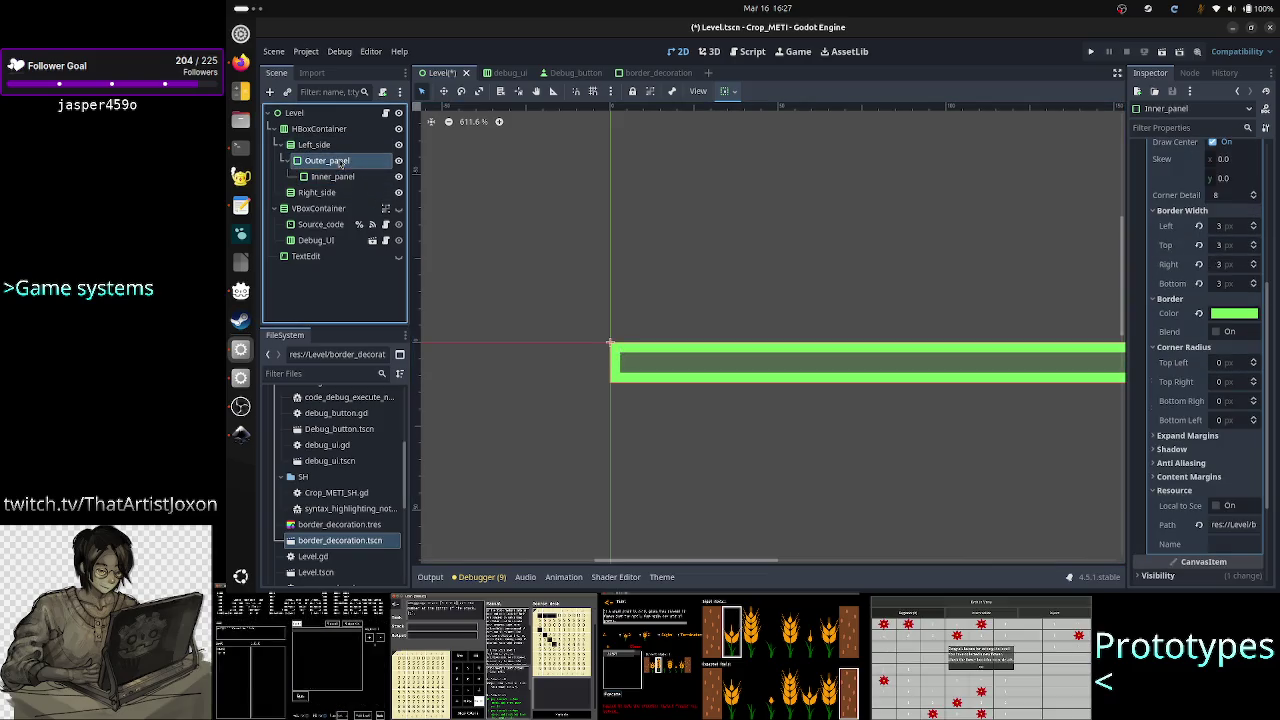
pyautogui.click(340, 160)
pyautogui.click(332, 176)
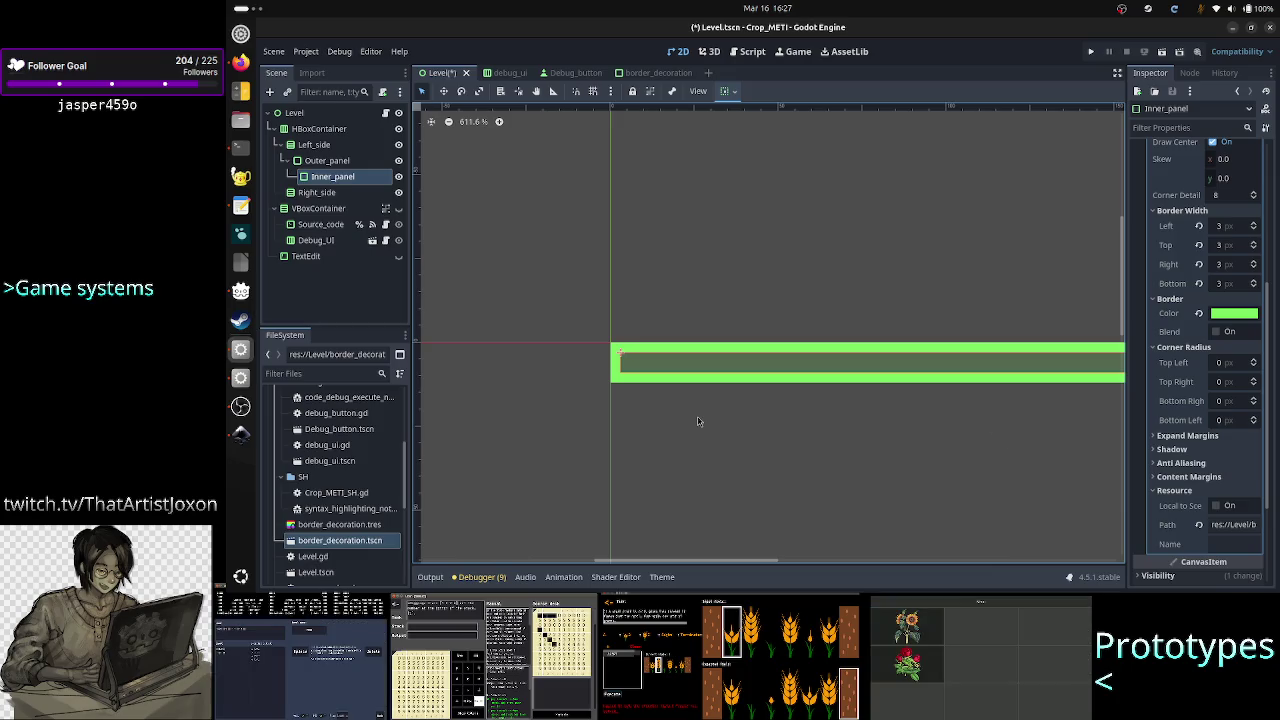
pyautogui.click(327, 163)
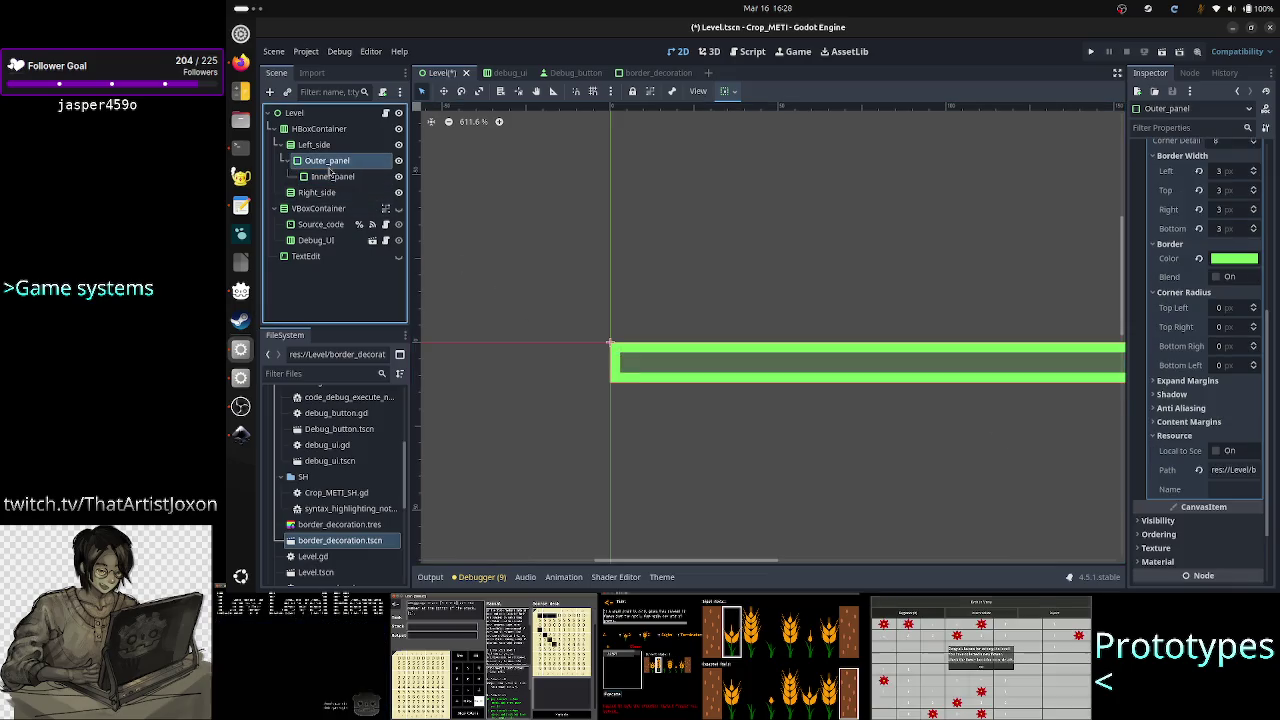
pyautogui.hotkey('alt', 'Tab')
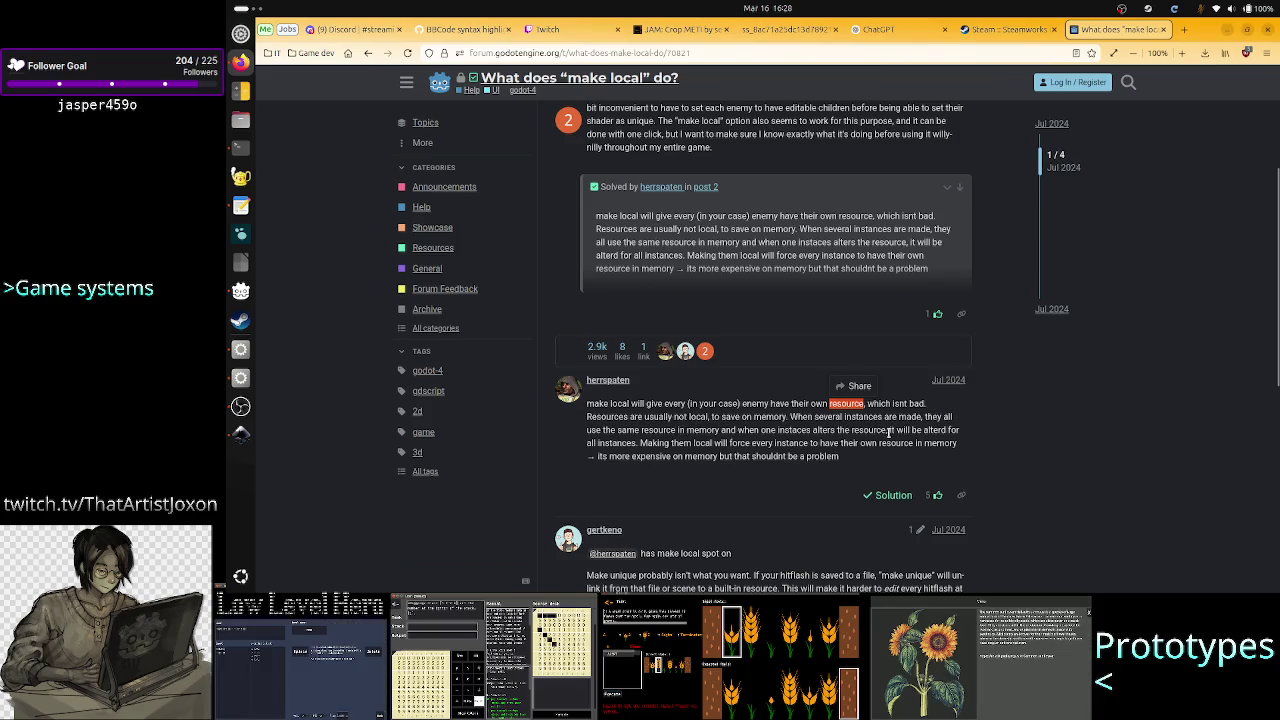
pyautogui.scroll(-3, 731, 487)
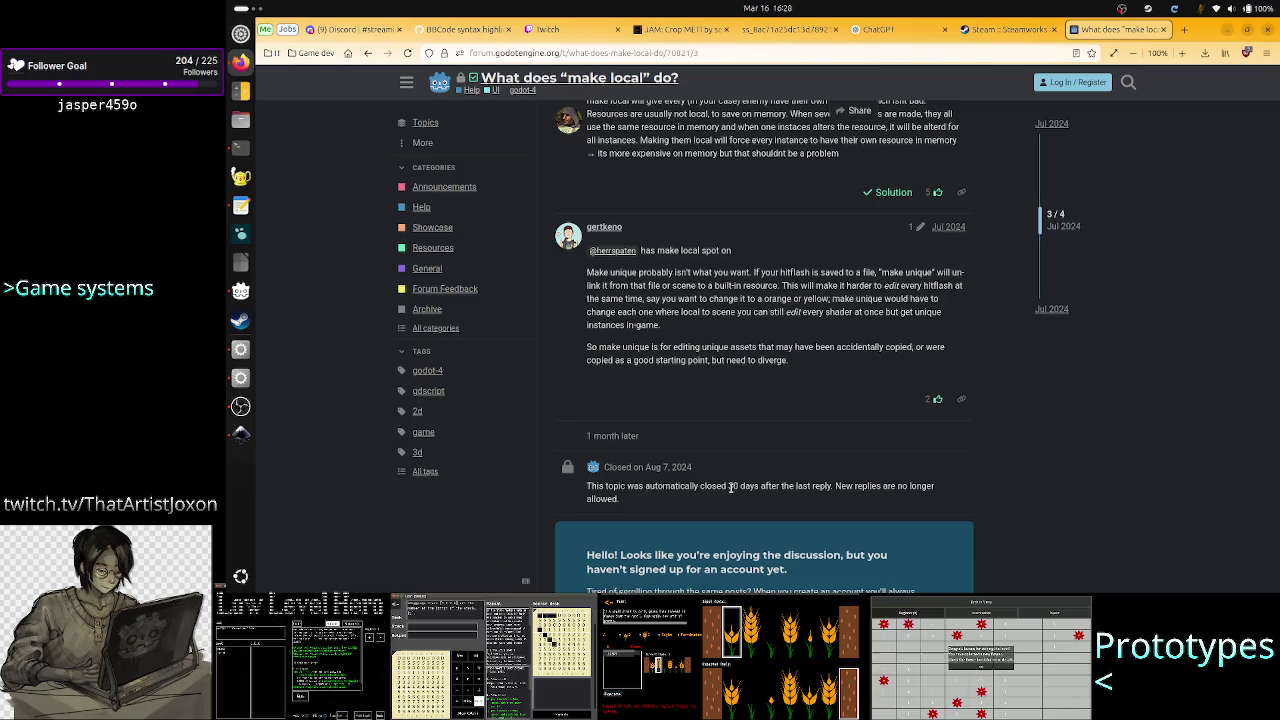
pyautogui.moveTo(791, 272); pyautogui.dragTo(940, 272)
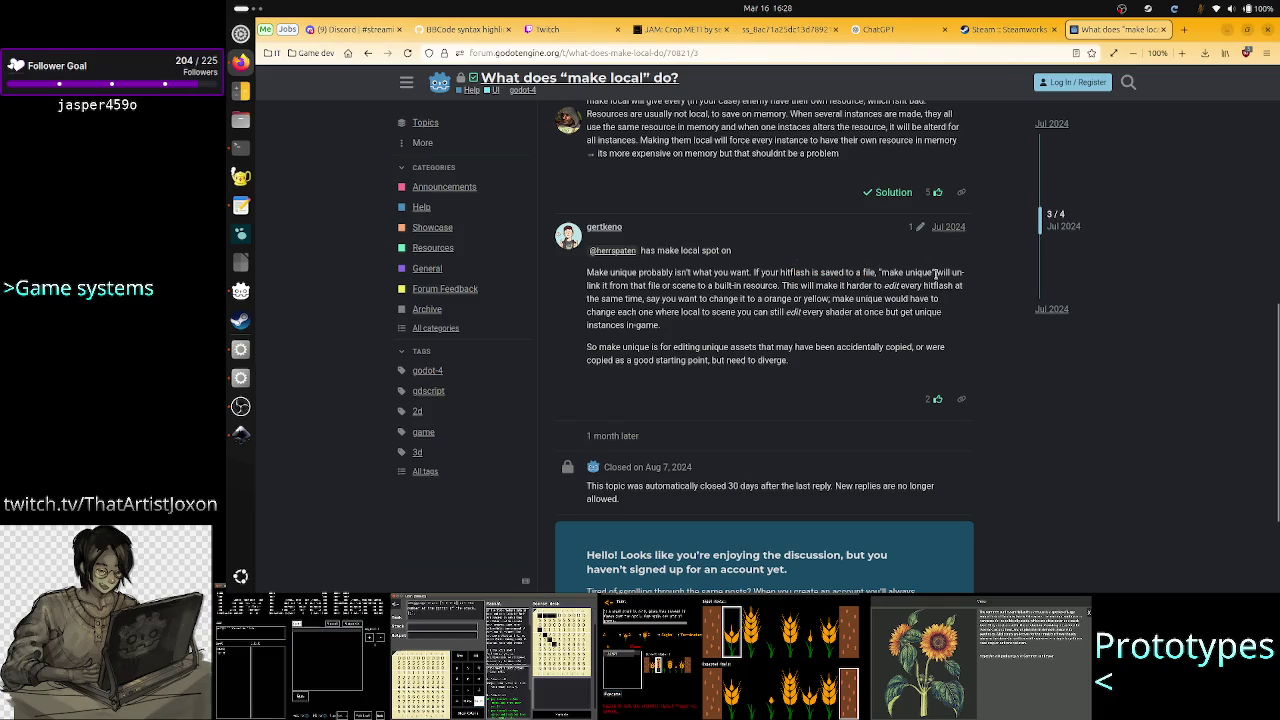
pyautogui.click(785, 298)
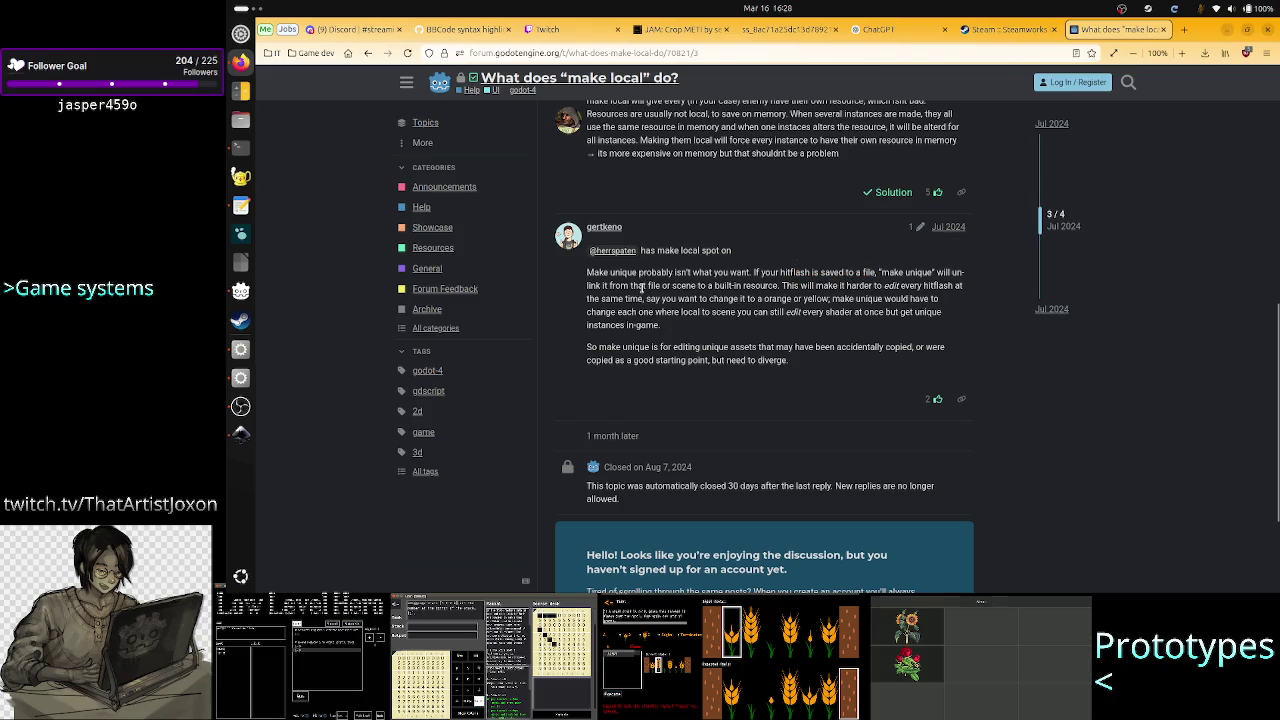
pyautogui.moveTo(645, 285); pyautogui.dragTo(767, 287)
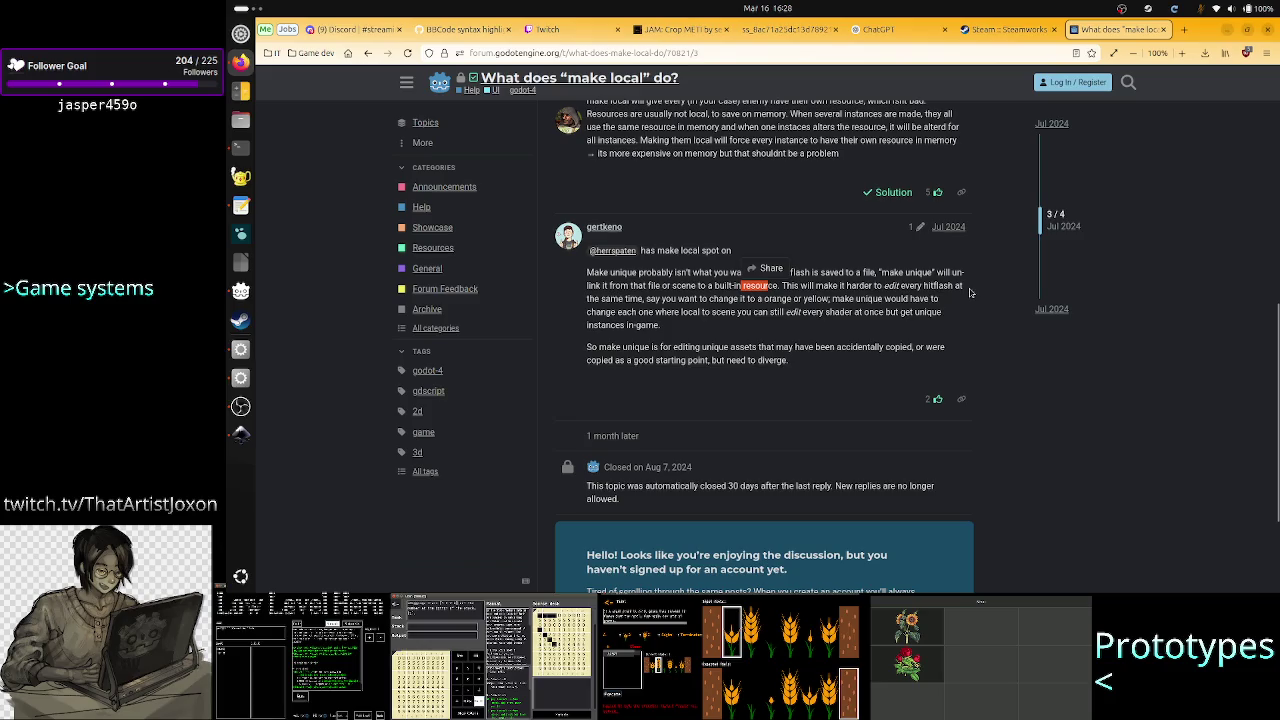
pyautogui.moveTo(657, 303)
pyautogui.mouseDown()
pyautogui.moveTo(910, 290)
pyautogui.moveTo(660, 313)
pyautogui.moveTo(886, 313)
pyautogui.moveTo(836, 328)
pyautogui.mouseUp()
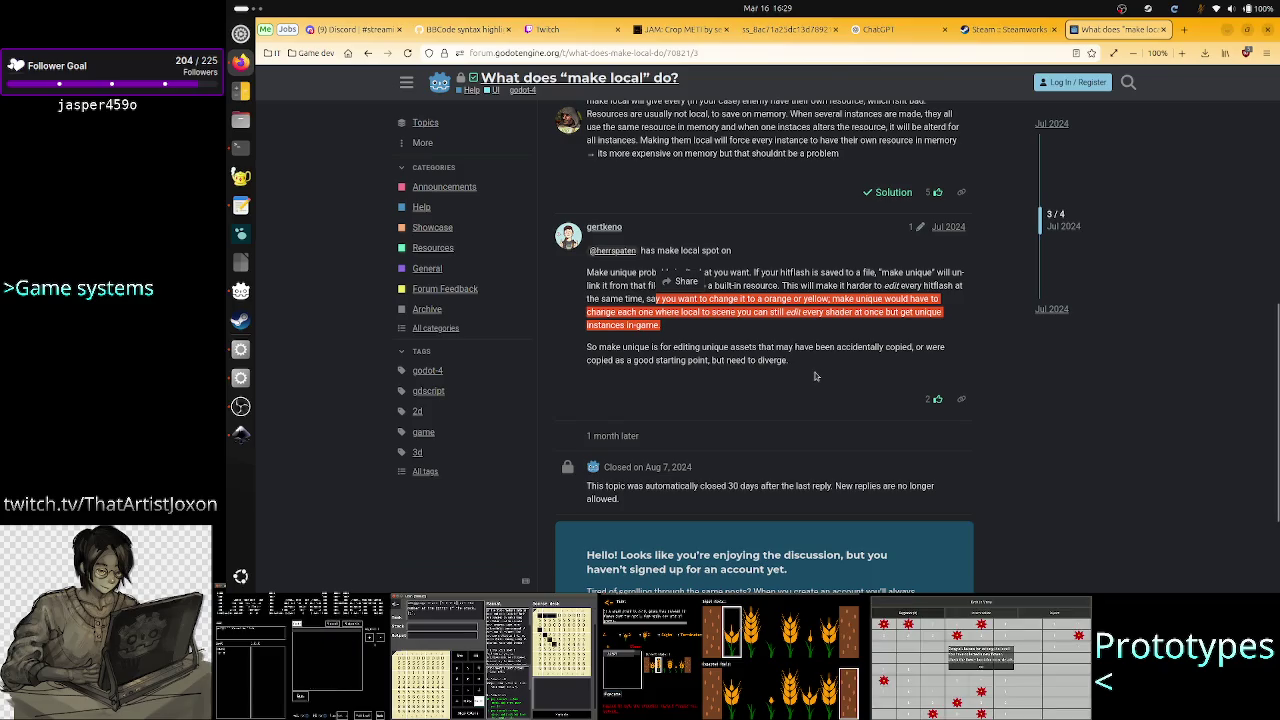
pyautogui.scroll(-3, 795, 400)
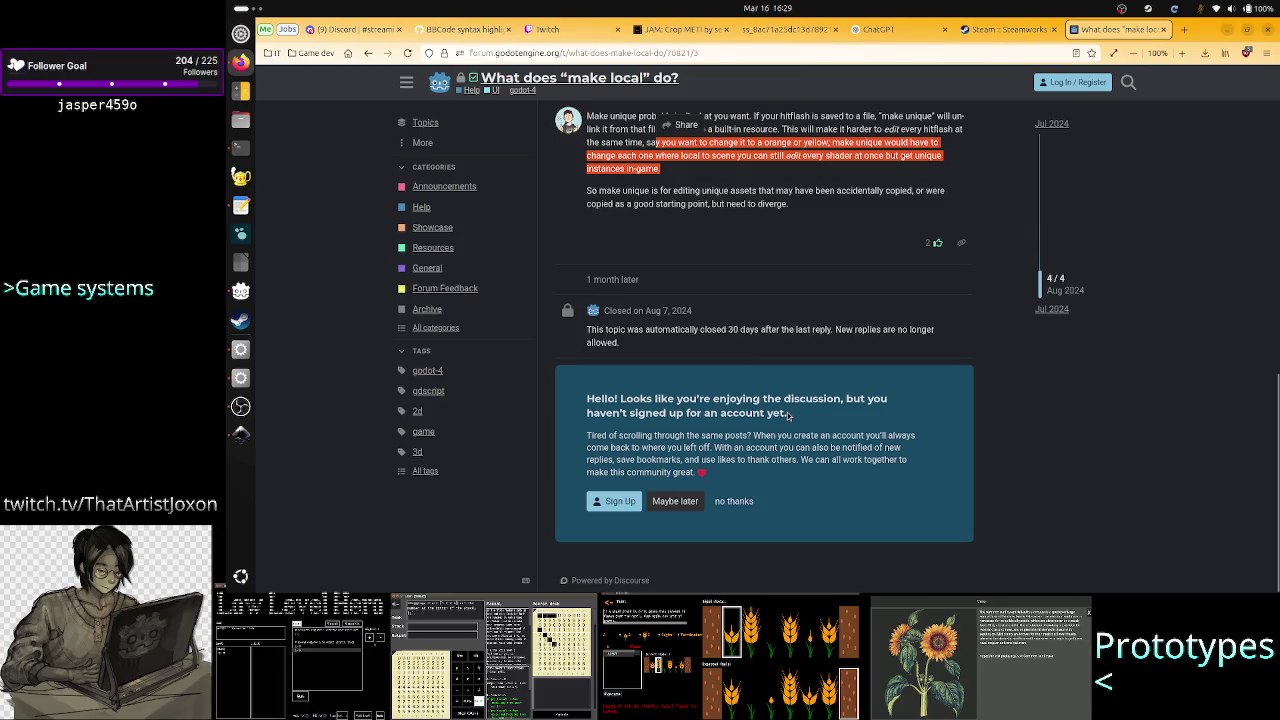
pyautogui.press('Home')
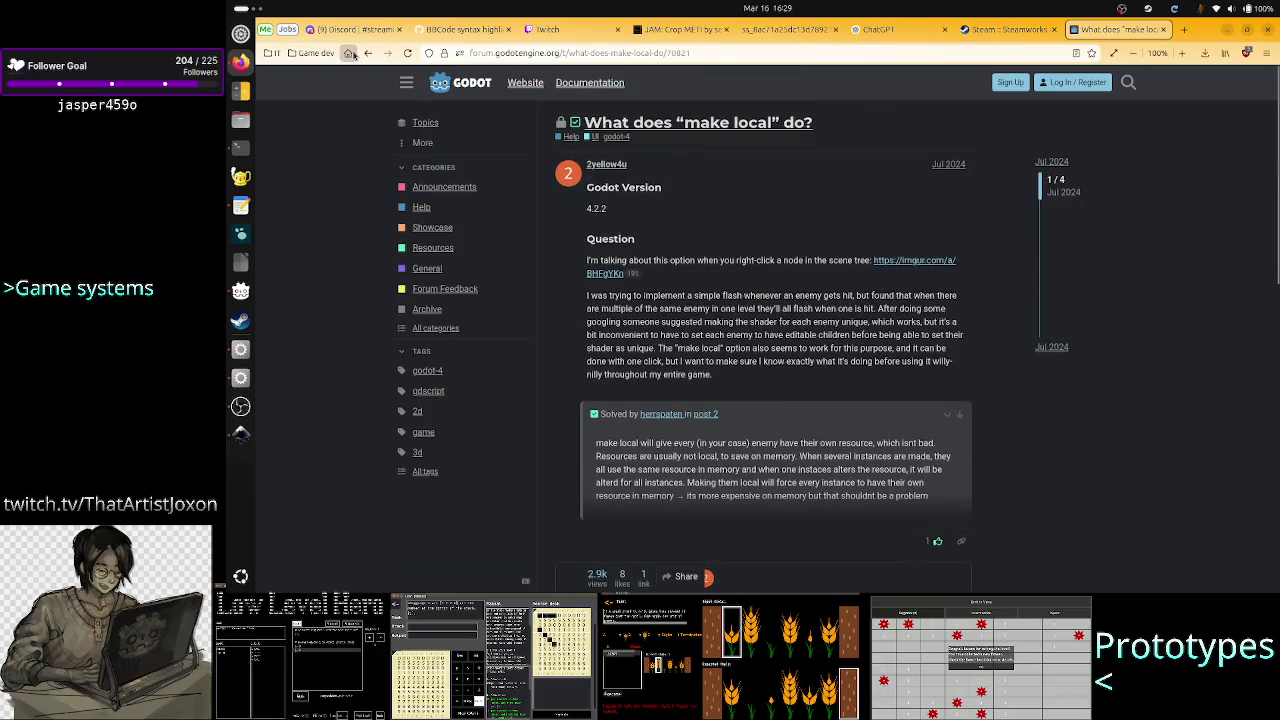
# Open the Godot Docs 'Nodes and scene instances' page and search it for 'make local'
pyautogui.click(368, 53)
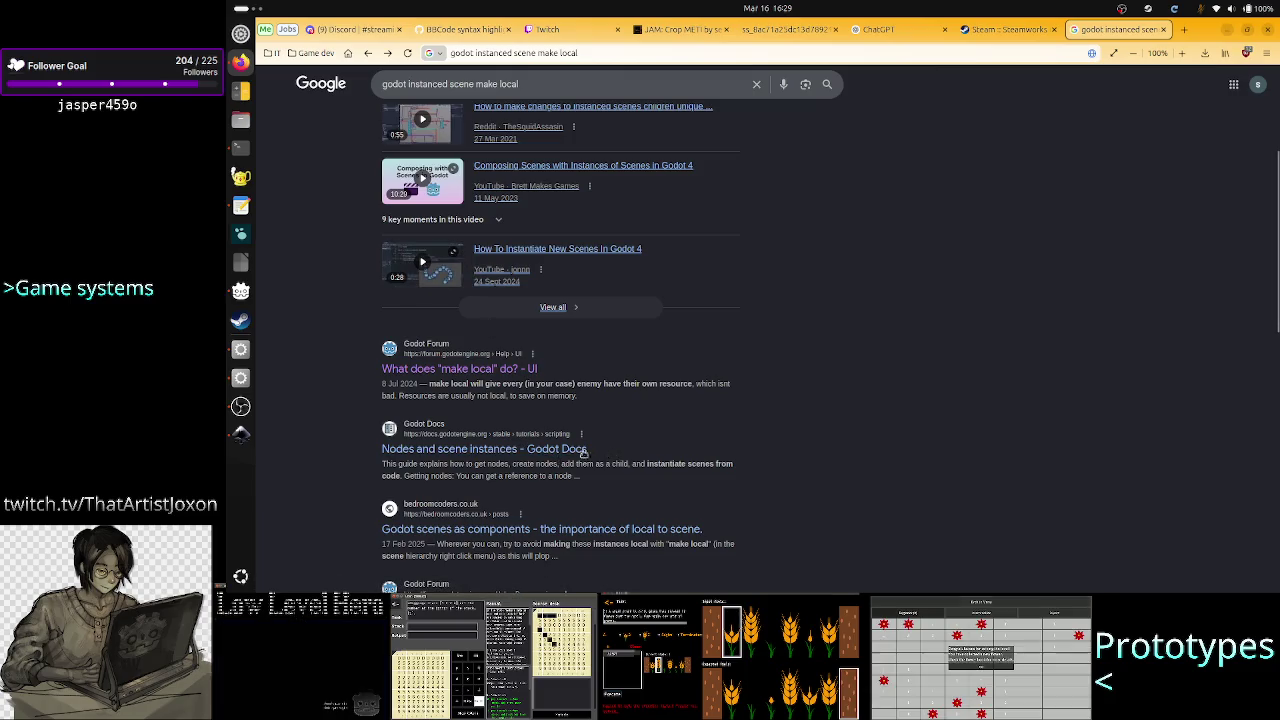
pyautogui.click(510, 452)
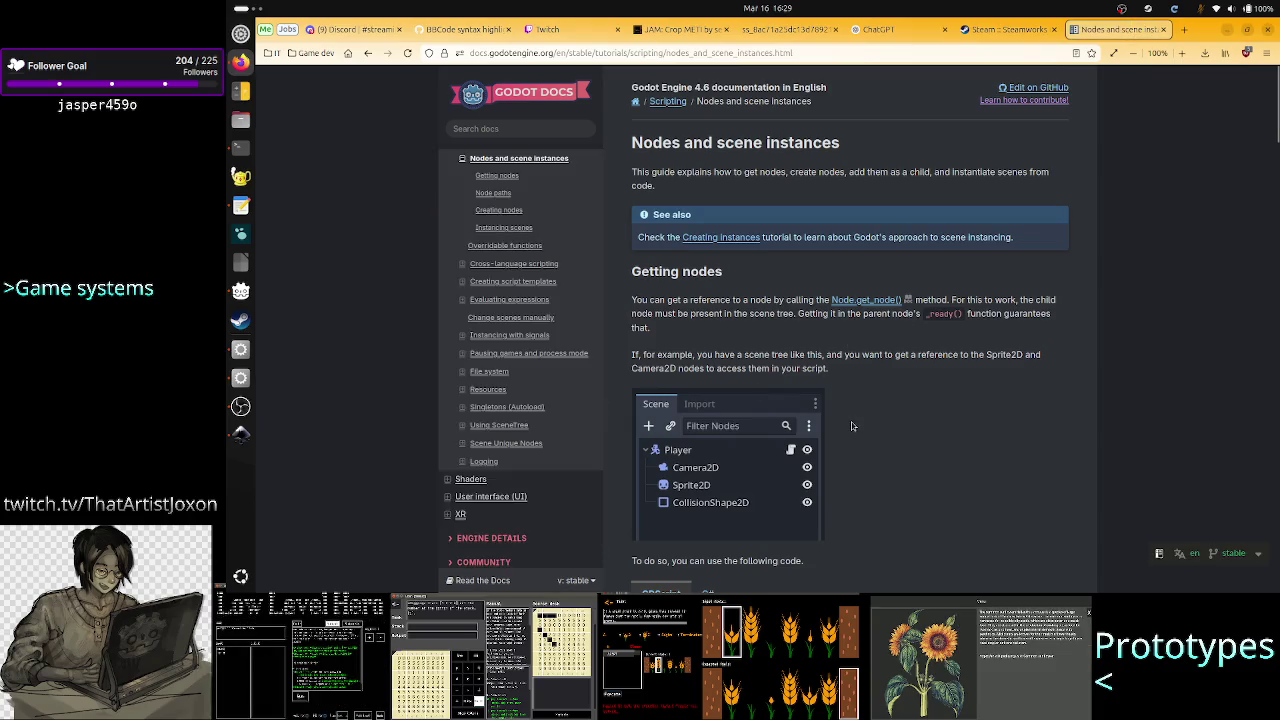
pyautogui.hotkey('ctrl', 'f')
pyautogui.write('make local')
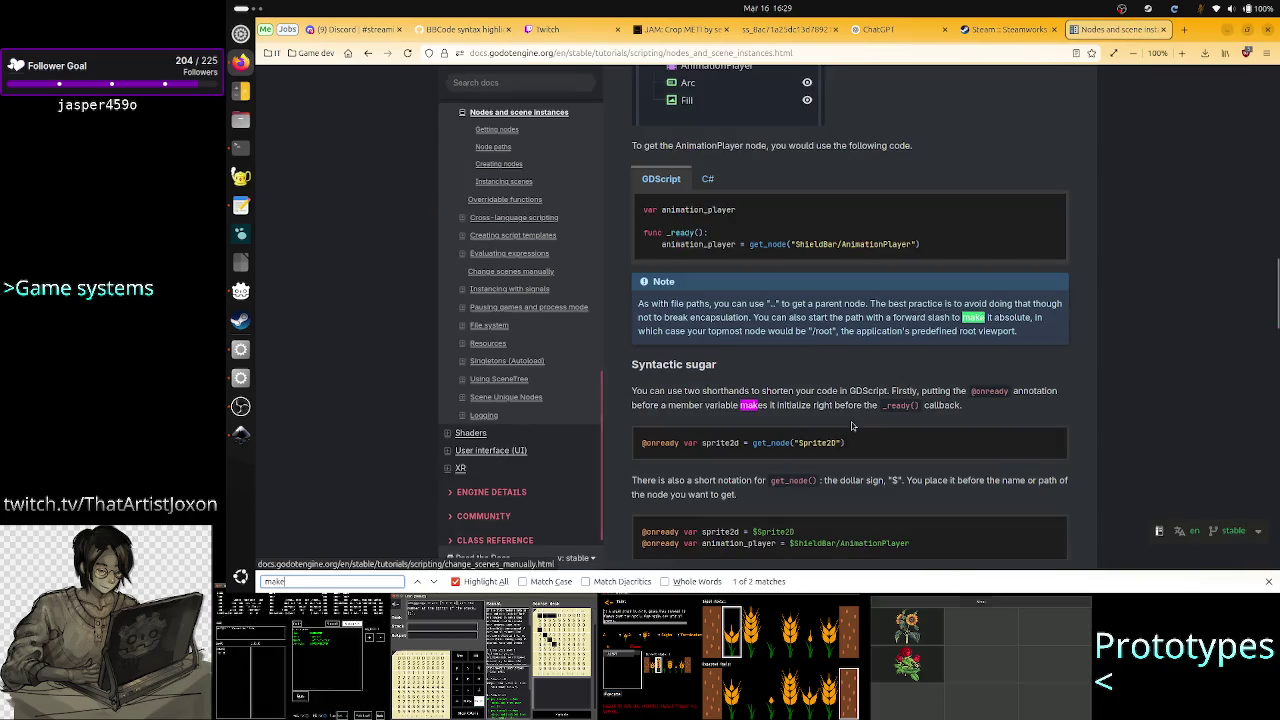
pyautogui.hotkey('alt', 'Tab')
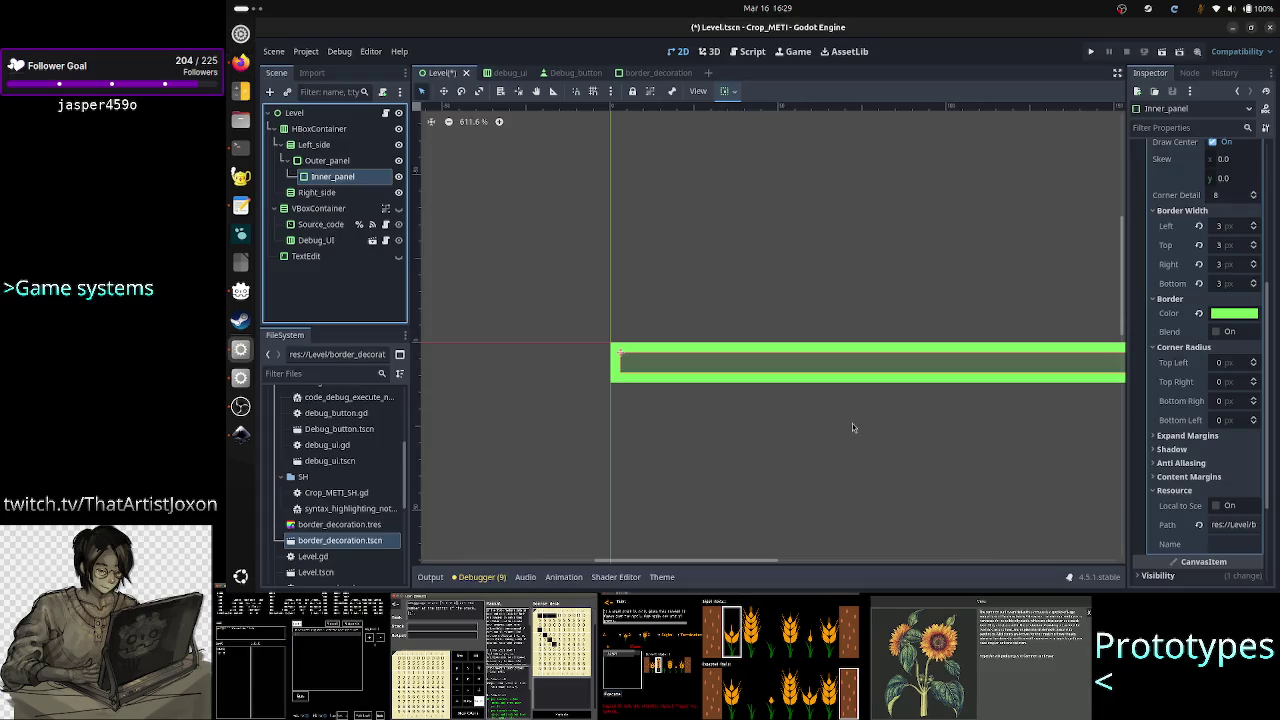
# Instance border_decoration.tscn under Left_side, adding the new Outer_panel2 node
pyautogui.rightClick(333, 177)
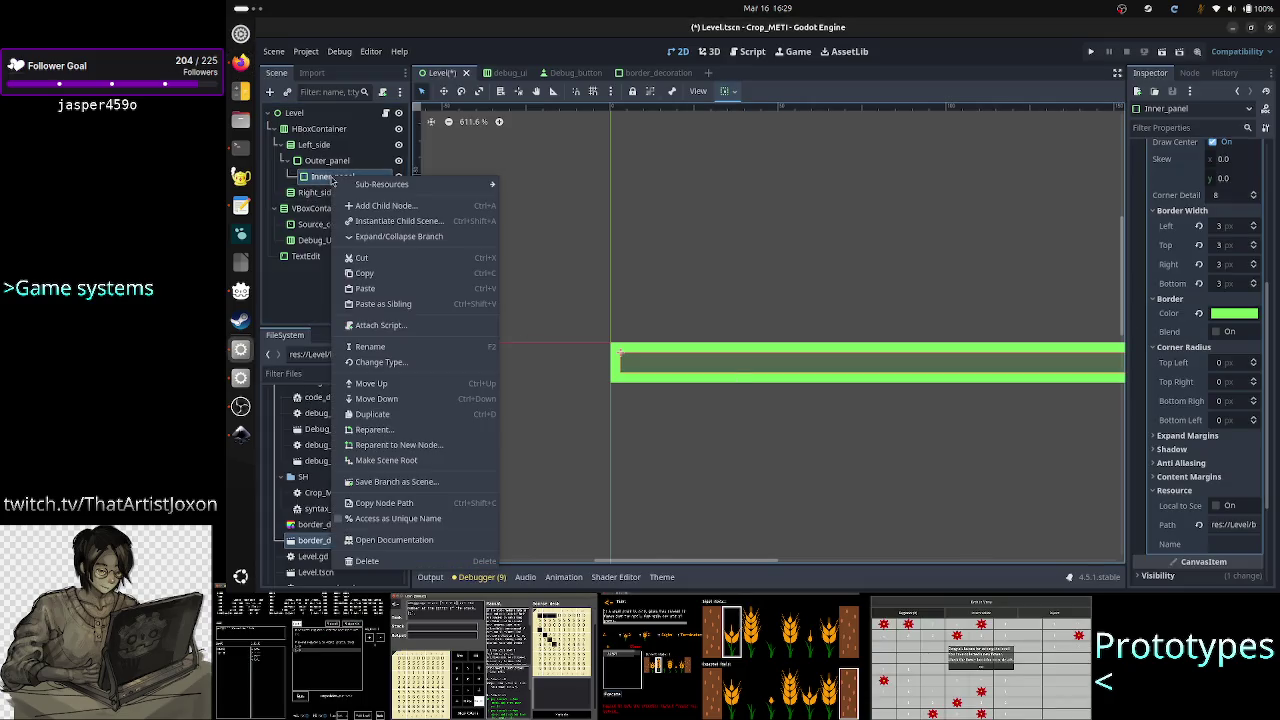
pyautogui.press('Escape')
pyautogui.click(316, 145)
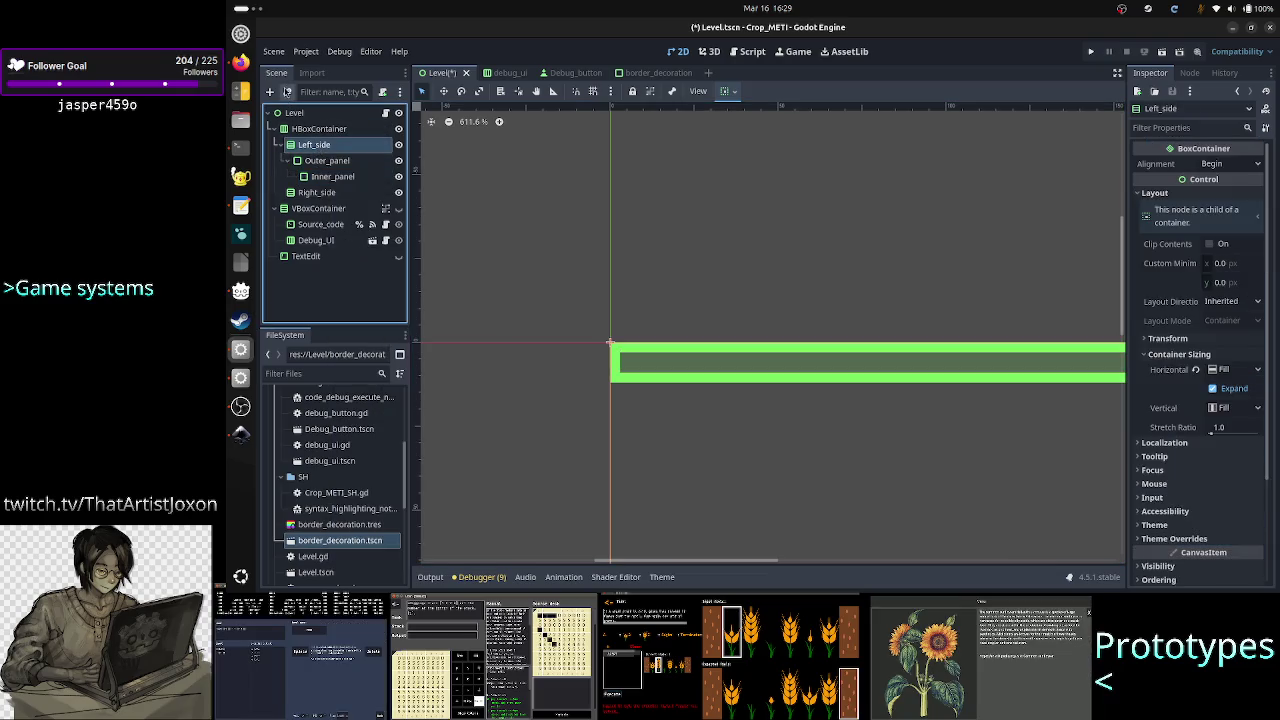
pyautogui.click(288, 91)
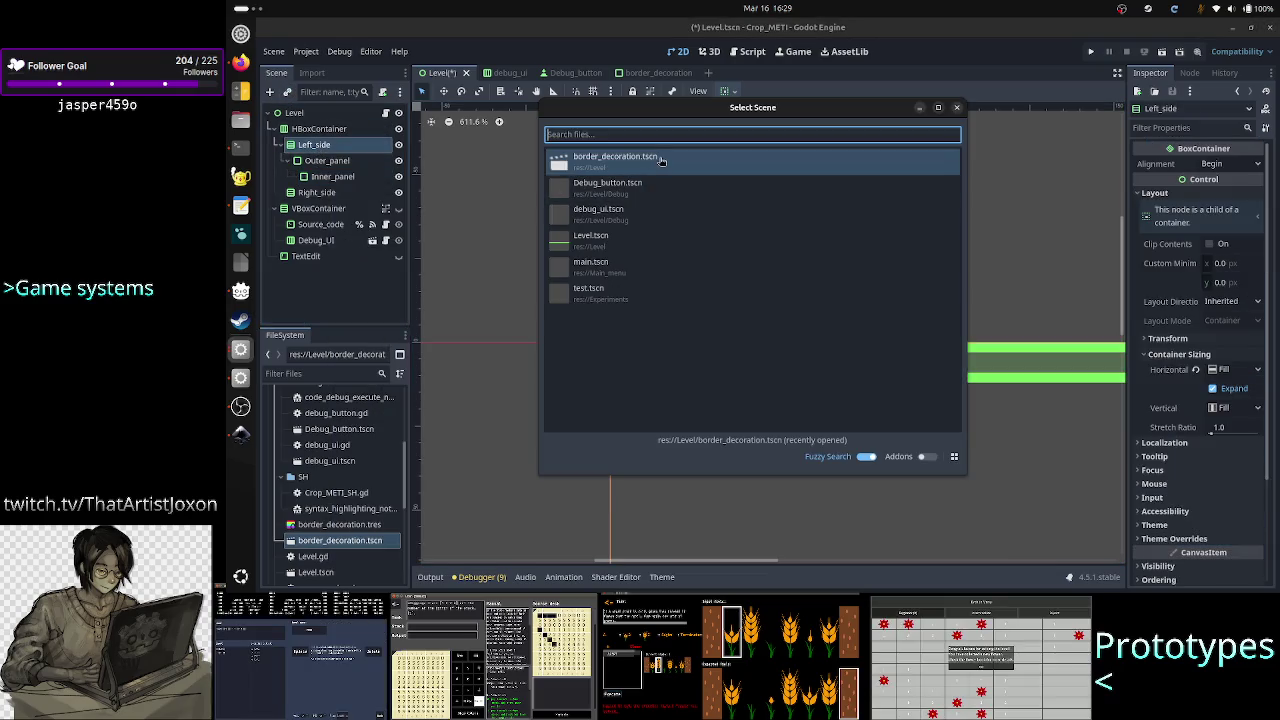
pyautogui.doubleClick(757, 163)
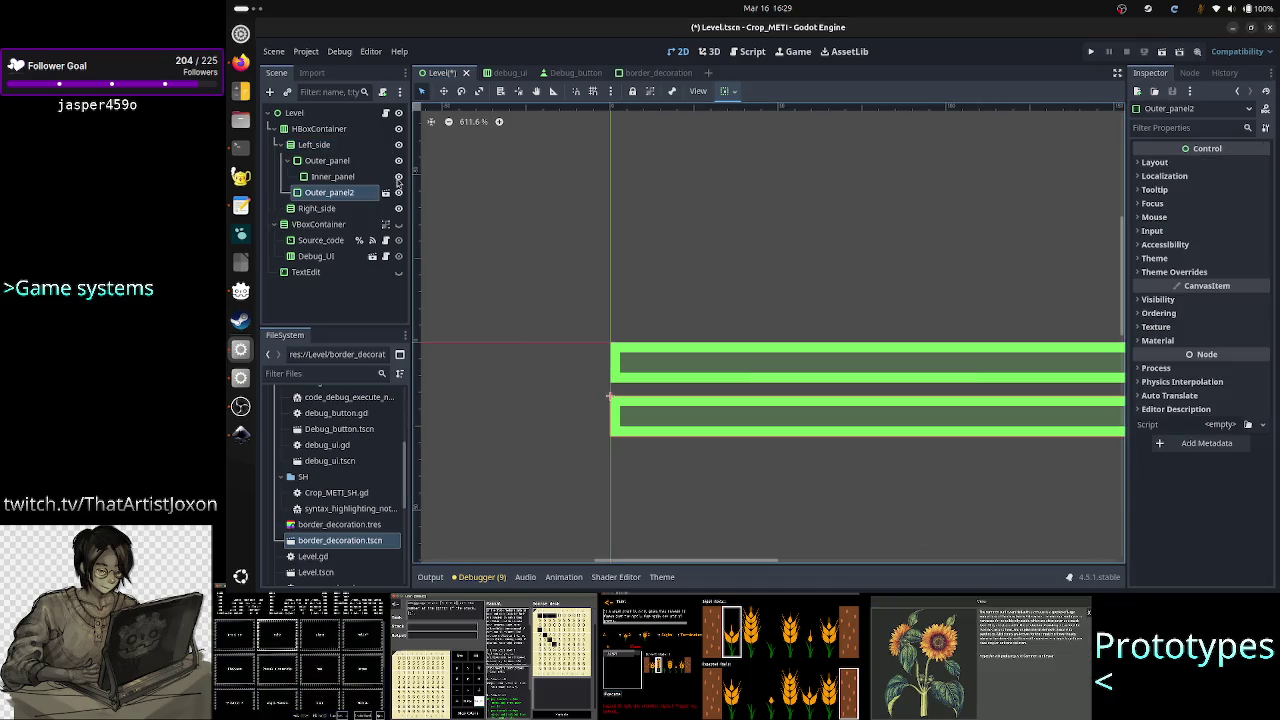
pyautogui.rightClick(350, 197)
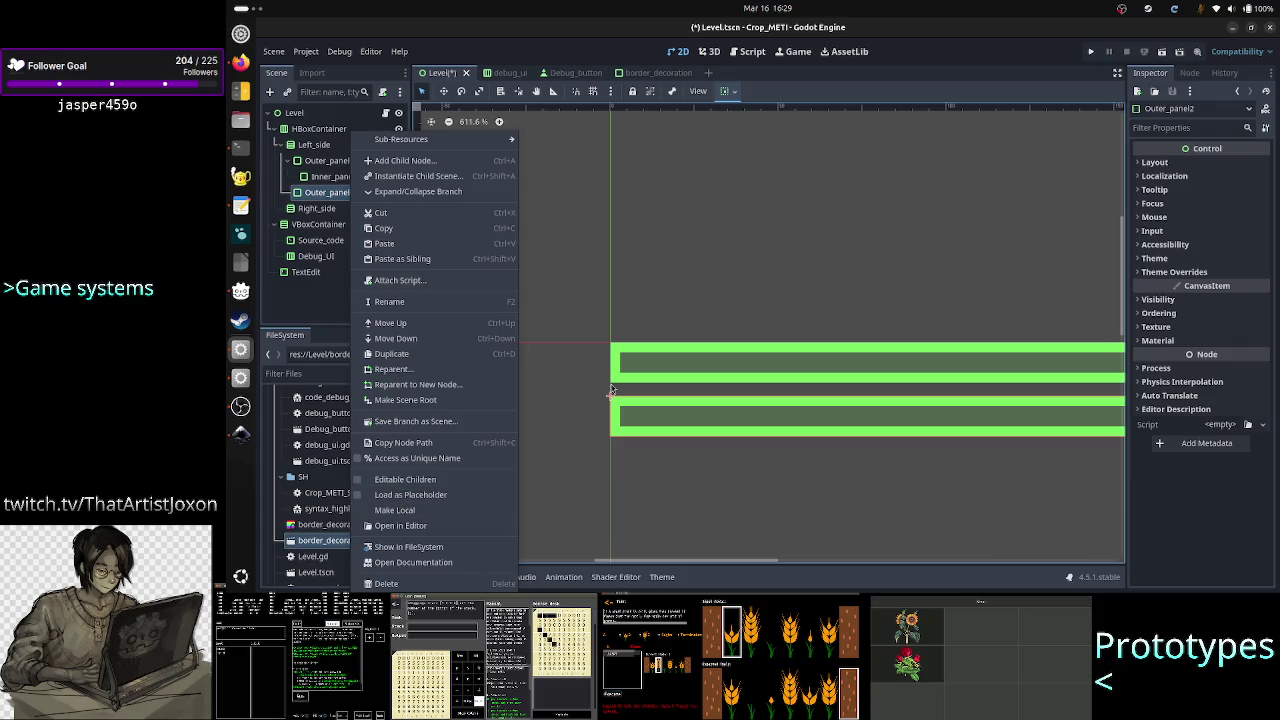
pyautogui.press('Escape')
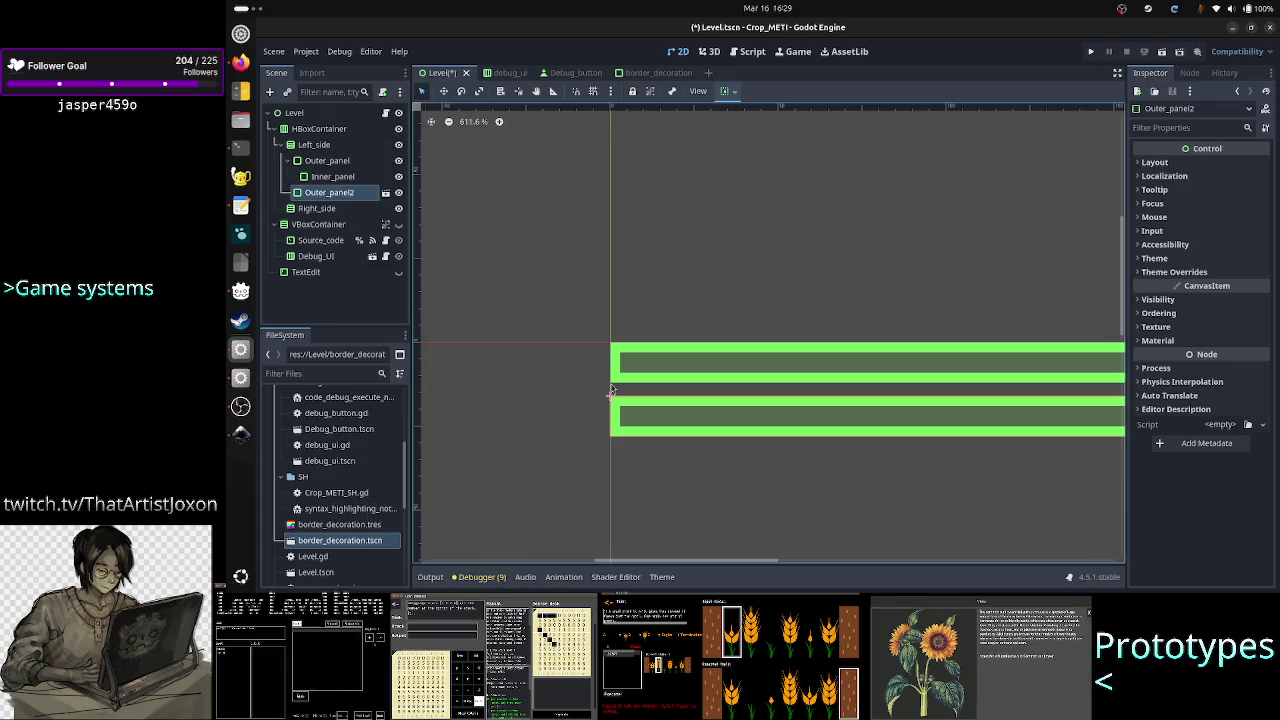
pyautogui.hotkey('alt', 'Tab')
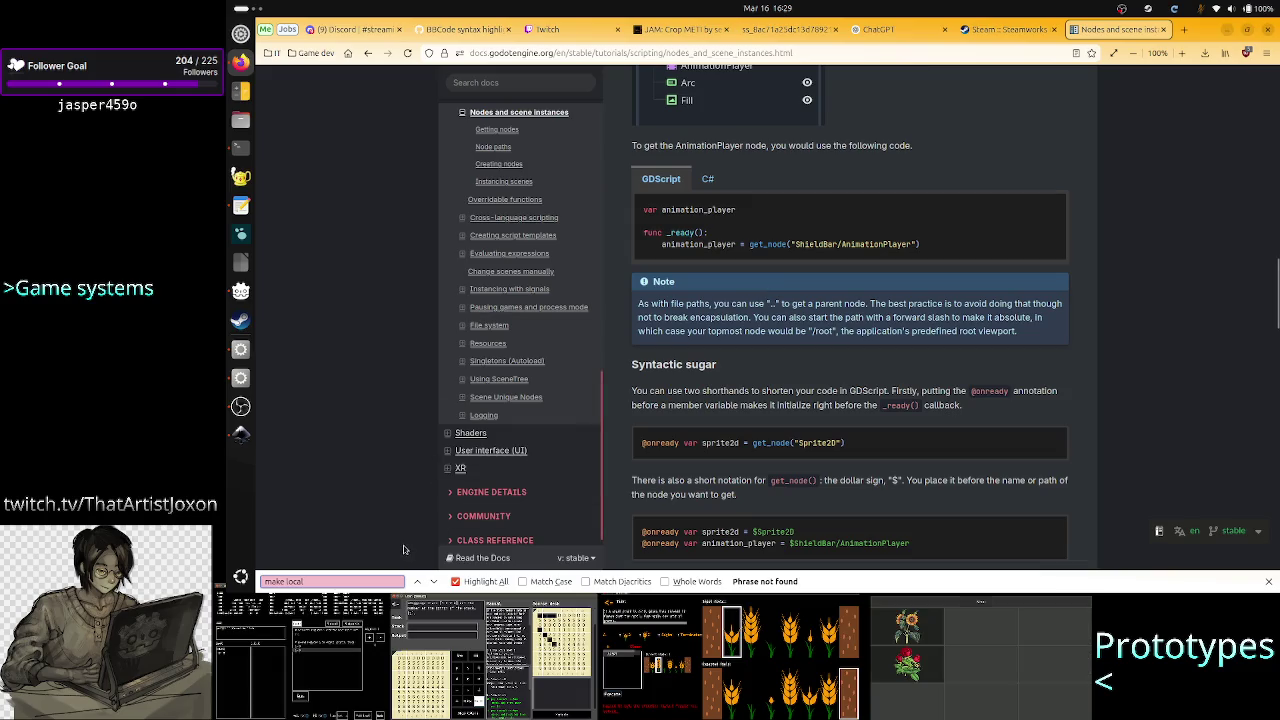
# Open the Reddit thread 'Make instanced scene unique/local' and read the question about changes applying everywhere
pyautogui.click(367, 53)
pyautogui.scroll(3, 496, 321)
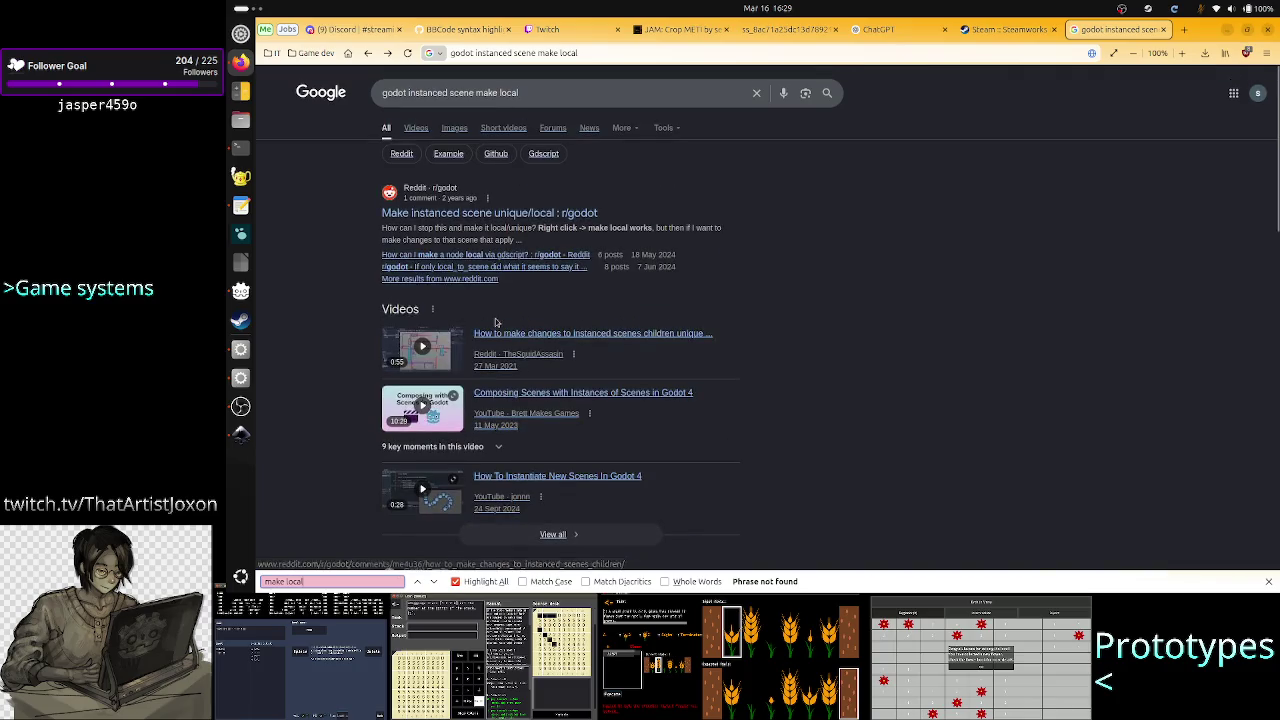
pyautogui.click(438, 129)
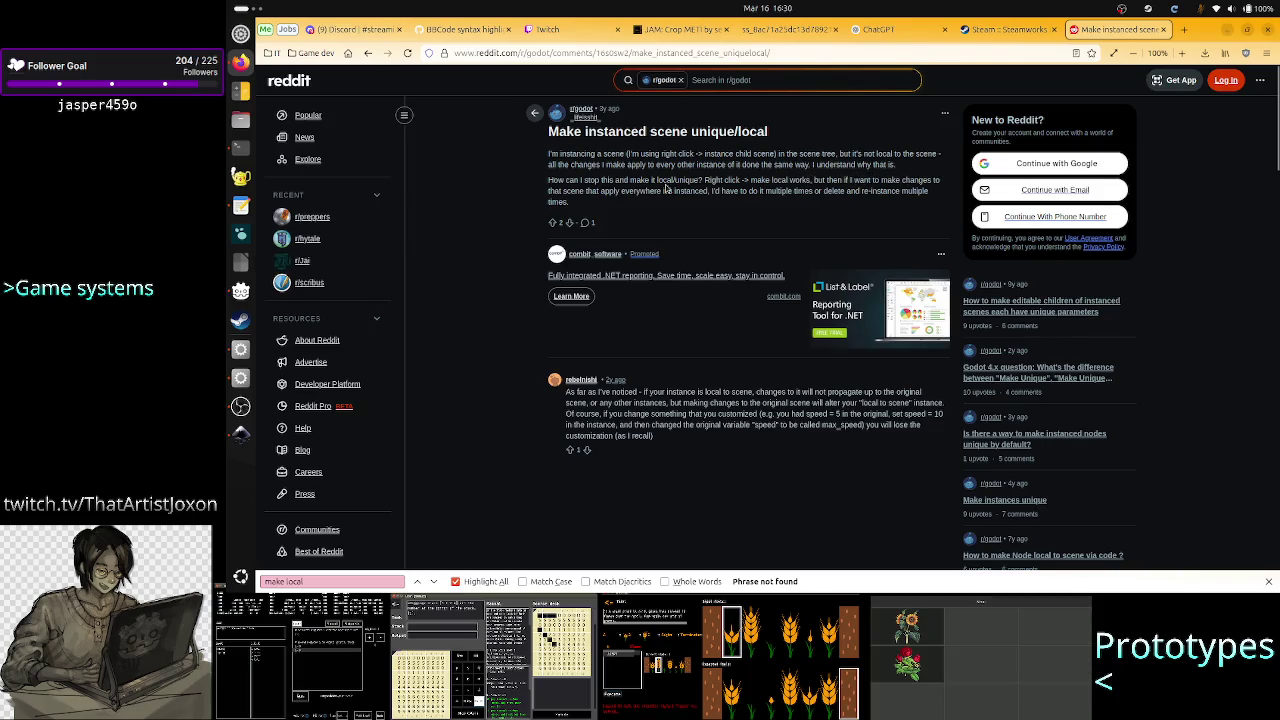
pyautogui.moveTo(597, 190); pyautogui.dragTo(624, 195)
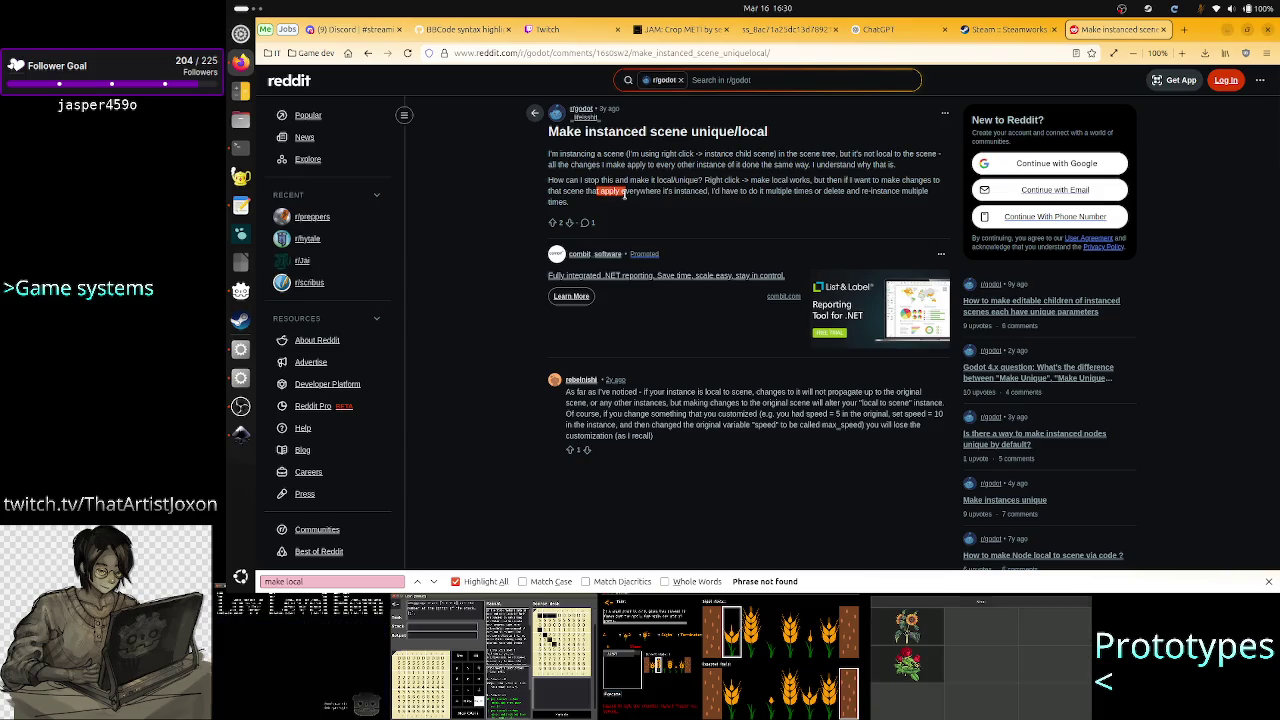
pyautogui.moveTo(624, 195); pyautogui.dragTo(783, 183)
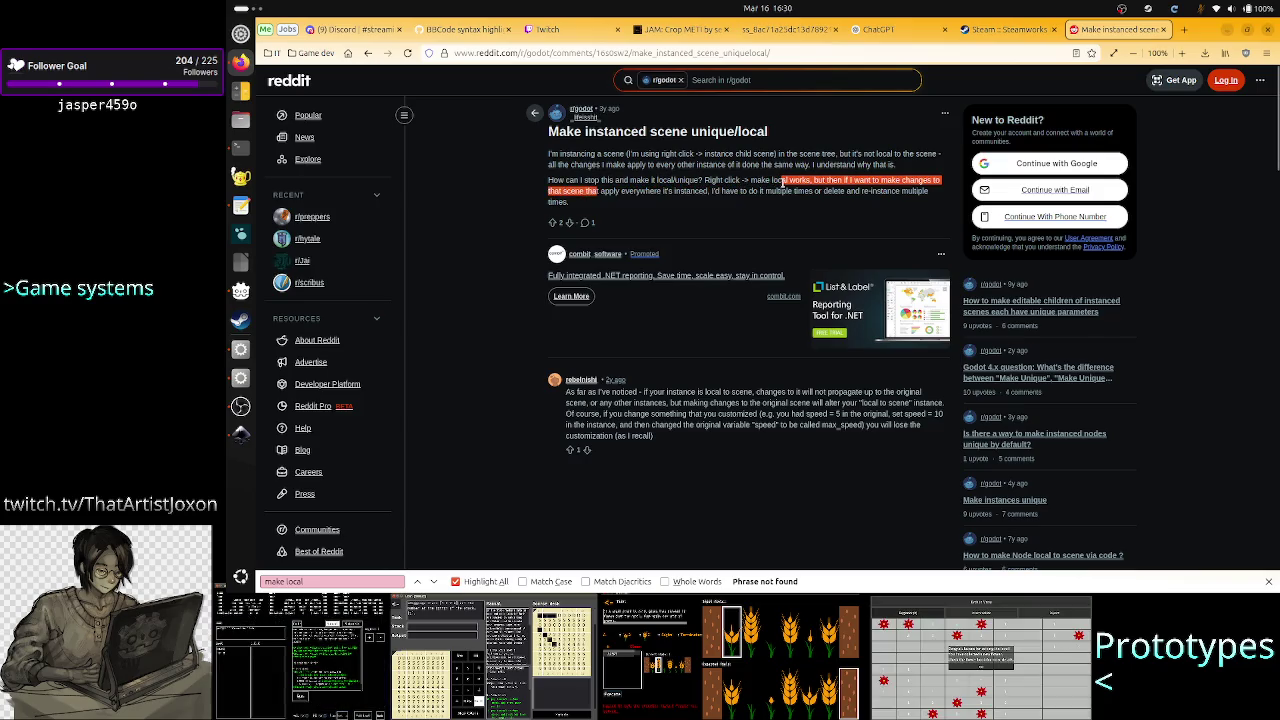
pyautogui.click(783, 183)
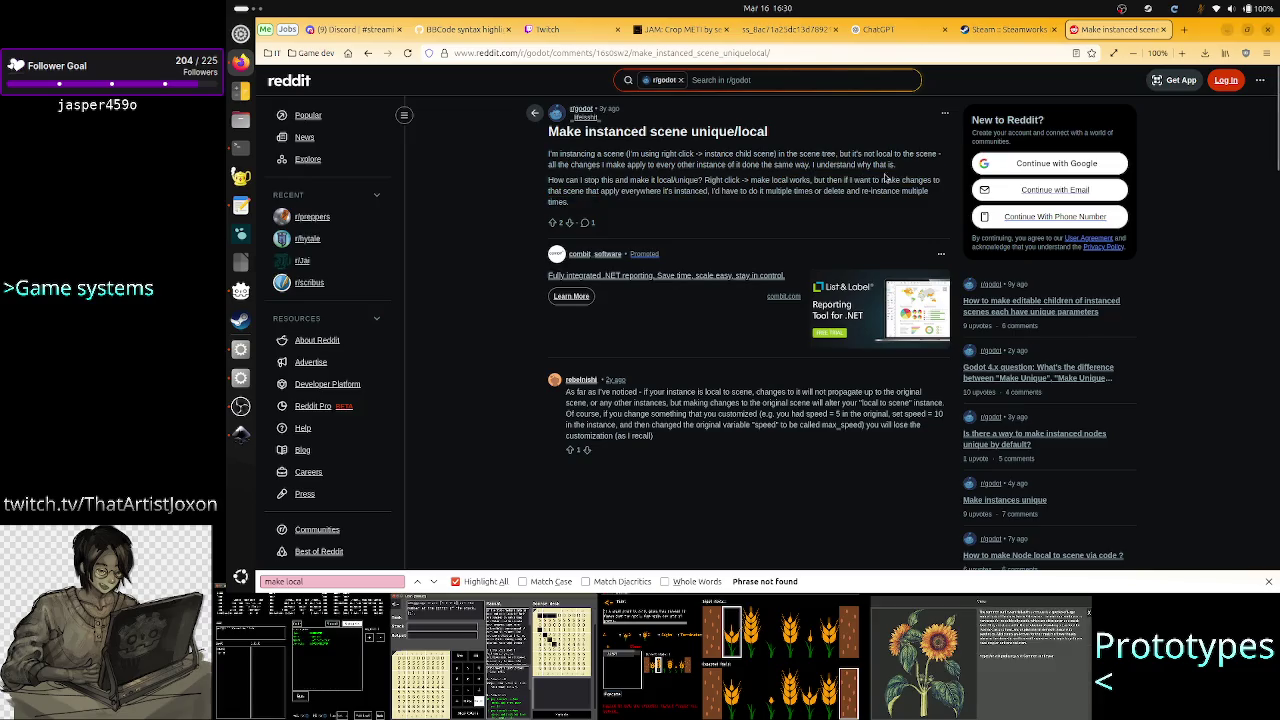
pyautogui.moveTo(587, 190); pyautogui.dragTo(712, 191)
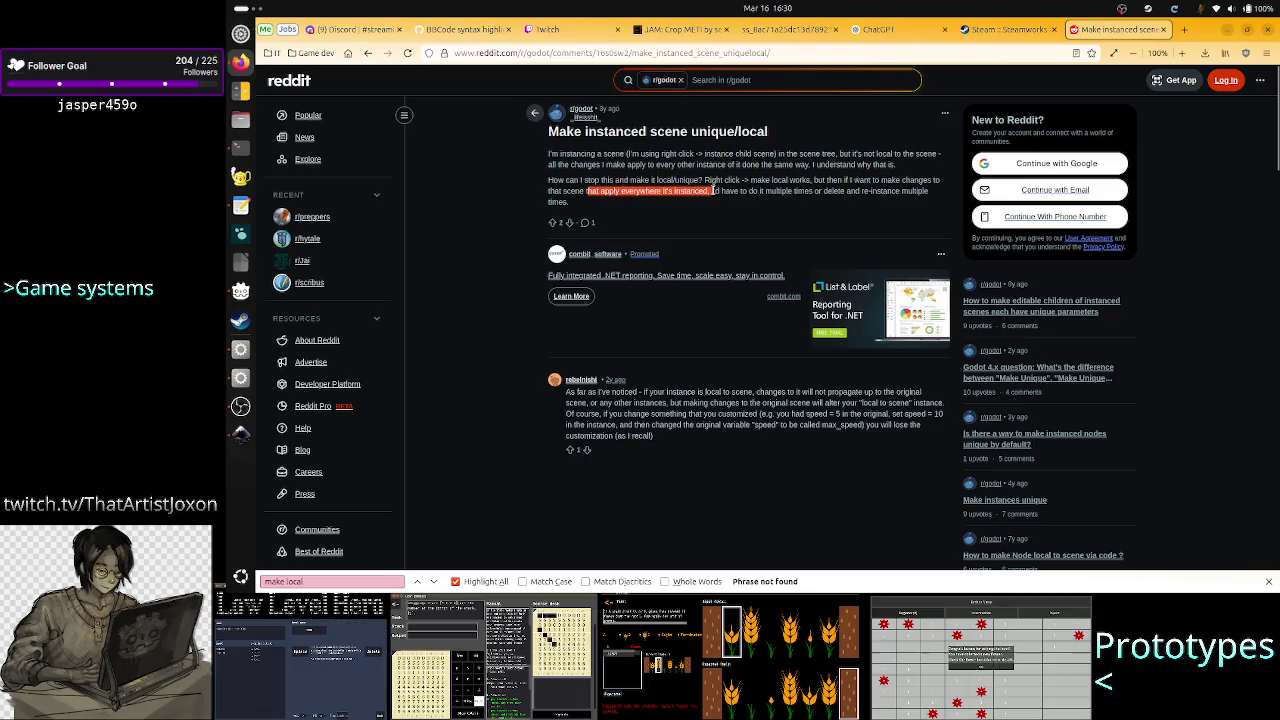
pyautogui.click(712, 191)
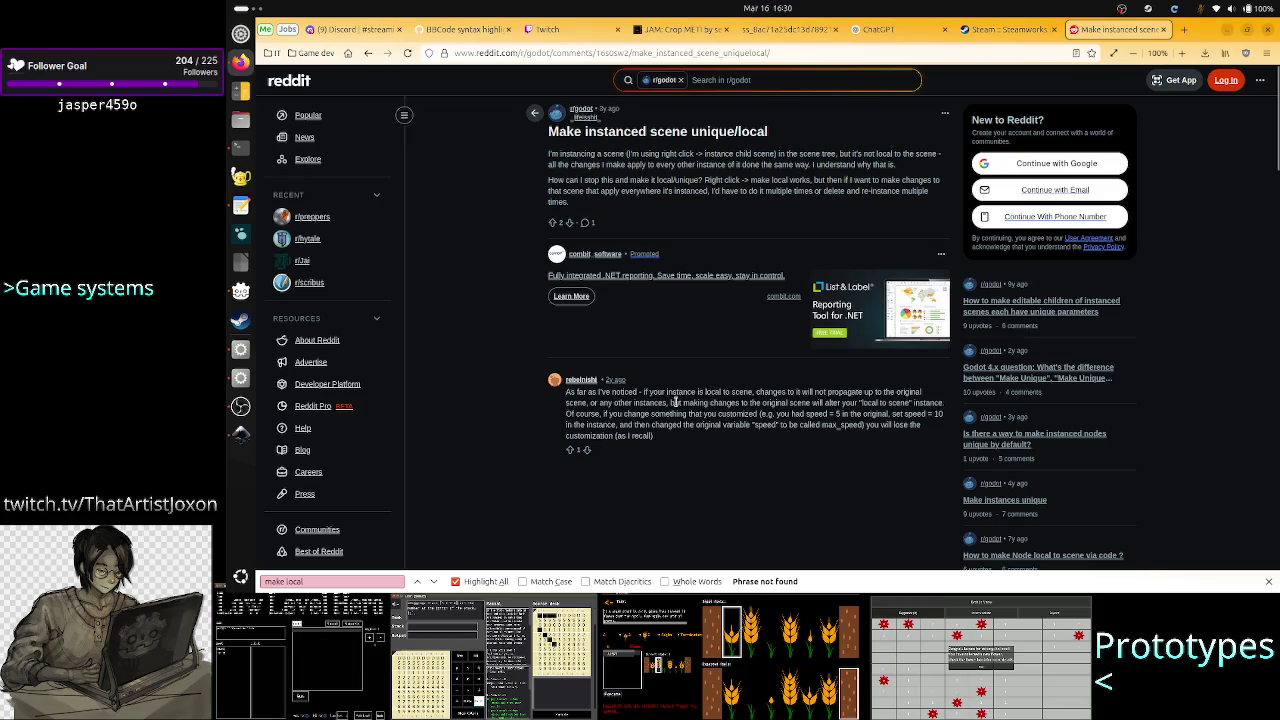
# Read the reply about local to scene instances and changes not propagating, then go to ChatGPT
pyautogui.moveTo(696, 394); pyautogui.dragTo(643, 390)
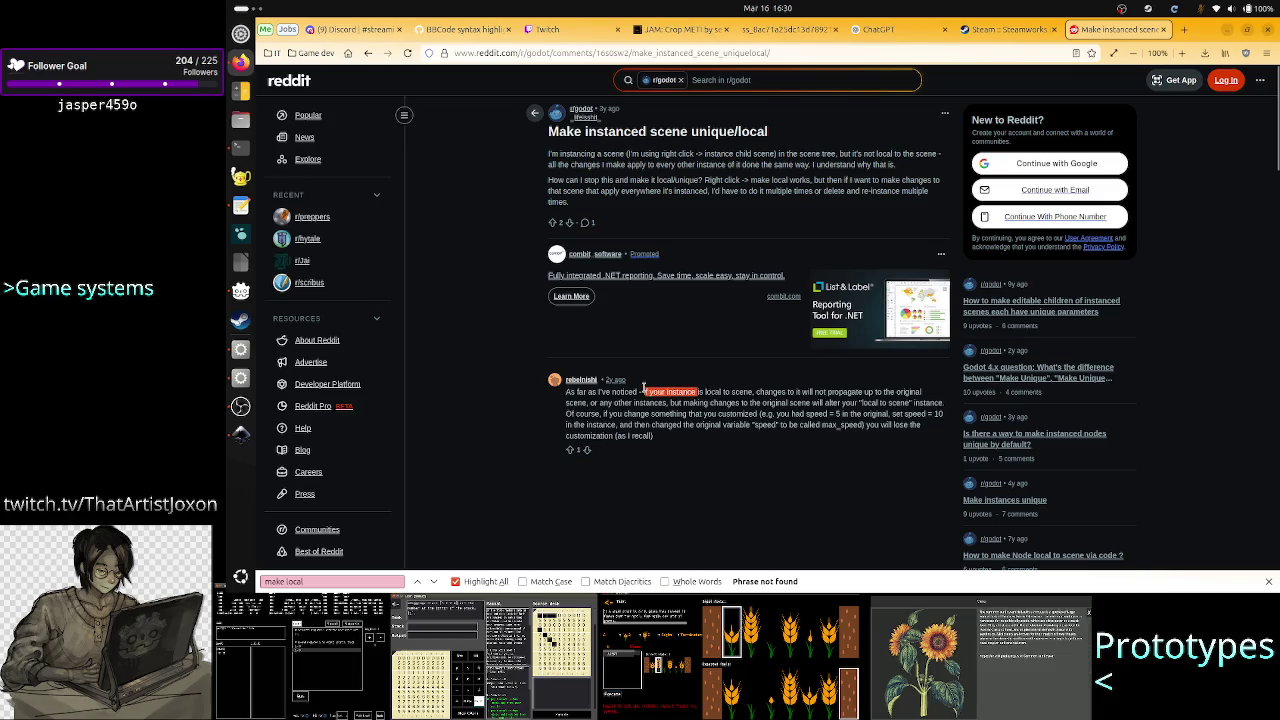
pyautogui.click(748, 399)
pyautogui.moveTo(748, 399); pyautogui.dragTo(697, 396)
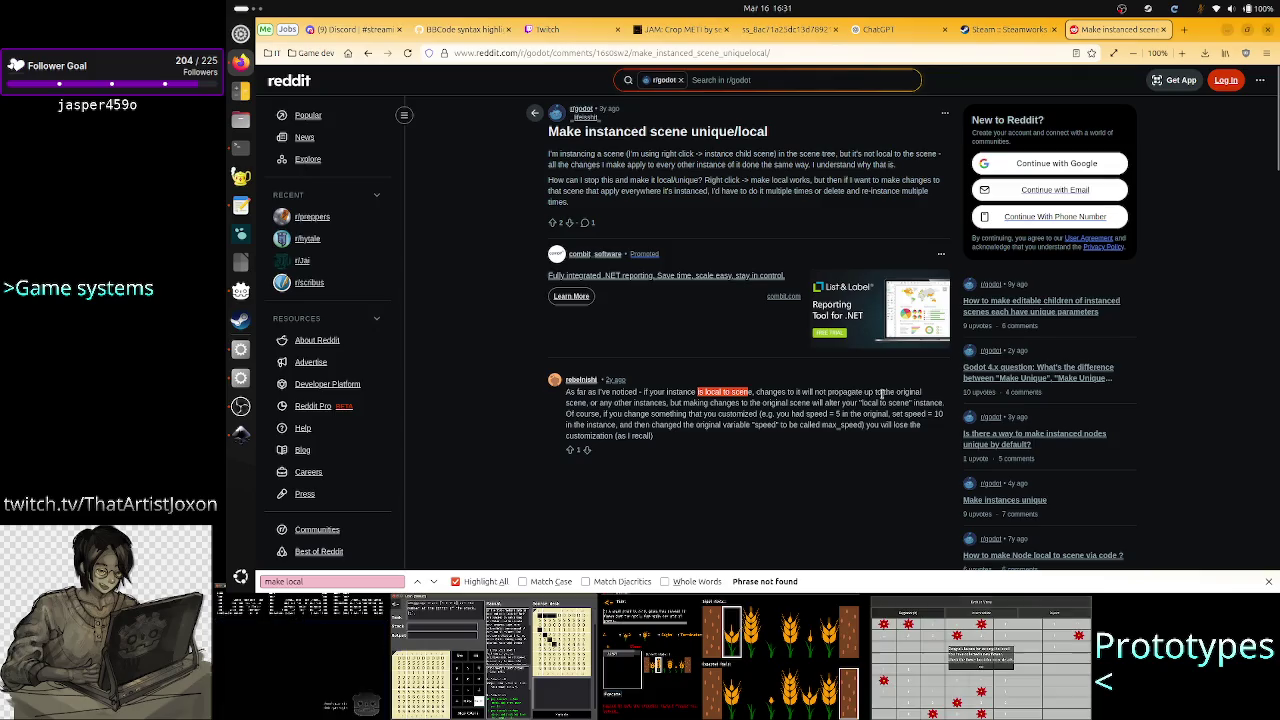
pyautogui.doubleClick(575, 402)
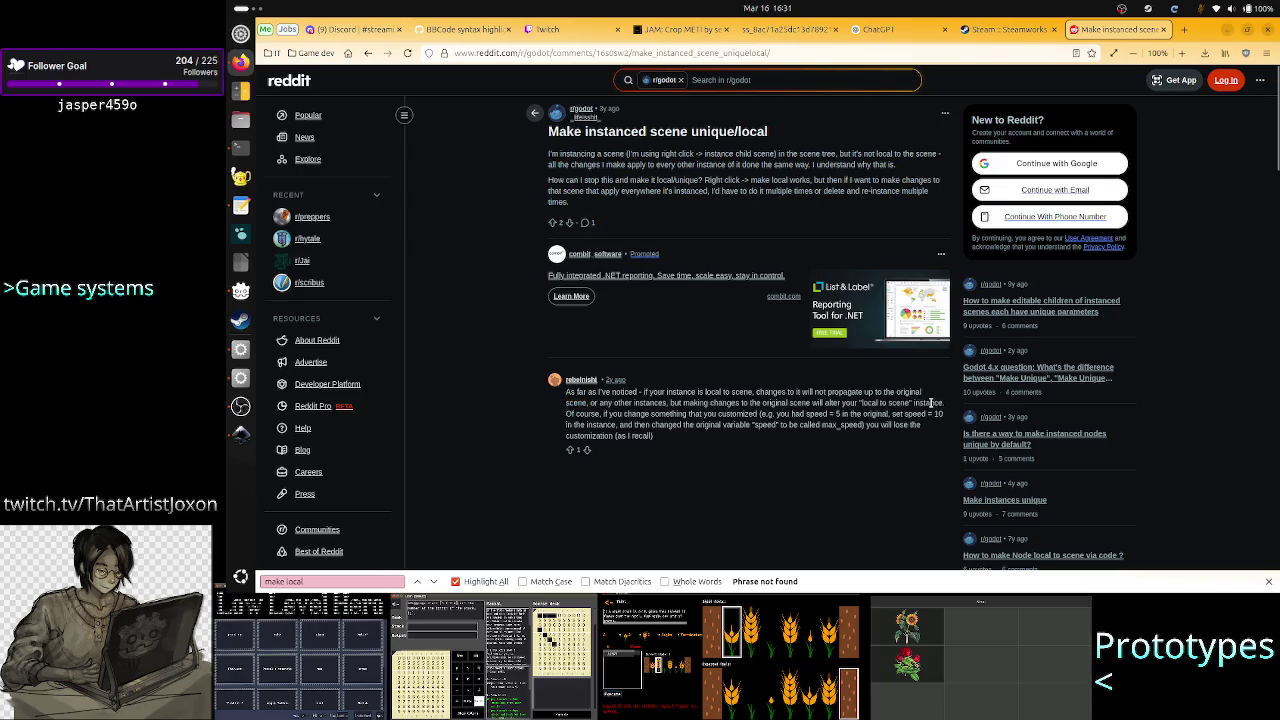
pyautogui.moveTo(930, 403)
pyautogui.mouseDown()
pyautogui.moveTo(896, 414)
pyautogui.moveTo(868, 403)
pyautogui.mouseUp()
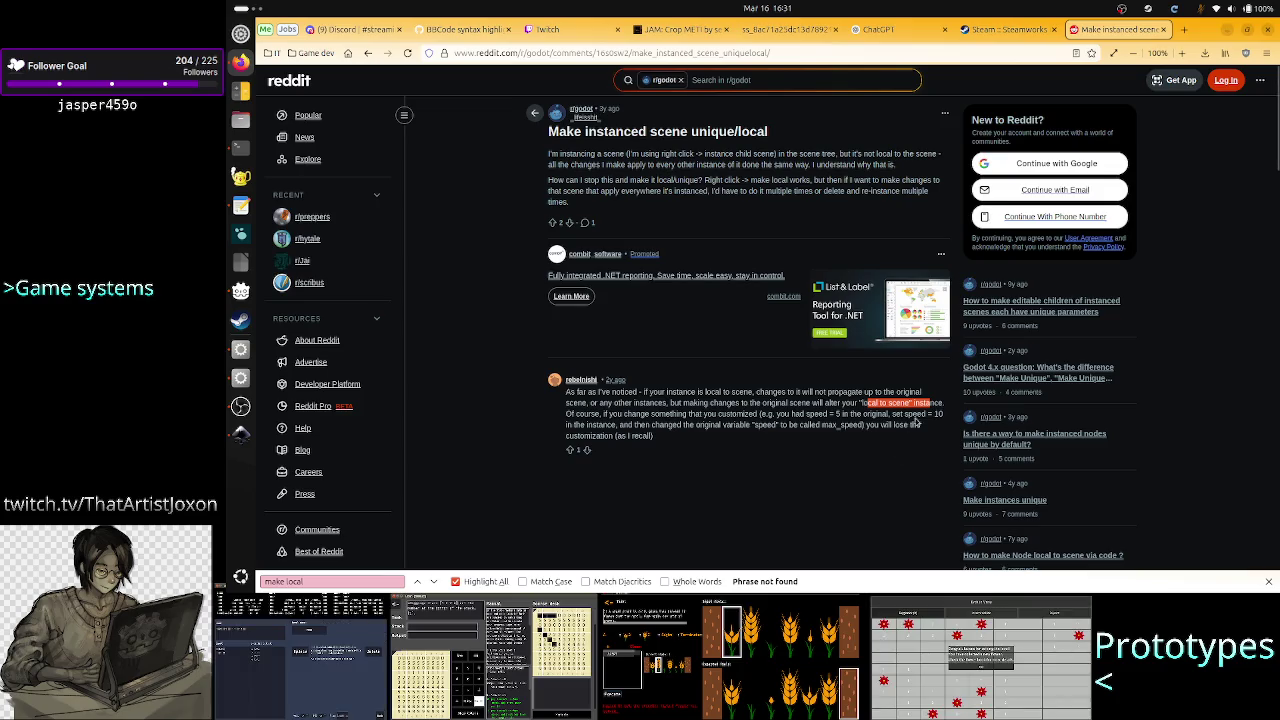
pyautogui.moveTo(833, 403); pyautogui.dragTo(770, 392)
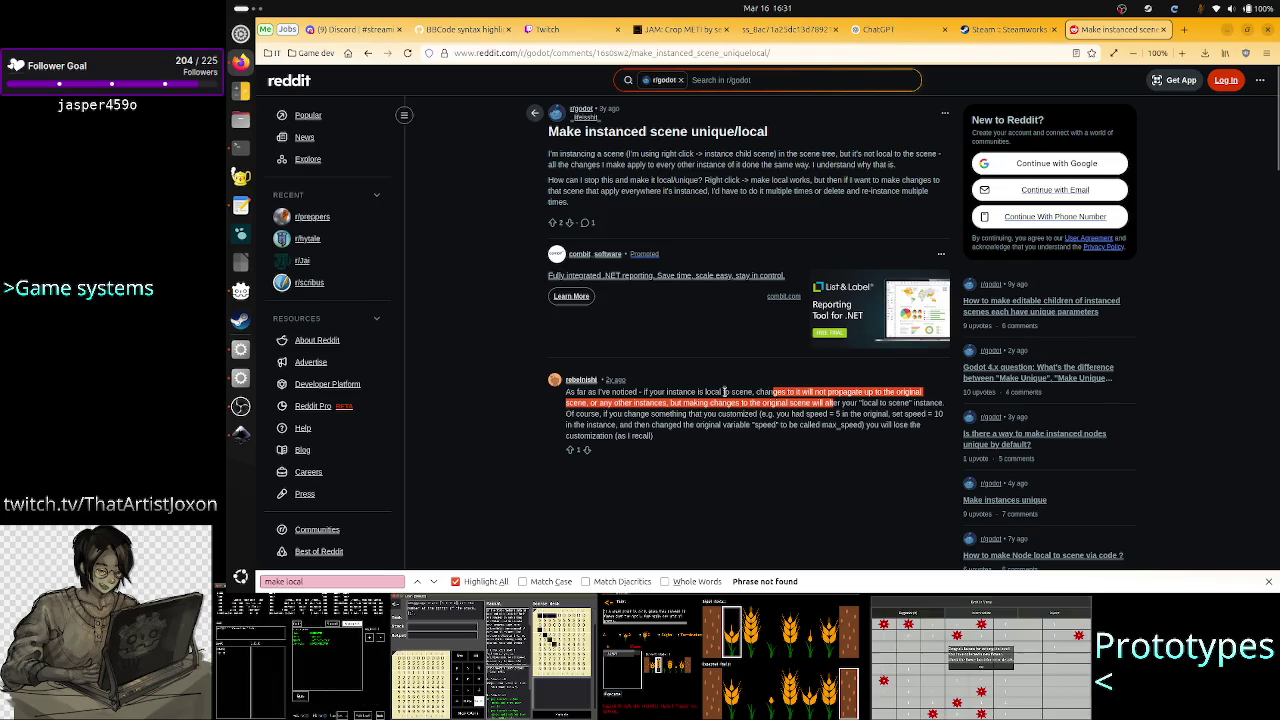
pyautogui.click(724, 392)
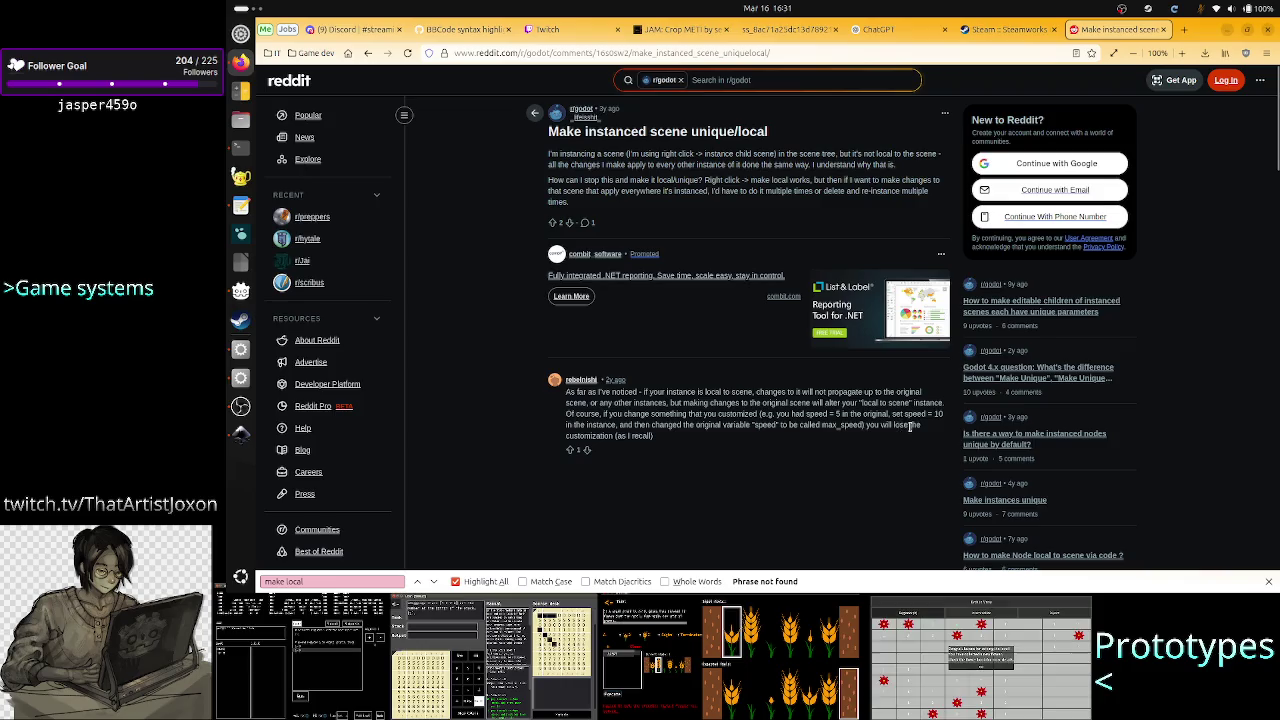
pyautogui.scroll(-5, 657, 429)
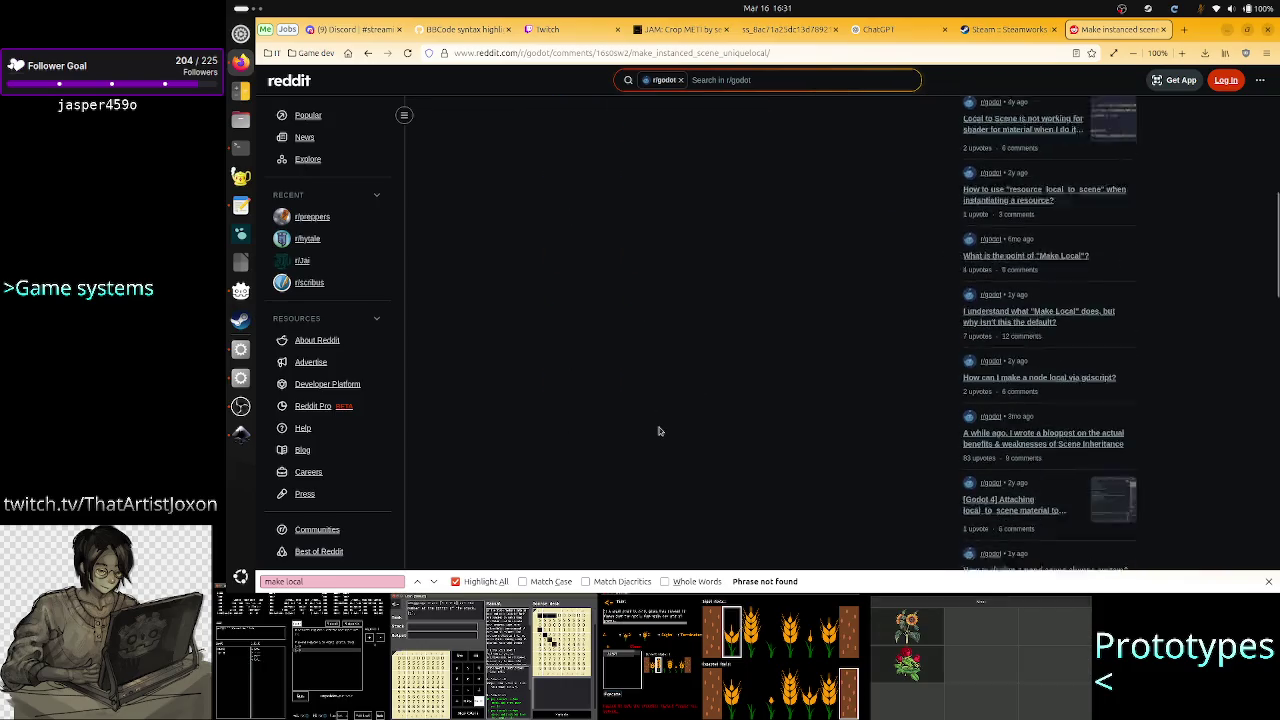
pyautogui.scroll(5, 657, 427)
pyautogui.click(880, 29)
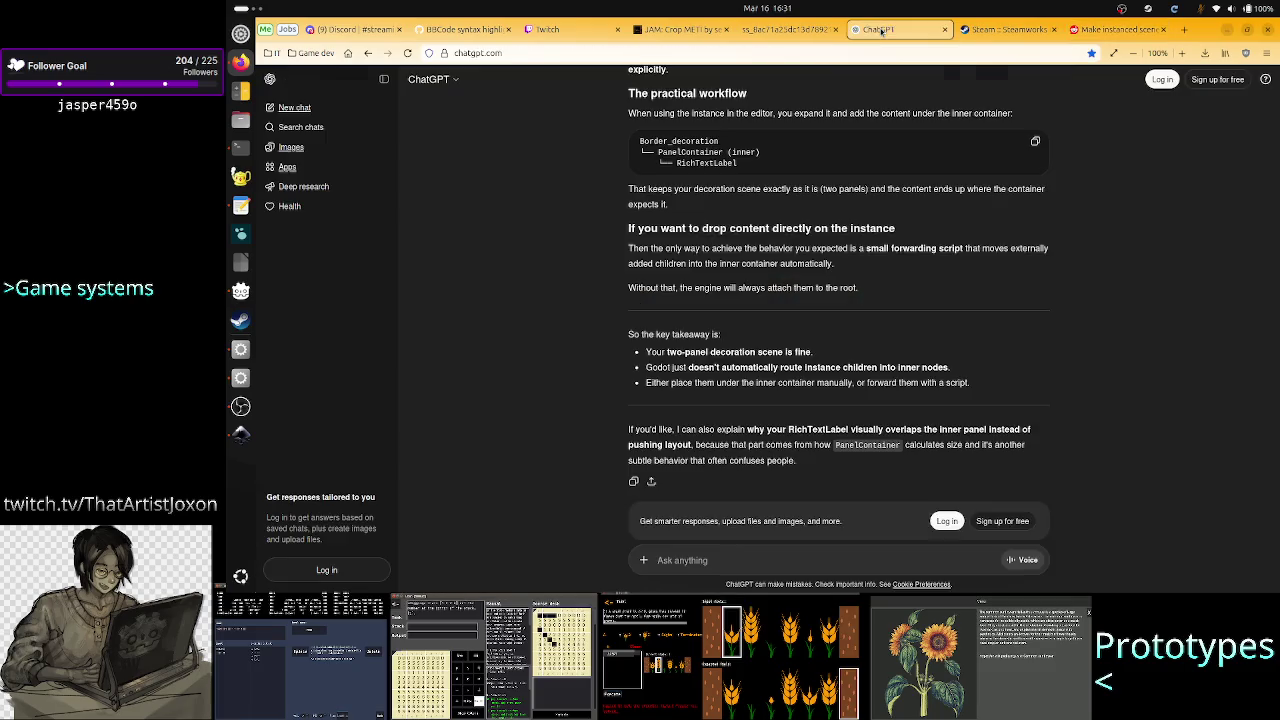
# Ask ChatGPT why the entire subtree now shows after instancing another scene and clicking Make Local
pyautogui.click(705, 570)
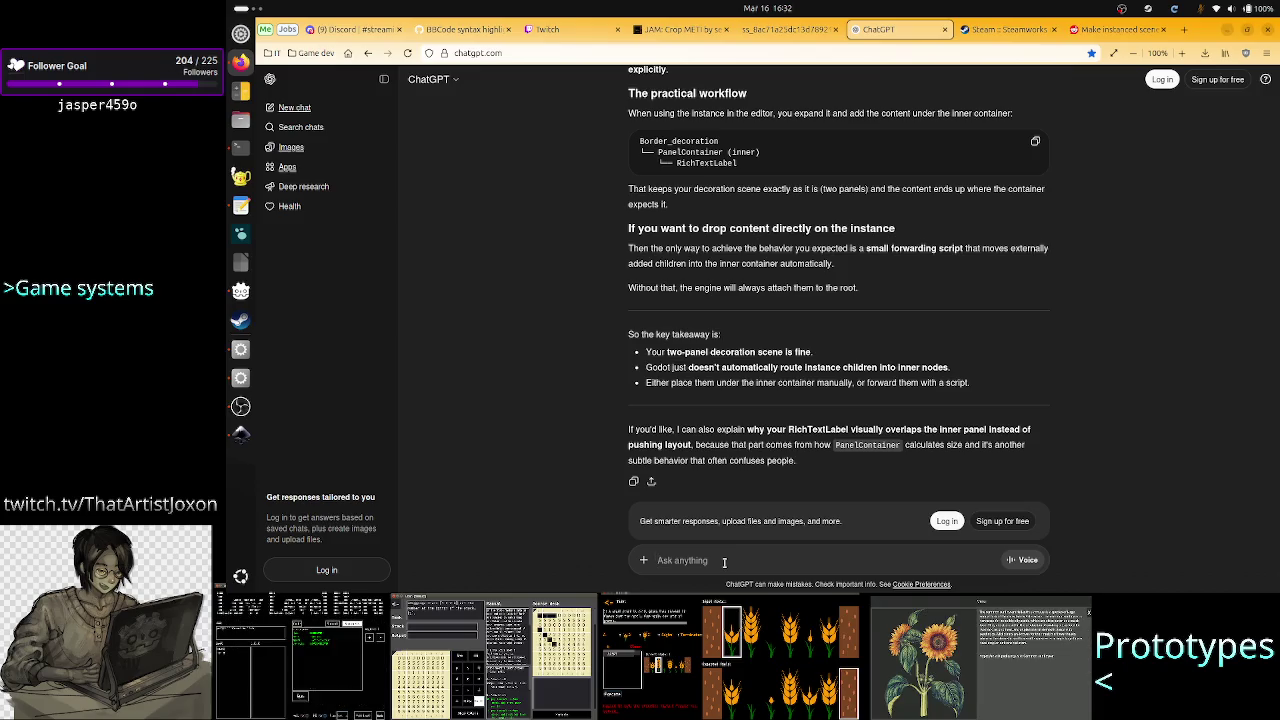
pyautogui.write('I')
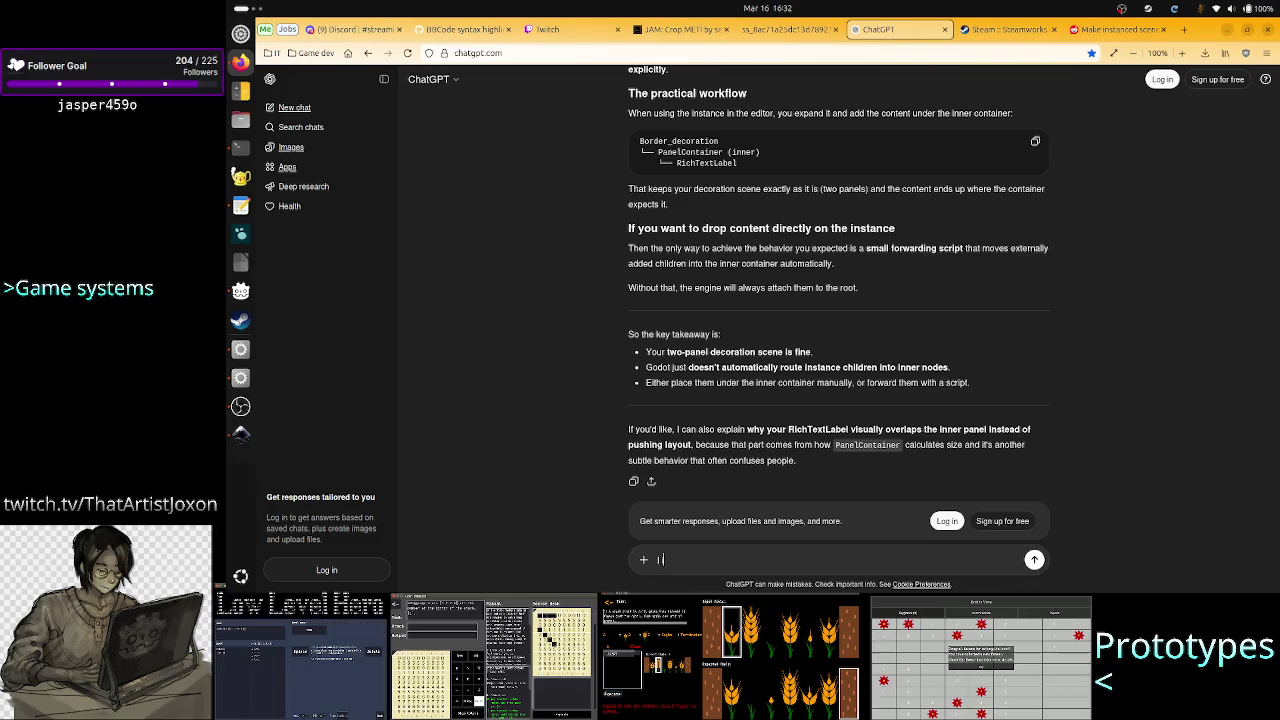
pyautogui.write(' instance')
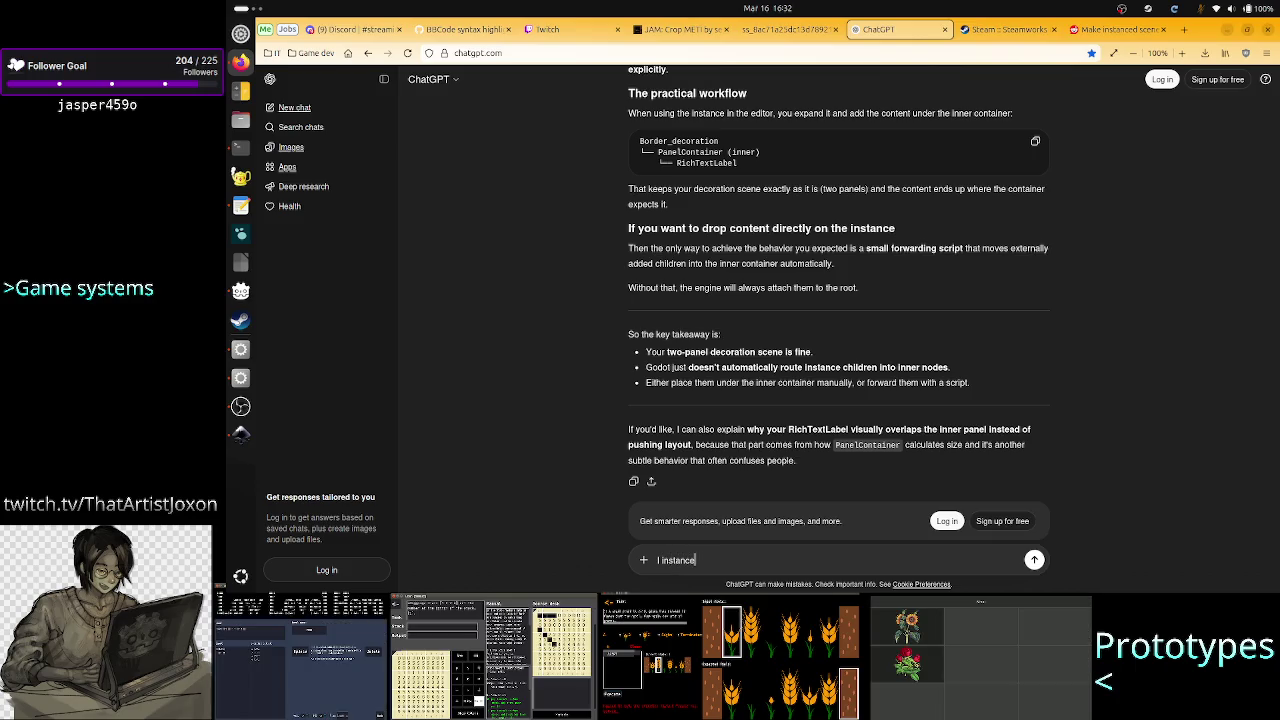
pyautogui.write('d the')
pyautogui.press('BackSpace')
pyautogui.press('BackSpace')
pyautogui.press('BackSpace')
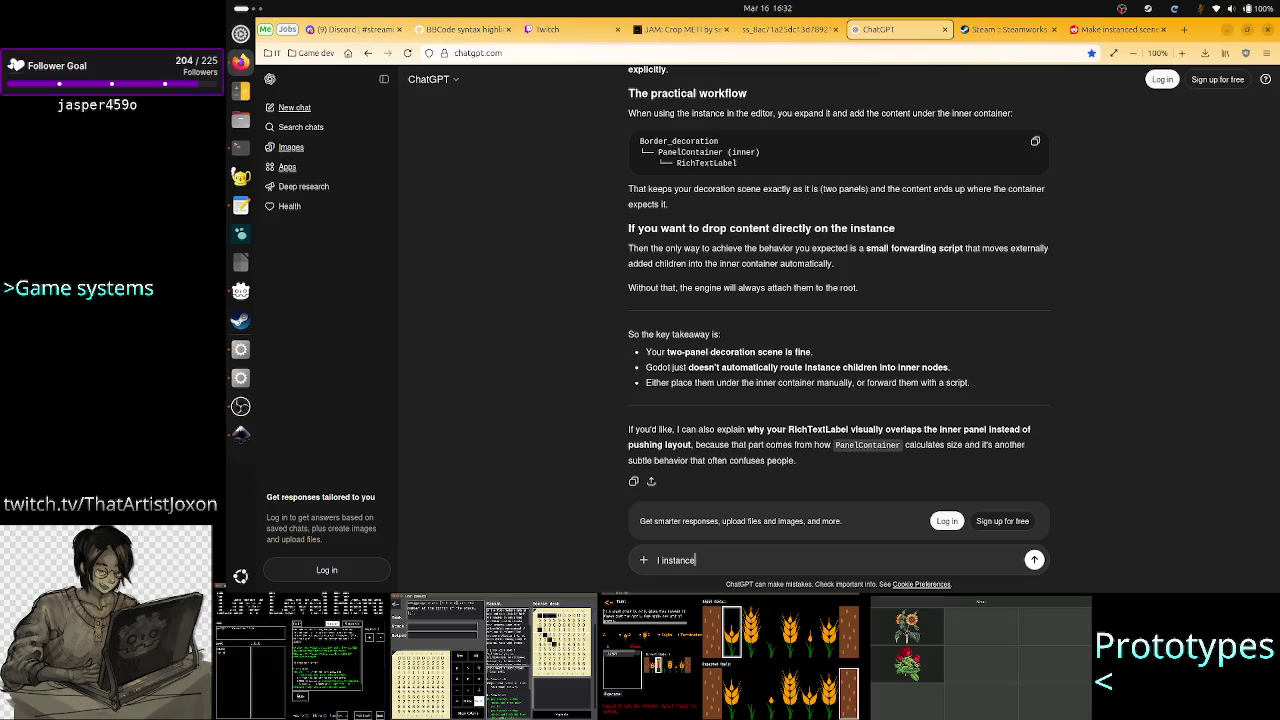
pyautogui.press('BackSpace')
pyautogui.press('BackSpace')
pyautogui.press('BackSpace')
pyautogui.write('Unrela')
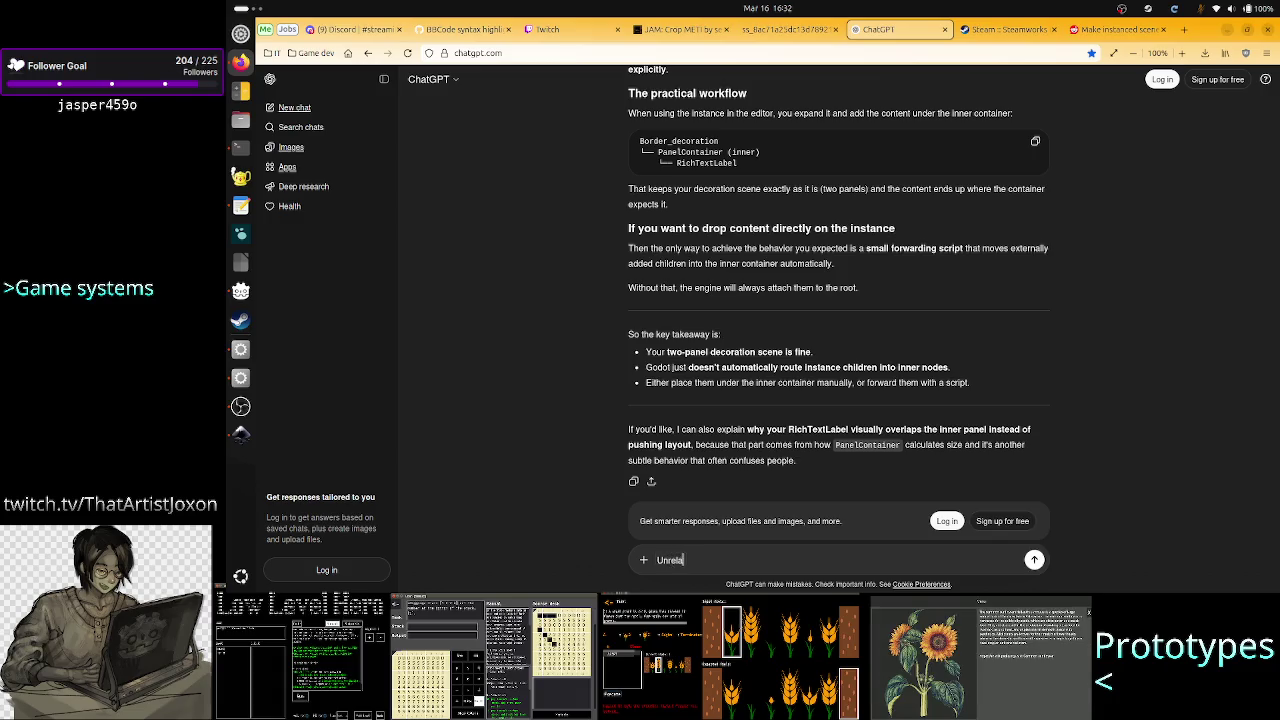
pyautogui.write('ted, I instanced an')
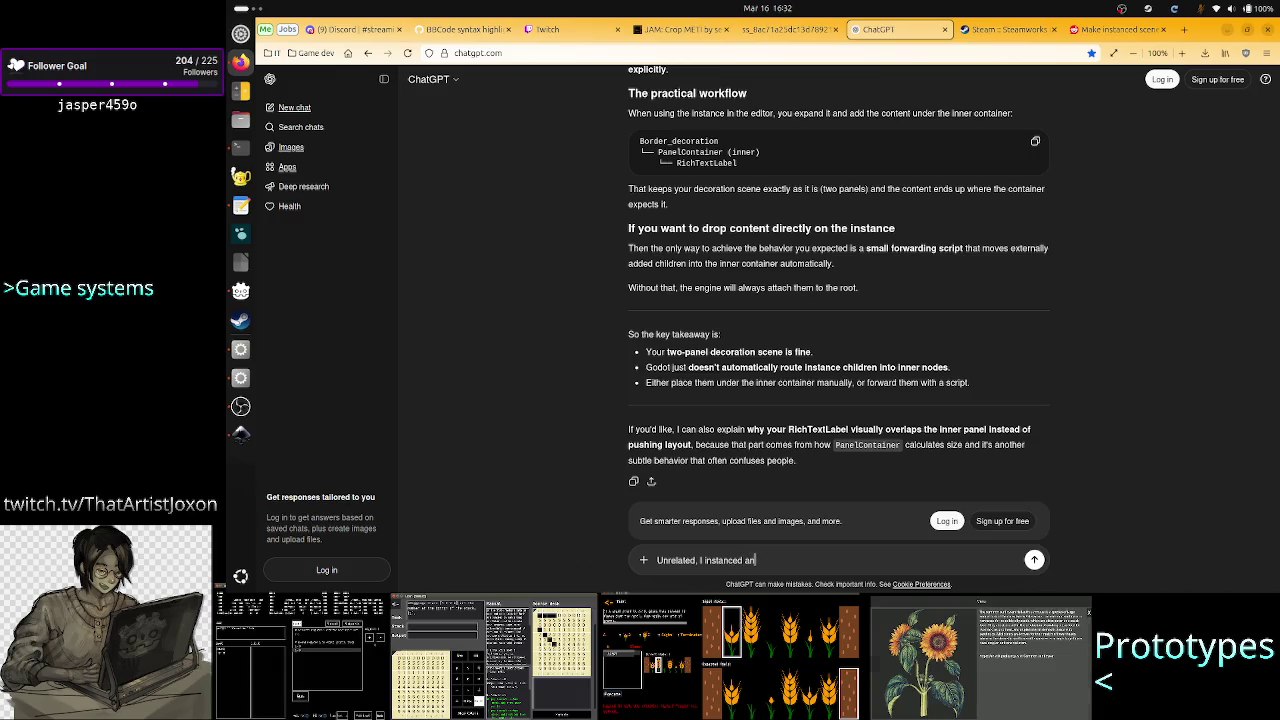
pyautogui.write('other scene')
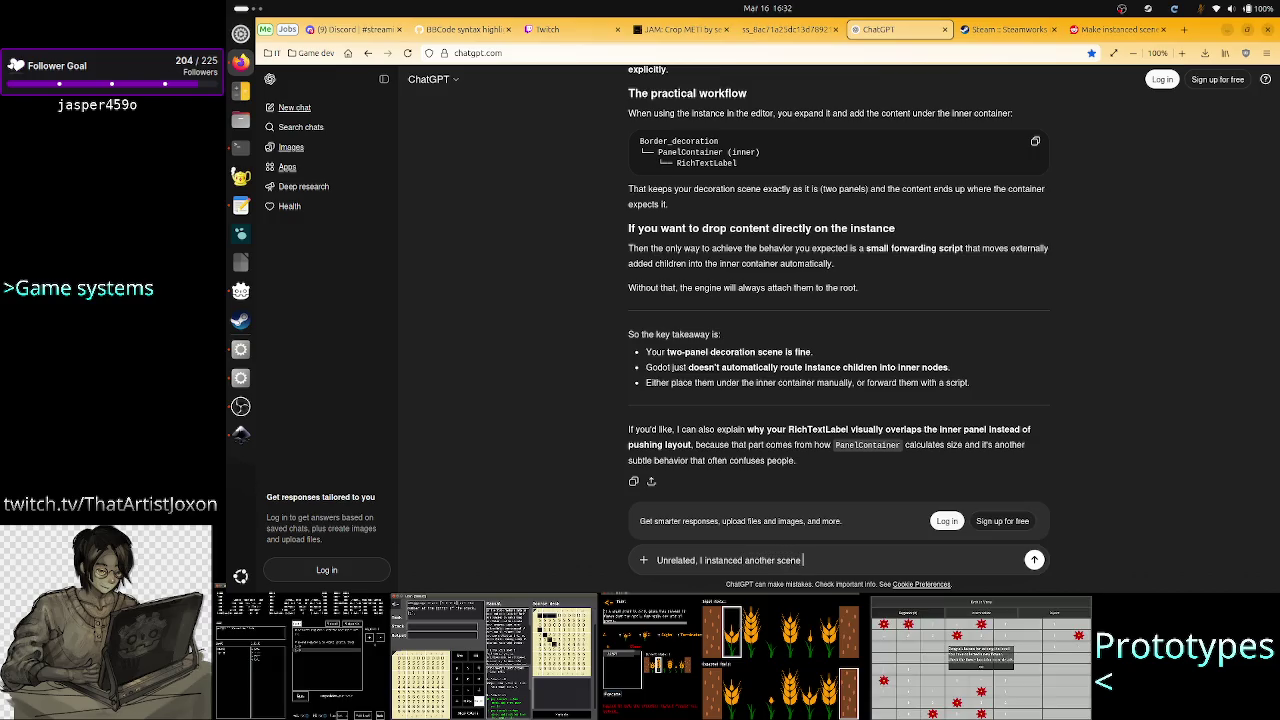
pyautogui.write(' and then')
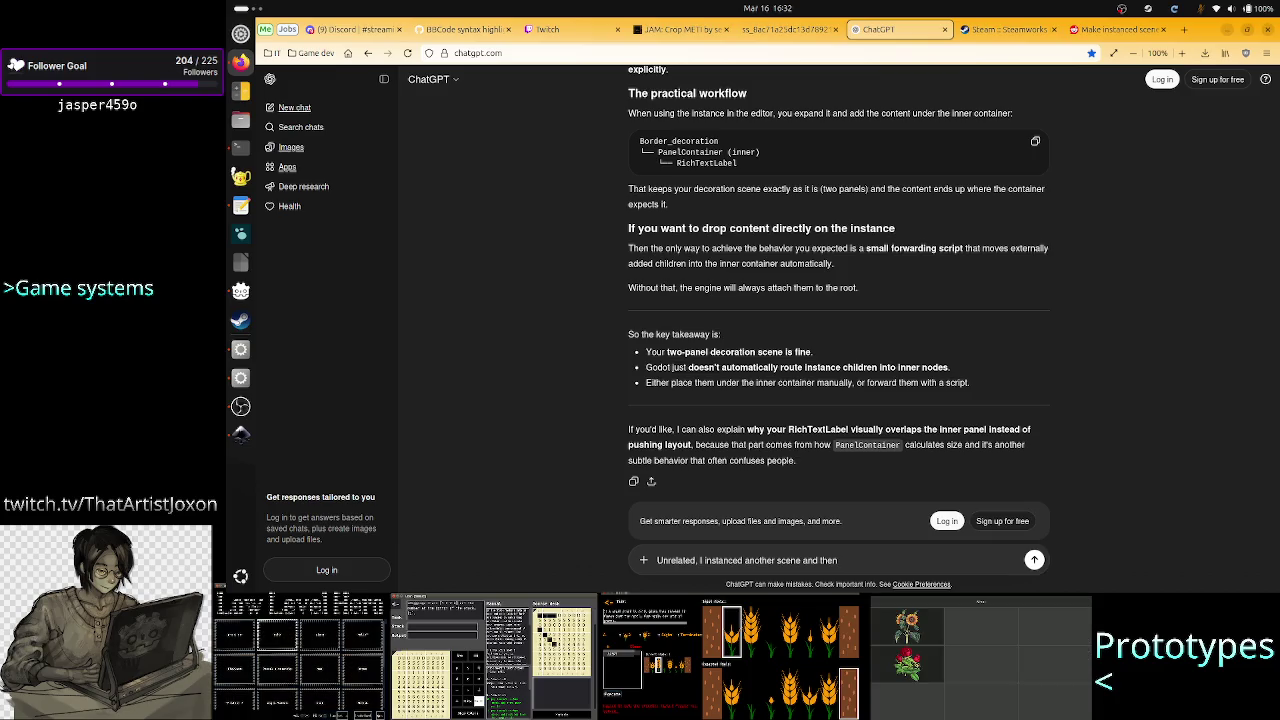
pyautogui.write(' click o')
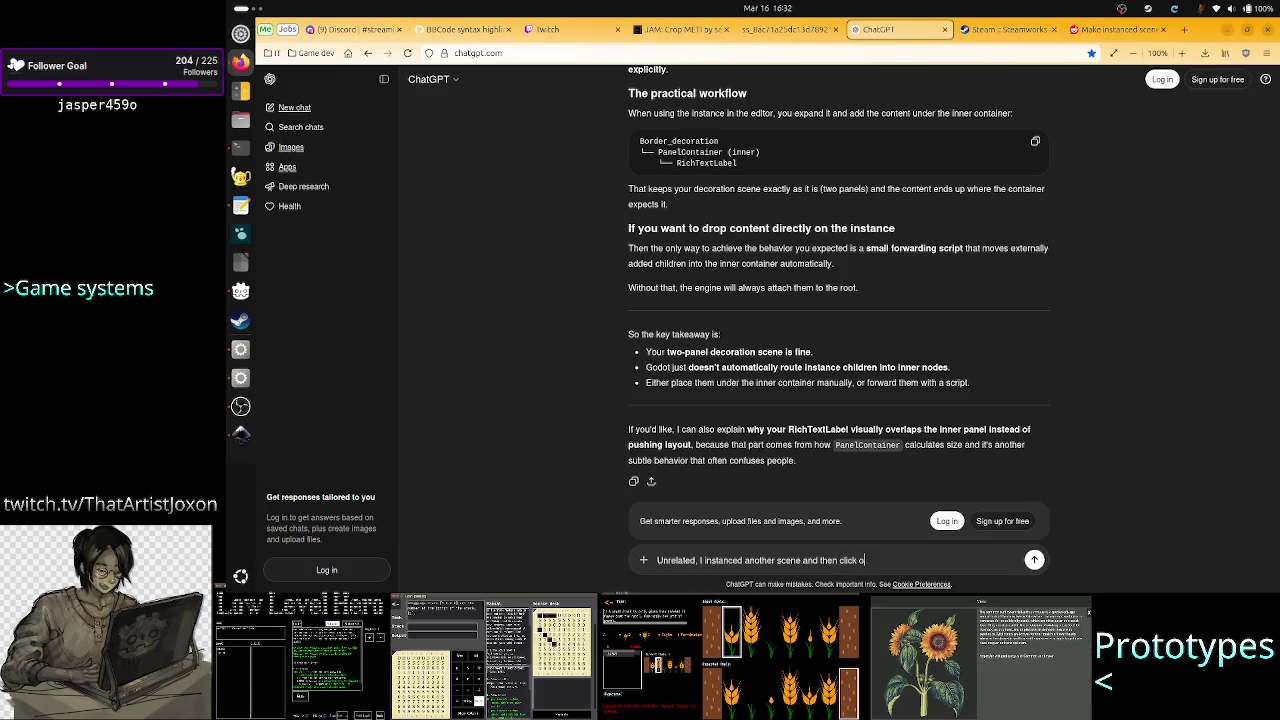
pyautogui.write('n Make Local.')
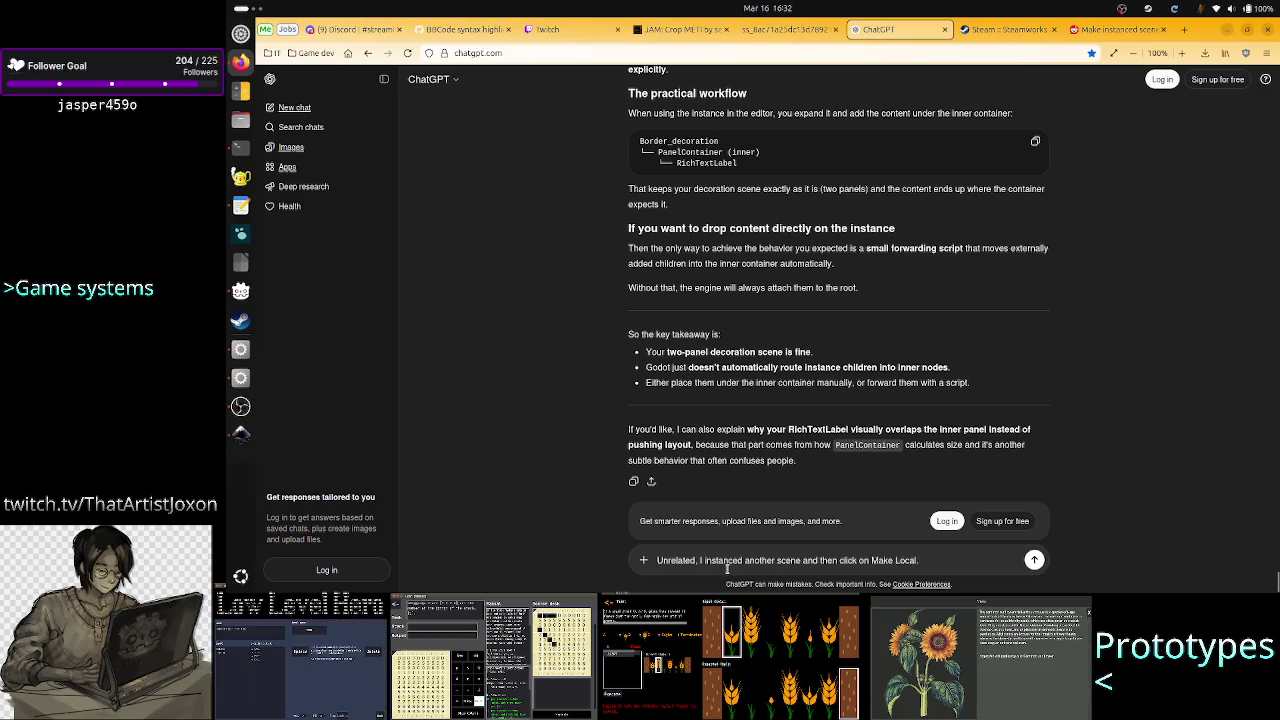
pyautogui.write('What')
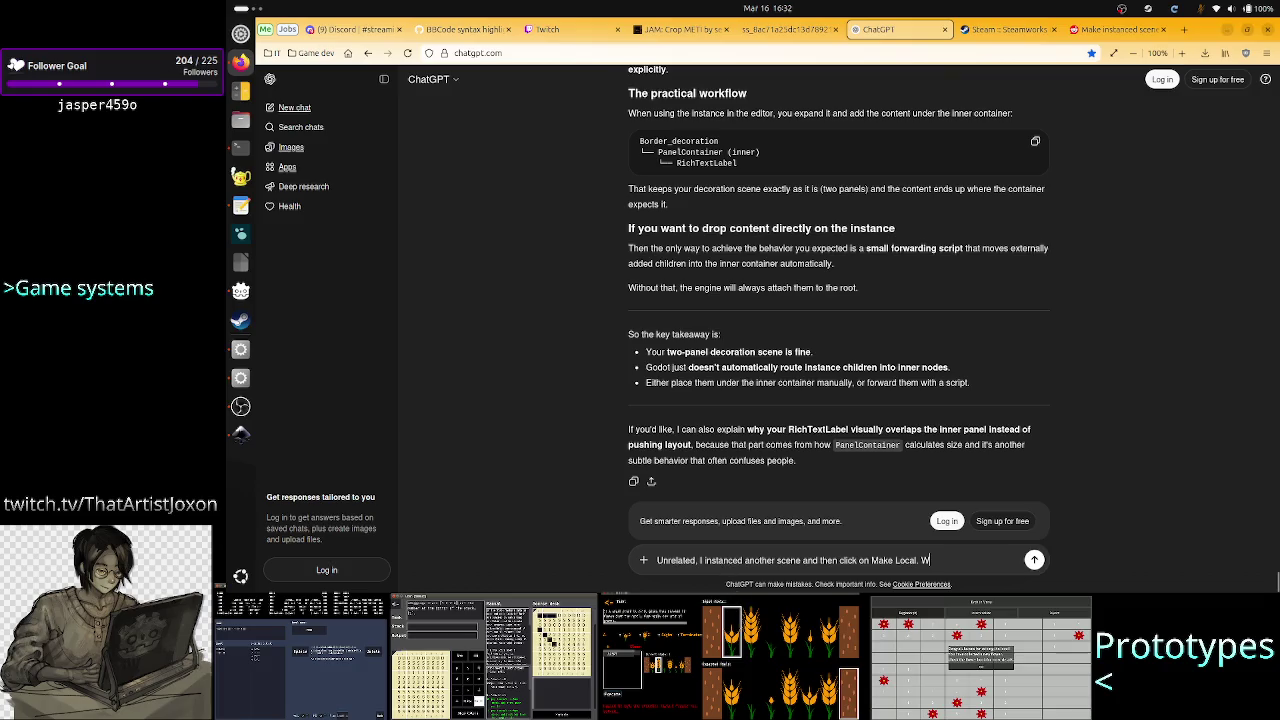
pyautogui.press('BackSpace')
pyautogui.press('BackSpace')
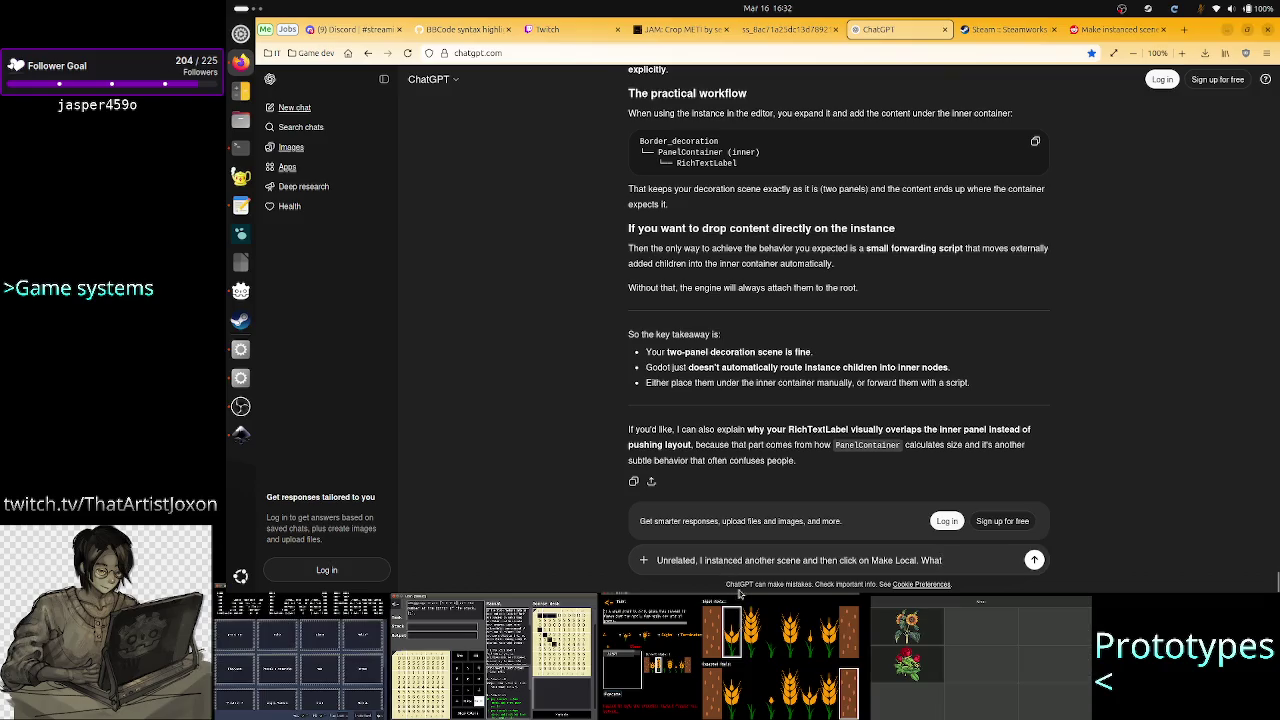
pyautogui.write('y ')
pyautogui.write('is th')
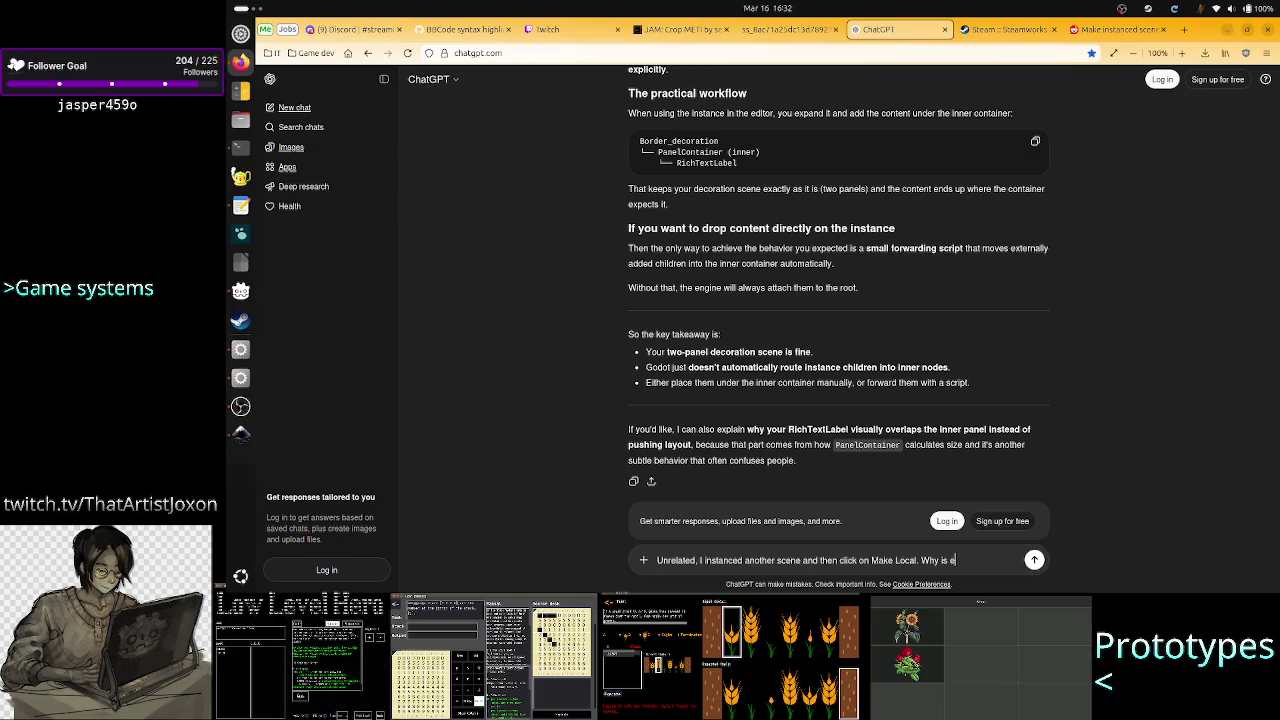
pyautogui.write('e entire sub')
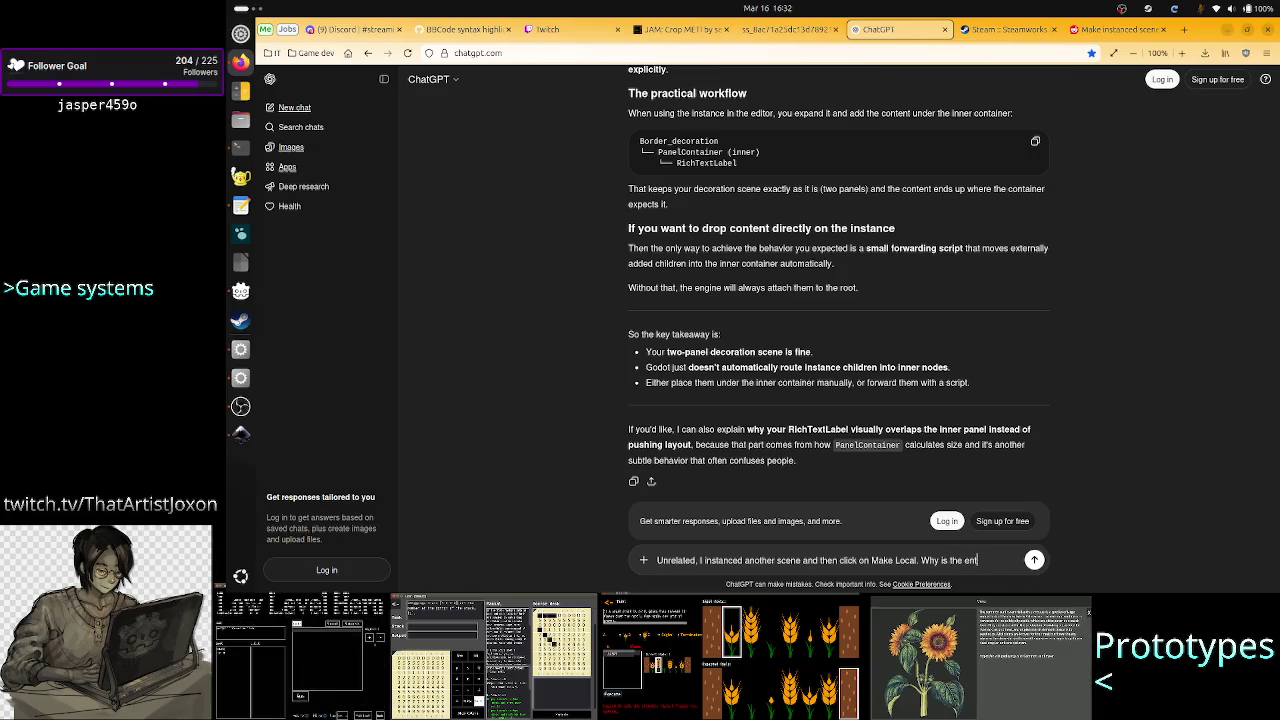
pyautogui.write('tree')
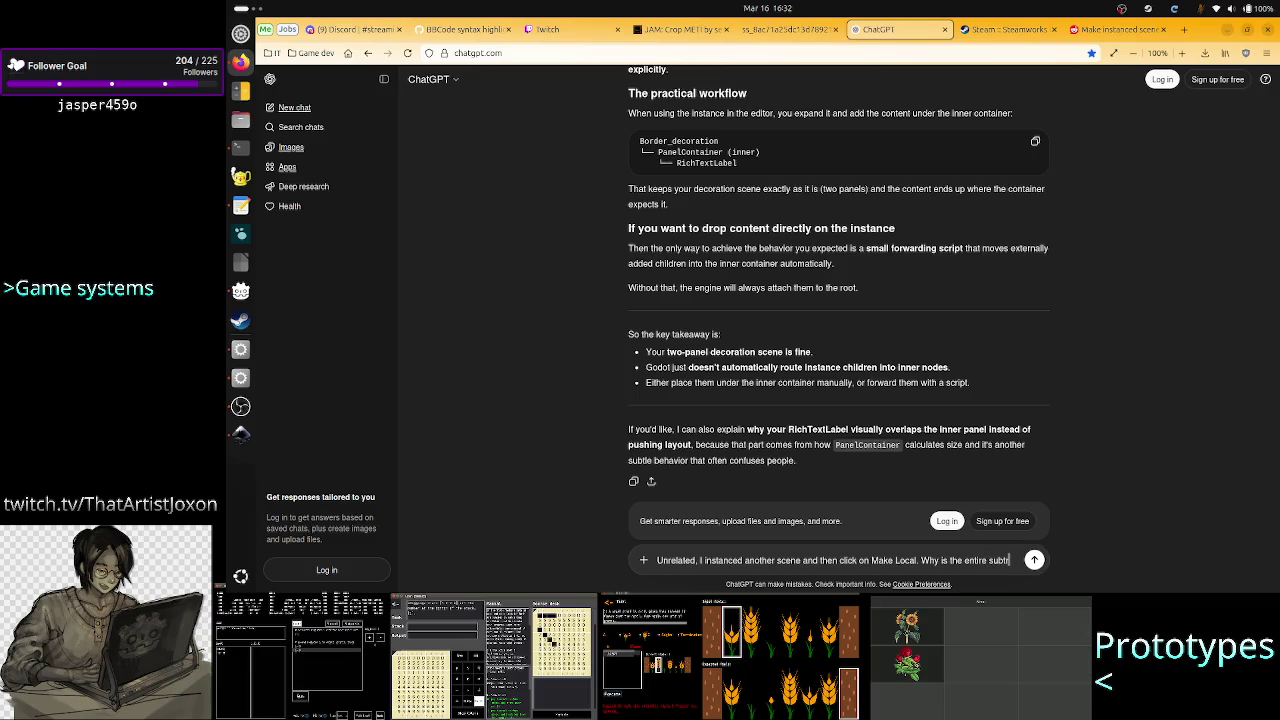
pyautogui.write(' now sh')
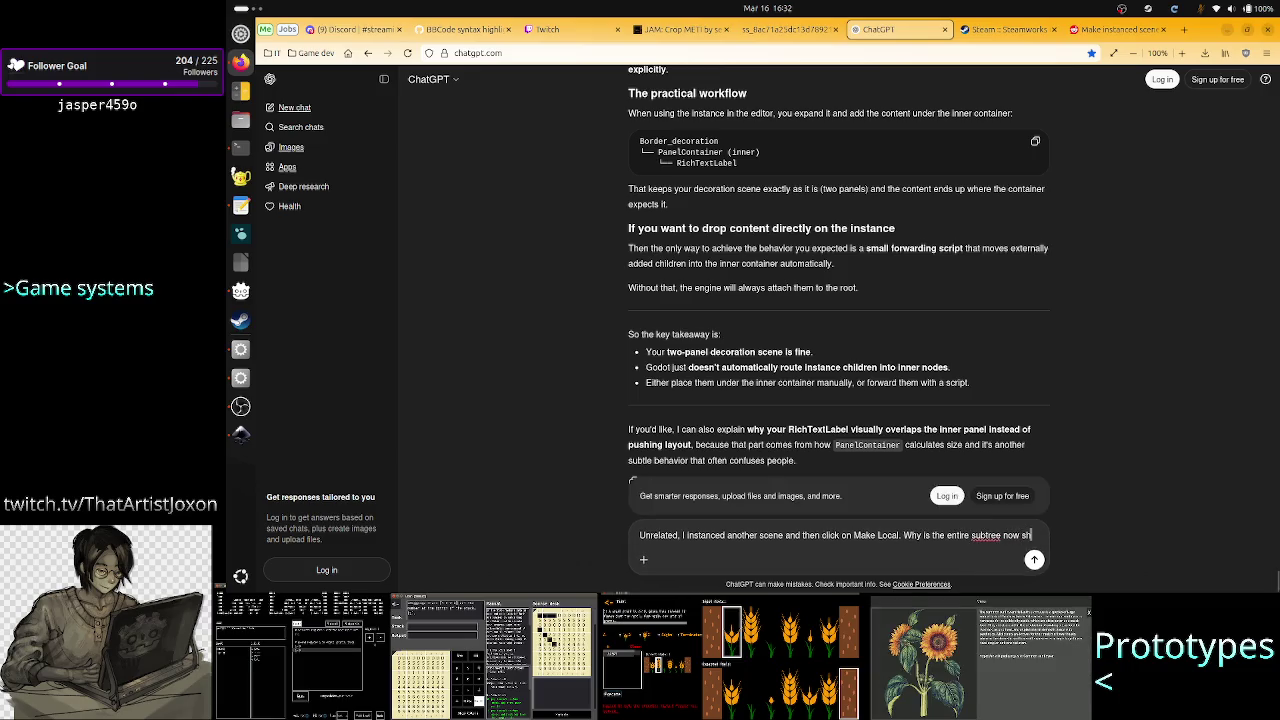
pyautogui.write('own and I ')
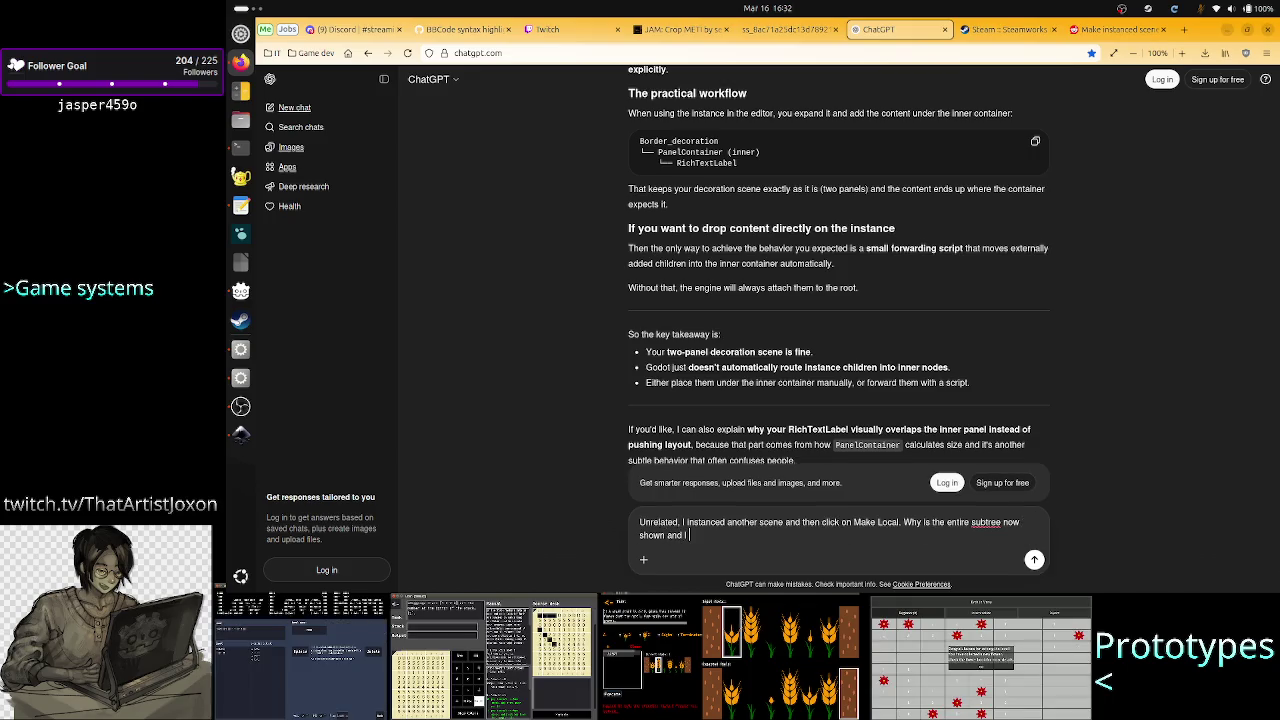
pyautogui.write("don't ha")
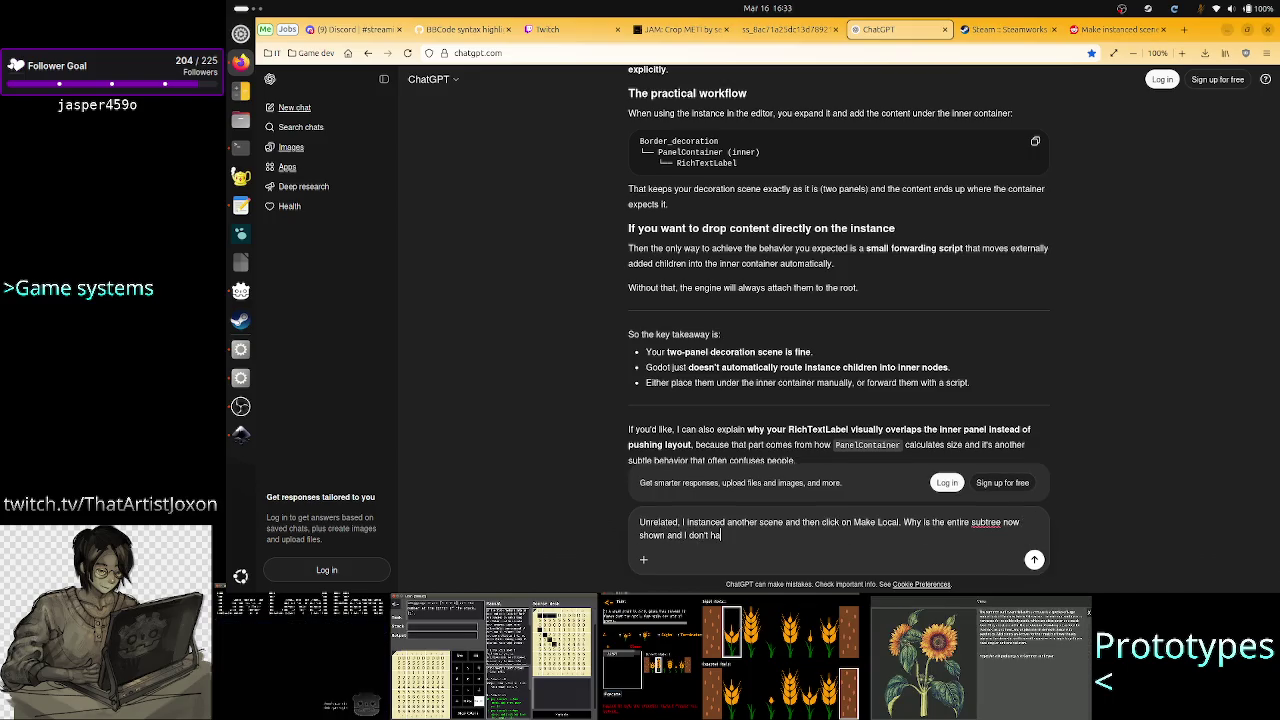
pyautogui.write('ve the instance')
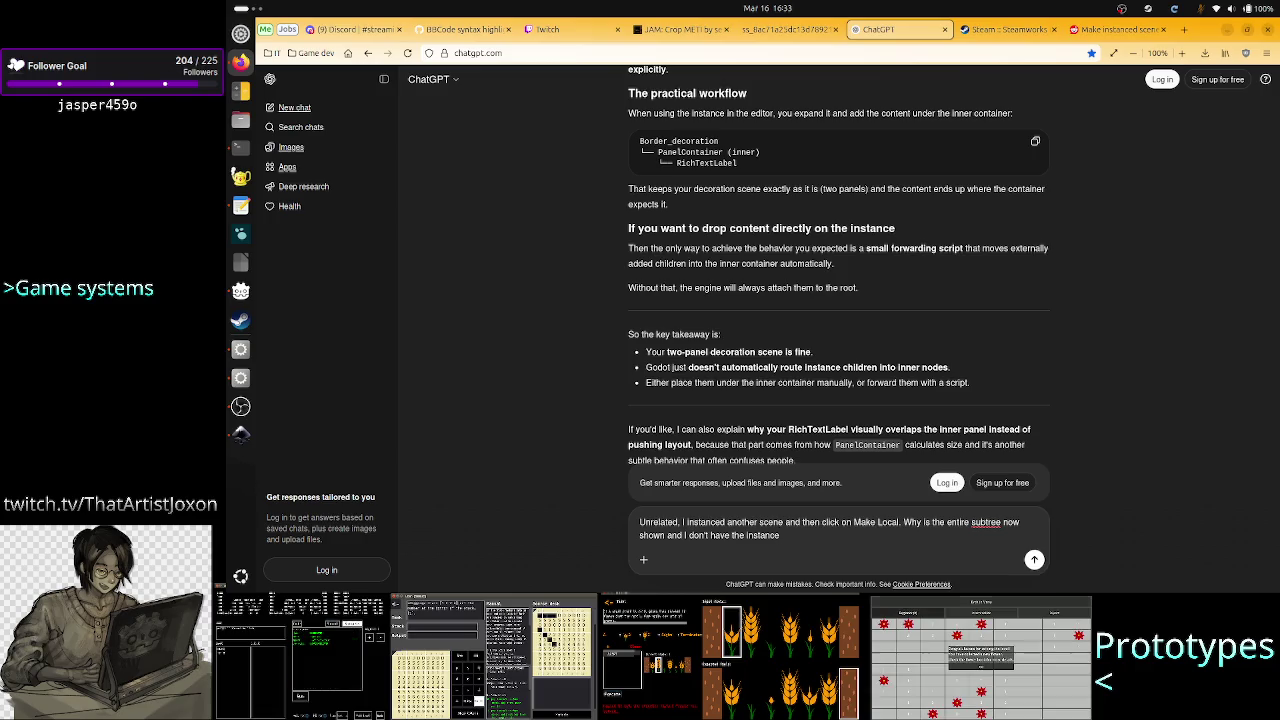
pyautogui.press('BackSpace')
pyautogui.press('BackSpace')
pyautogui.press('BackSpace')
pyautogui.press('BackSpace')
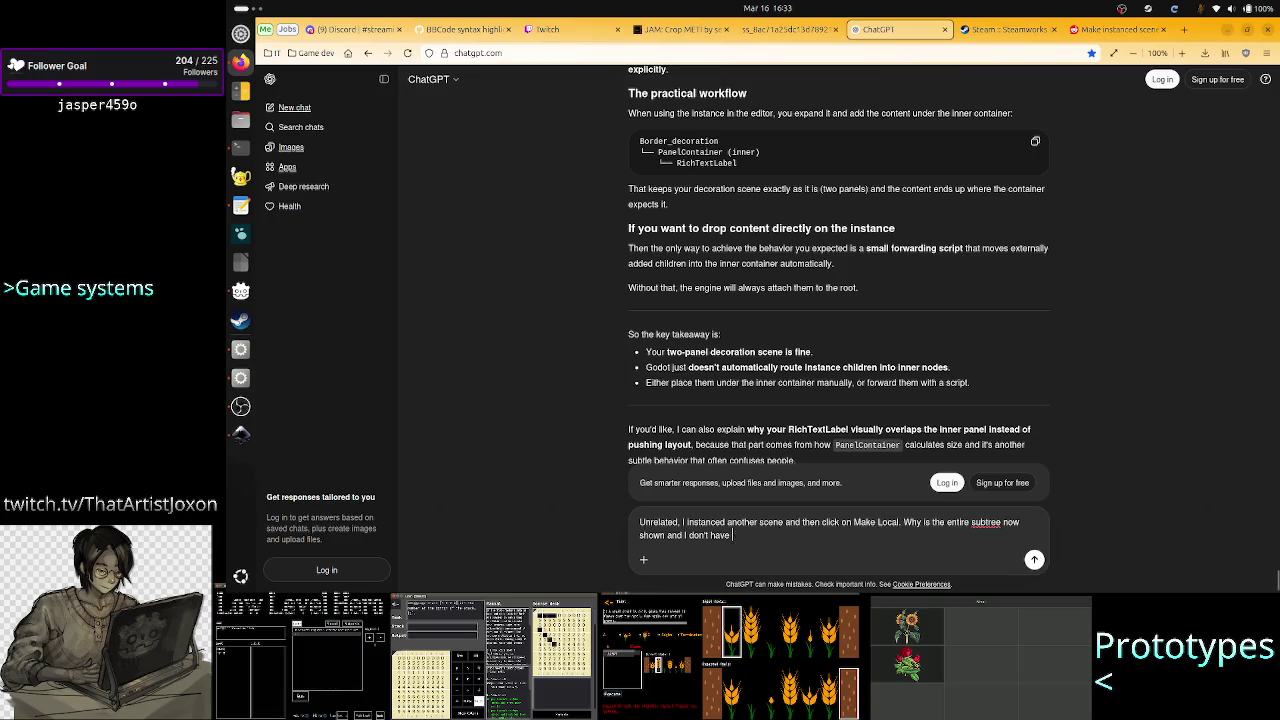
pyautogui.write('?')
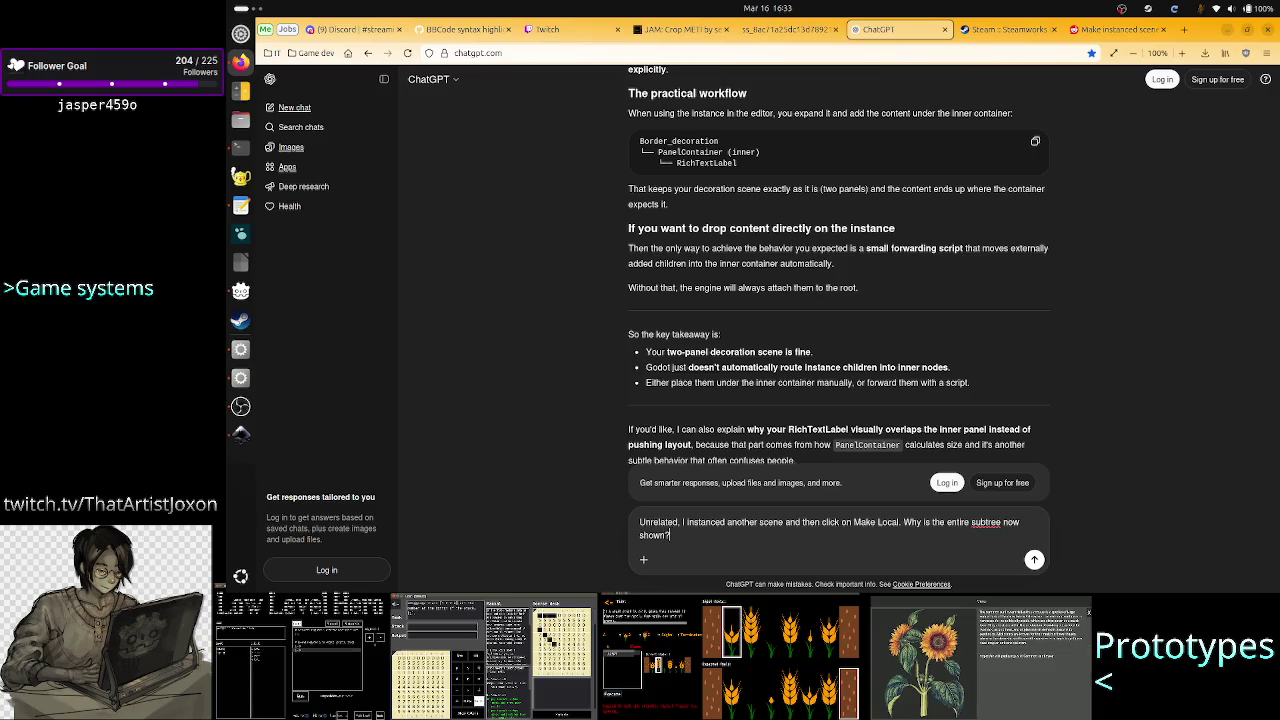
pyautogui.press('Return')
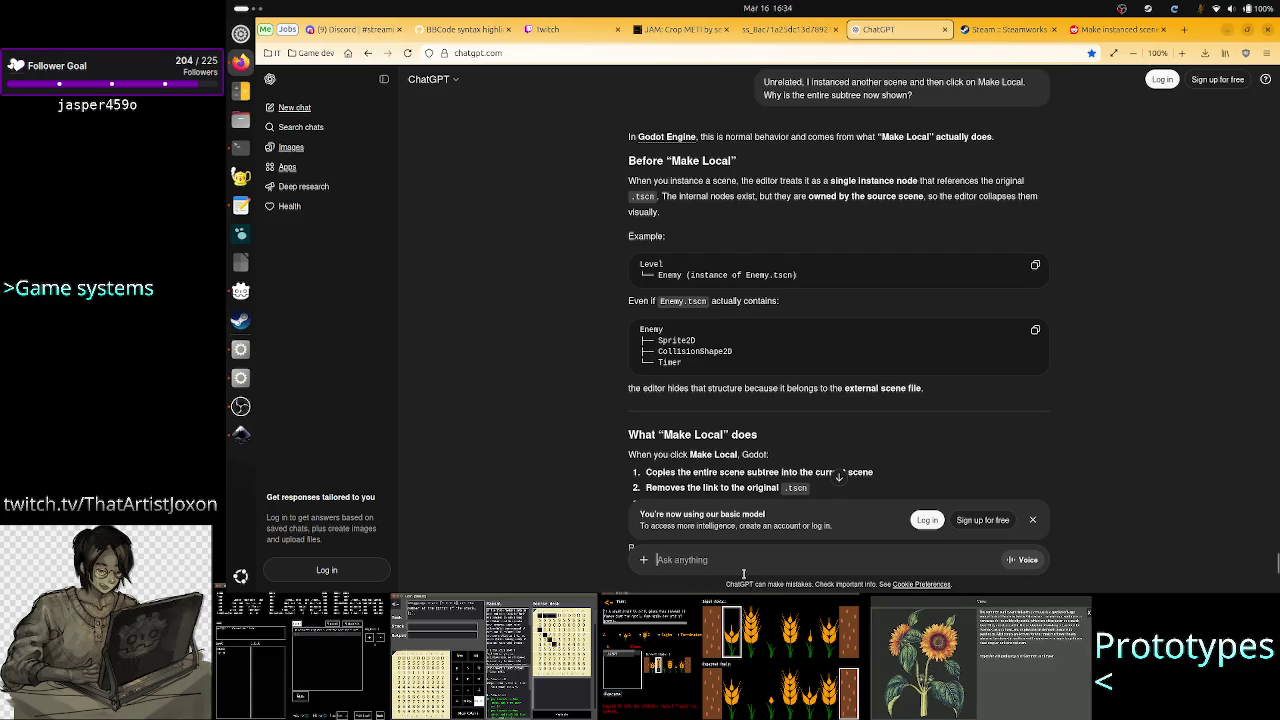
# Read ChatGPT's explanation that the subtree now belongs to Level.tscn, then start a follow-up about styles
pyautogui.scroll(-3, 593, 440)
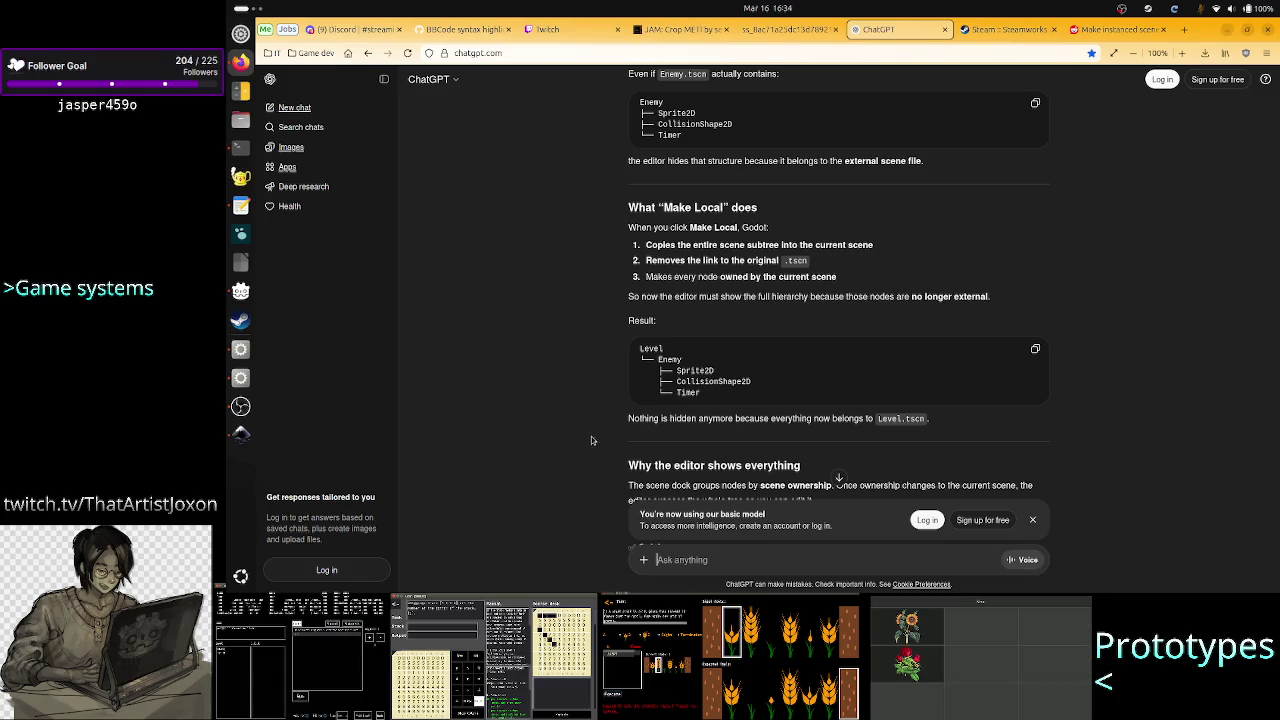
pyautogui.doubleClick(733, 418)
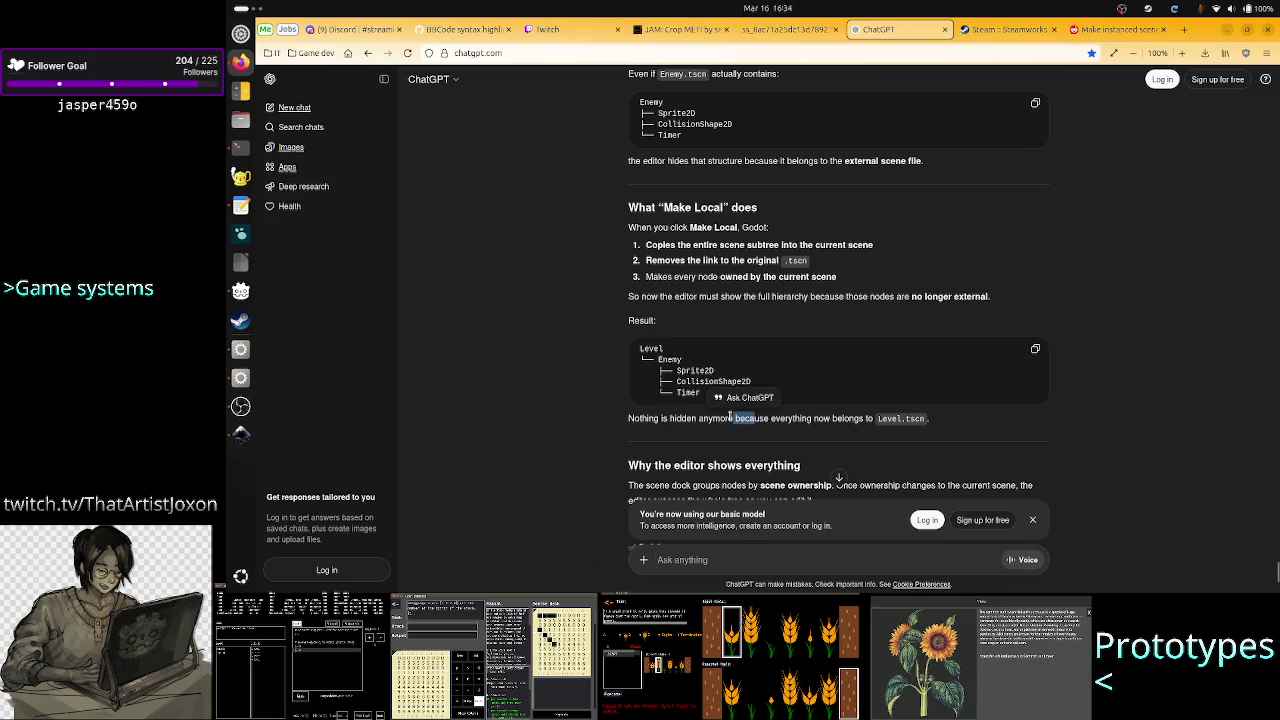
pyautogui.click(809, 421)
pyautogui.moveTo(833, 421); pyautogui.dragTo(928, 424)
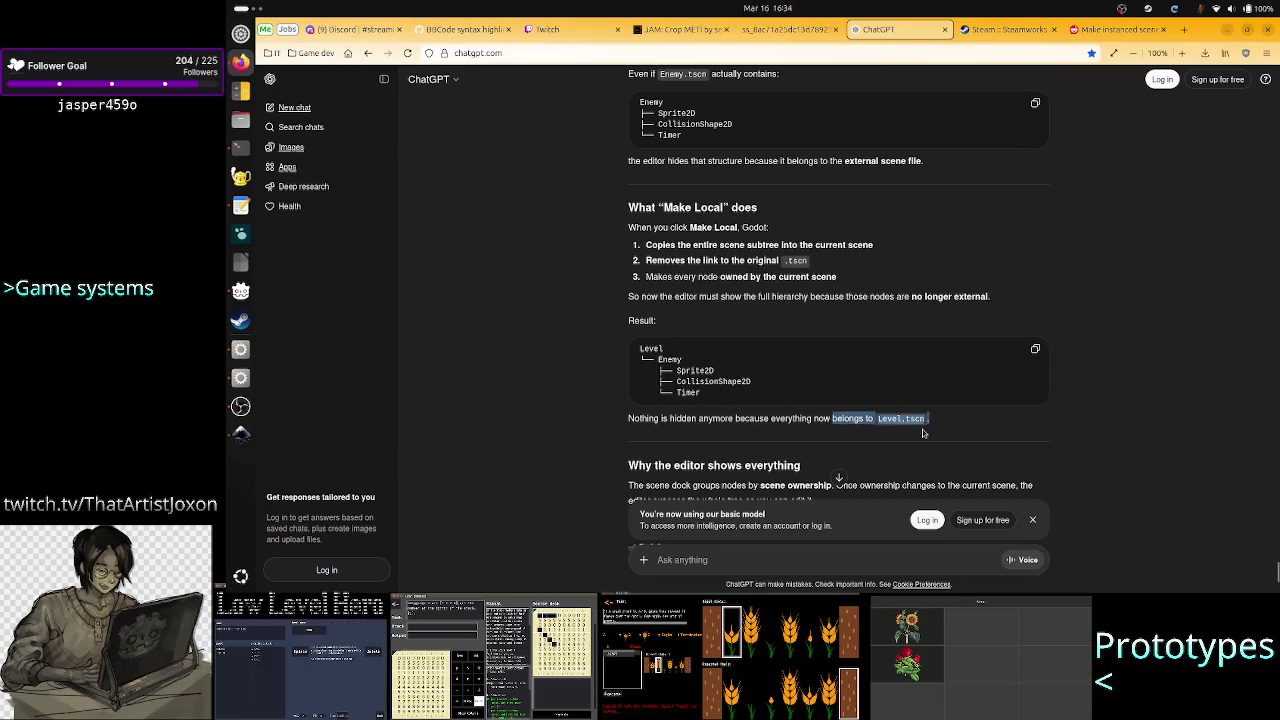
pyautogui.click(793, 458)
pyautogui.scroll(-4, 793, 458)
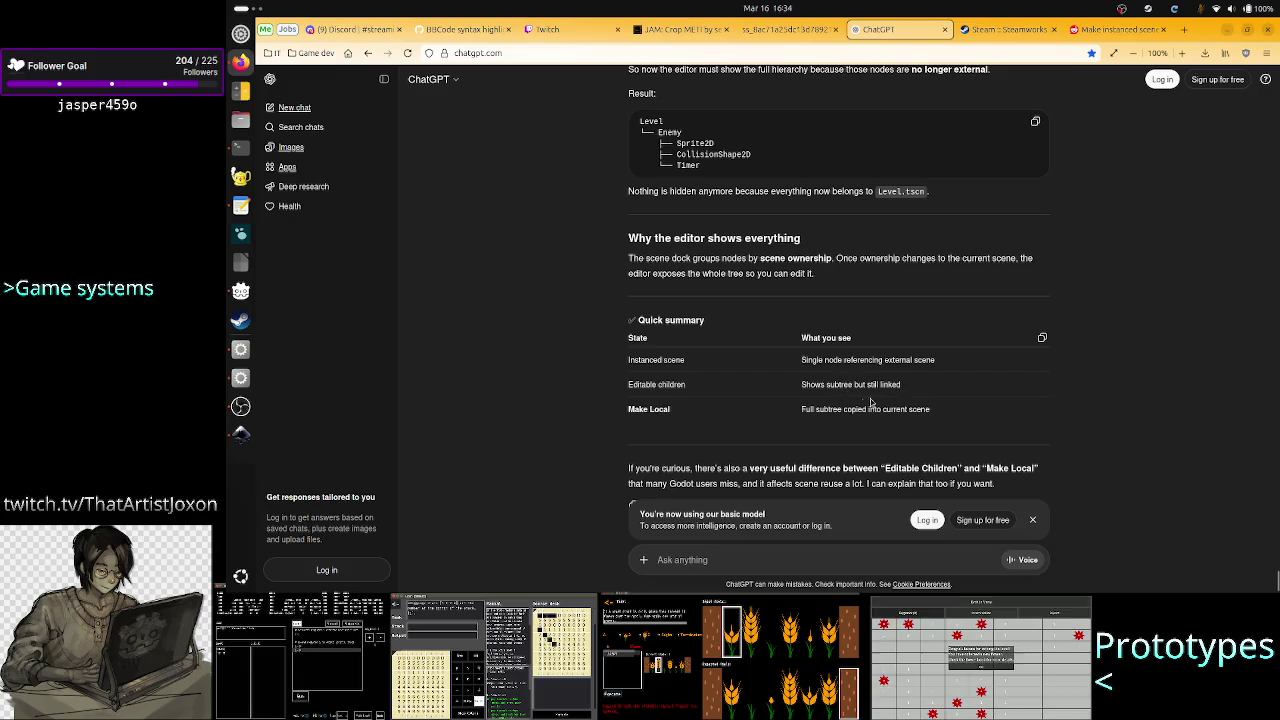
pyautogui.scroll(-1, 781, 427)
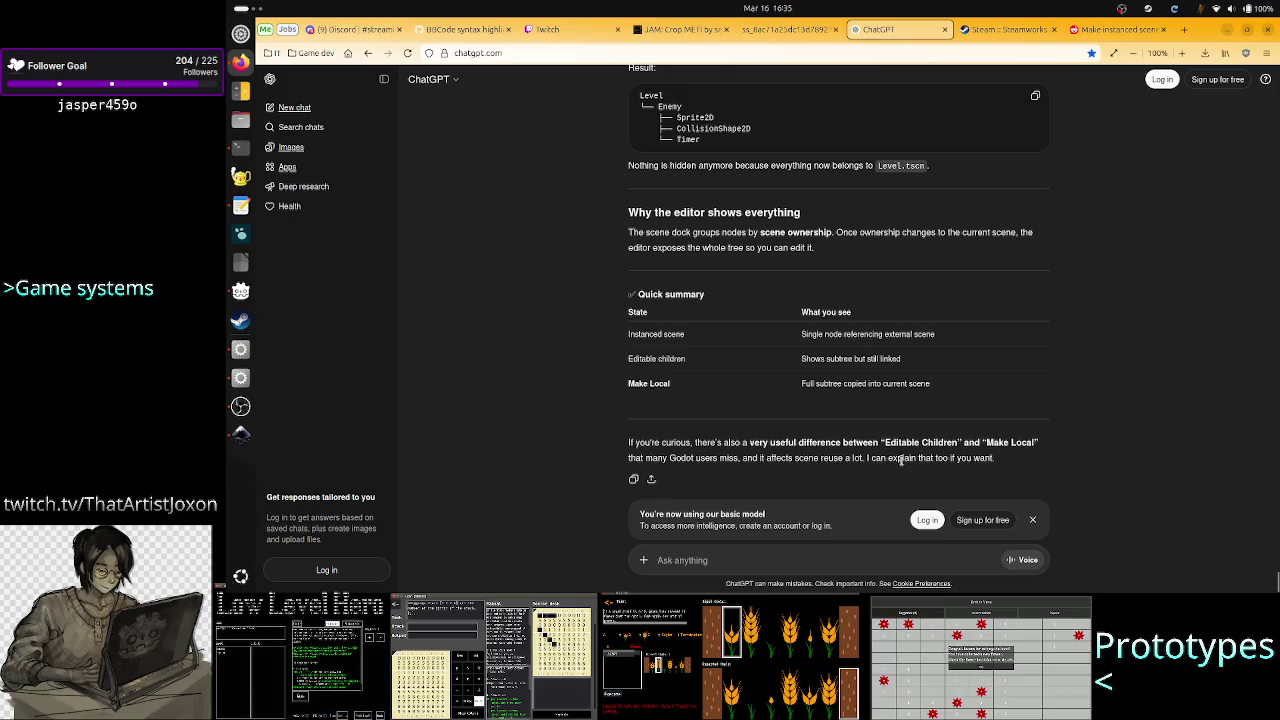
pyautogui.click(785, 553)
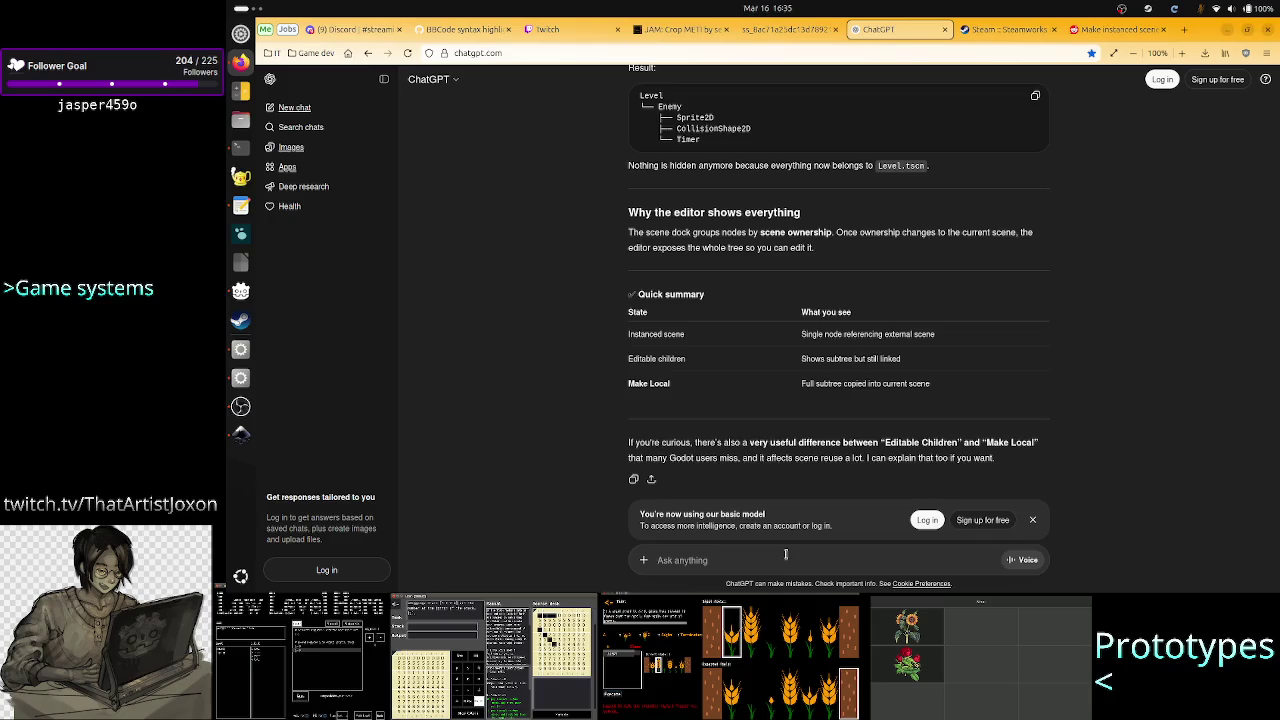
pyautogui.write('wha')
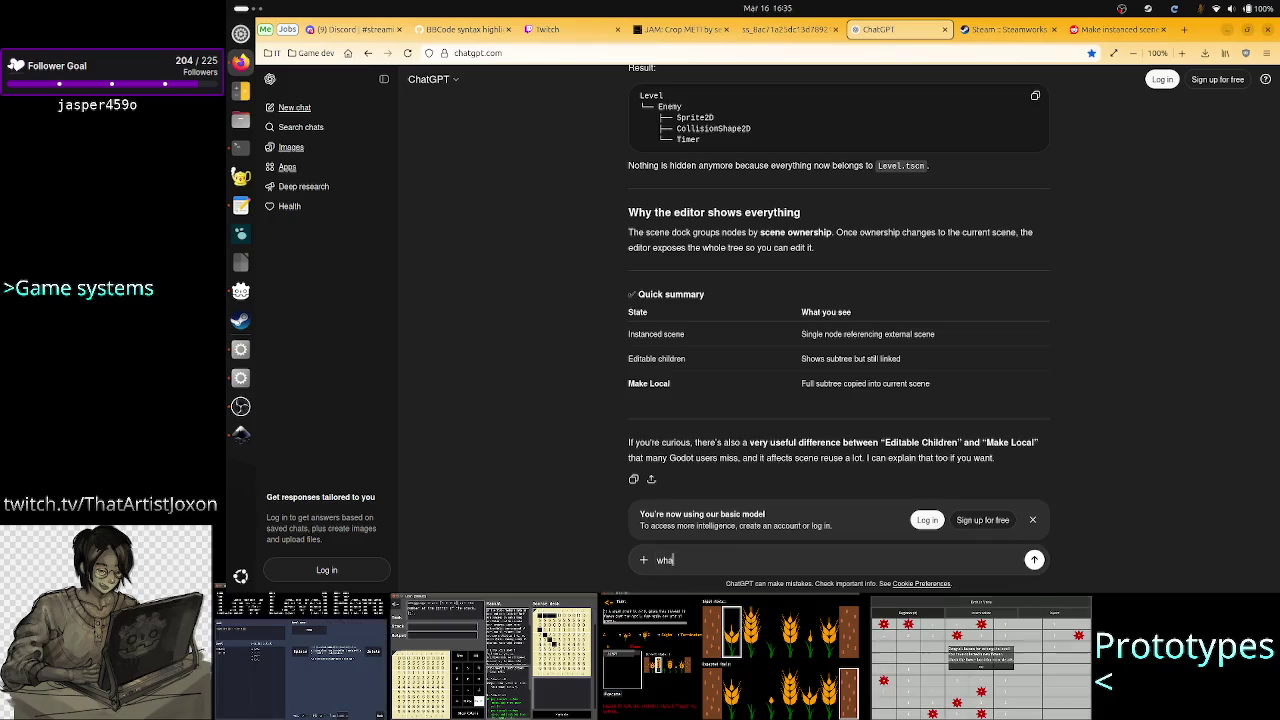
pyautogui.write('t happens with the ')
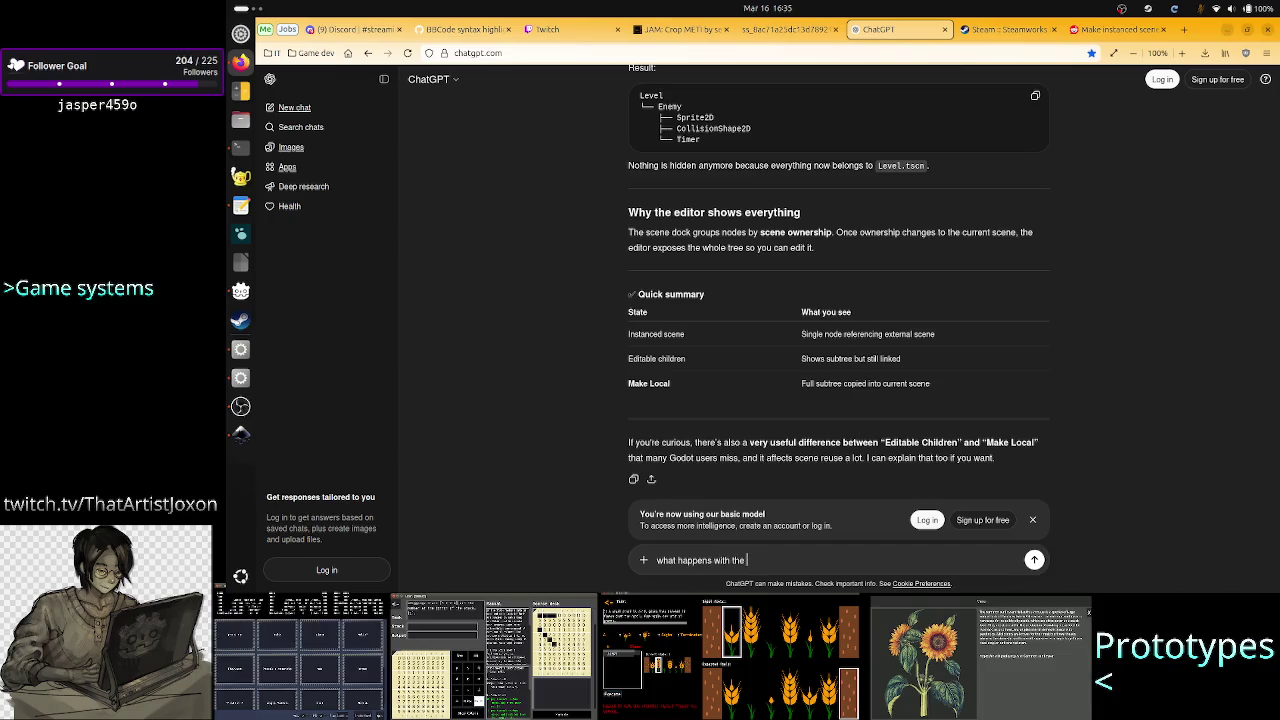
pyautogui.write('styles or re')
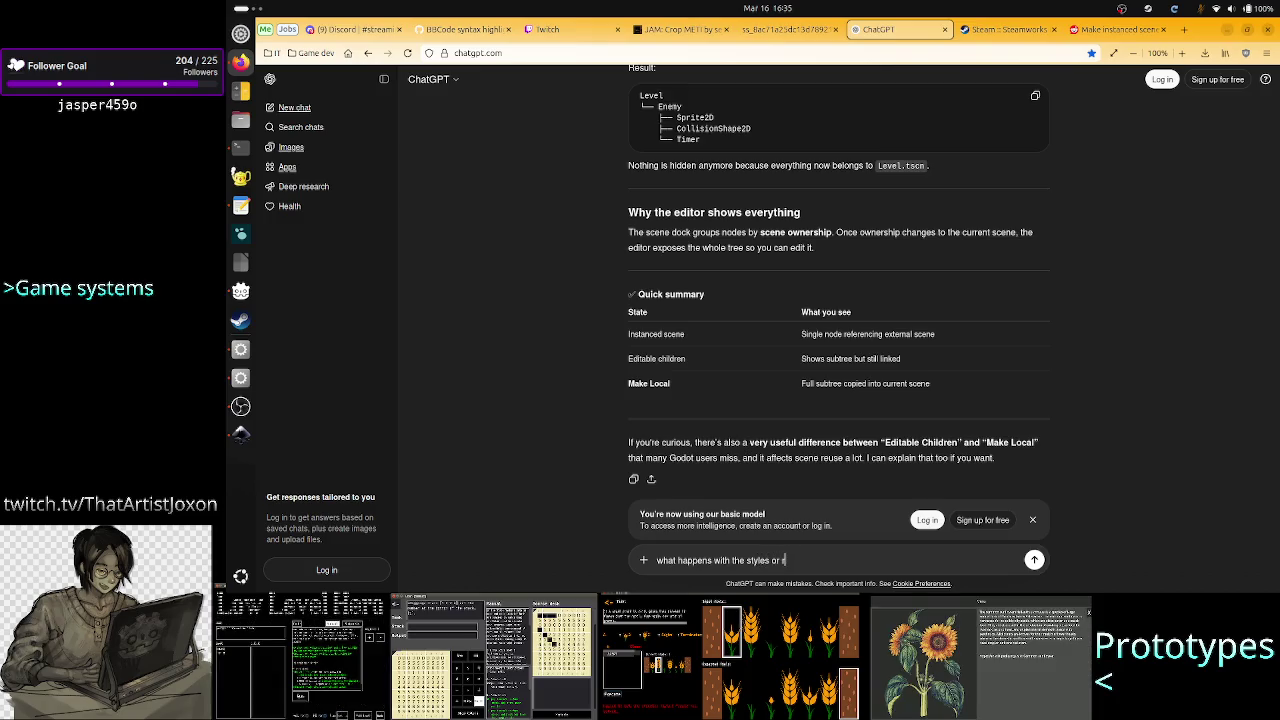
# Send the follow-up asking whether subtree nodes' styles and resources are copied or made unique by make local
pyautogui.press('BackSpace')
pyautogui.write('other resour')
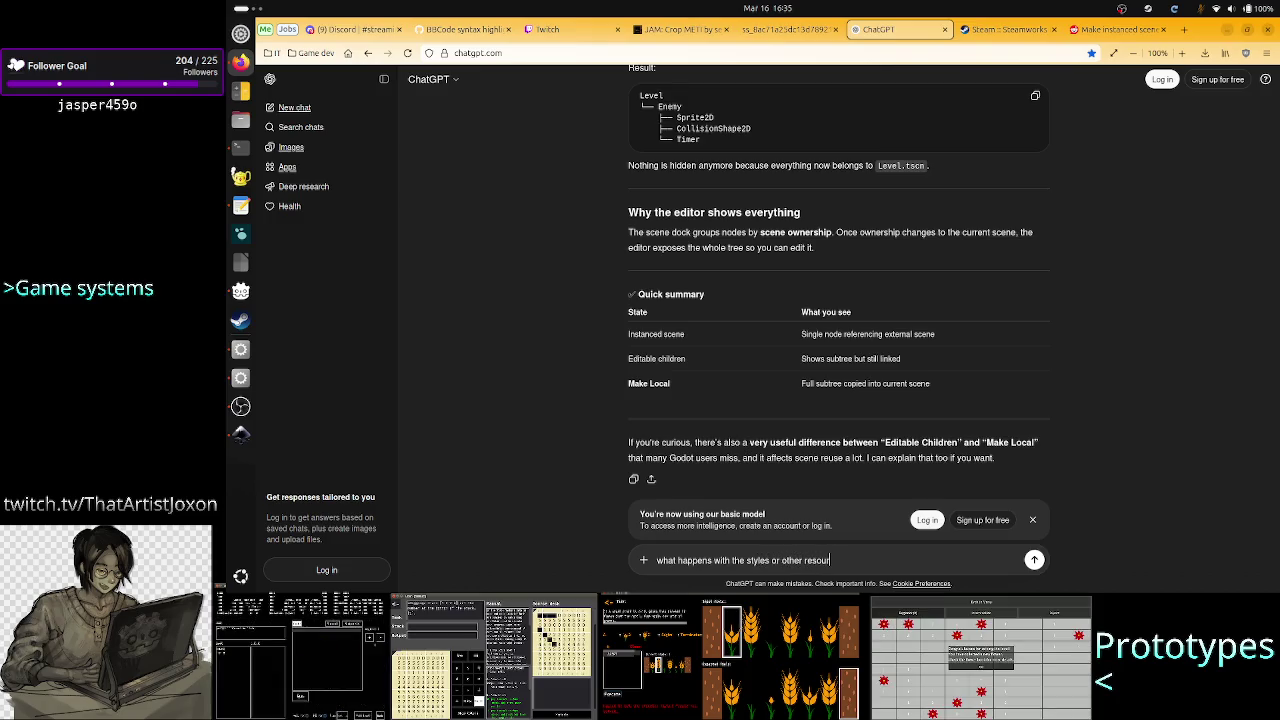
pyautogui.write('ces those')
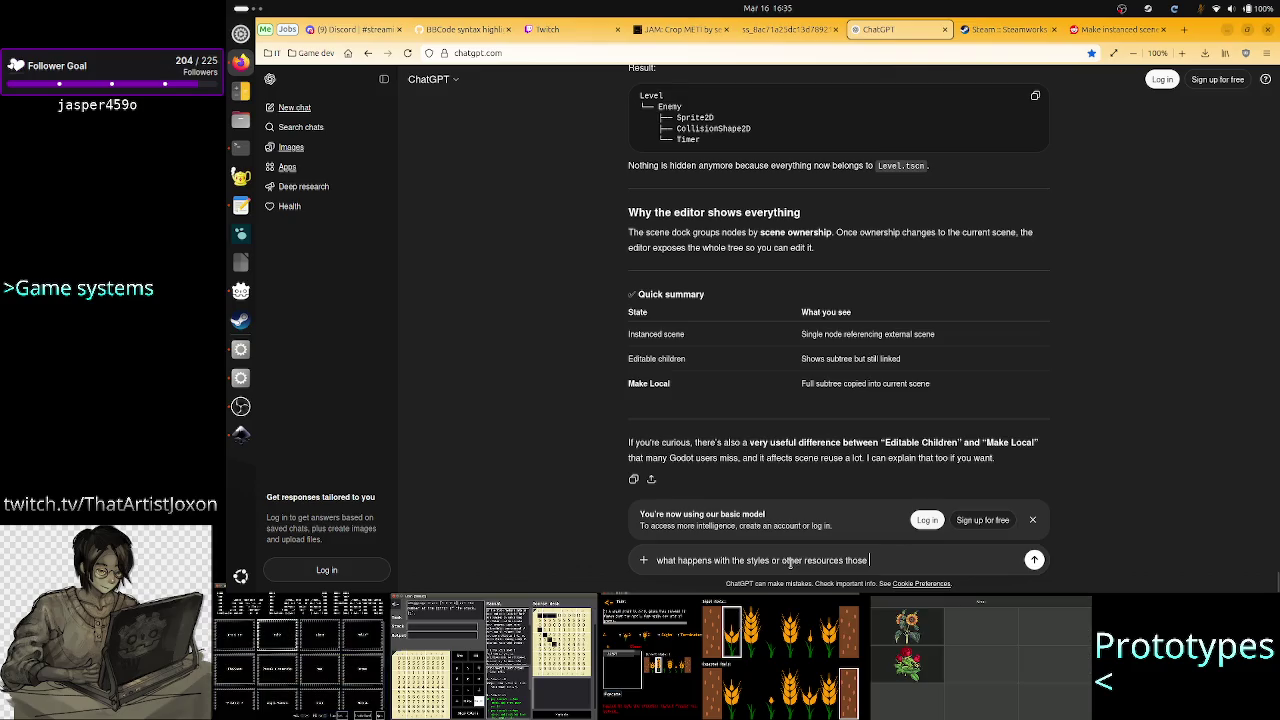
pyautogui.write('subtree n')
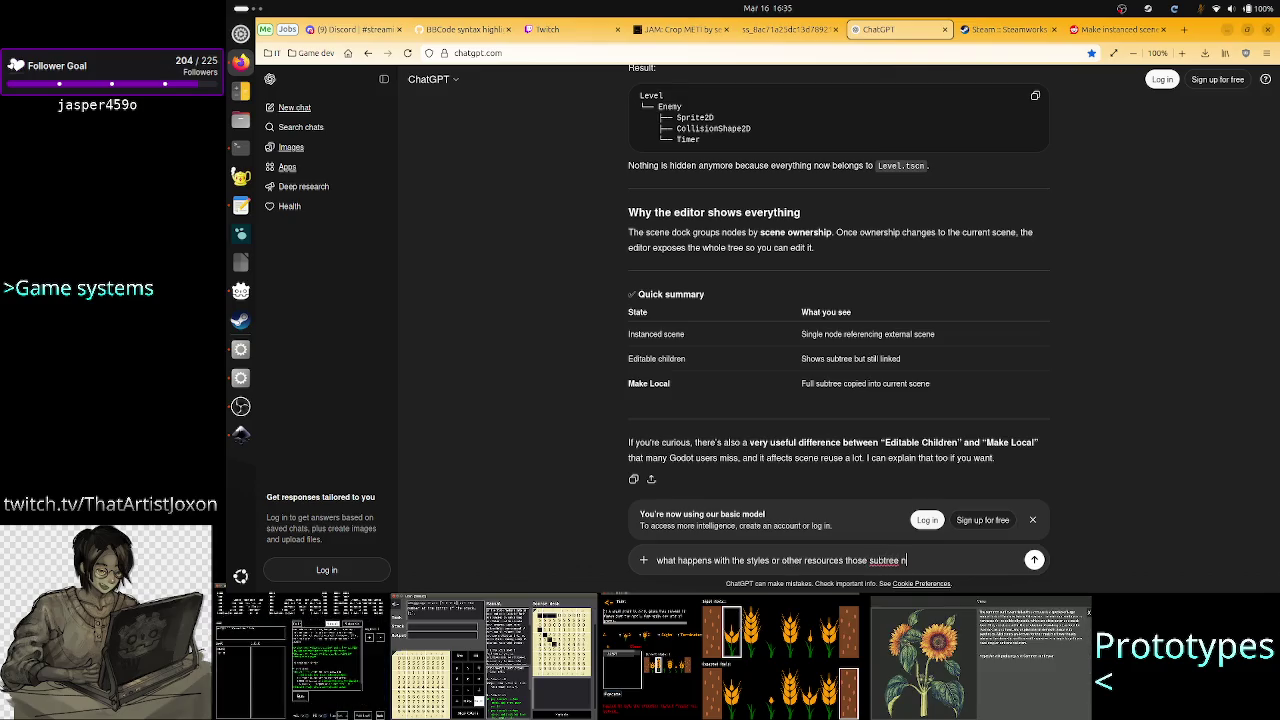
pyautogui.write('odes had,')
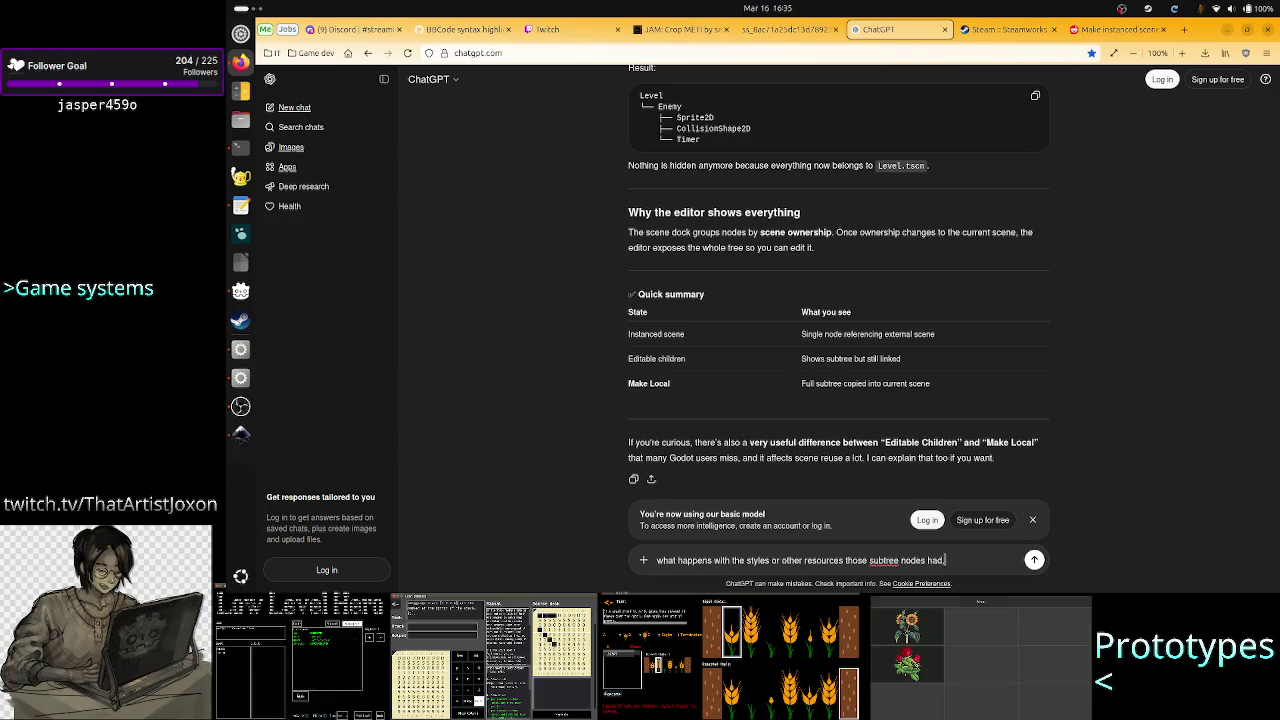
pyautogui.write(' are they')
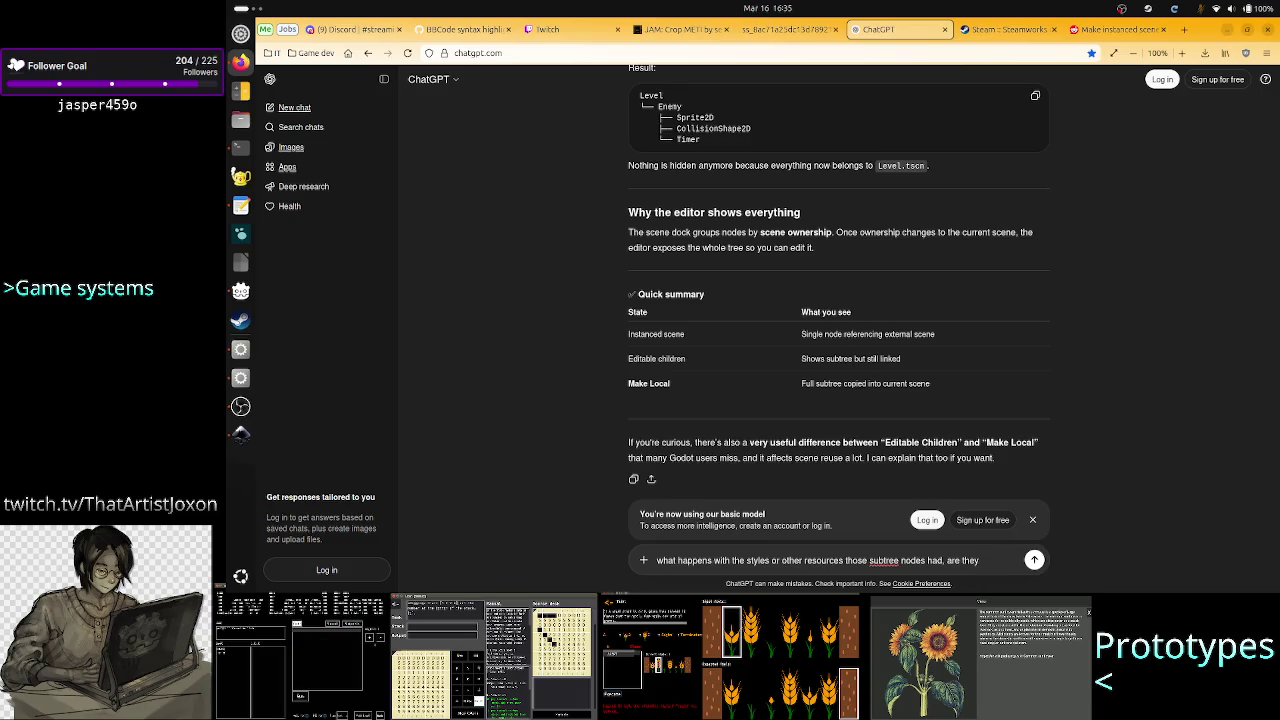
pyautogui.write('copied or')
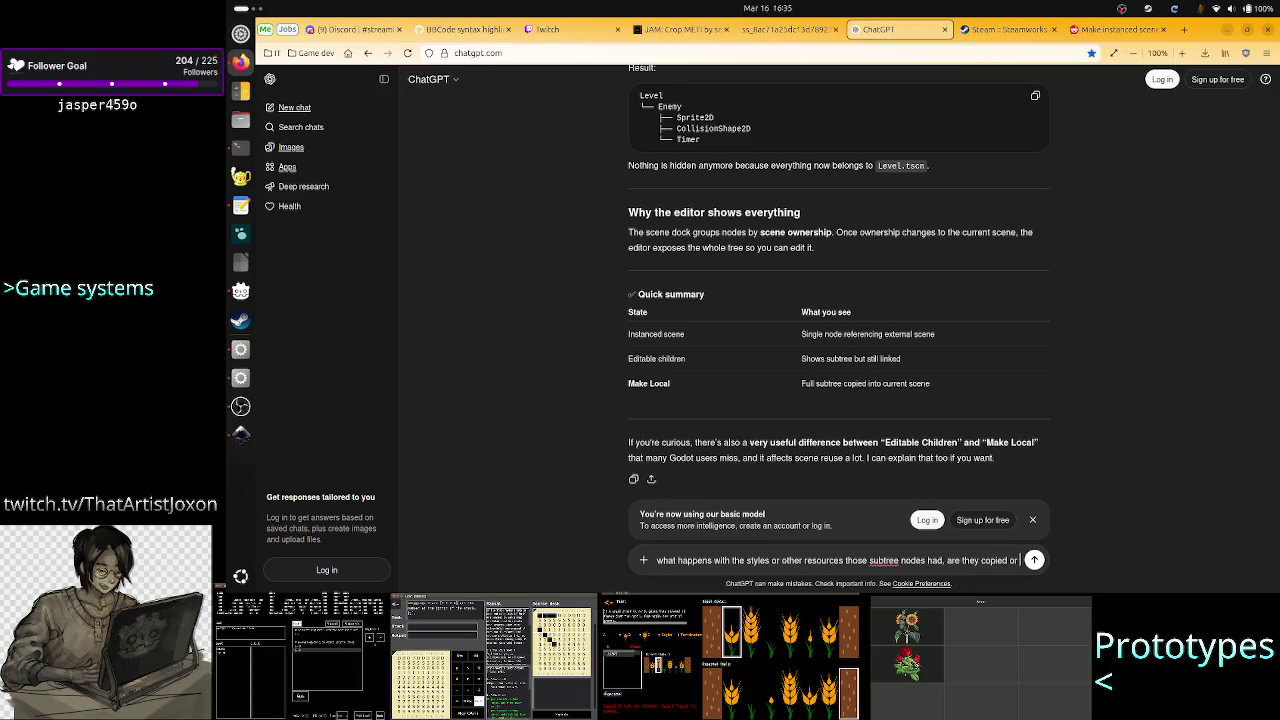
pyautogui.write(' also ')
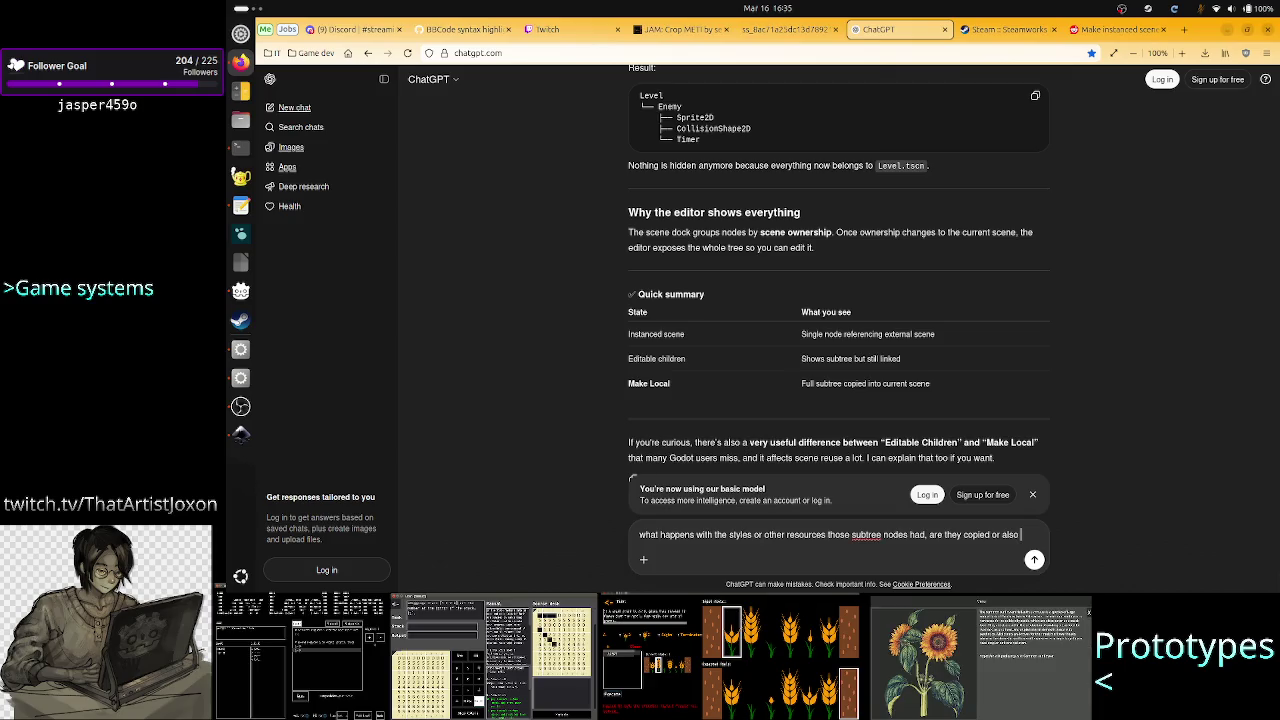
pyautogui.write('ma')
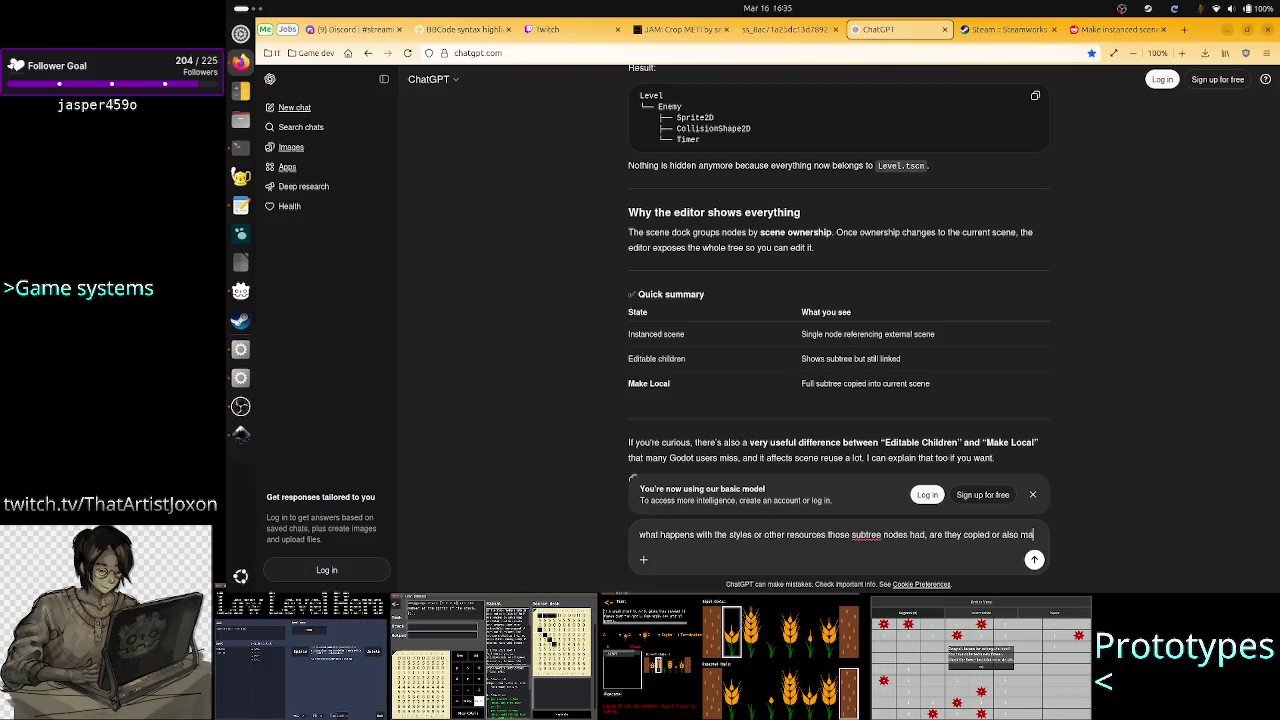
pyautogui.write('de unique')
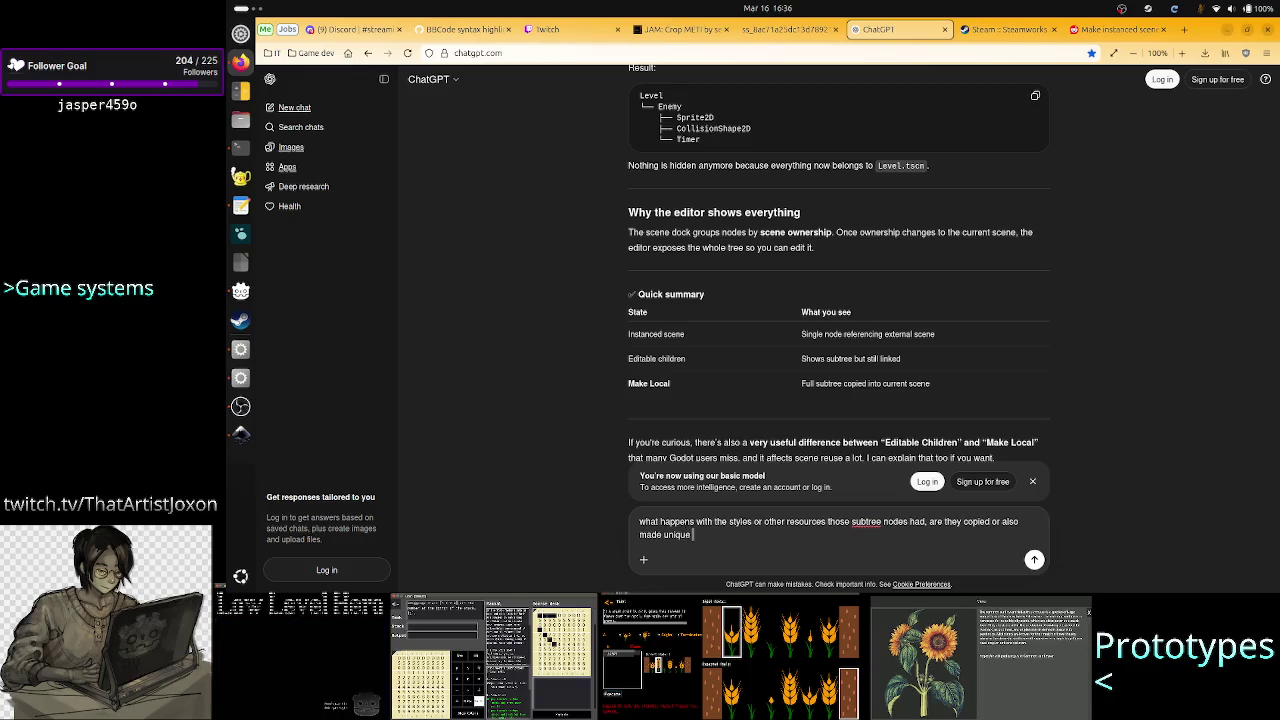
pyautogui.write(' or is that')
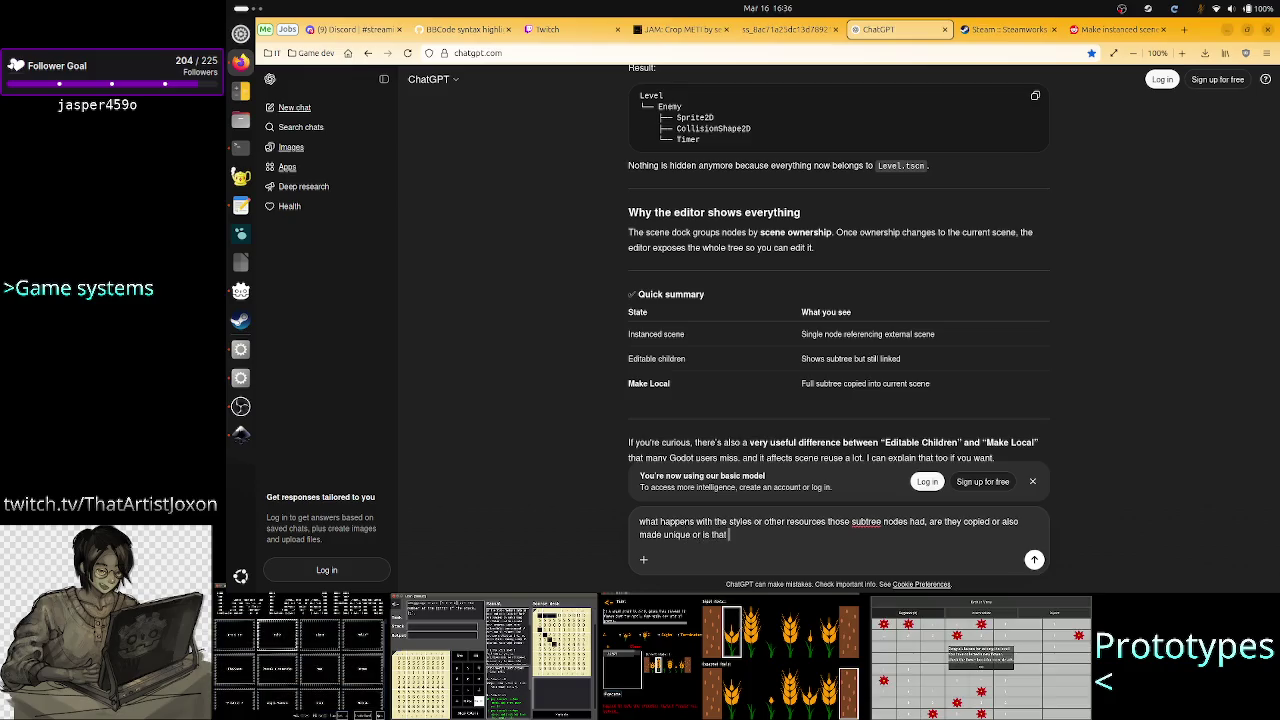
pyautogui.write(' a different')
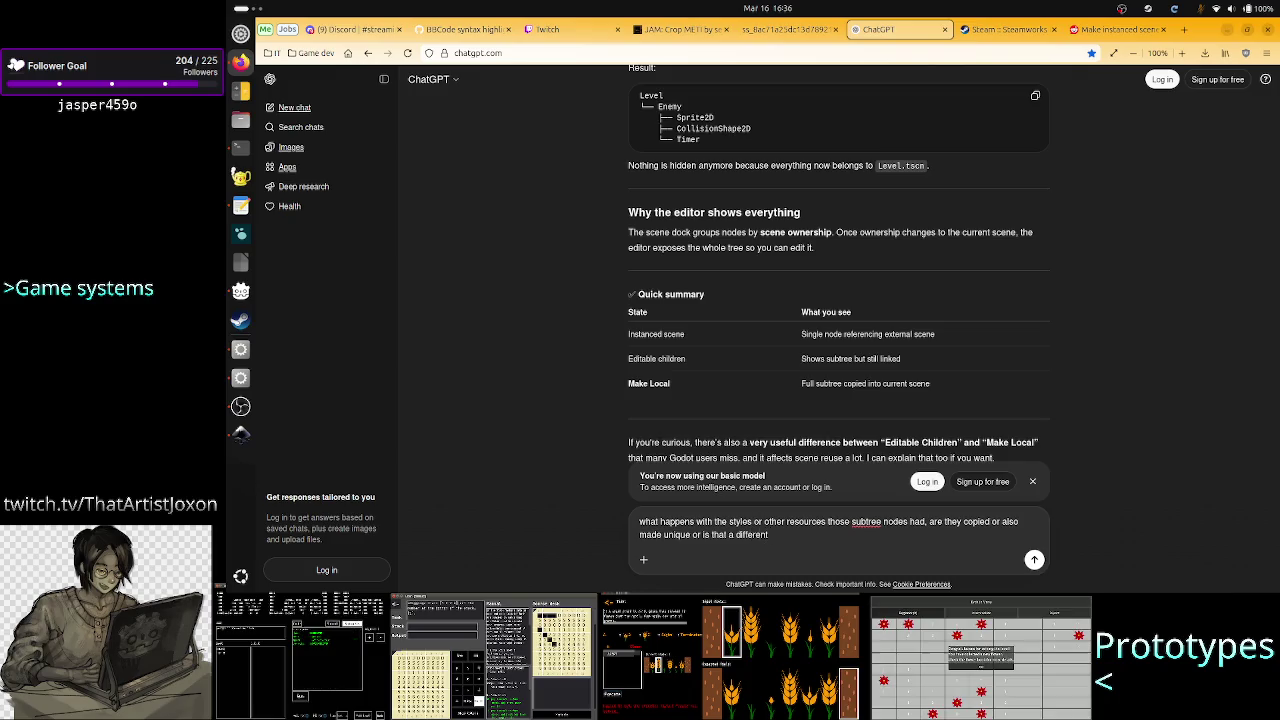
pyautogui.write(' feature')
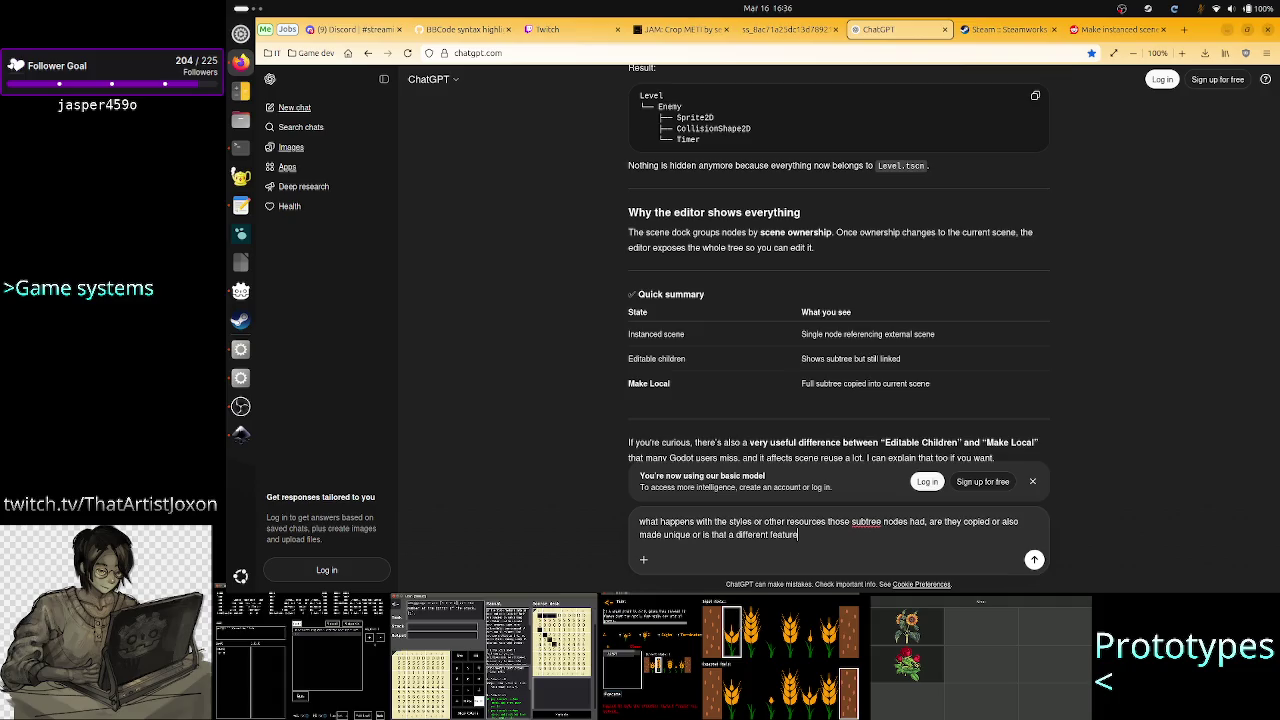
pyautogui.write(' to ')
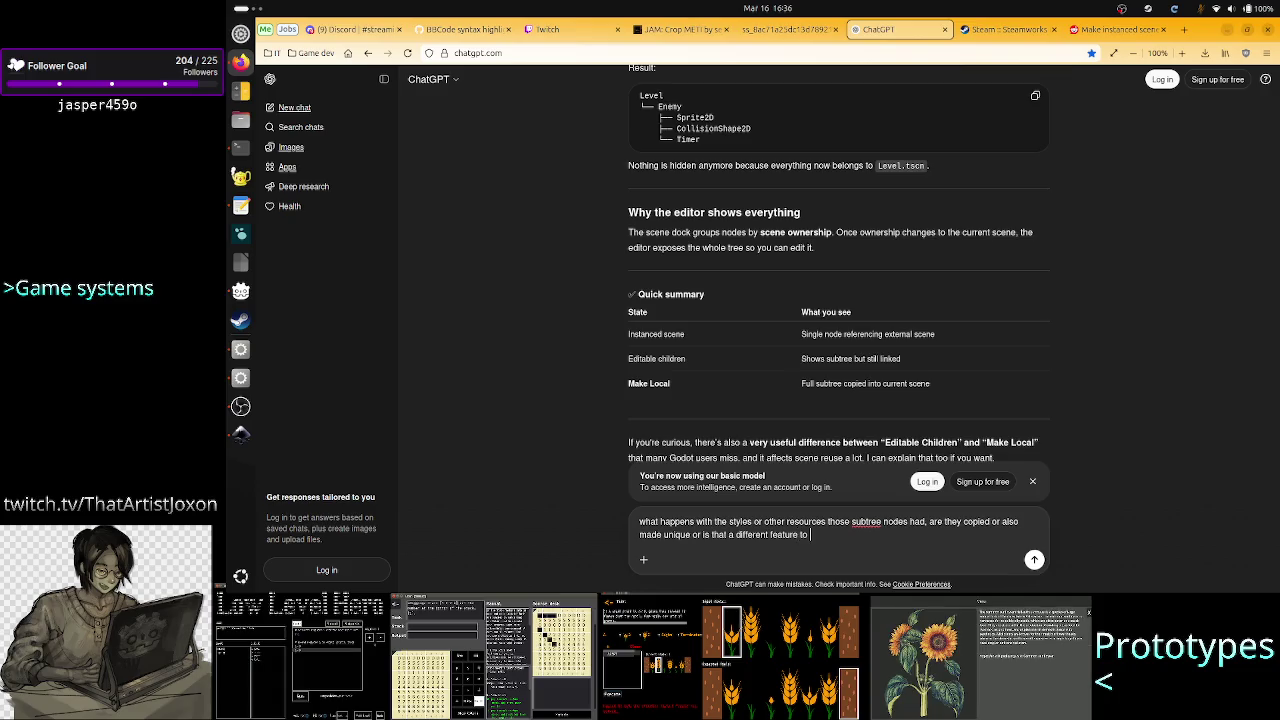
pyautogui.write('Ma')
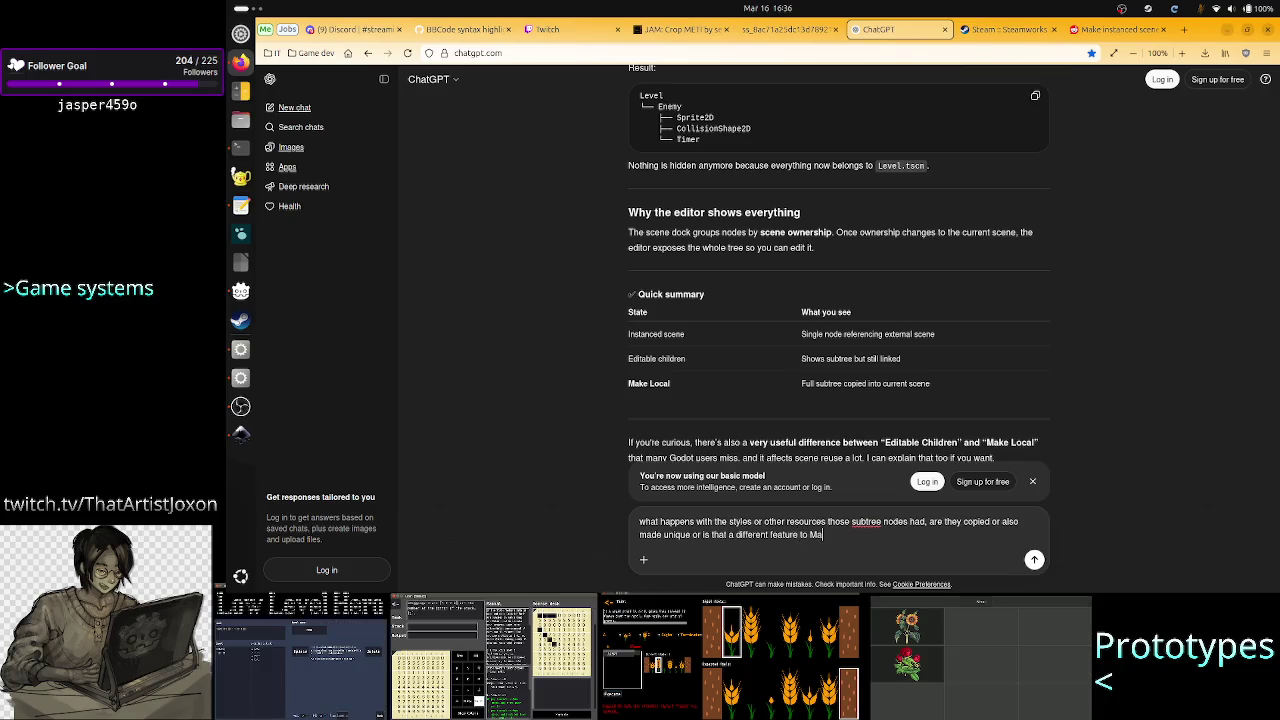
pyautogui.press('BackSpace')
pyautogui.press('BackSpace')
pyautogui.write('make lo')
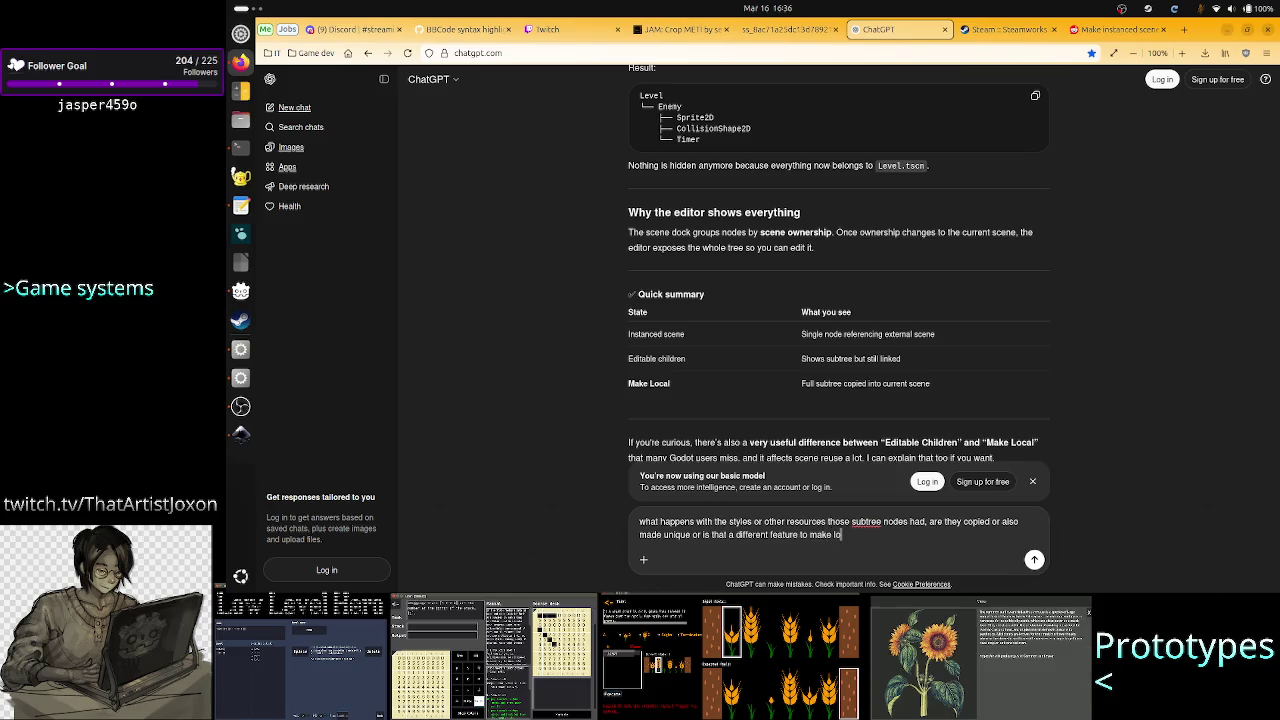
pyautogui.write('cal?')
pyautogui.press('Return')
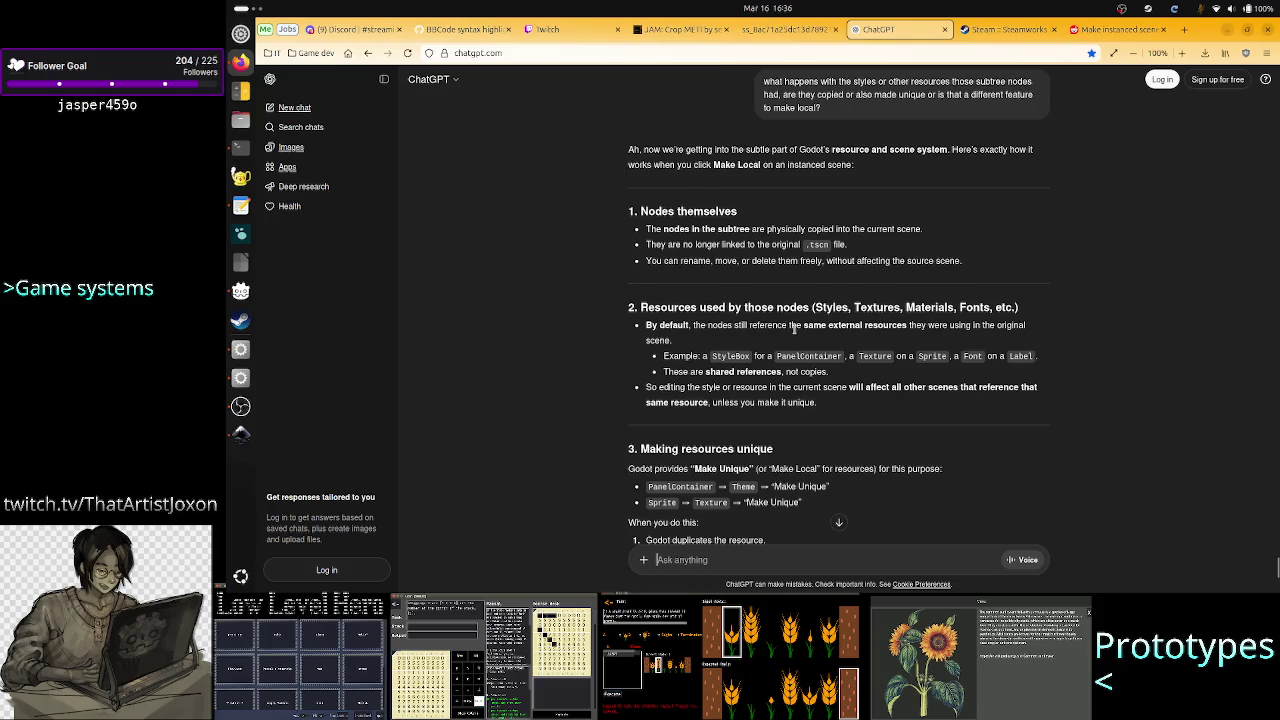
# Read the answer's point that external resources stay shared references, not copies
pyautogui.moveTo(815, 325)
pyautogui.mouseDown()
pyautogui.moveTo(1022, 327)
pyautogui.moveTo(673, 352)
pyautogui.moveTo(669, 340)
pyautogui.mouseUp()
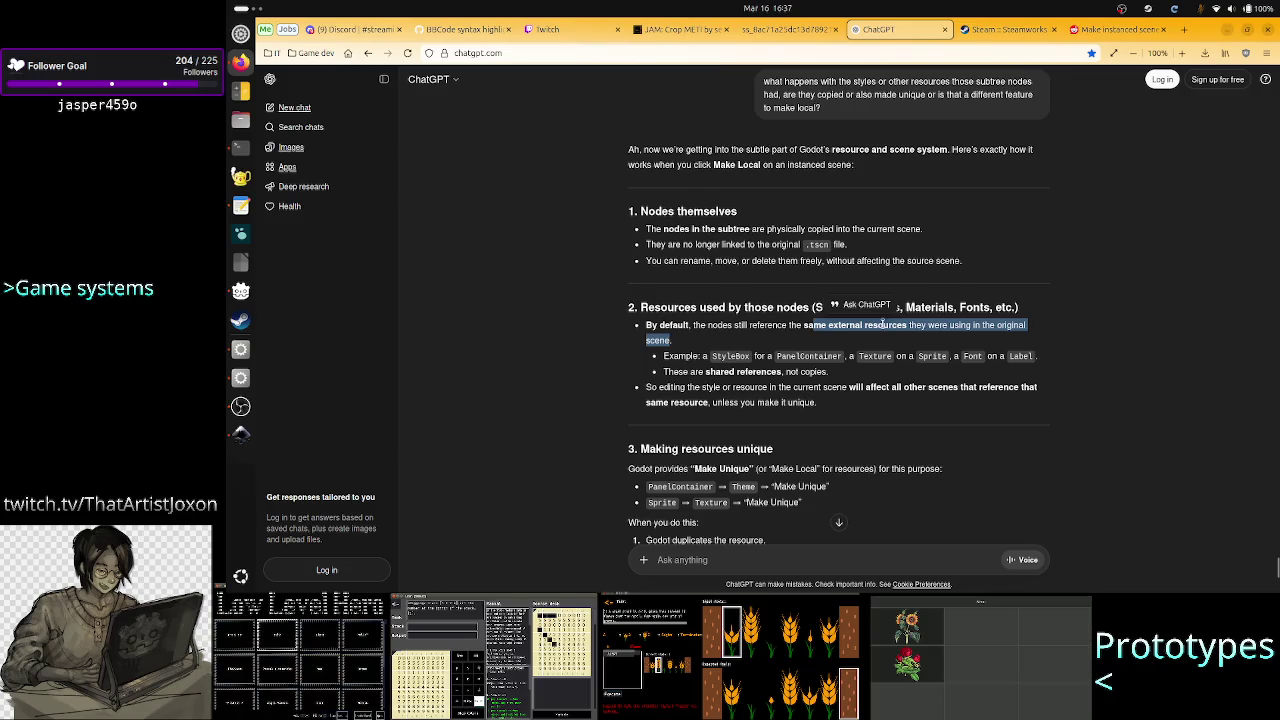
pyautogui.click(895, 325)
pyautogui.moveTo(906, 325); pyautogui.dragTo(823, 327)
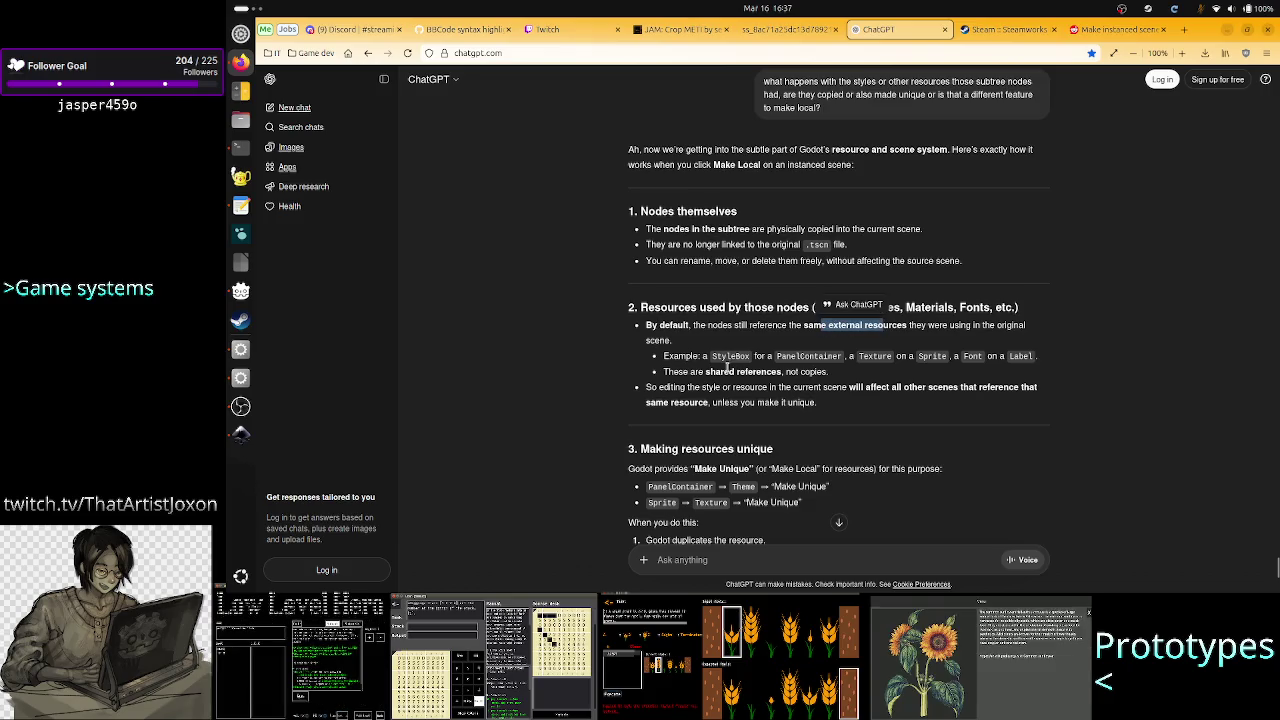
pyautogui.click(787, 355)
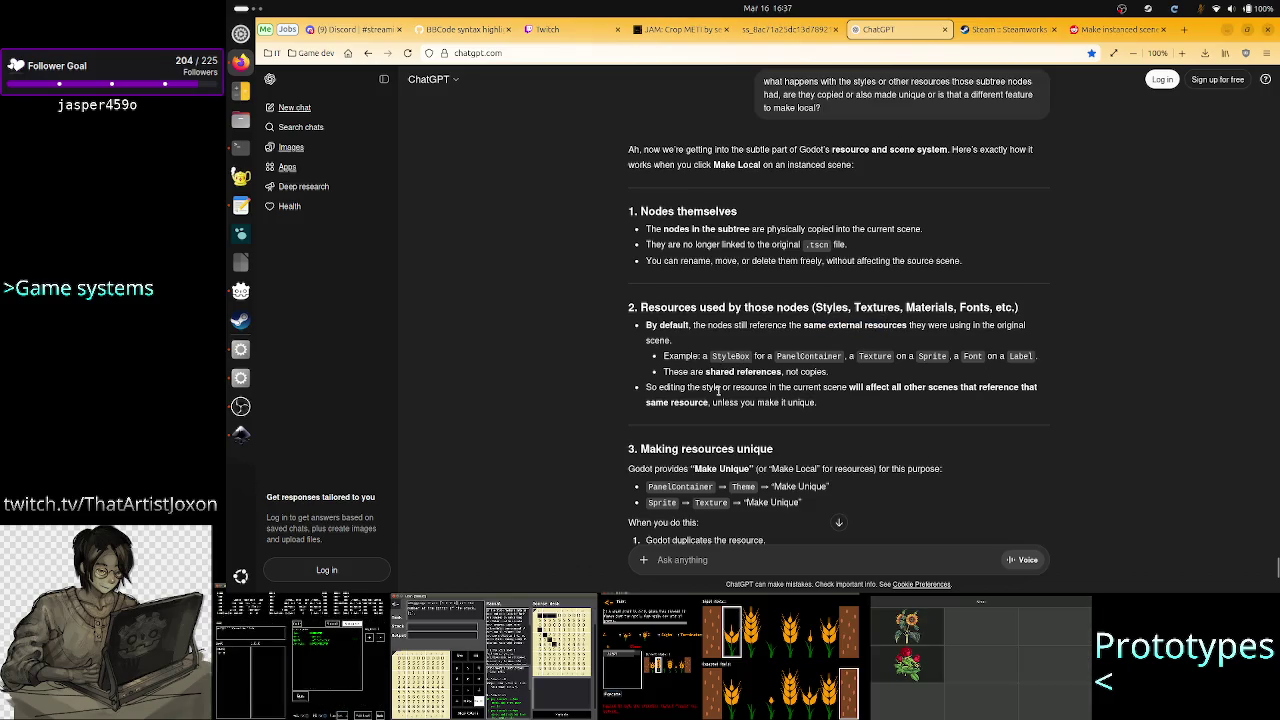
pyautogui.moveTo(827, 371); pyautogui.dragTo(690, 374)
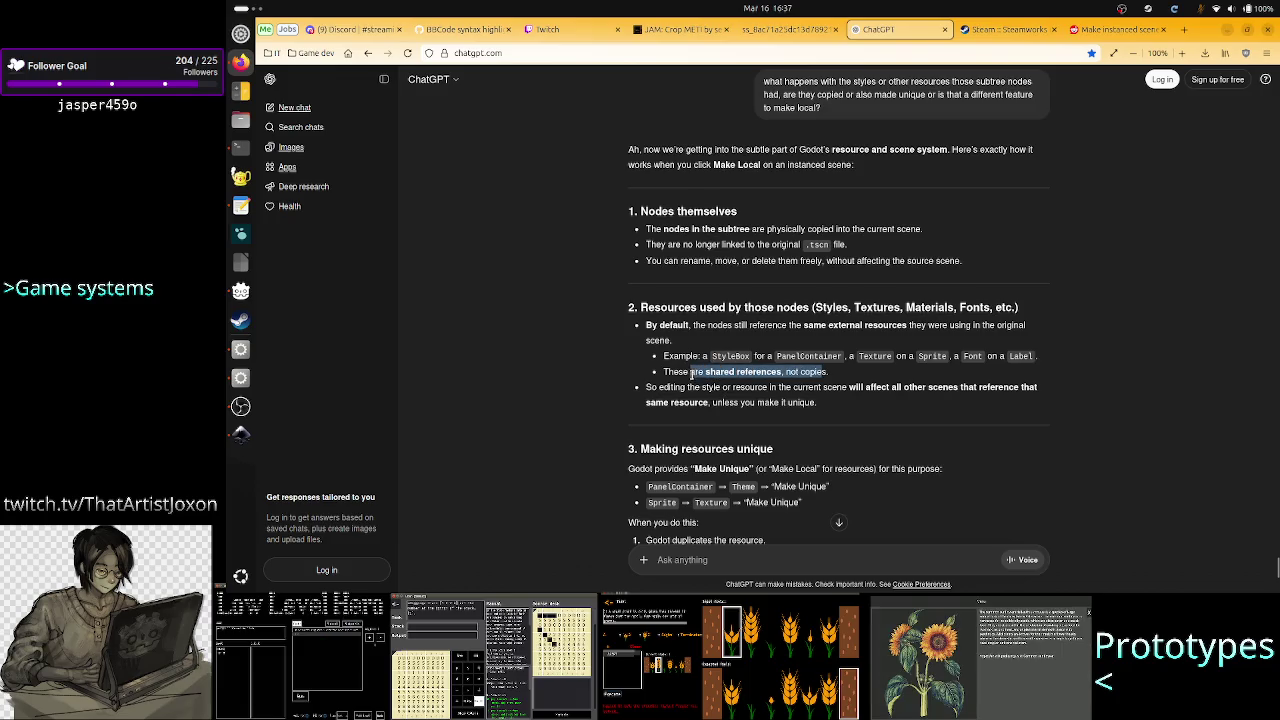
pyautogui.click(812, 379)
pyautogui.moveTo(826, 371); pyautogui.dragTo(677, 371)
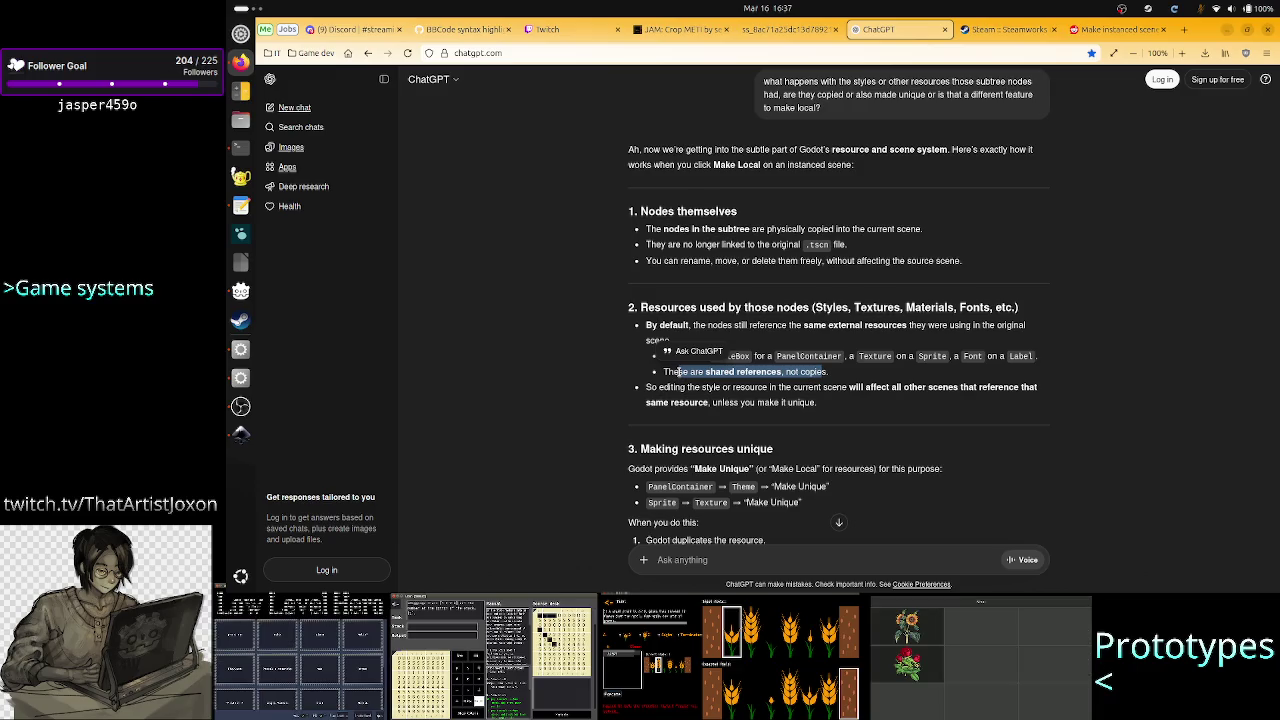
pyautogui.click(700, 398)
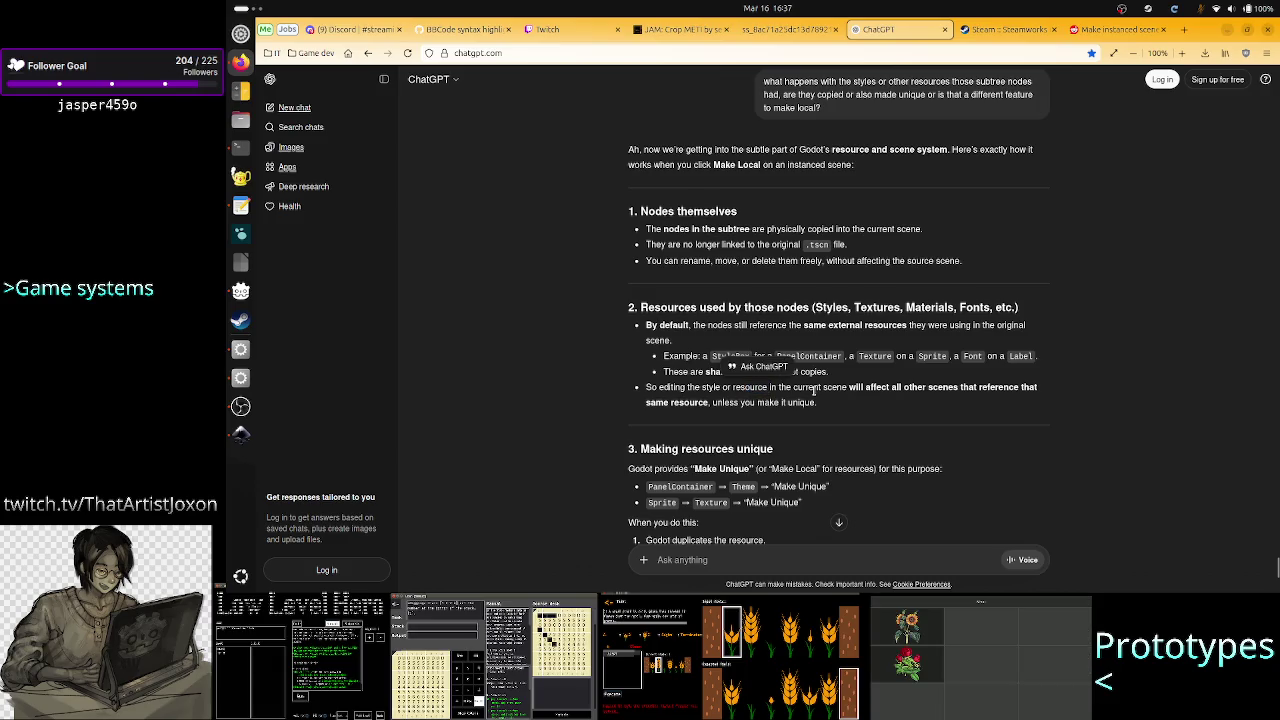
# Read how editing the same resource affects other scenes, re-reading the external resources sentence
pyautogui.moveTo(813, 388)
pyautogui.mouseDown()
pyautogui.moveTo(1002, 389)
pyautogui.moveTo(981, 390)
pyautogui.mouseUp()
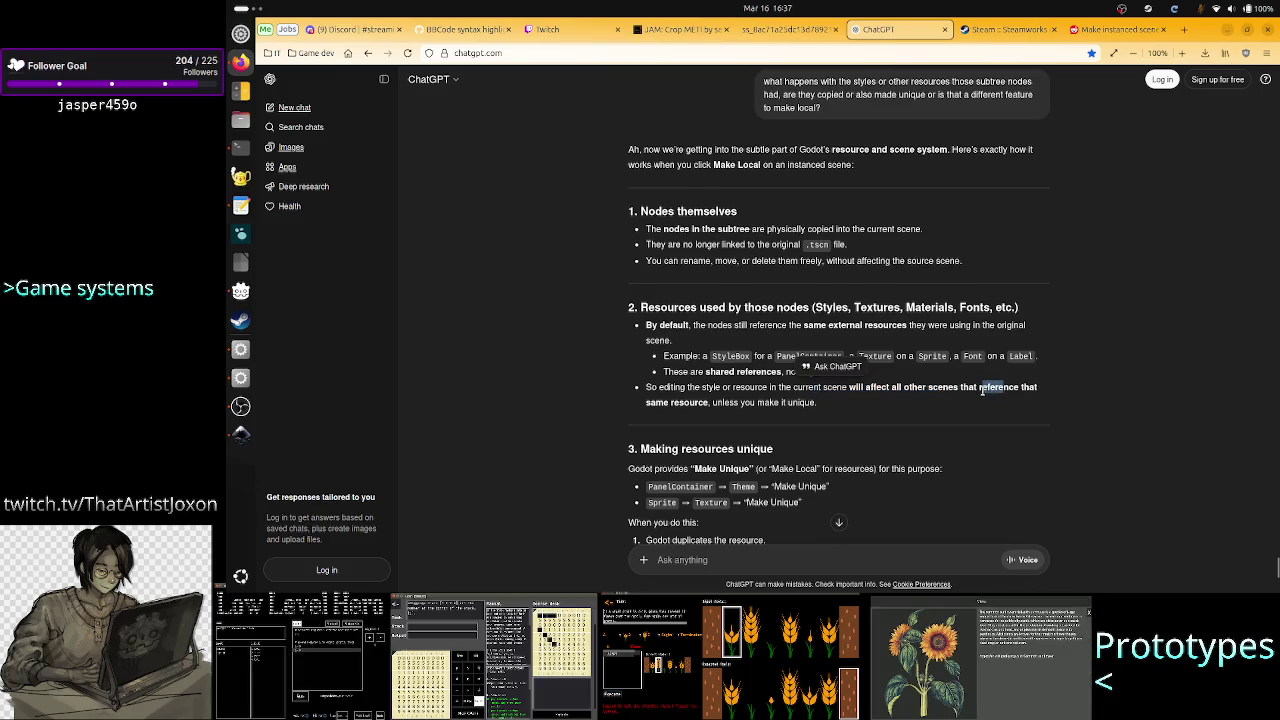
pyautogui.moveTo(981, 390); pyautogui.dragTo(710, 413)
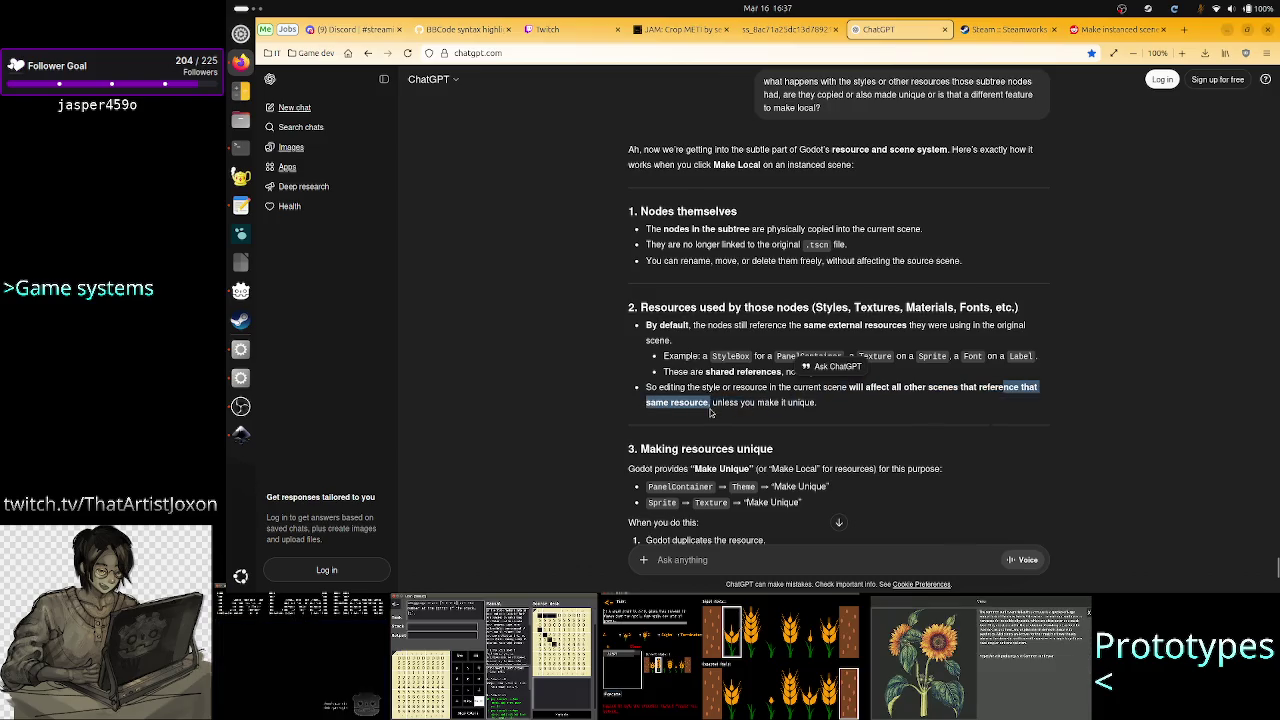
pyautogui.click(710, 413)
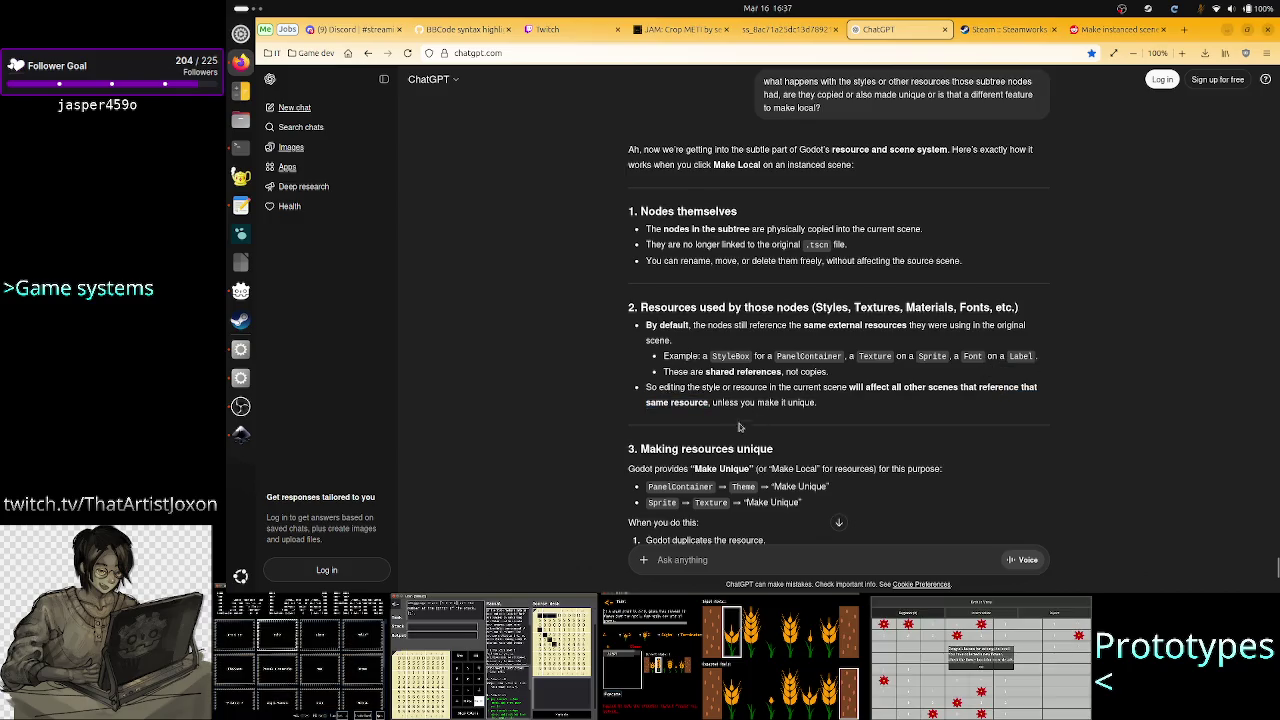
pyautogui.scroll(-3, 721, 460)
pyautogui.scroll(3, 721, 460)
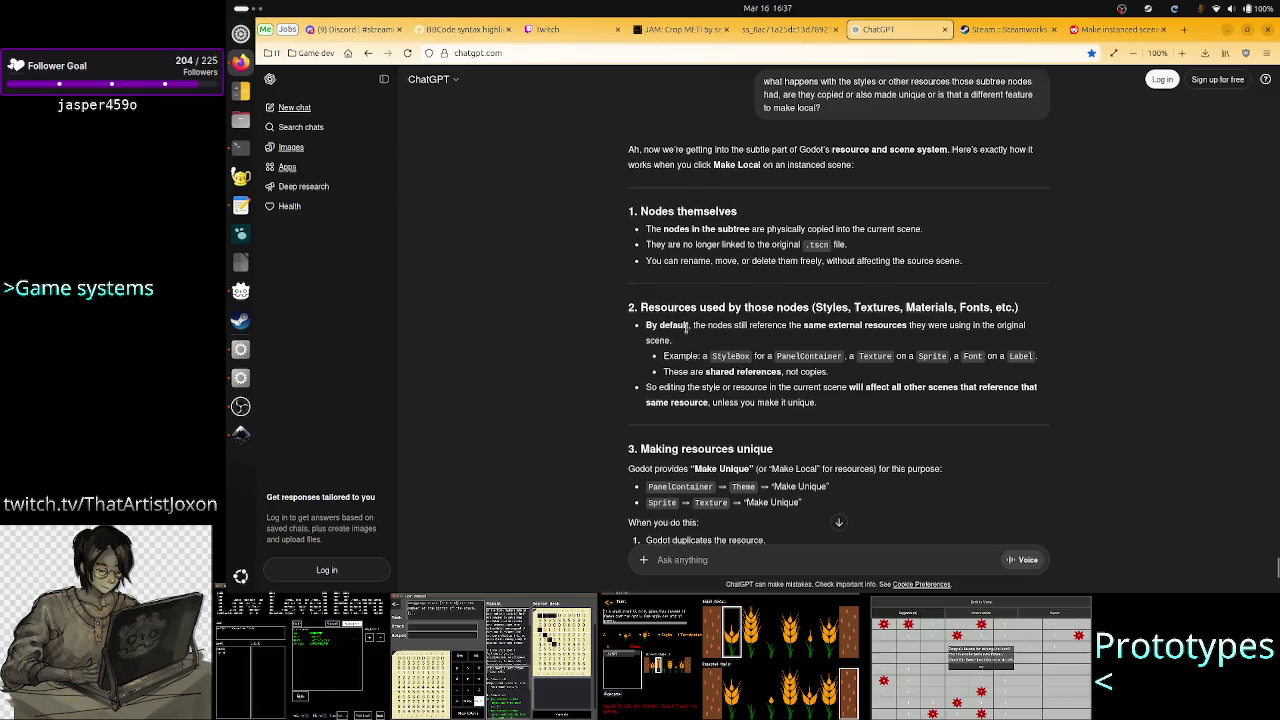
pyautogui.moveTo(690, 325)
pyautogui.mouseDown()
pyautogui.moveTo(789, 336)
pyautogui.moveTo(790, 325)
pyautogui.moveTo(865, 326)
pyautogui.mouseUp()
pyautogui.click(720, 329)
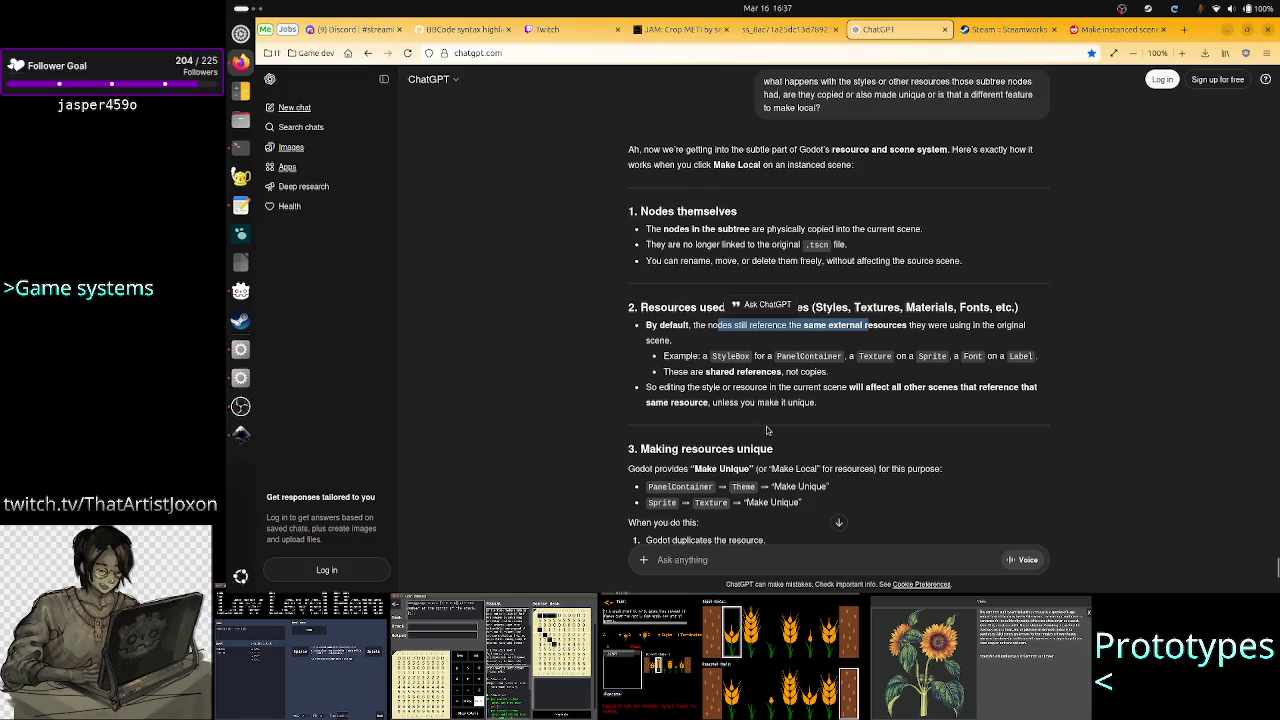
pyautogui.scroll(-3, 769, 430)
pyautogui.click(598, 373)
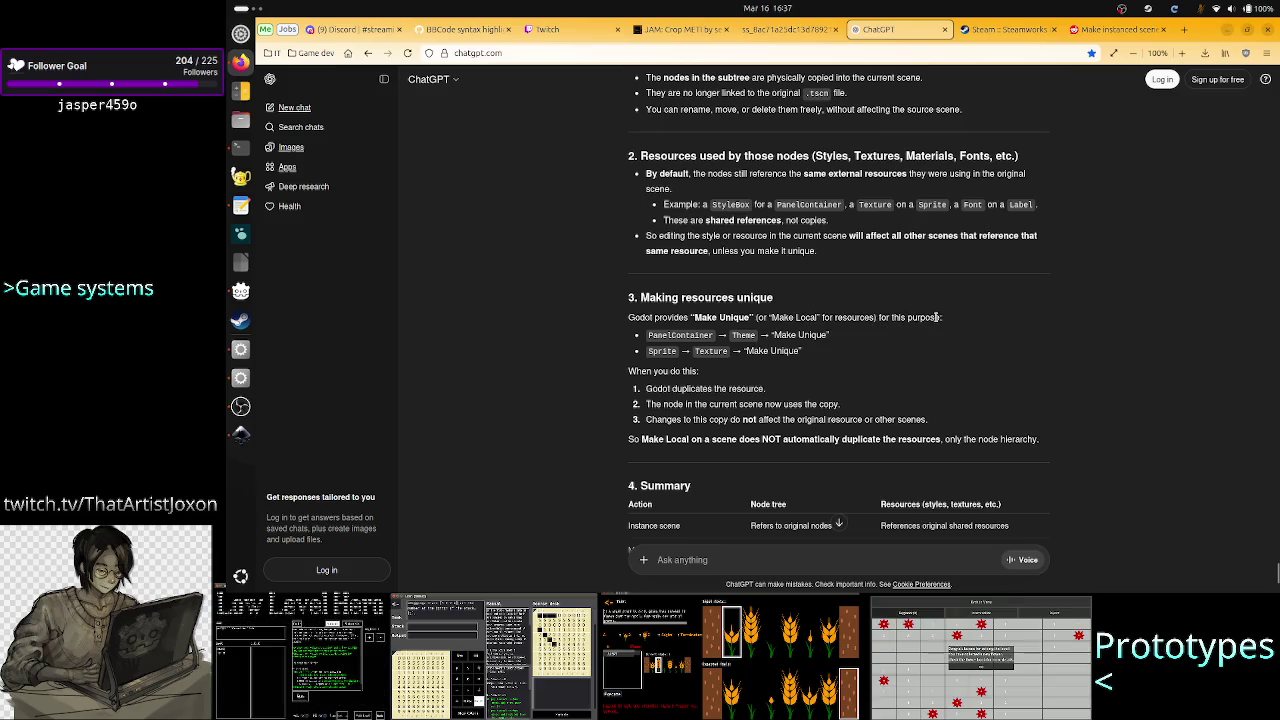
pyautogui.moveTo(879, 317); pyautogui.dragTo(769, 316)
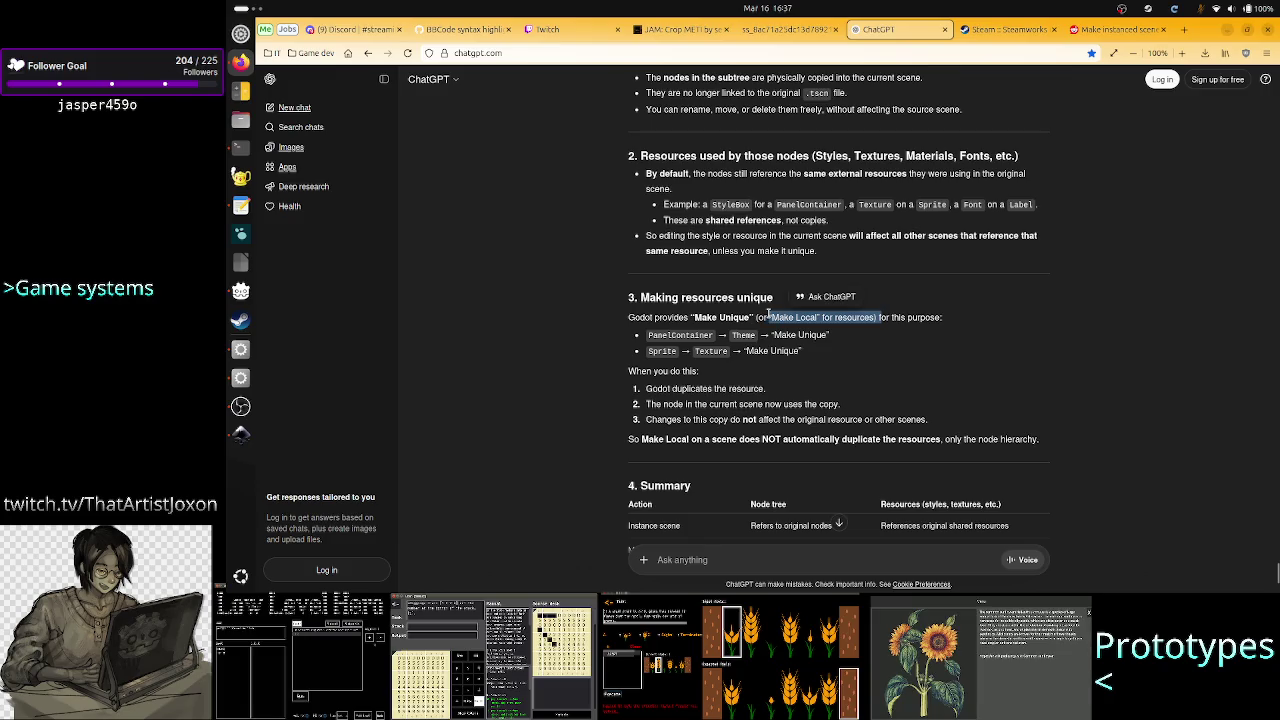
pyautogui.click(880, 329)
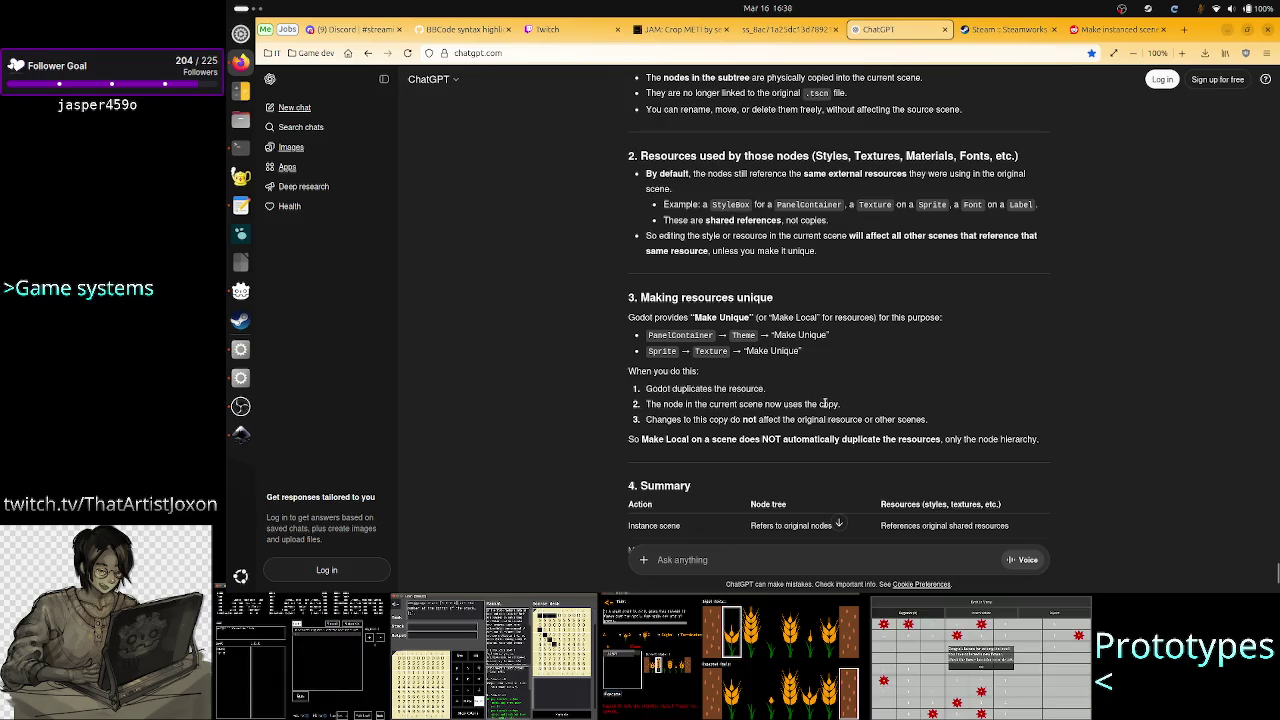
pyautogui.moveTo(682, 419); pyautogui.dragTo(860, 419)
pyautogui.click(858, 420)
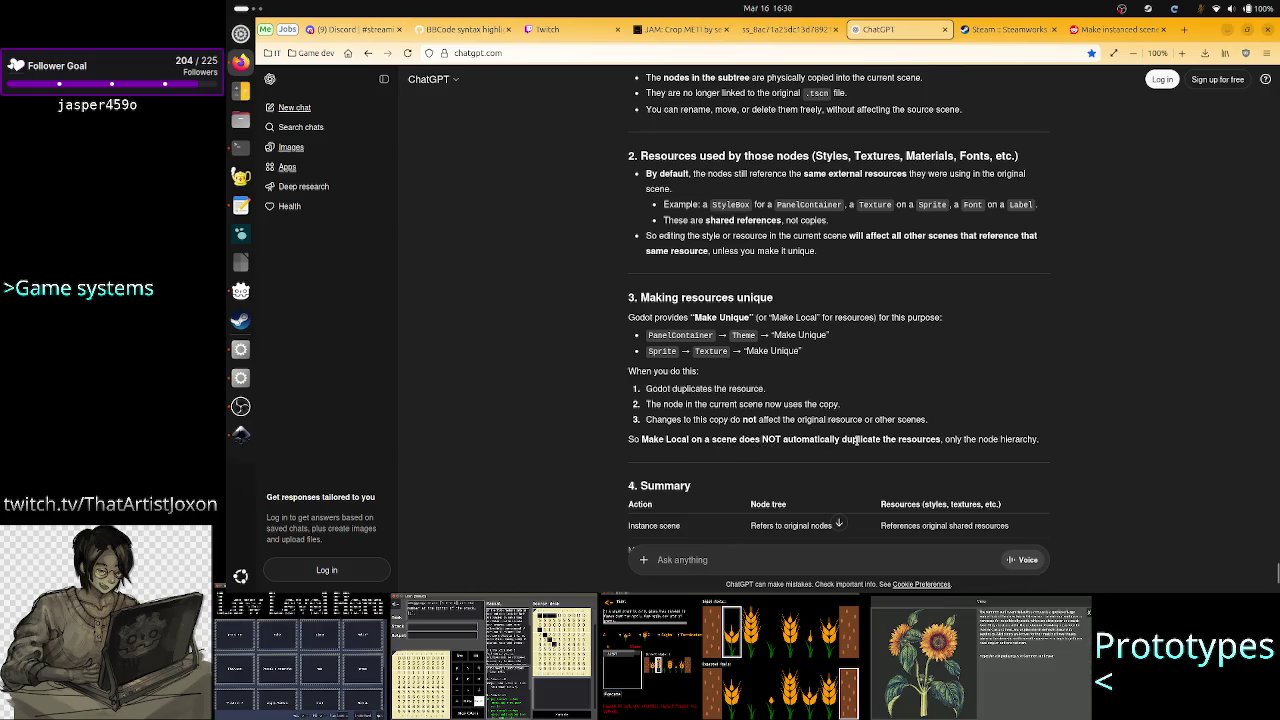
pyautogui.moveTo(893, 440); pyautogui.dragTo(1062, 453)
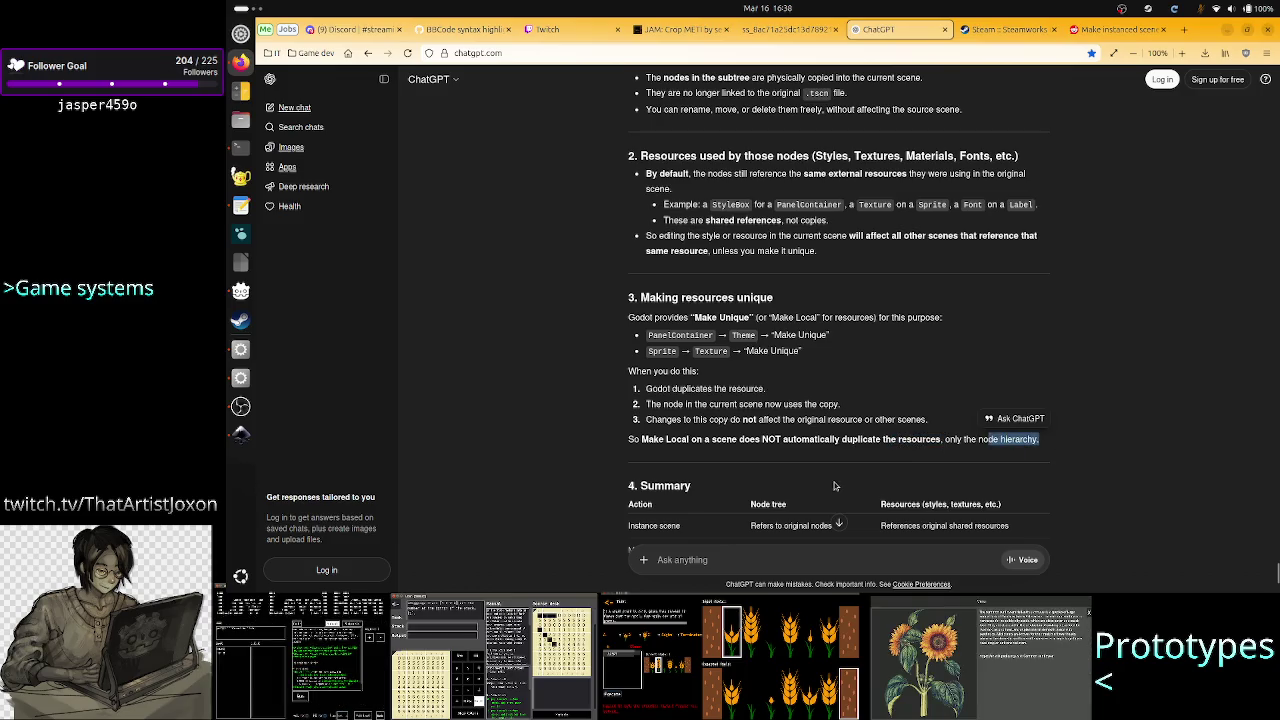
pyautogui.scroll(-3, 834, 482)
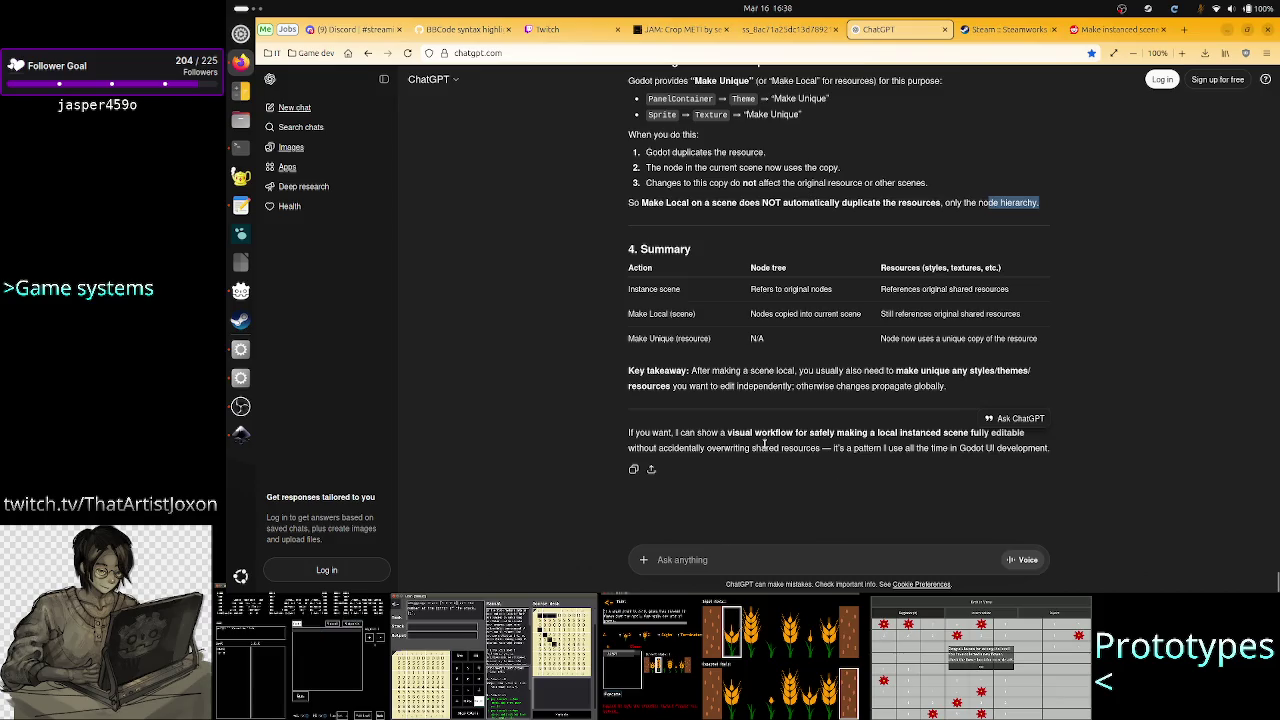
pyautogui.click(758, 535)
pyautogui.click(737, 560)
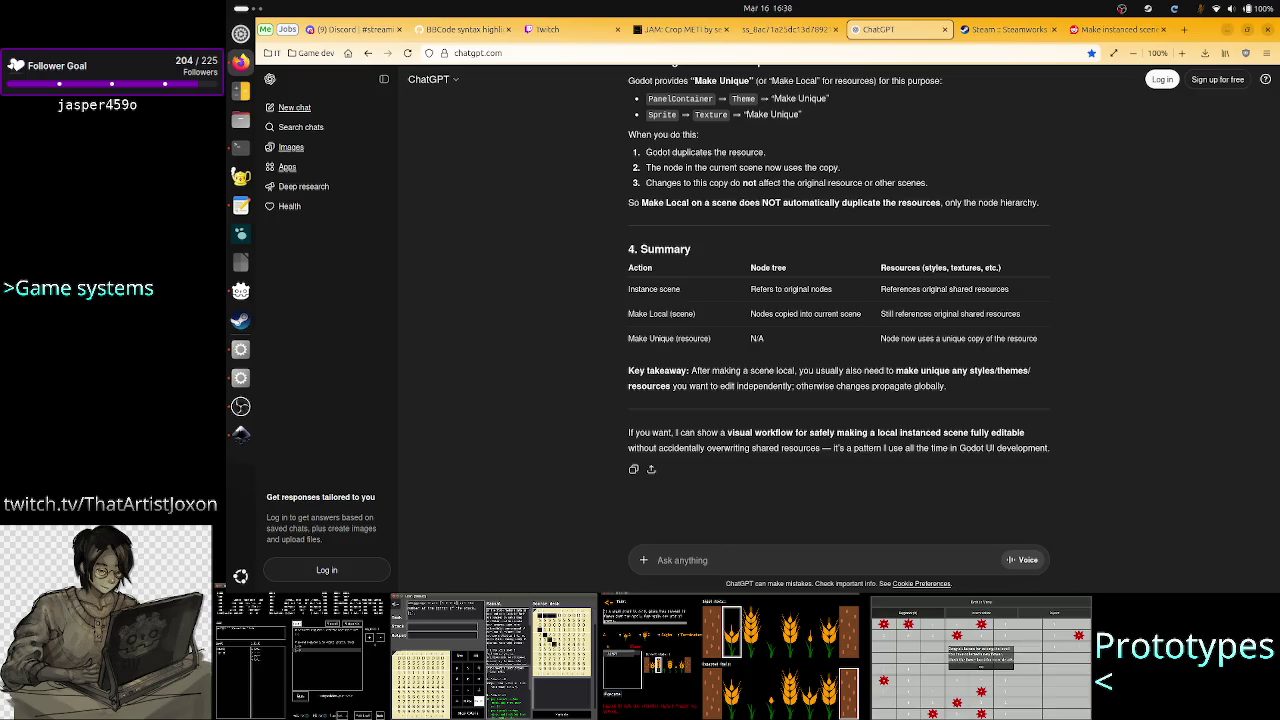
# Begin a follow-up asking about resources embedded in inherited scene A rather than external
pyautogui.write('what if the reso')
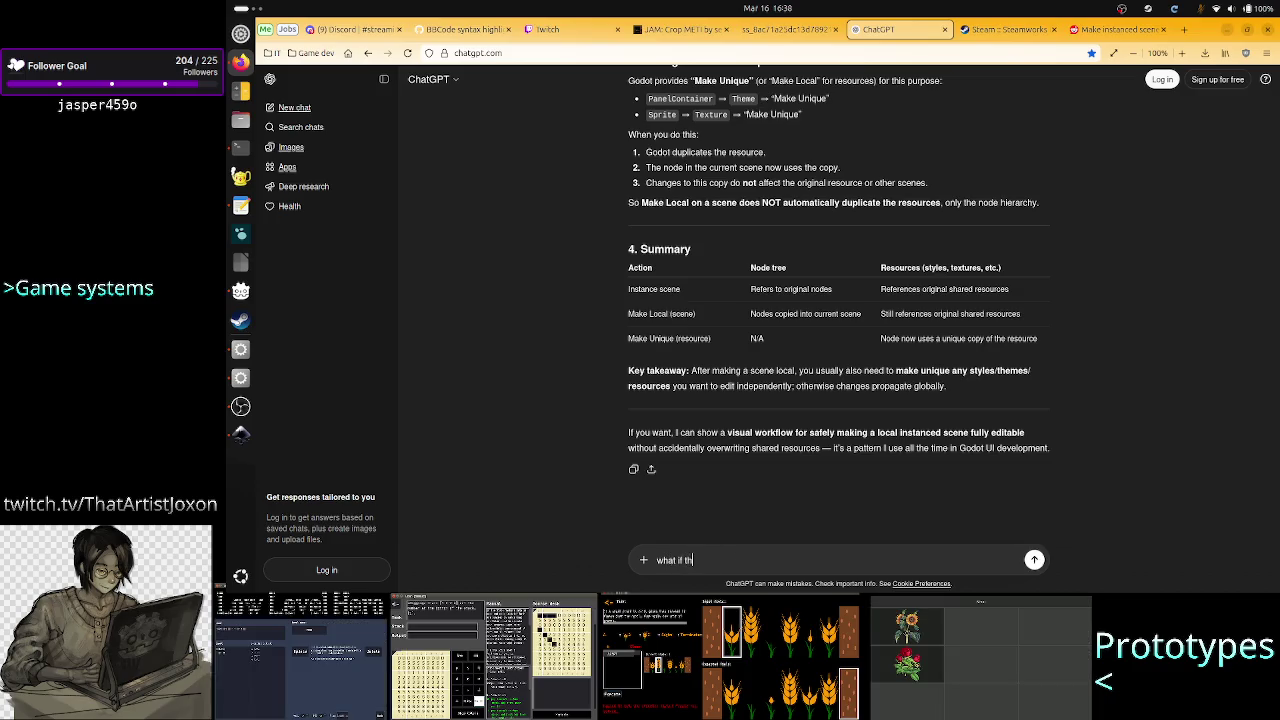
pyautogui.write('urces were')
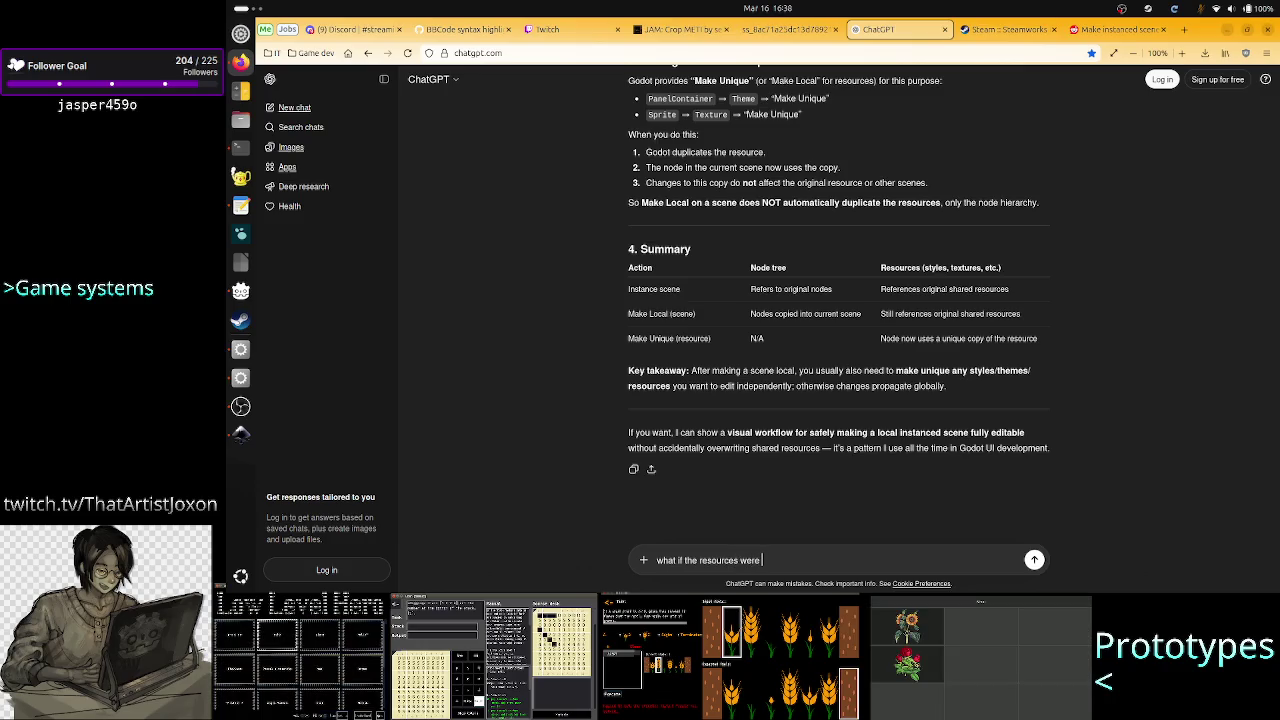
pyautogui.write(' not e')
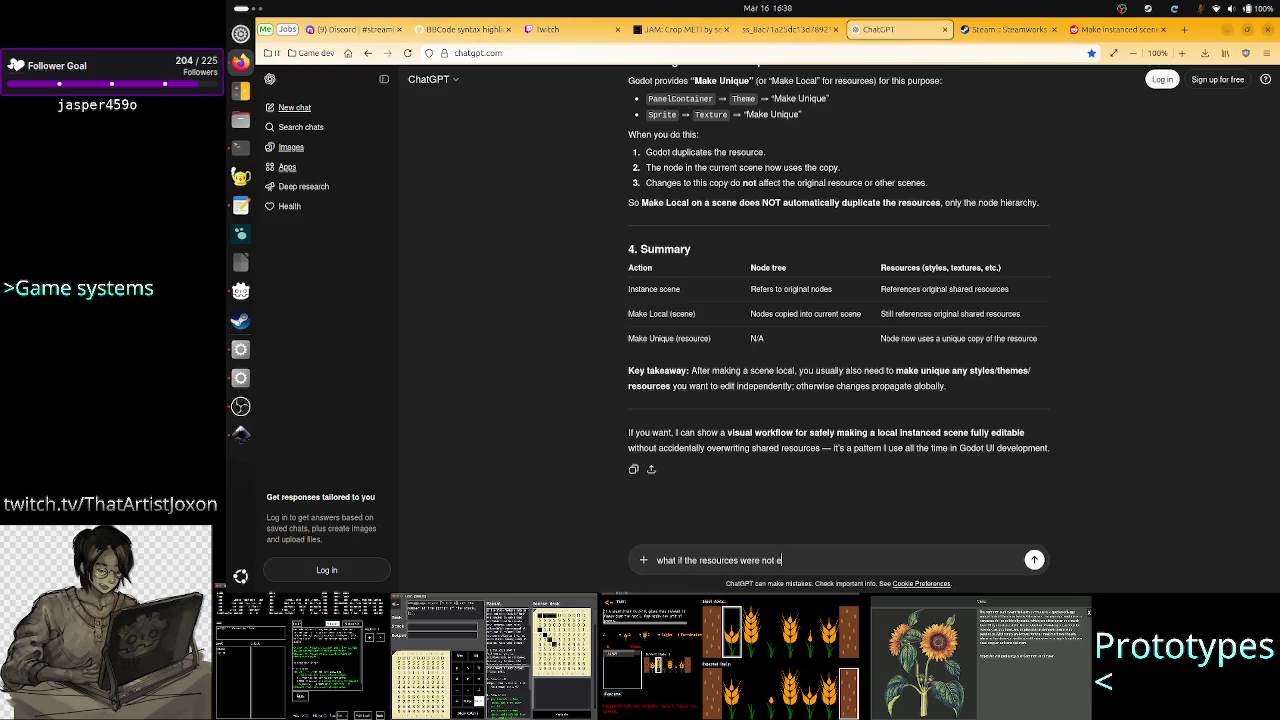
pyautogui.write('xternal')
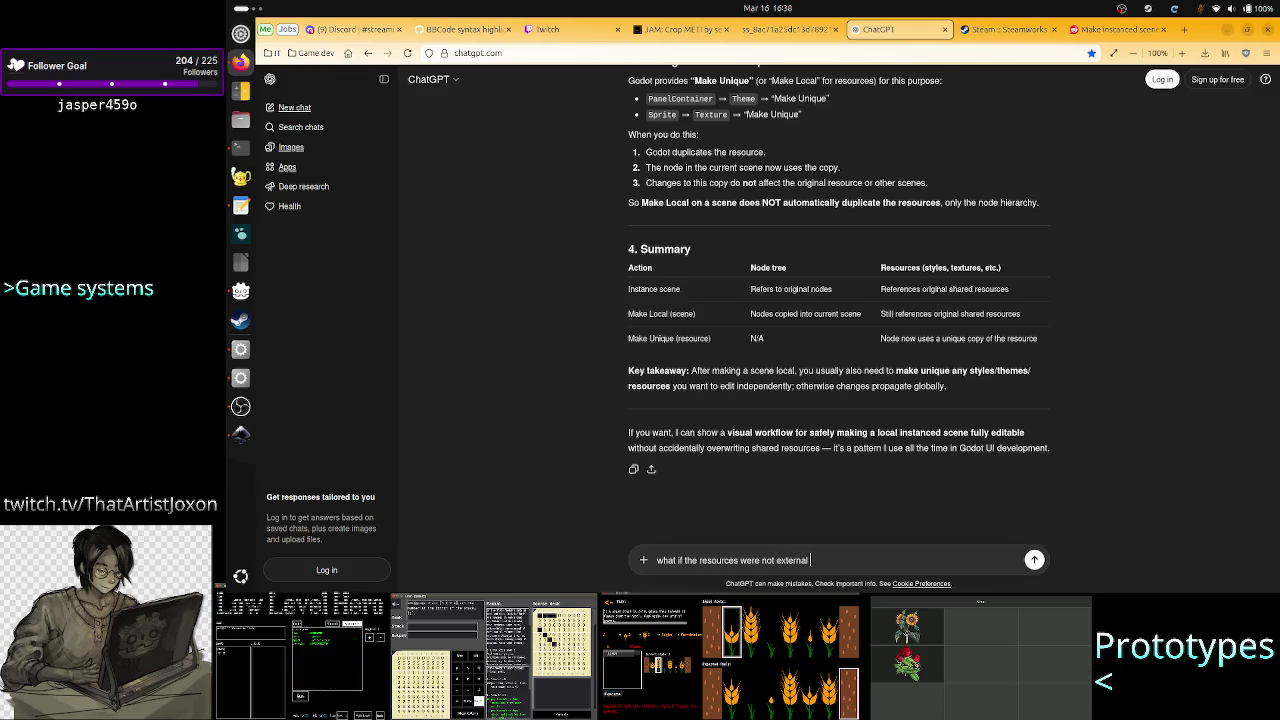
pyautogui.write('but in the s')
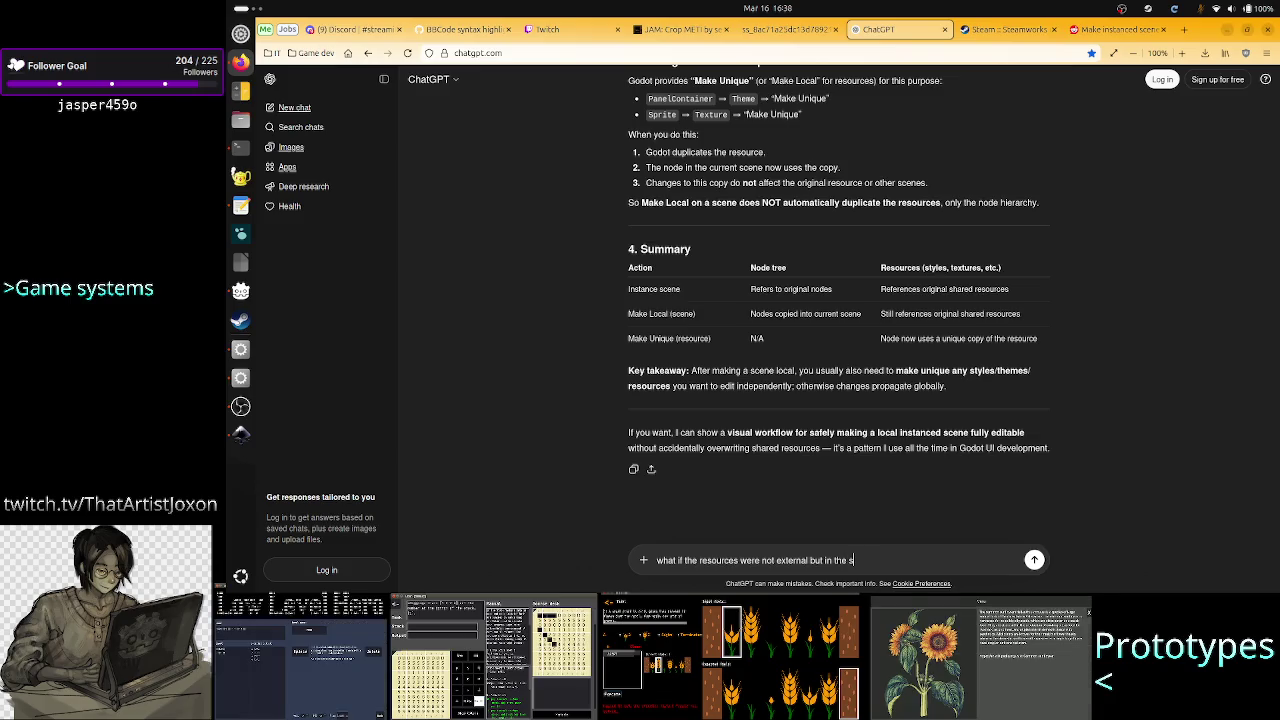
pyautogui.write('i')
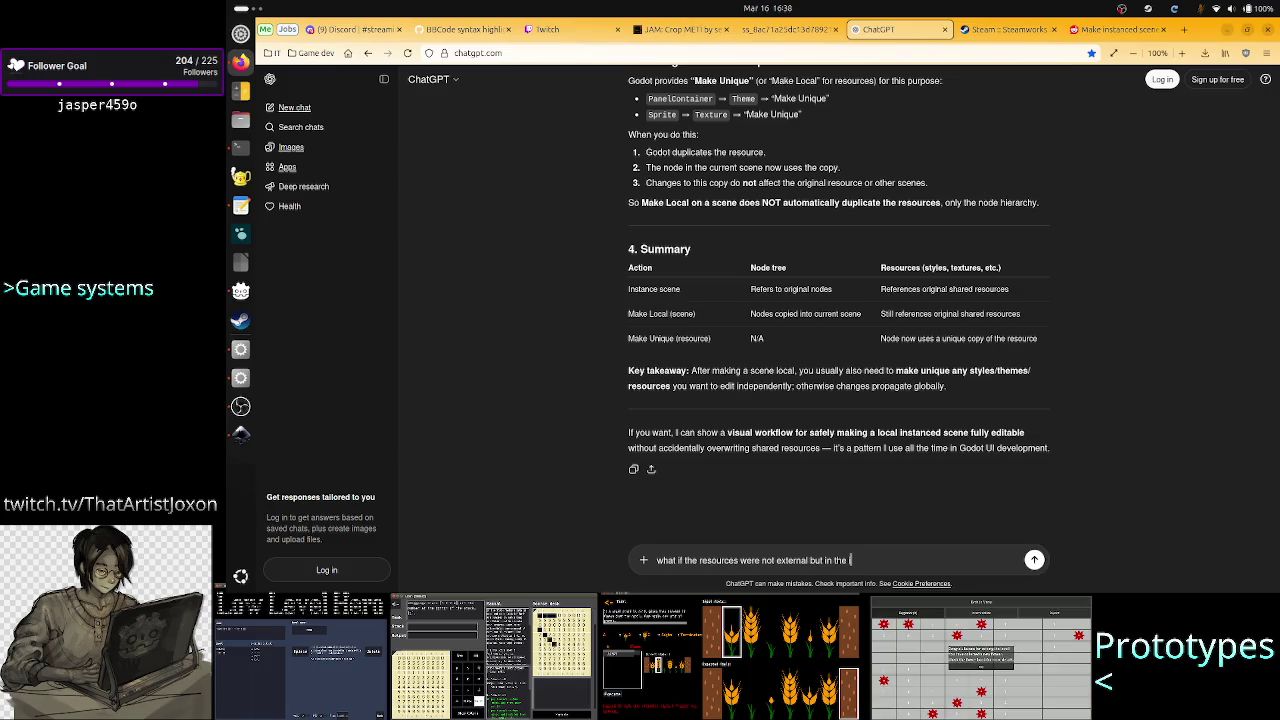
pyautogui.write('nherited scene.')
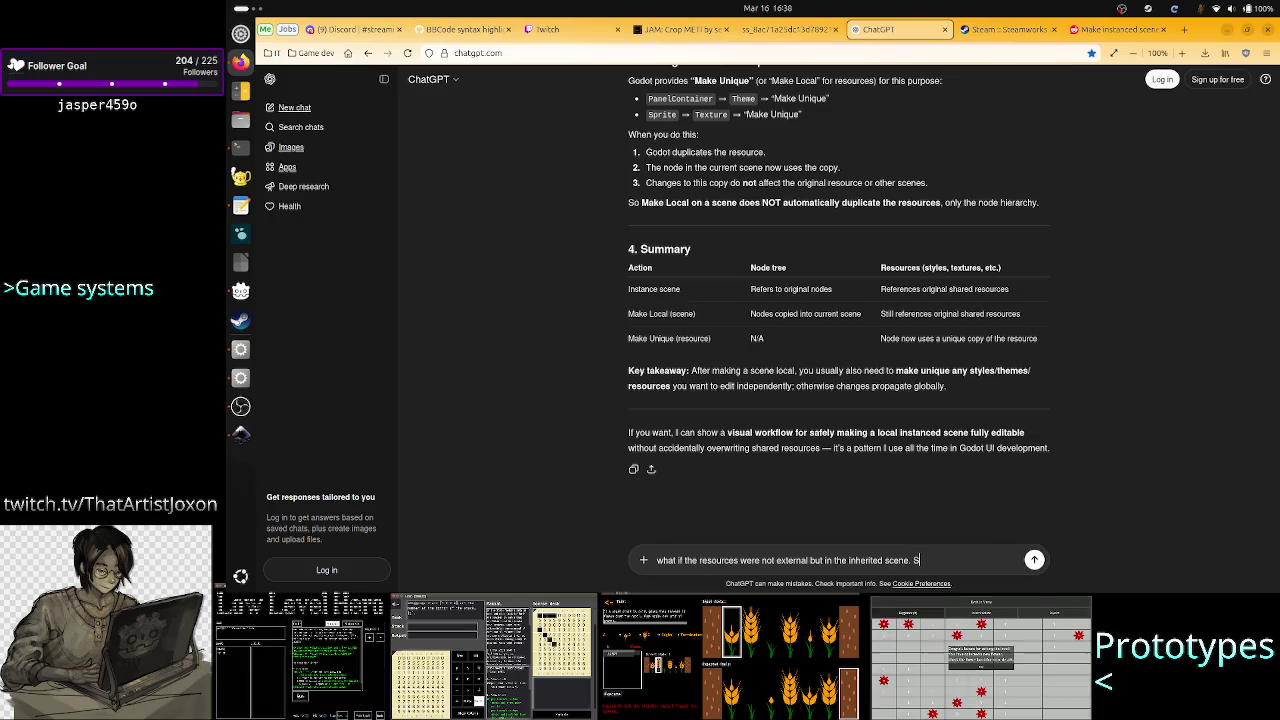
pyautogui.write(' Some')
pyautogui.press('BackSpace')
pyautogui.press('BackSpace')
pyautogui.press('BackSpace')
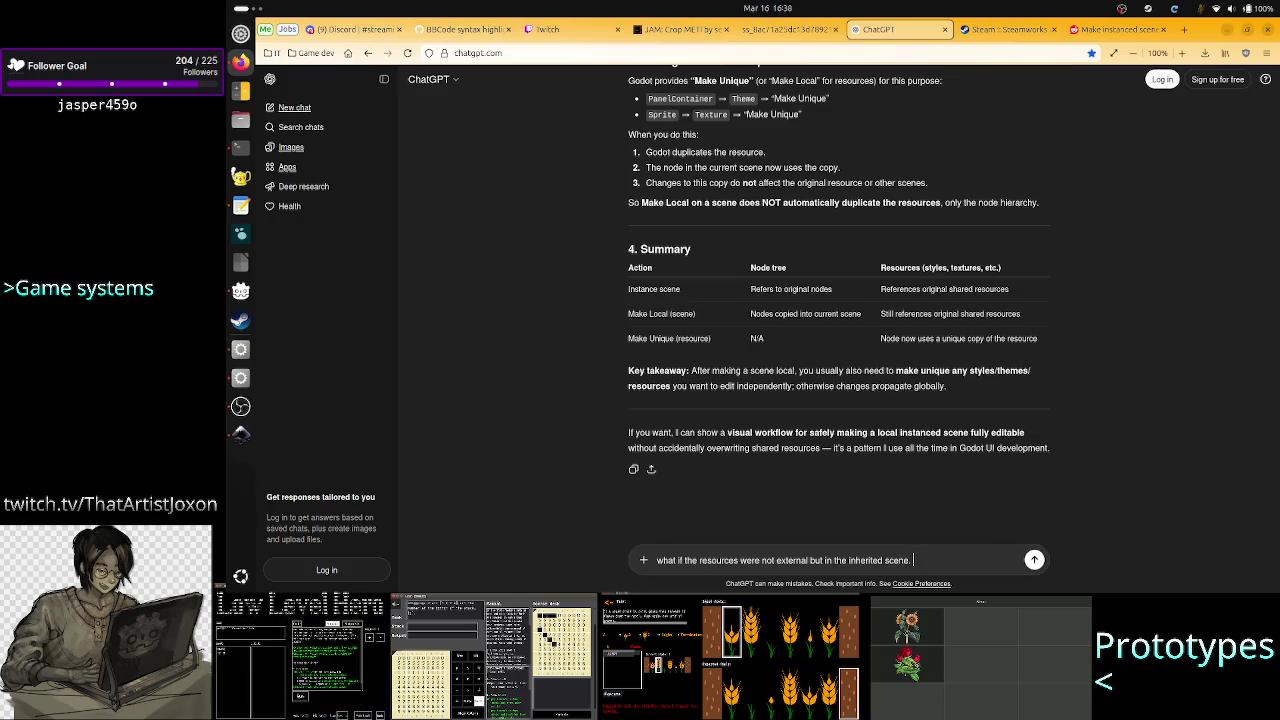
pyautogui.write('When')
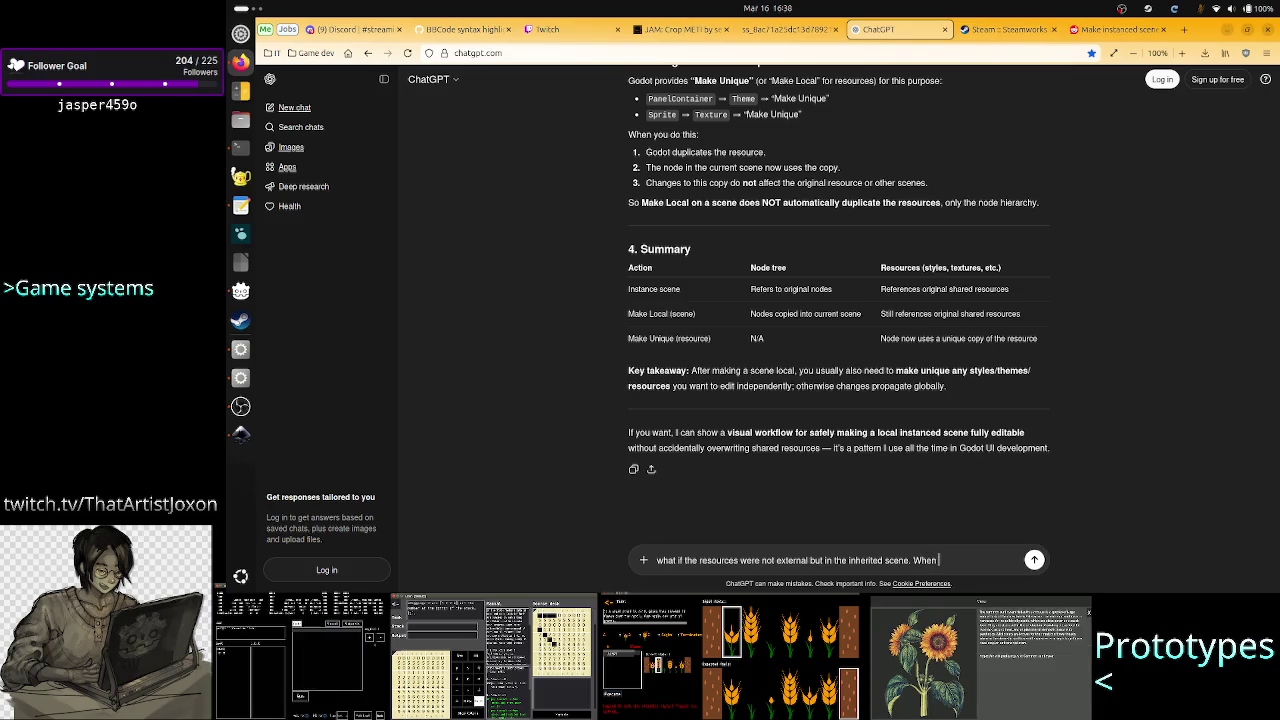
pyautogui.write(' I click make')
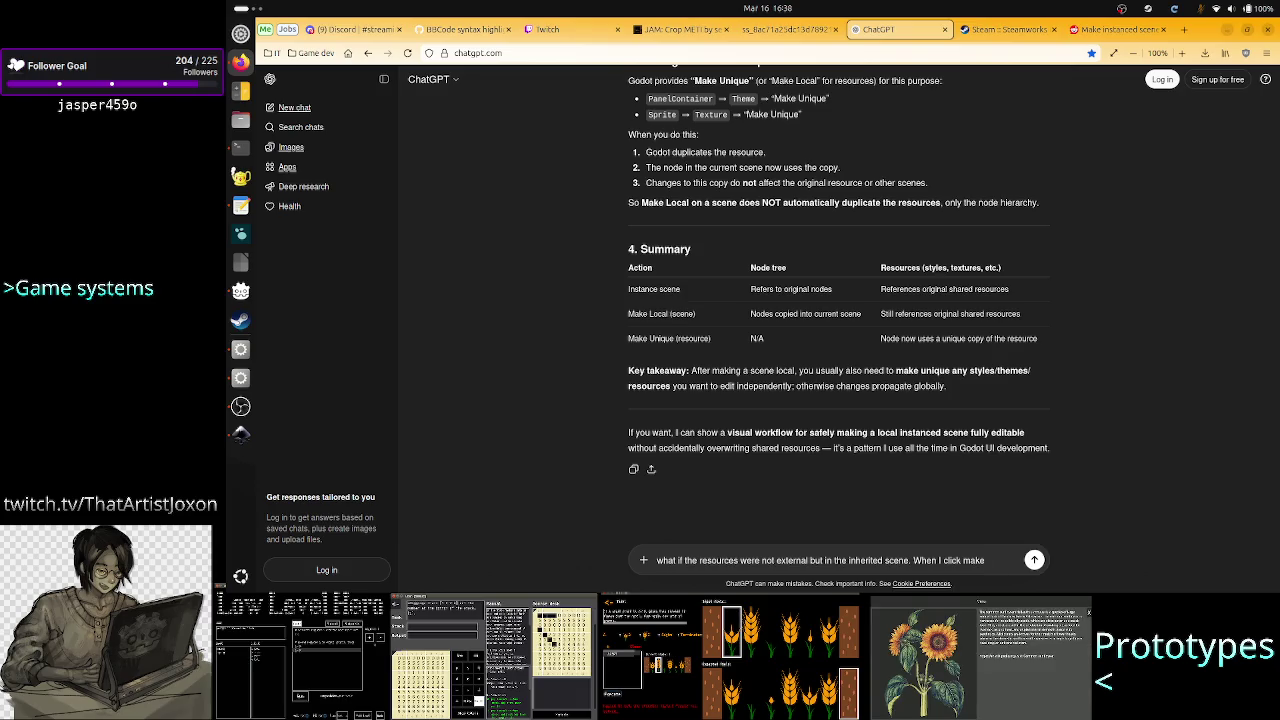
pyautogui.press('BackSpace')
pyautogui.press('BackSpace')
pyautogui.press('BackSpace')
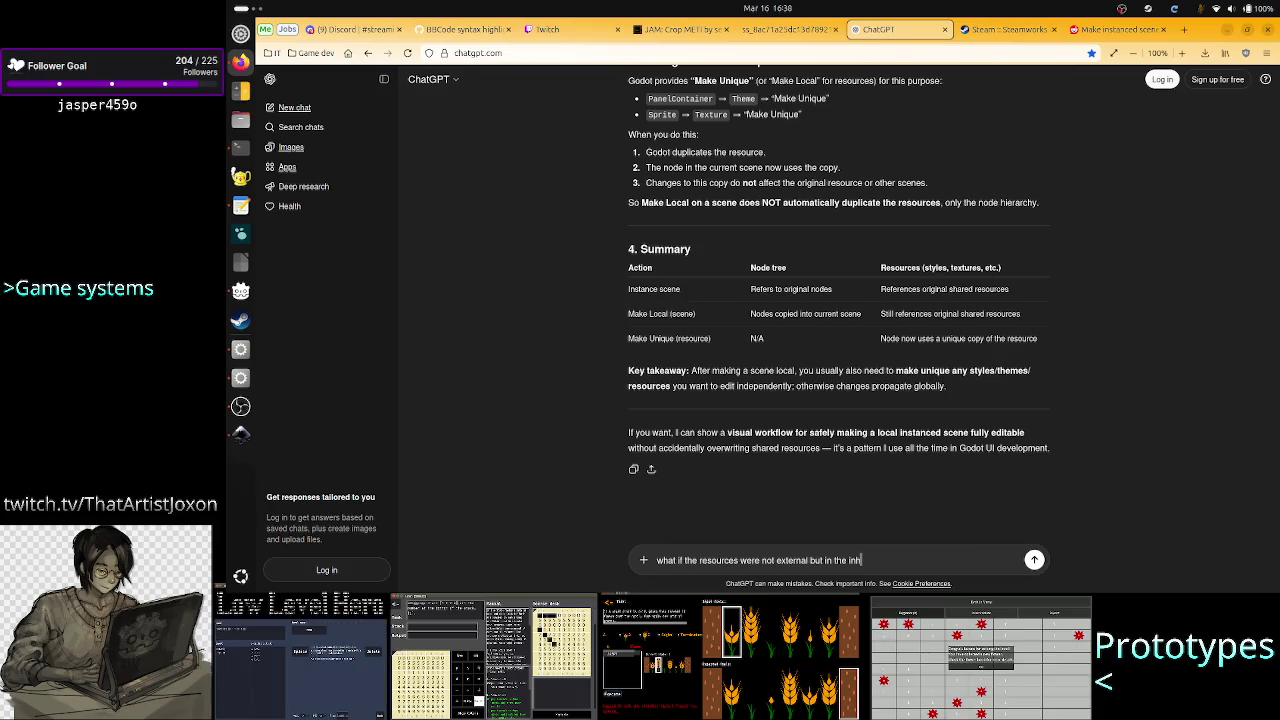
pyautogui.press('BackSpace')
pyautogui.press('BackSpace')
pyautogui.press('BackSpace')
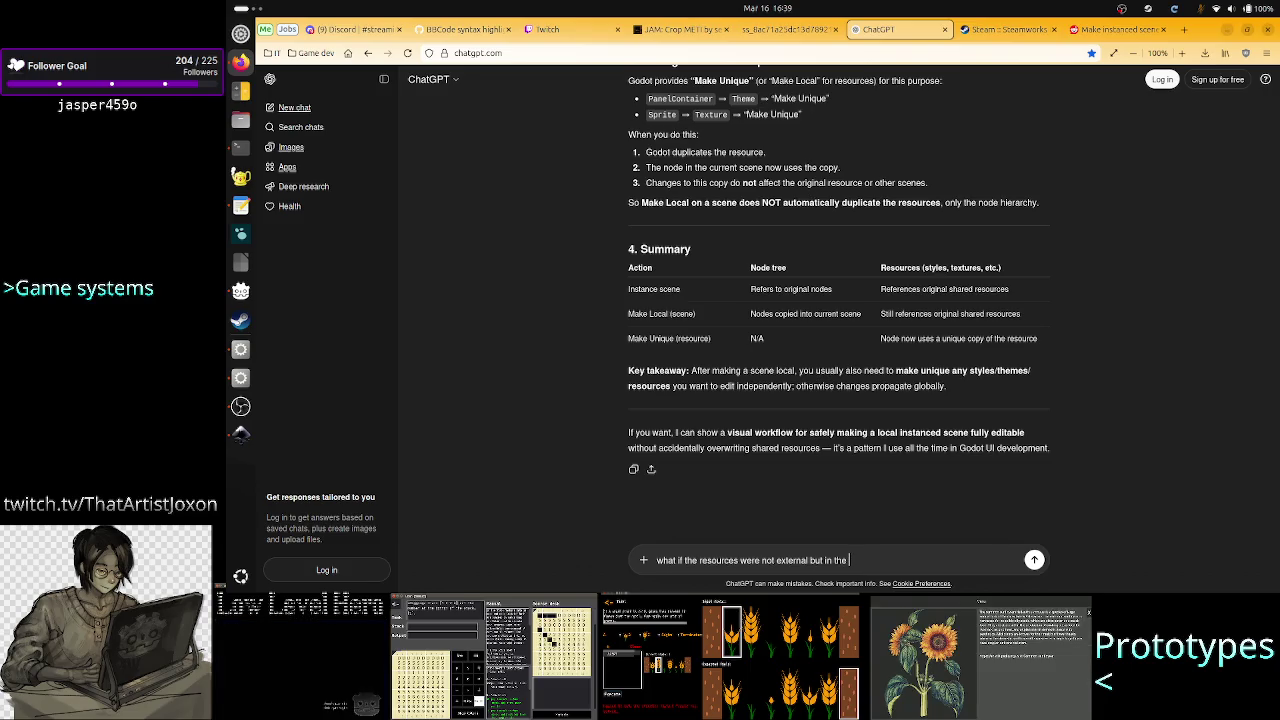
pyautogui.write('scen')
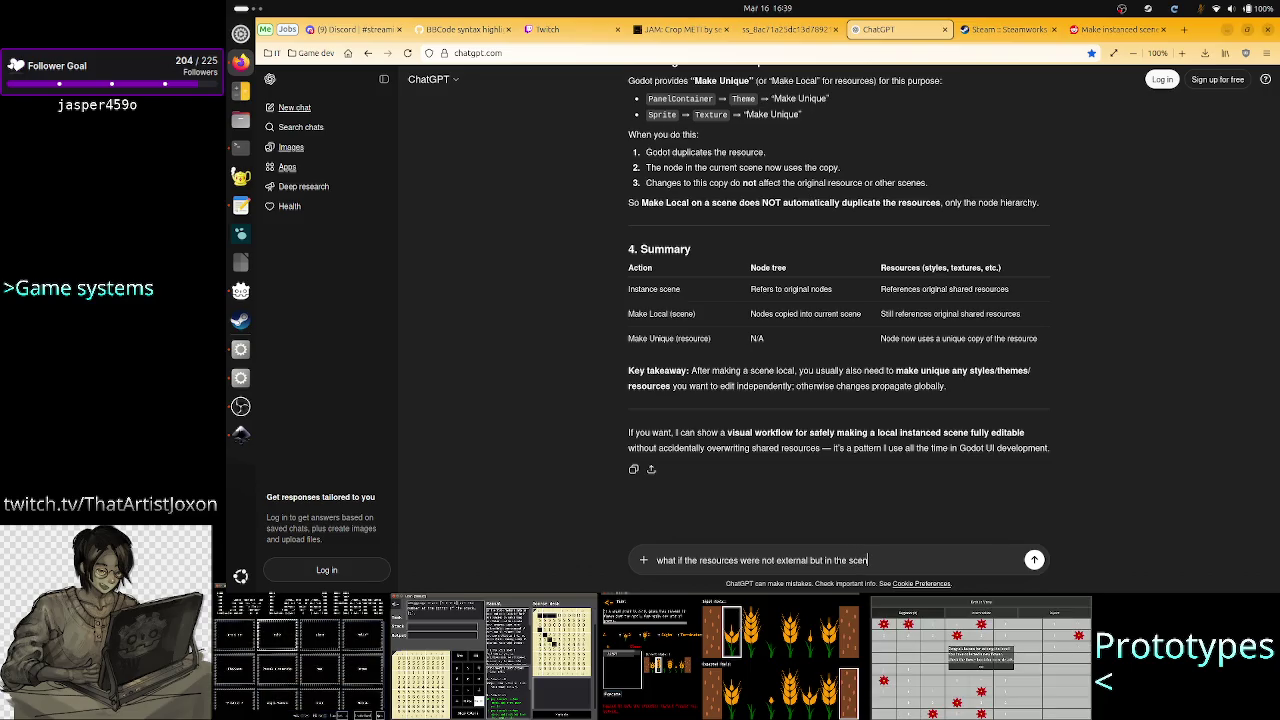
pyautogui.write('e A. W')
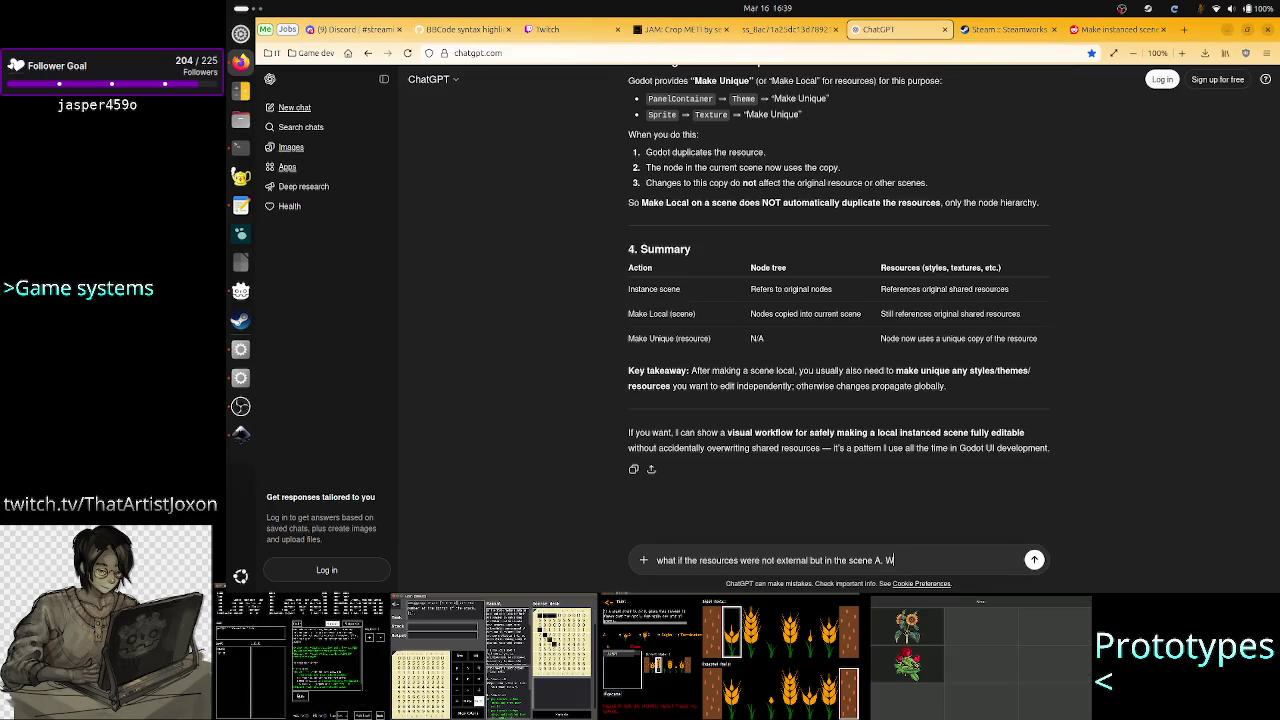
pyautogui.write('hen I instance a')
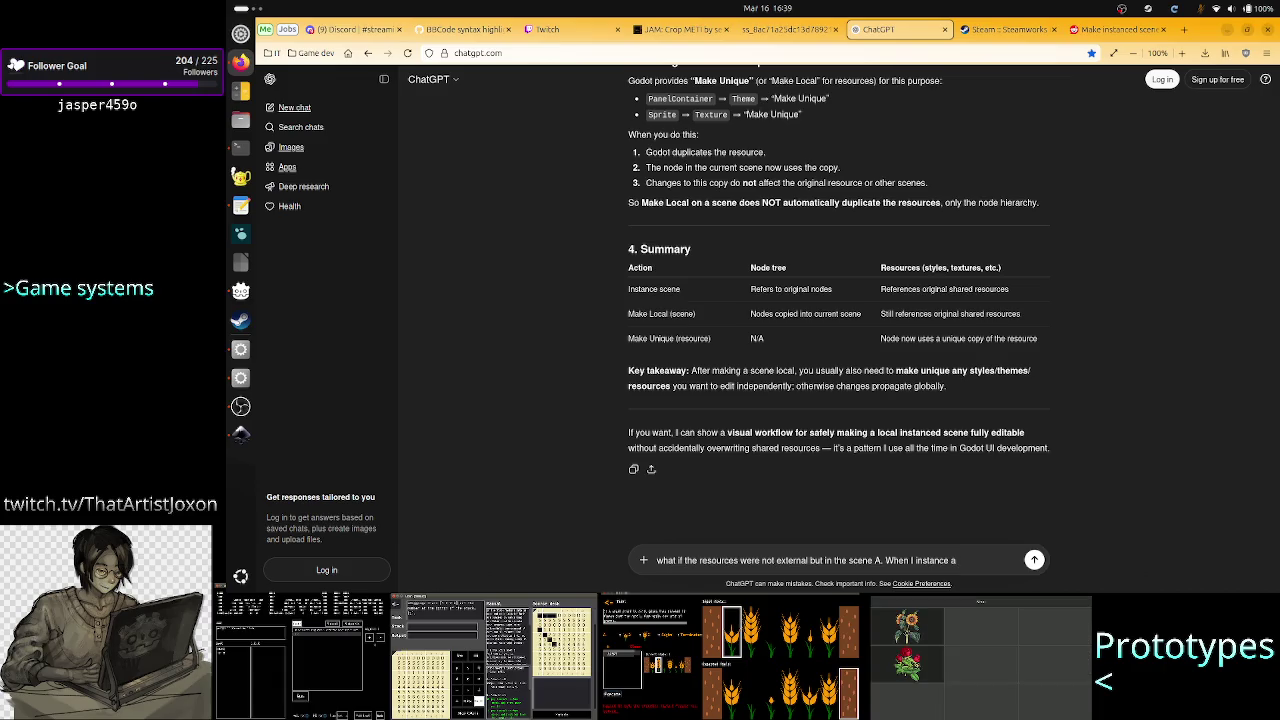
pyautogui.press('BackSpace')
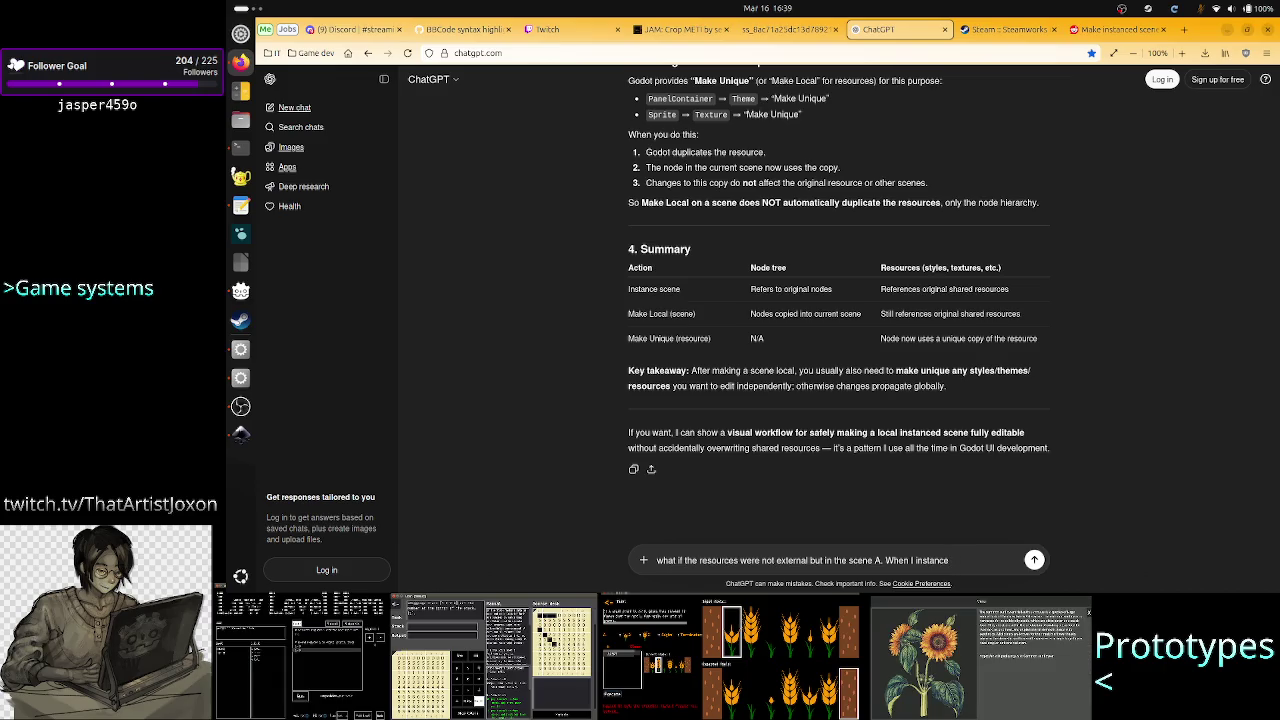
# Finish asking whether Make Local copies those resources into scene B's .tscn file, and send it
pyautogui.write(' the scene')
pyautogui.write(' A')
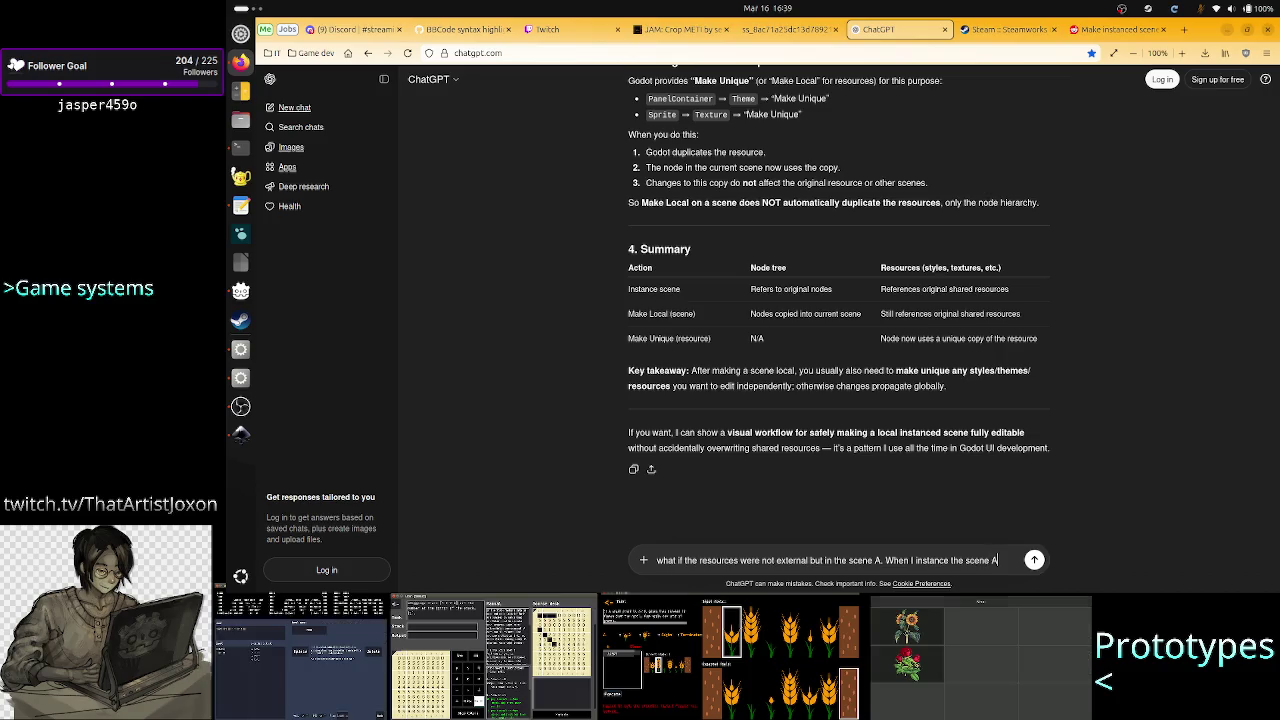
pyautogui.write(' and I click ')
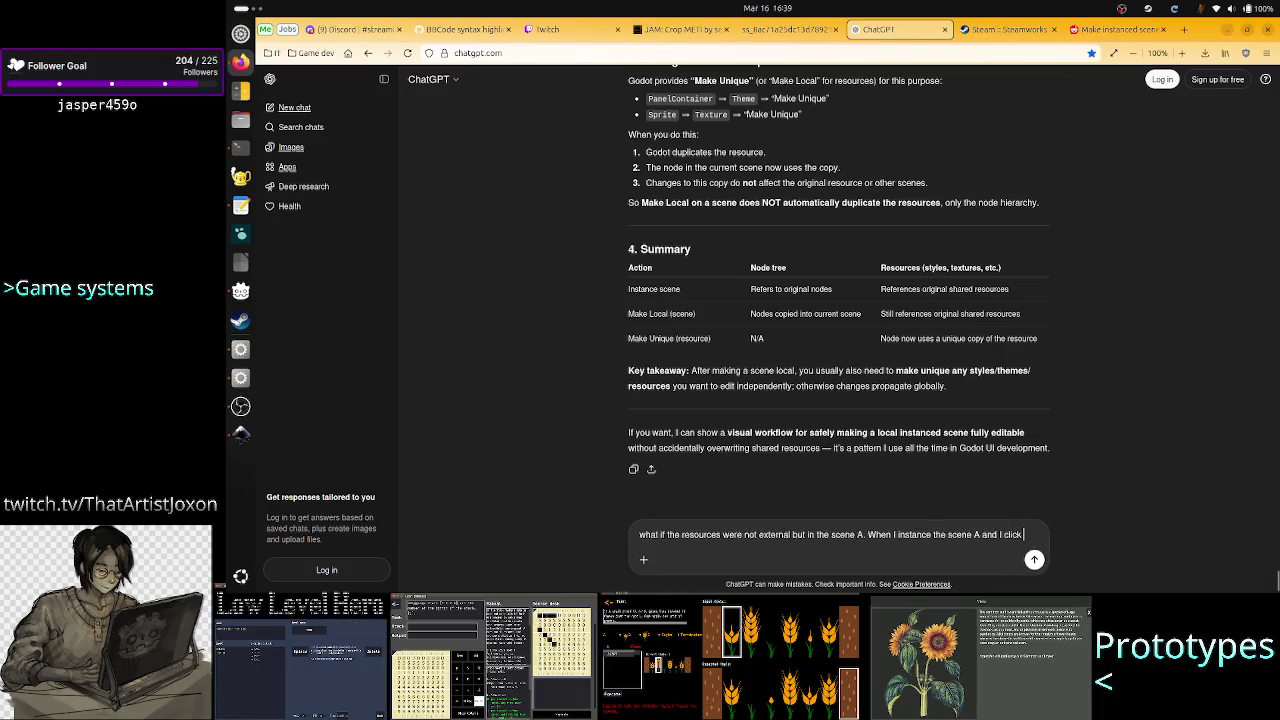
pyautogui.write('make local, a')
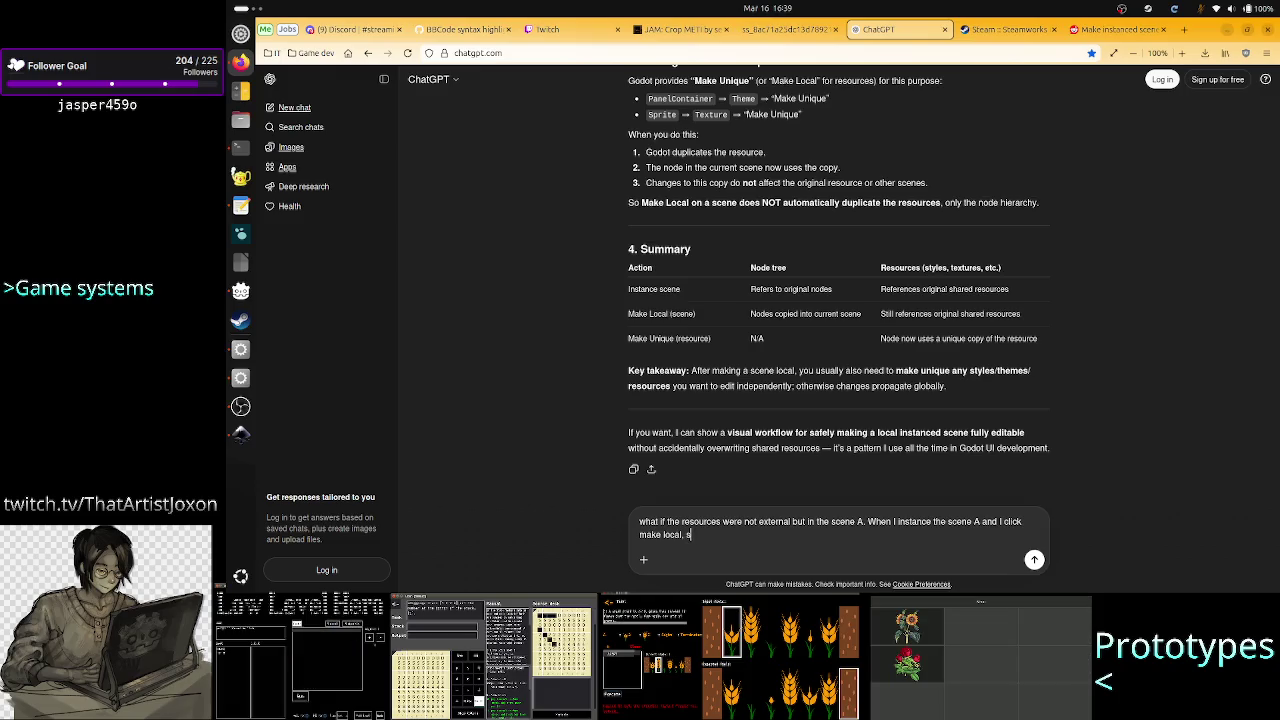
pyautogui.write('ince th')
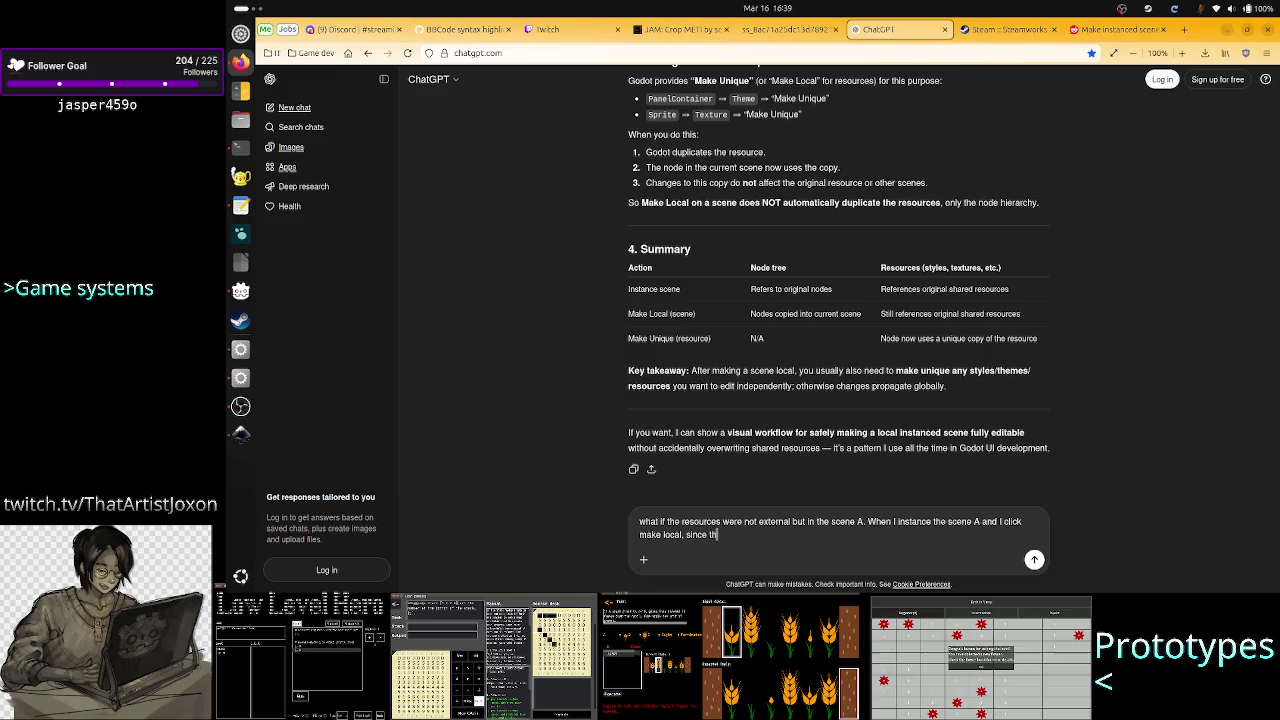
pyautogui.write('e connection ')
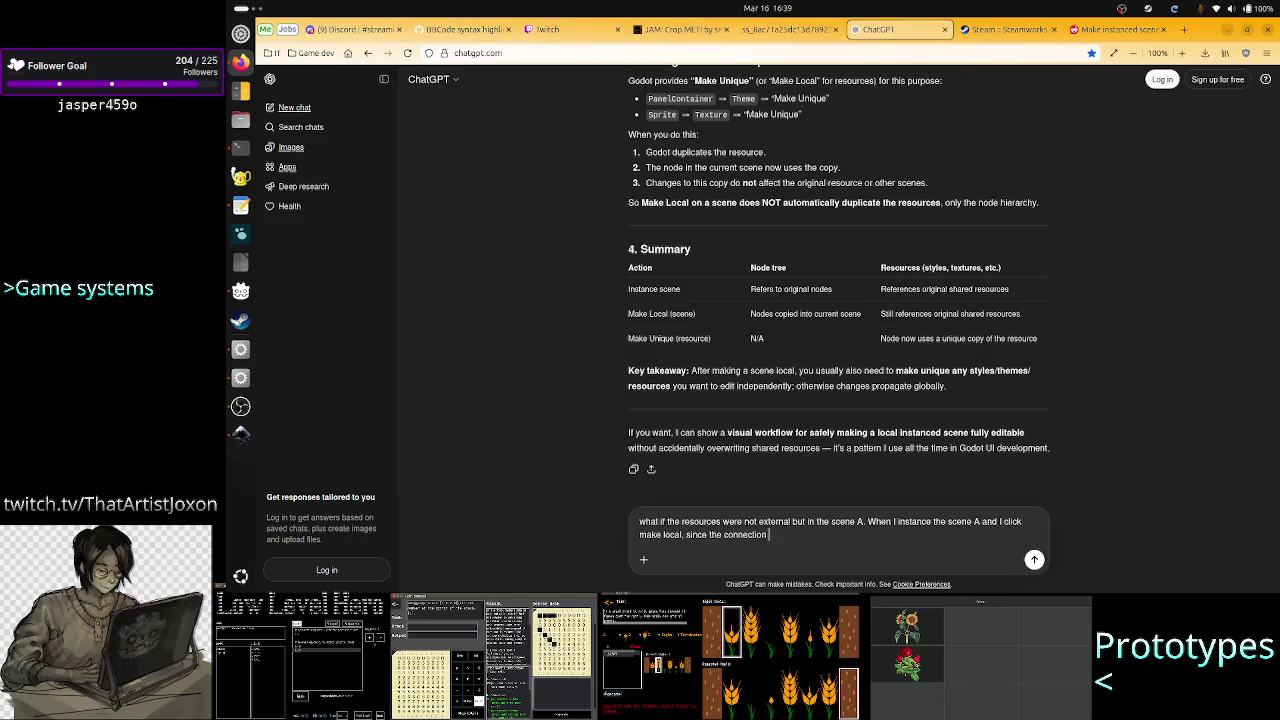
pyautogui.write('to scene A')
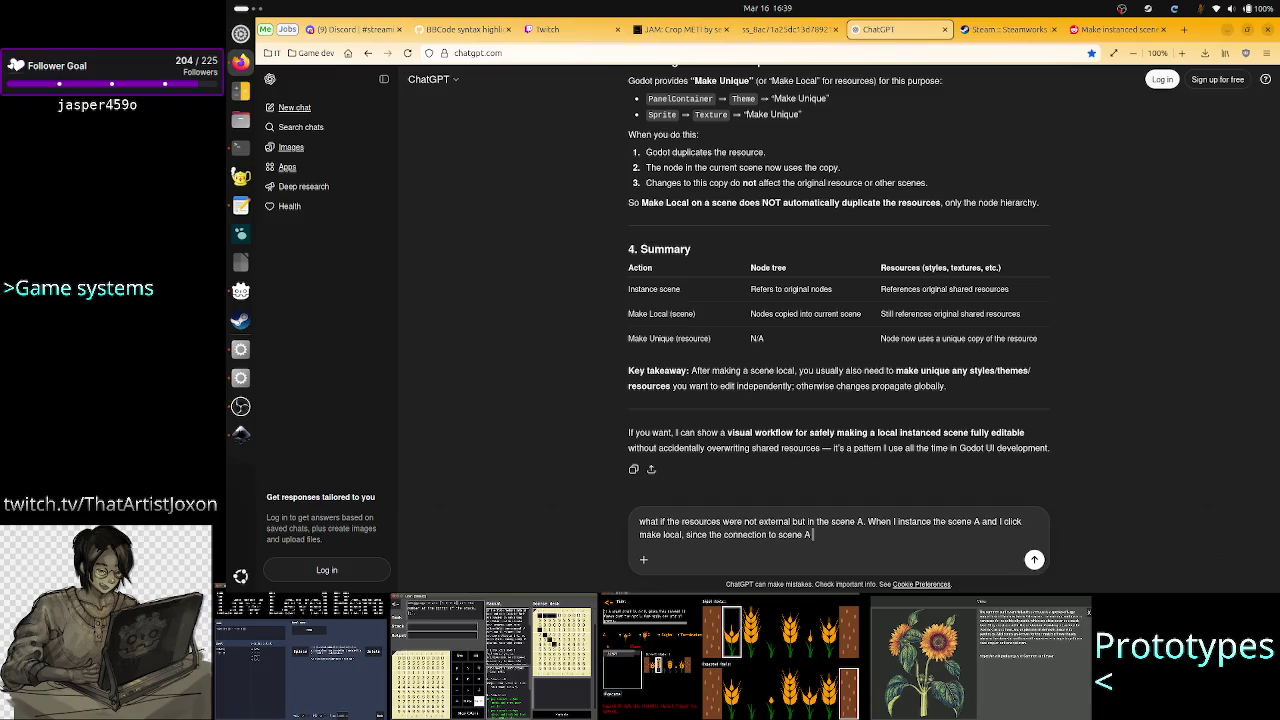
pyautogui.write(' d')
pyautogui.write('dis')
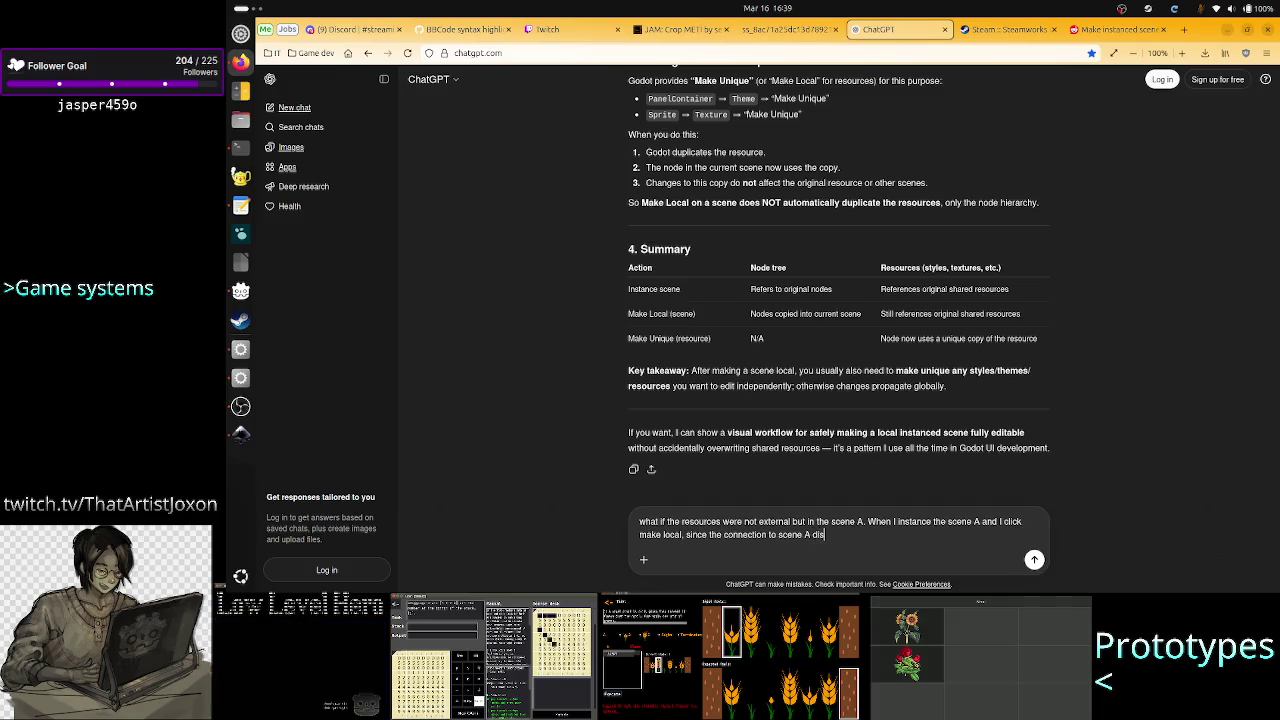
pyautogui.press('BackSpace')
pyautogui.press('BackSpace')
pyautogui.press('BackSpace')
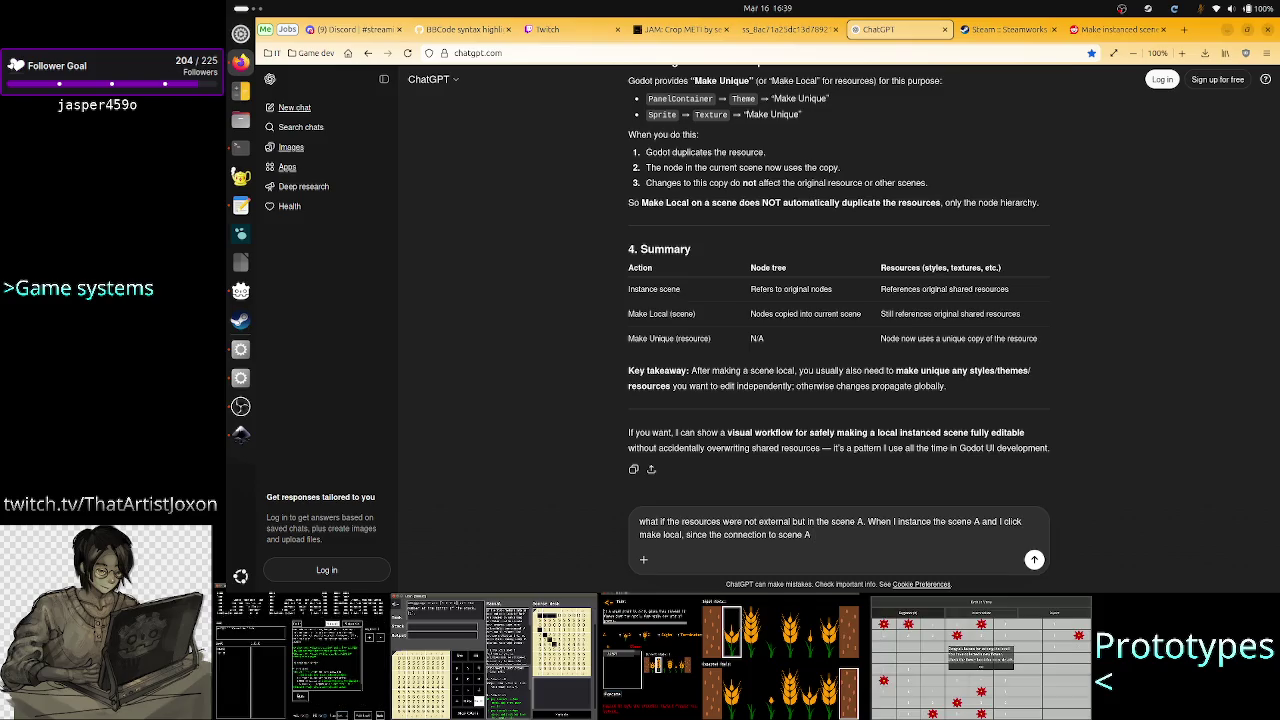
pyautogui.write(" doesn't e")
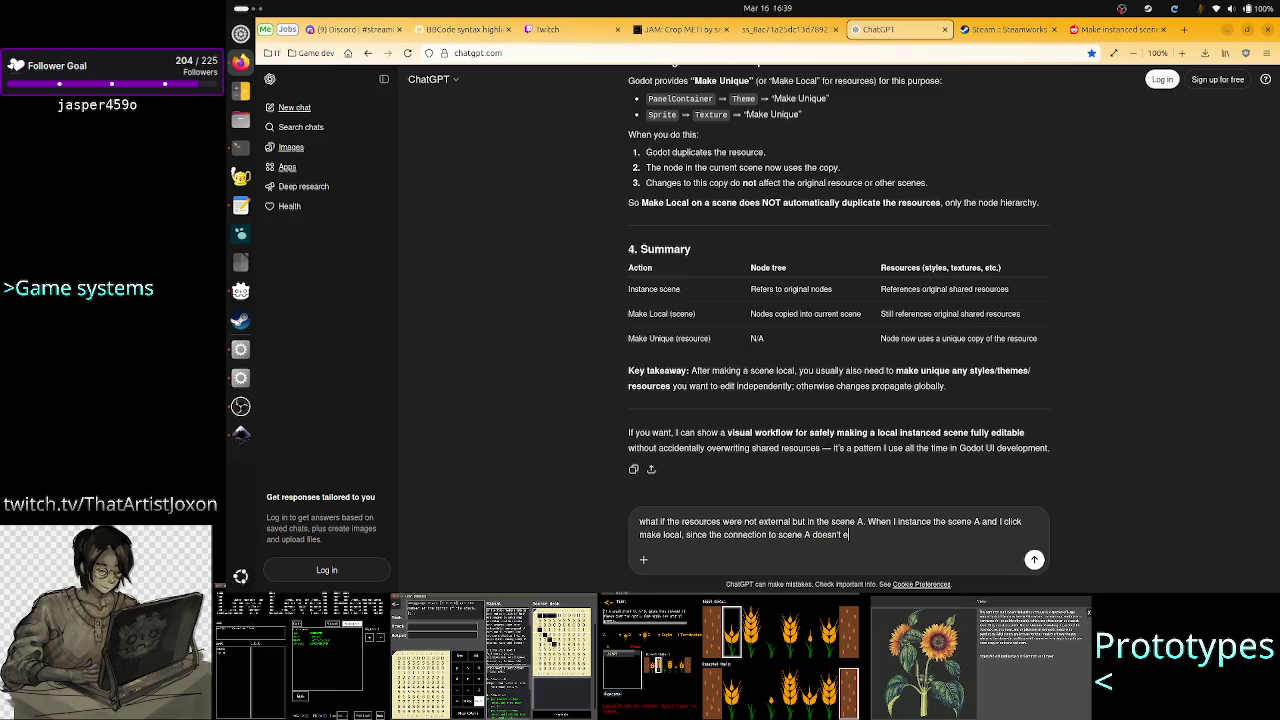
pyautogui.write('xist, what')
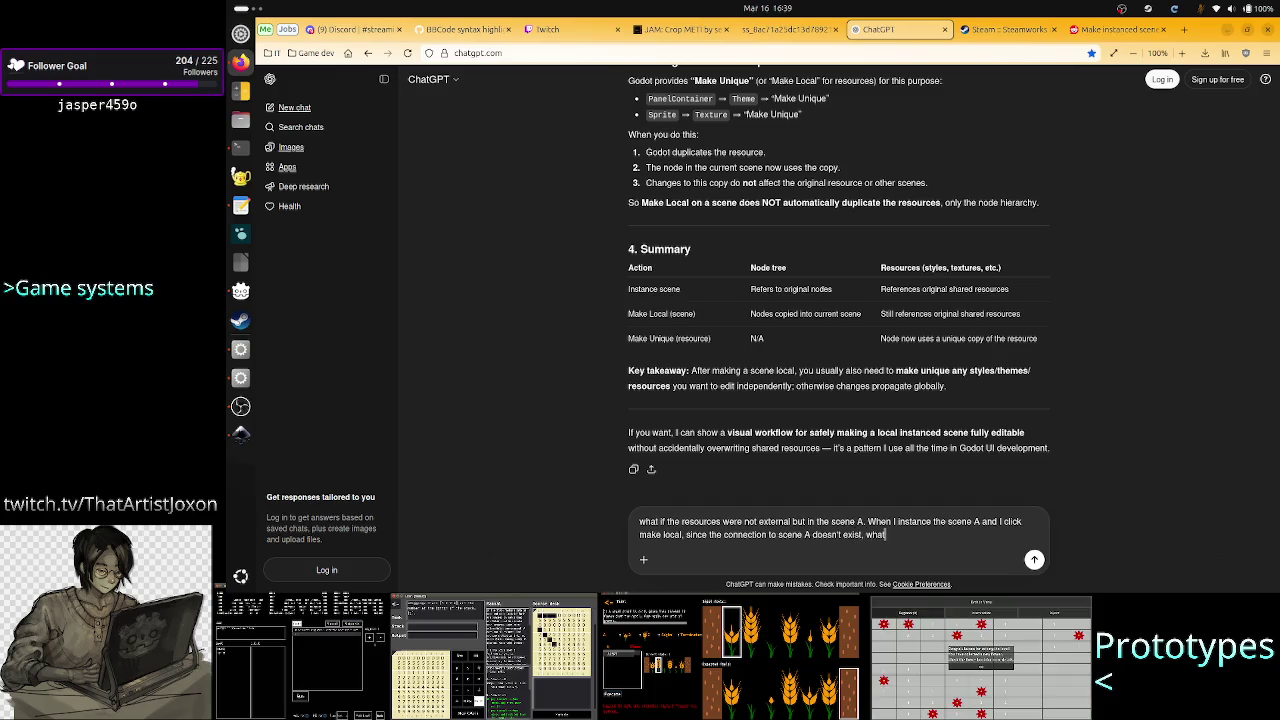
pyautogui.press('BackSpace')
pyautogui.press('BackSpace')
pyautogui.press('BackSpace')
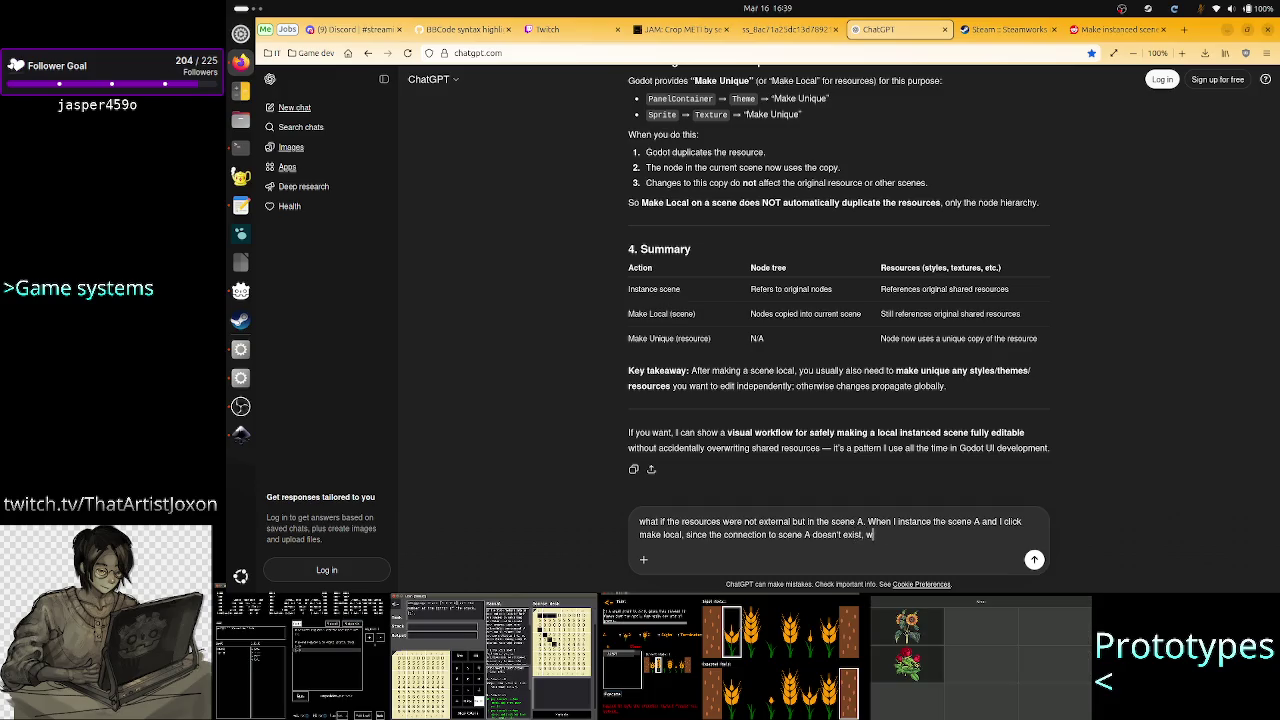
pyautogui.write('are the resou')
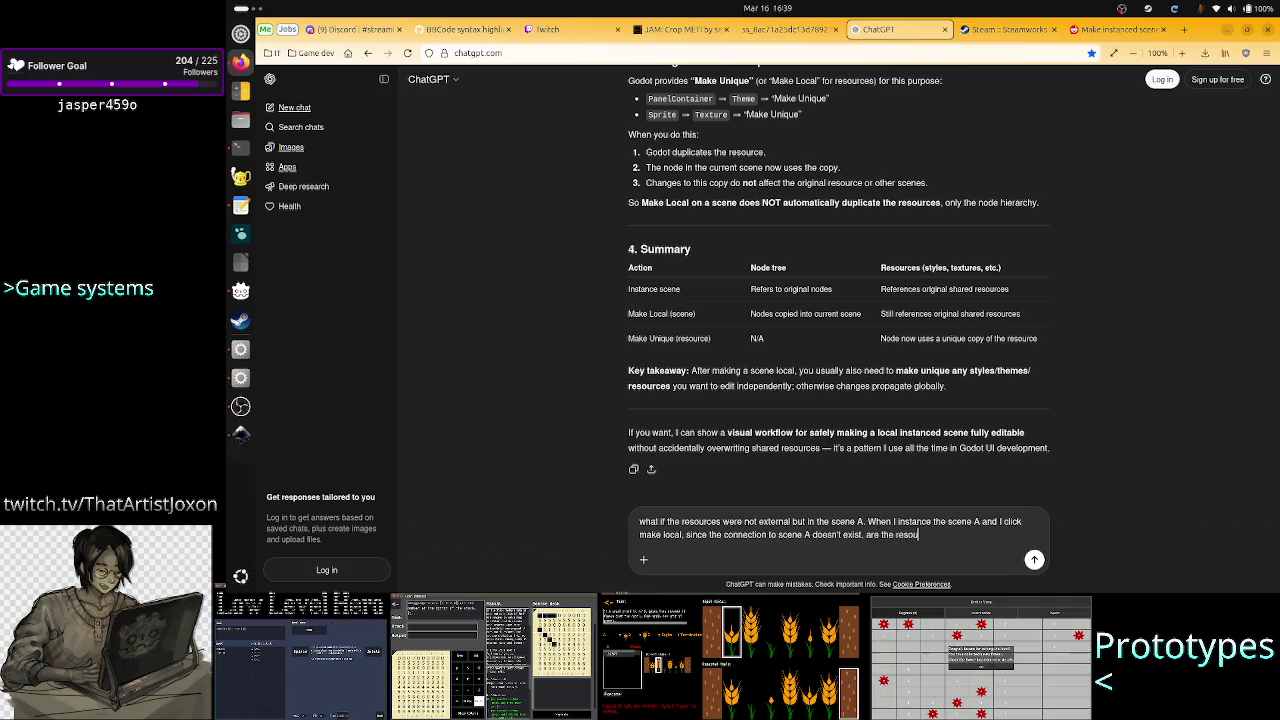
pyautogui.write('rces now c')
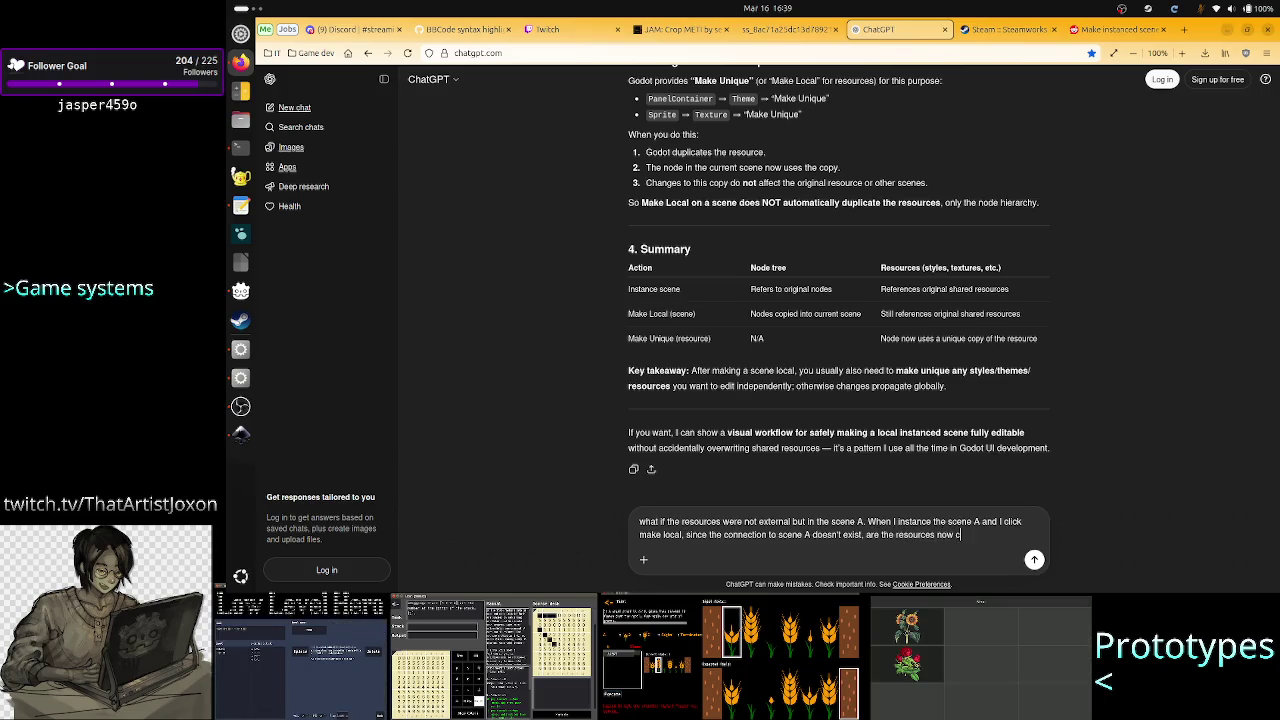
pyautogui.write('opied straight into ')
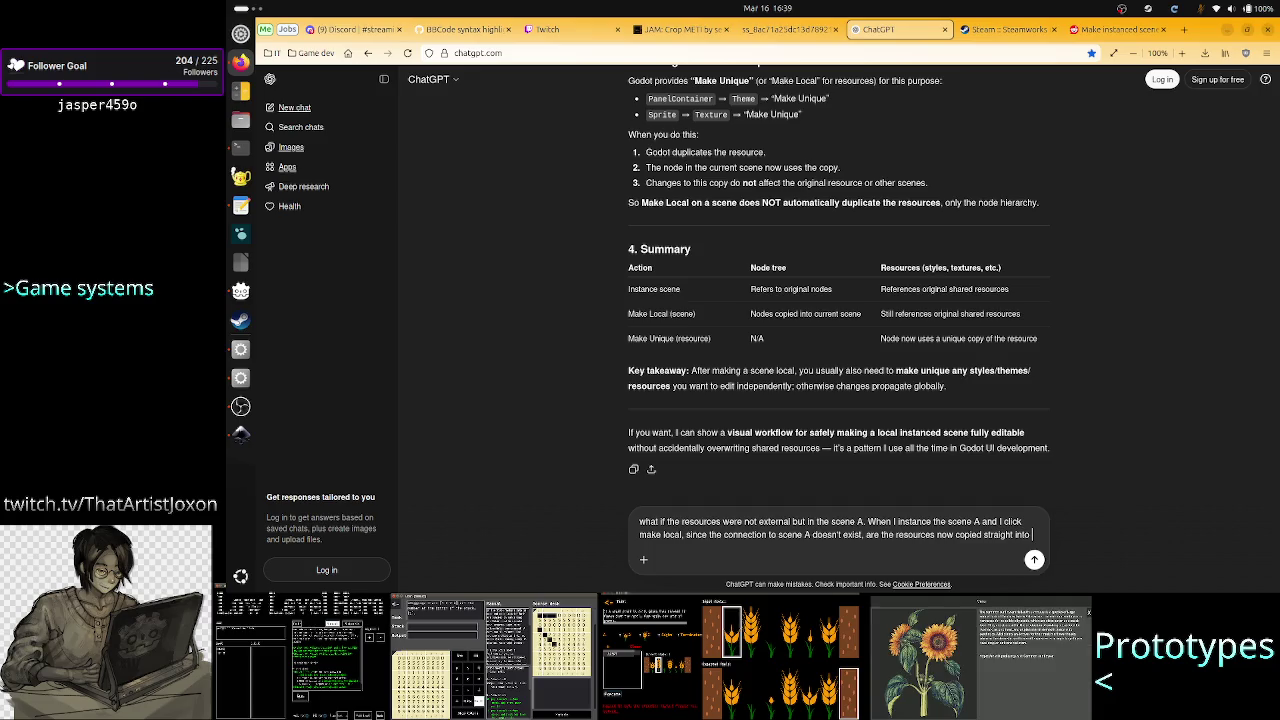
pyautogui.write('current')
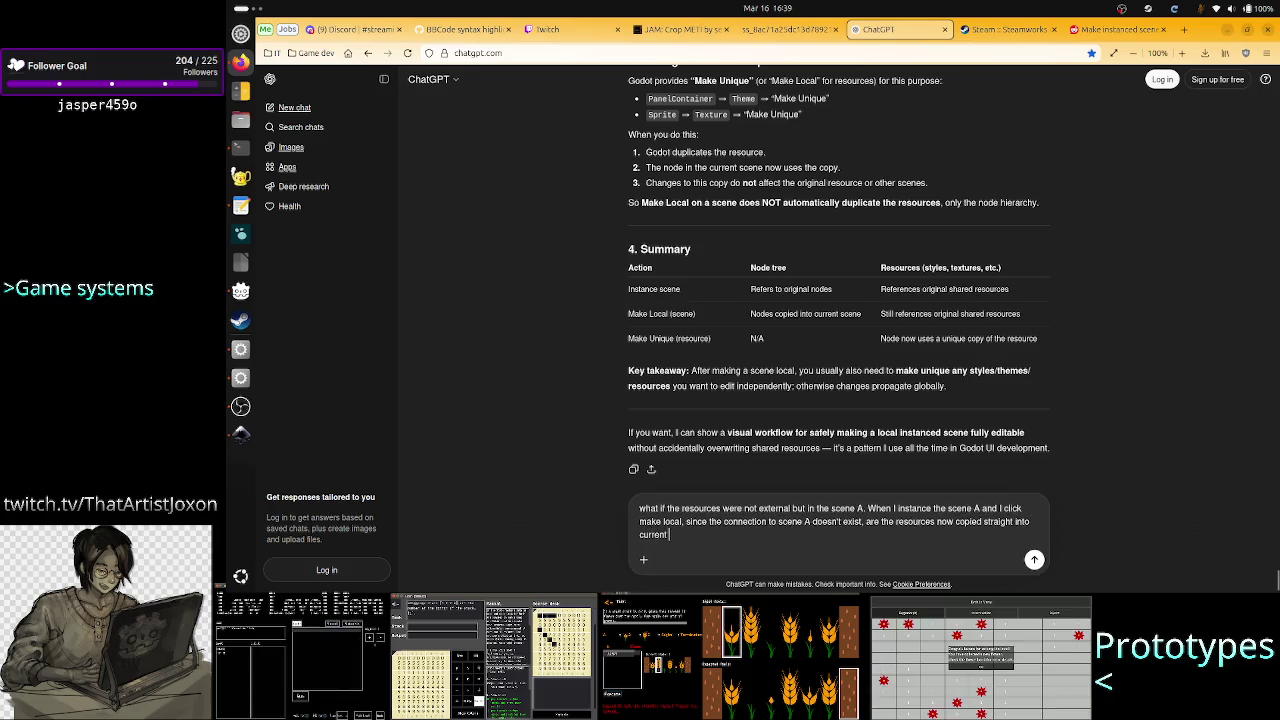
pyautogui.write(" scene B's")
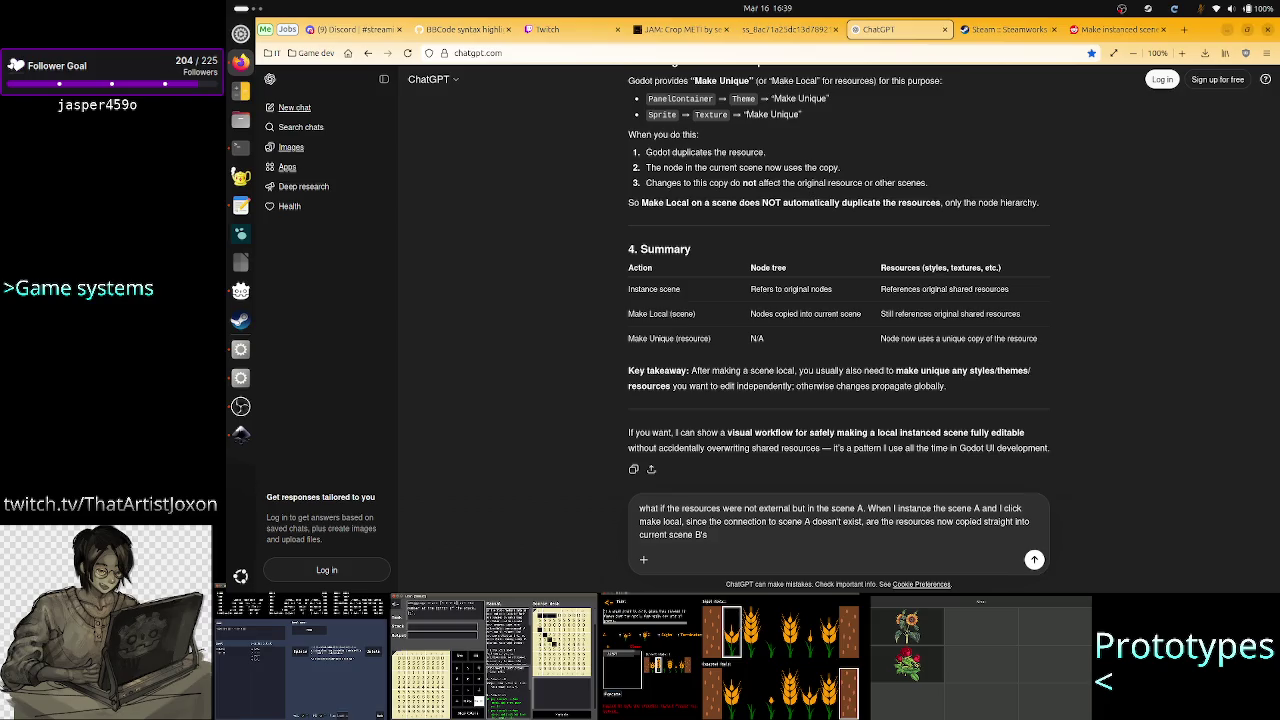
pyautogui.write(' .tscn ')
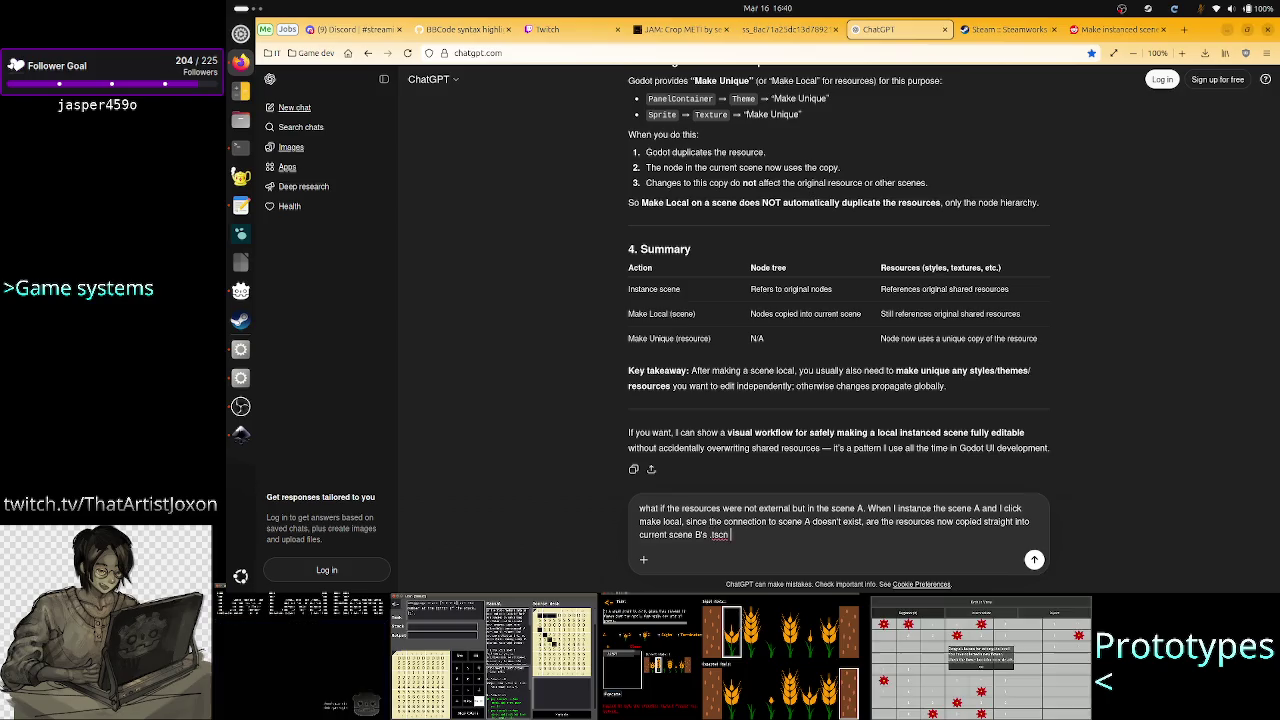
pyautogui.write('file?')
pyautogui.press('Return')
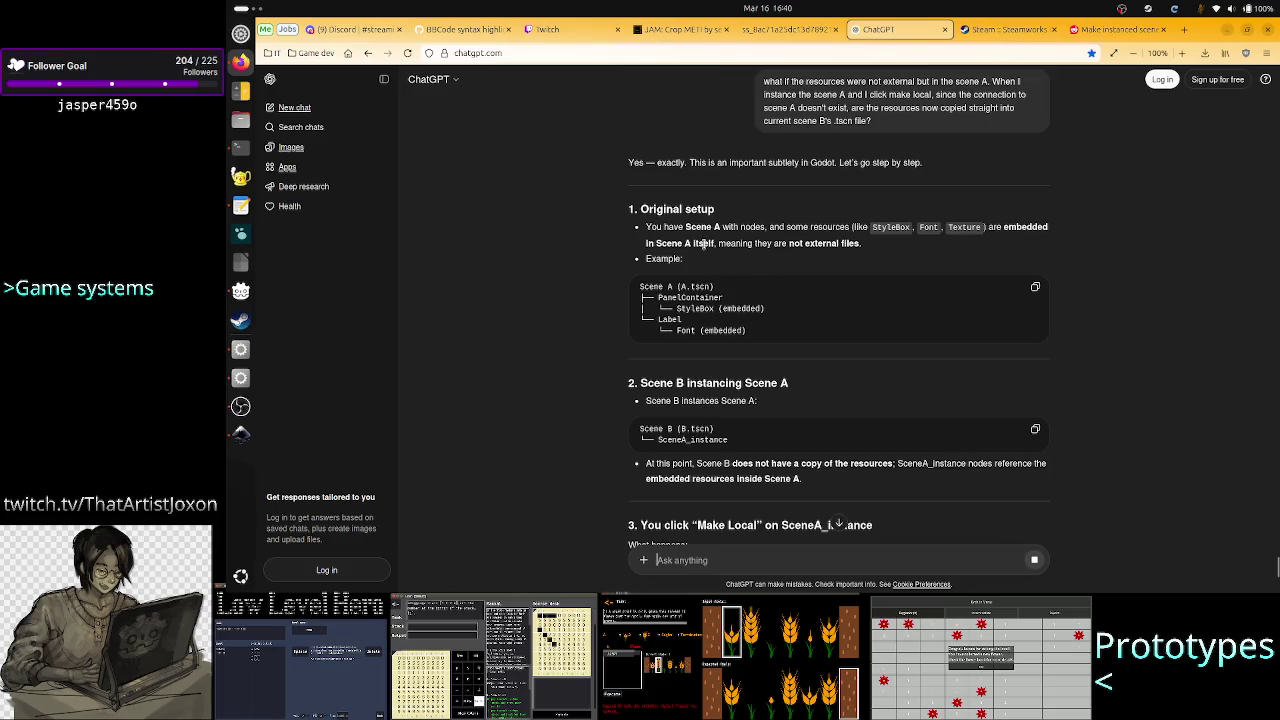
# Read ChatGPT's step-by-step reply, highlighting 'Scene A itself', 'have a copy of the resources', and the embedded-resources line
pyautogui.moveTo(714, 244); pyautogui.dragTo(648, 247)
pyautogui.click(742, 246)
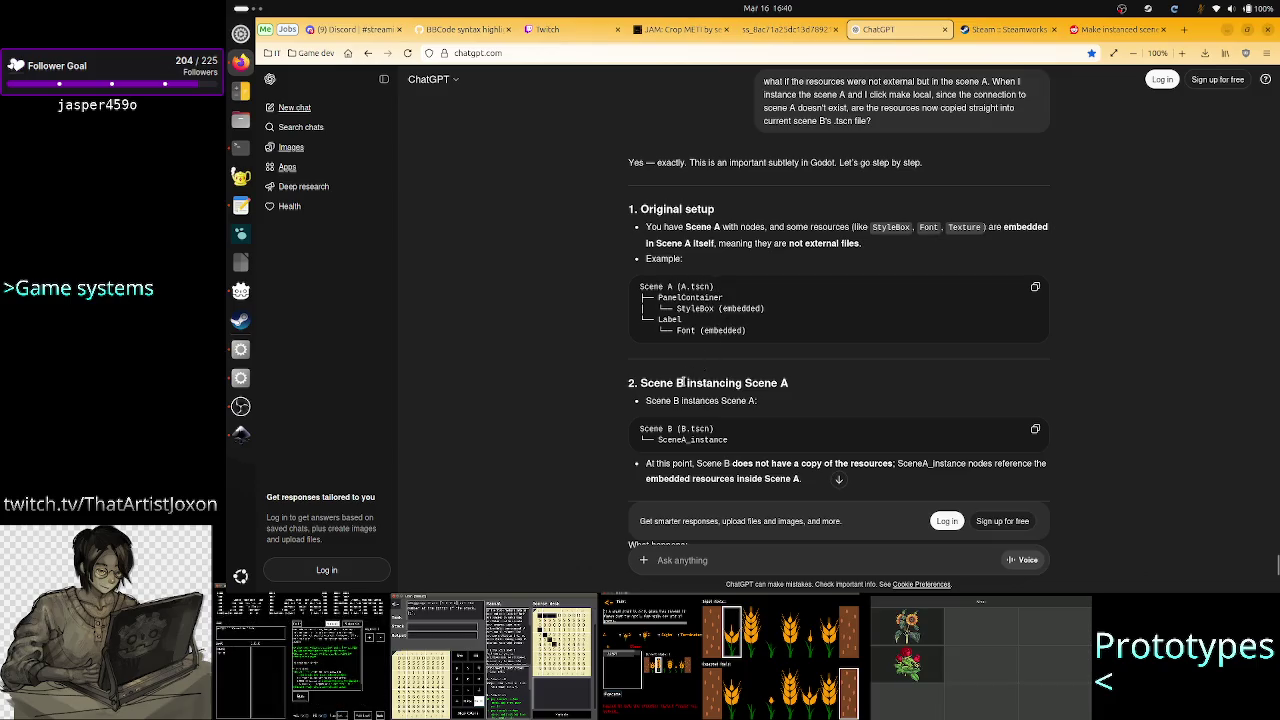
pyautogui.moveTo(680, 383); pyautogui.dragTo(782, 384)
pyautogui.click(782, 384)
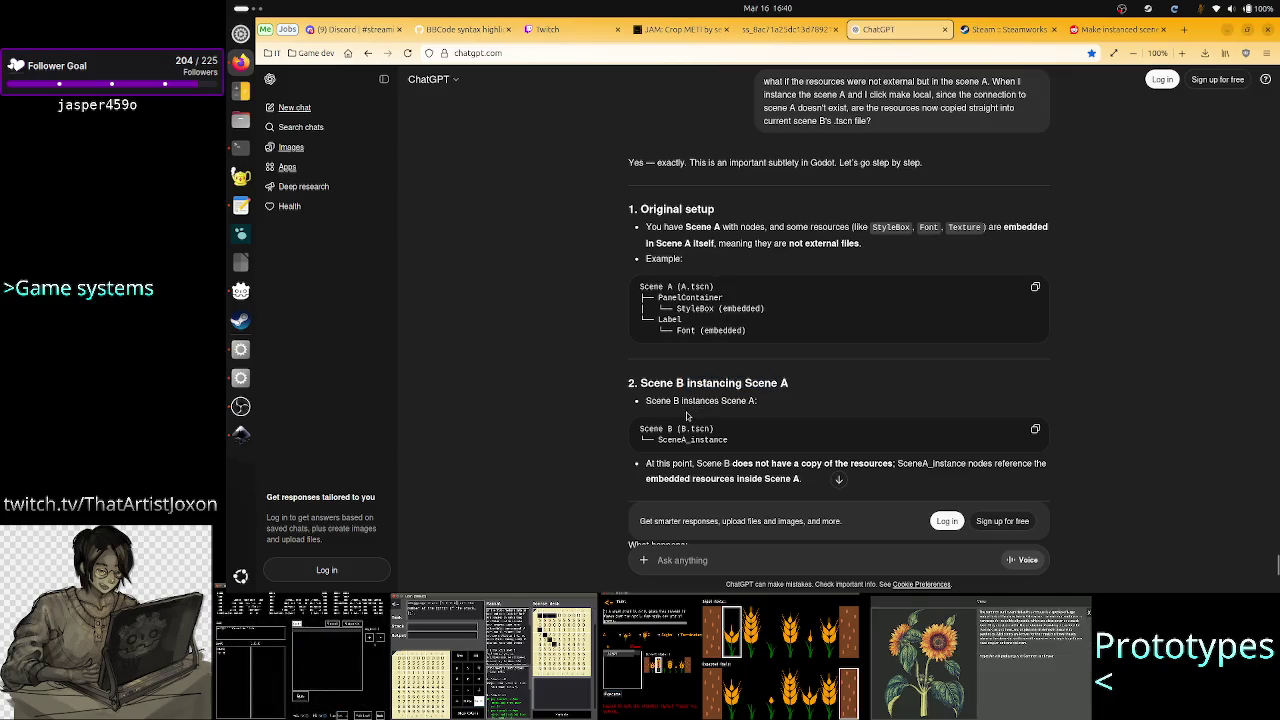
pyautogui.scroll(-2, 687, 420)
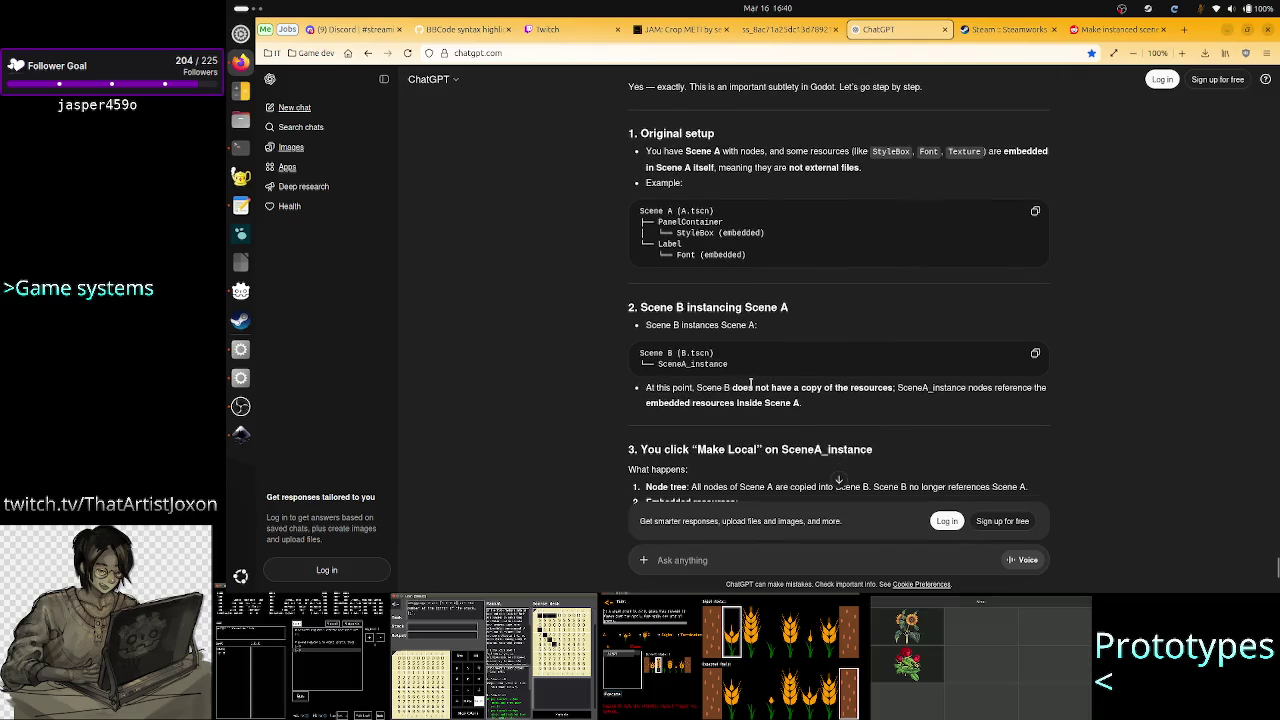
pyautogui.moveTo(778, 389); pyautogui.dragTo(889, 388)
pyautogui.click(889, 387)
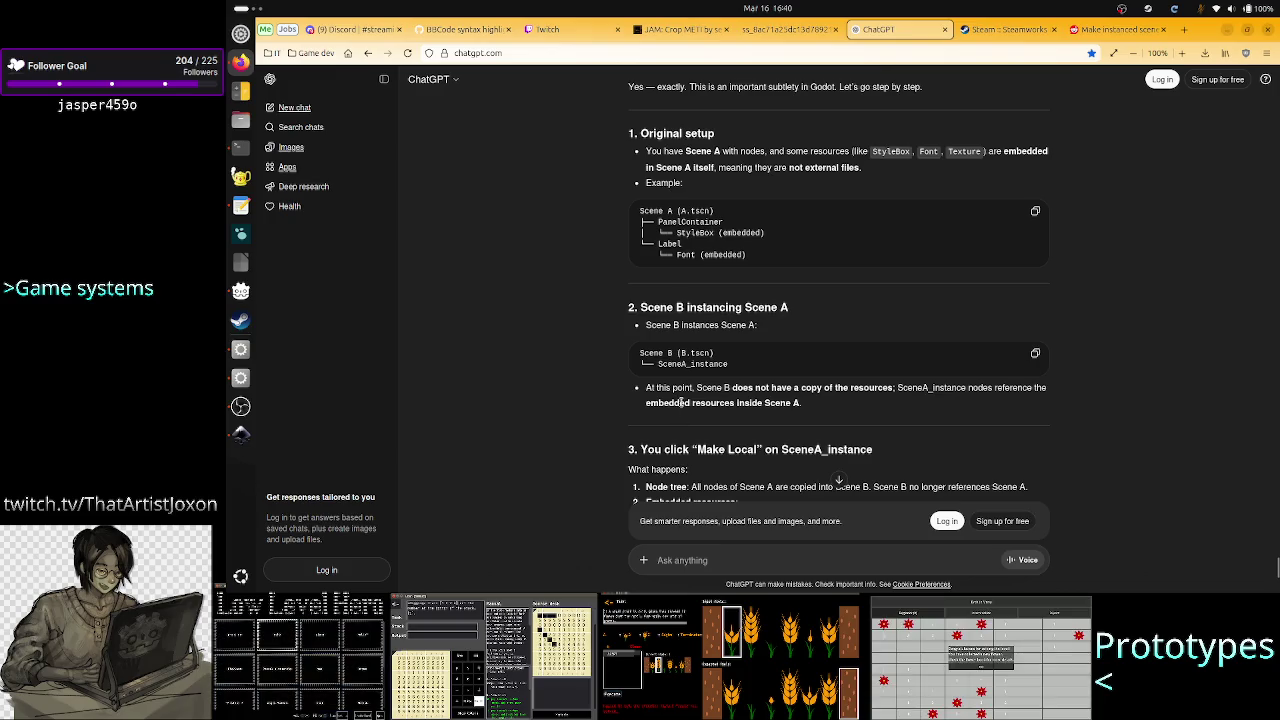
pyautogui.moveTo(679, 403); pyautogui.dragTo(803, 404)
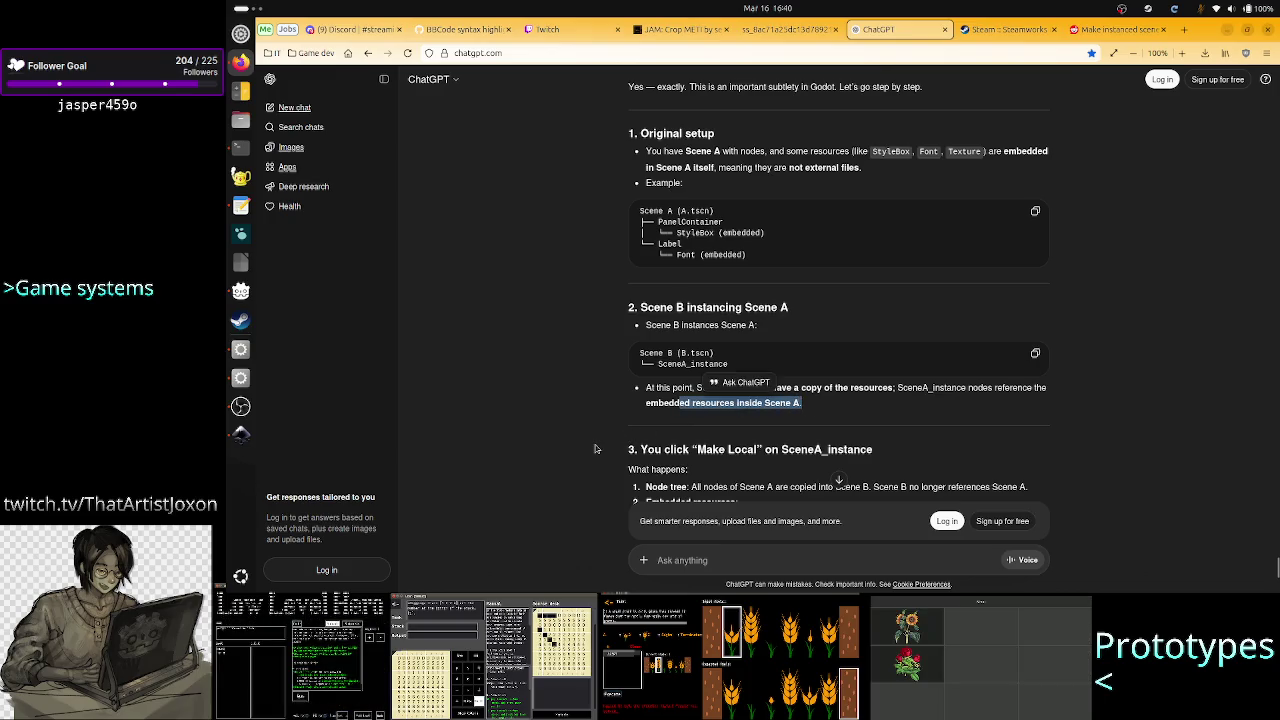
# Scroll to the Make Local section, highlighting how Scene A's embedded resources go into Scene B
pyautogui.scroll(-3, 595, 449)
pyautogui.click(790, 166)
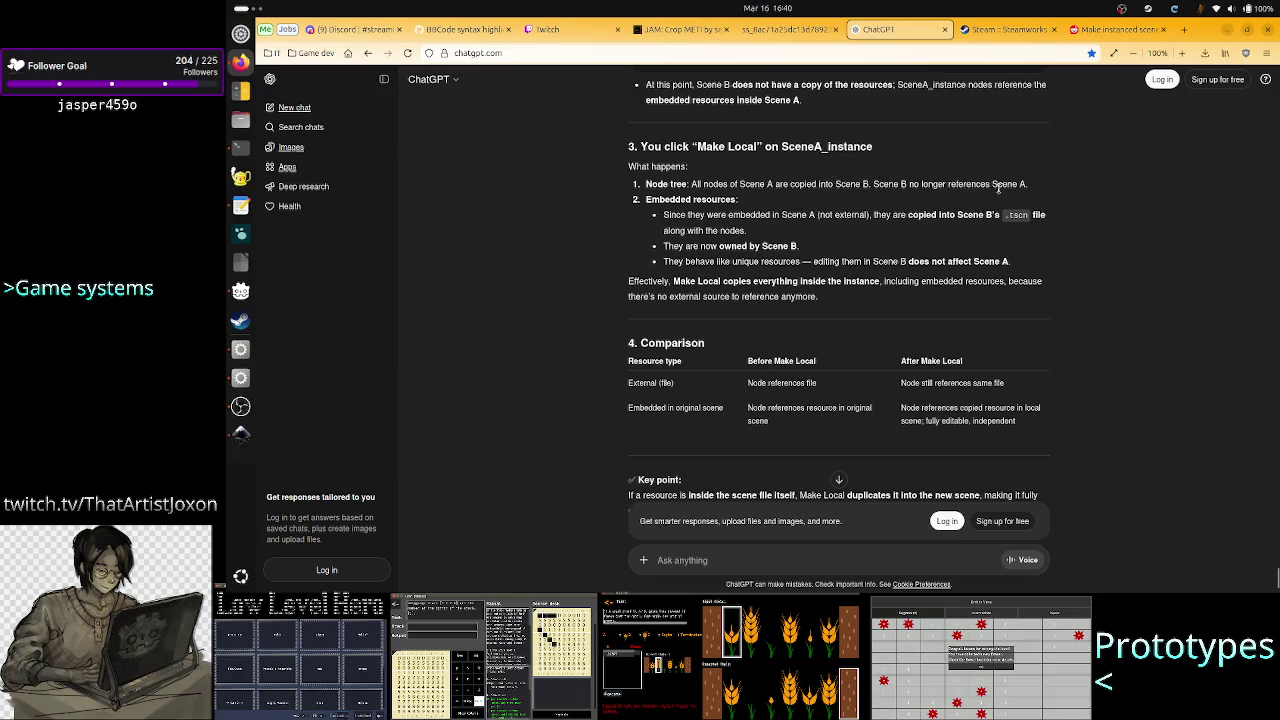
pyautogui.moveTo(968, 185); pyautogui.dragTo(1030, 186)
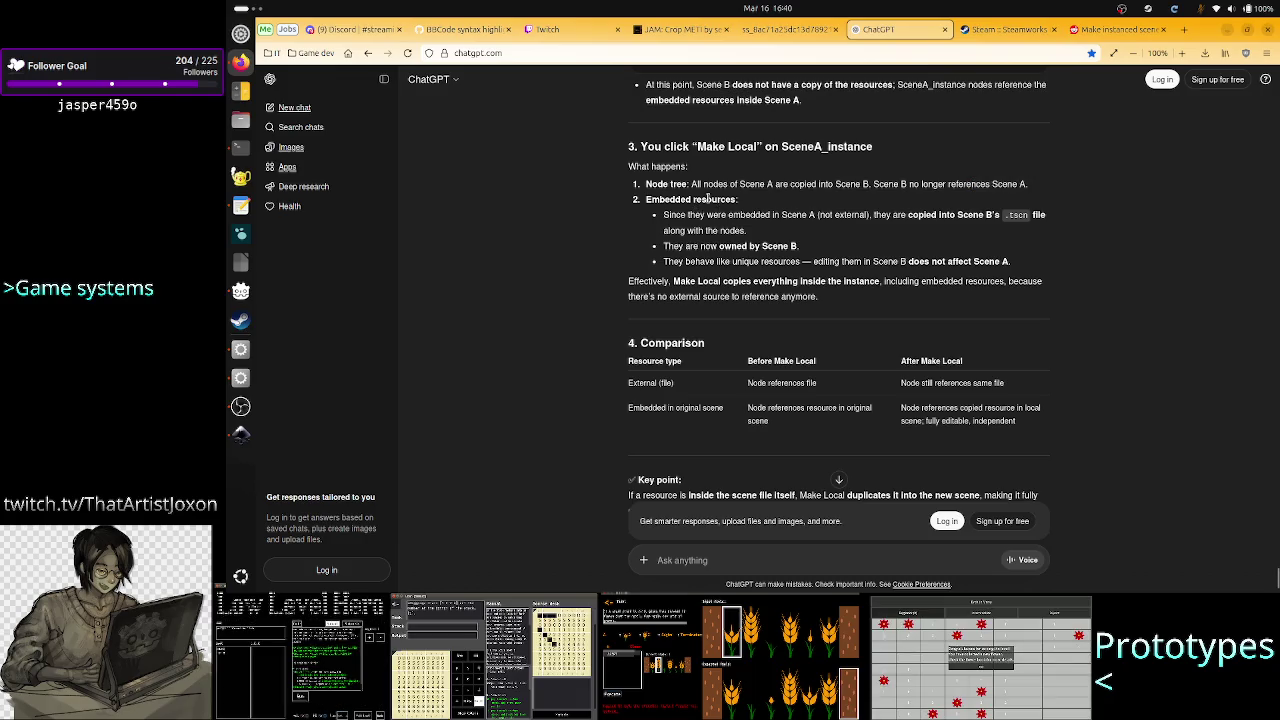
pyautogui.doubleClick(710, 199)
pyautogui.moveTo(779, 214); pyautogui.dragTo(820, 214)
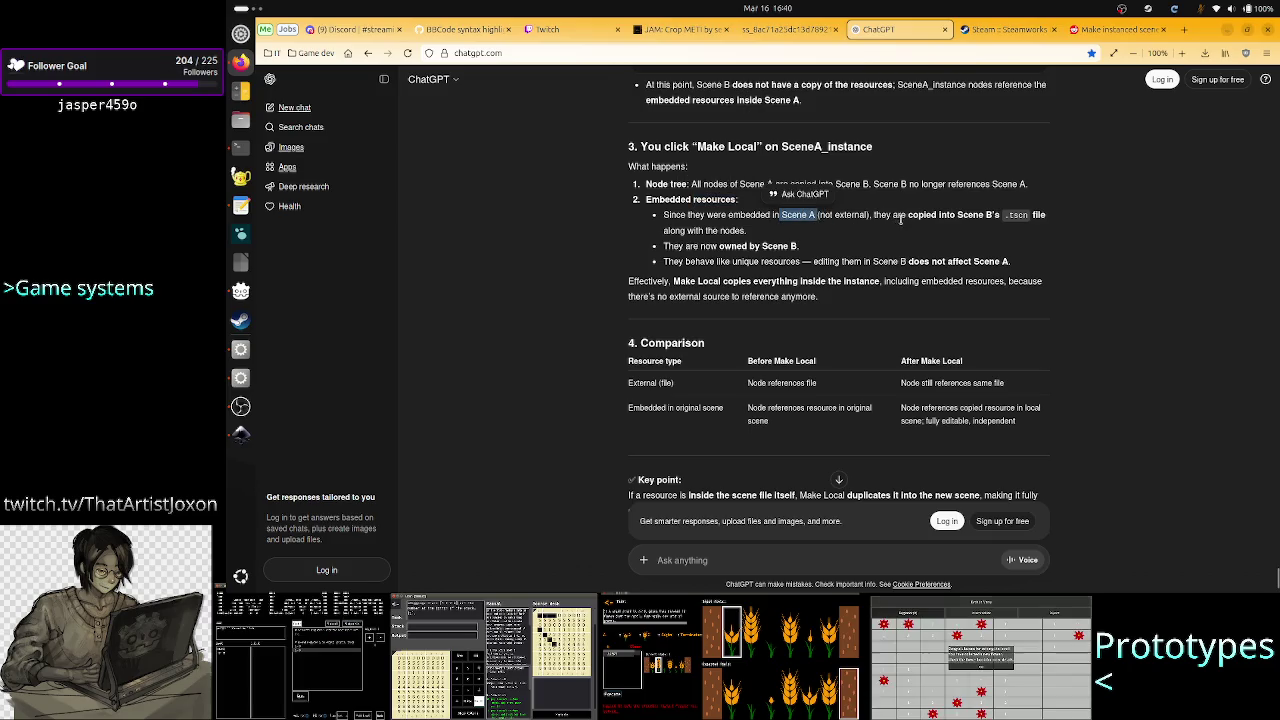
pyautogui.moveTo(933, 214); pyautogui.dragTo(1027, 214)
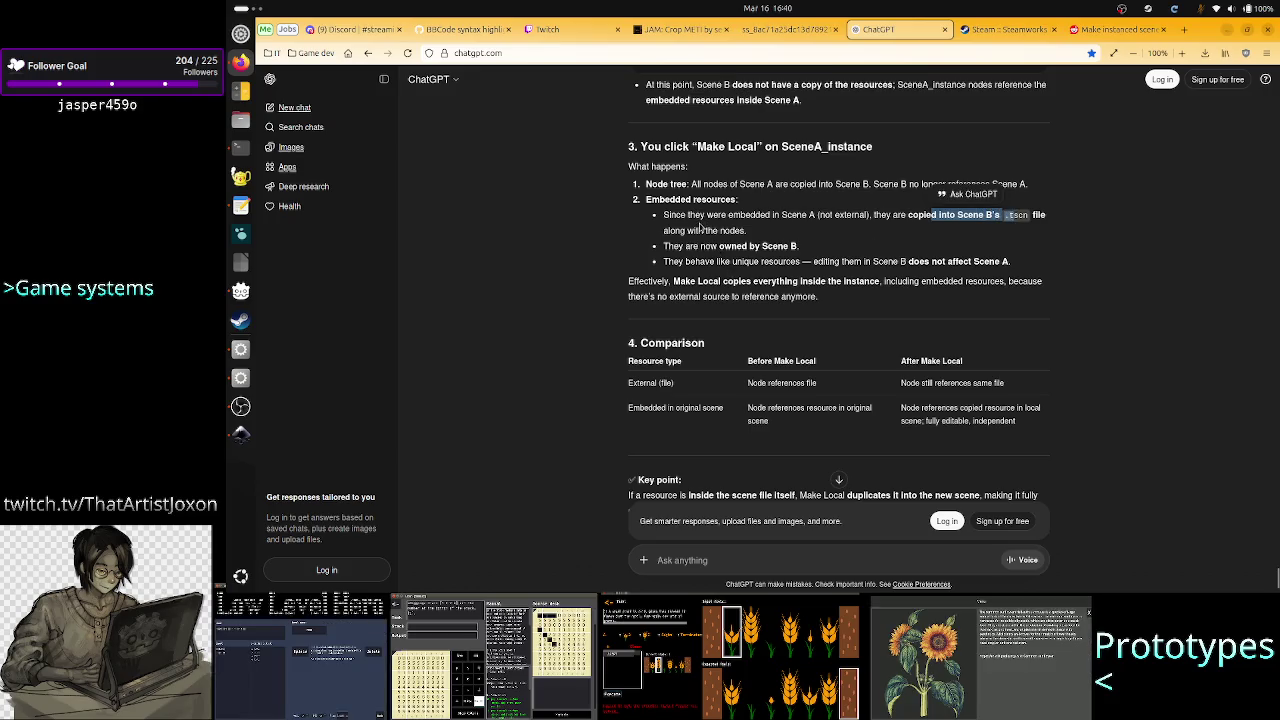
# Highlight the copied nodes now being owned by Scene B and the 'unique resources' phrase
pyautogui.moveTo(683, 230); pyautogui.dragTo(757, 237)
pyautogui.moveTo(681, 245); pyautogui.dragTo(820, 251)
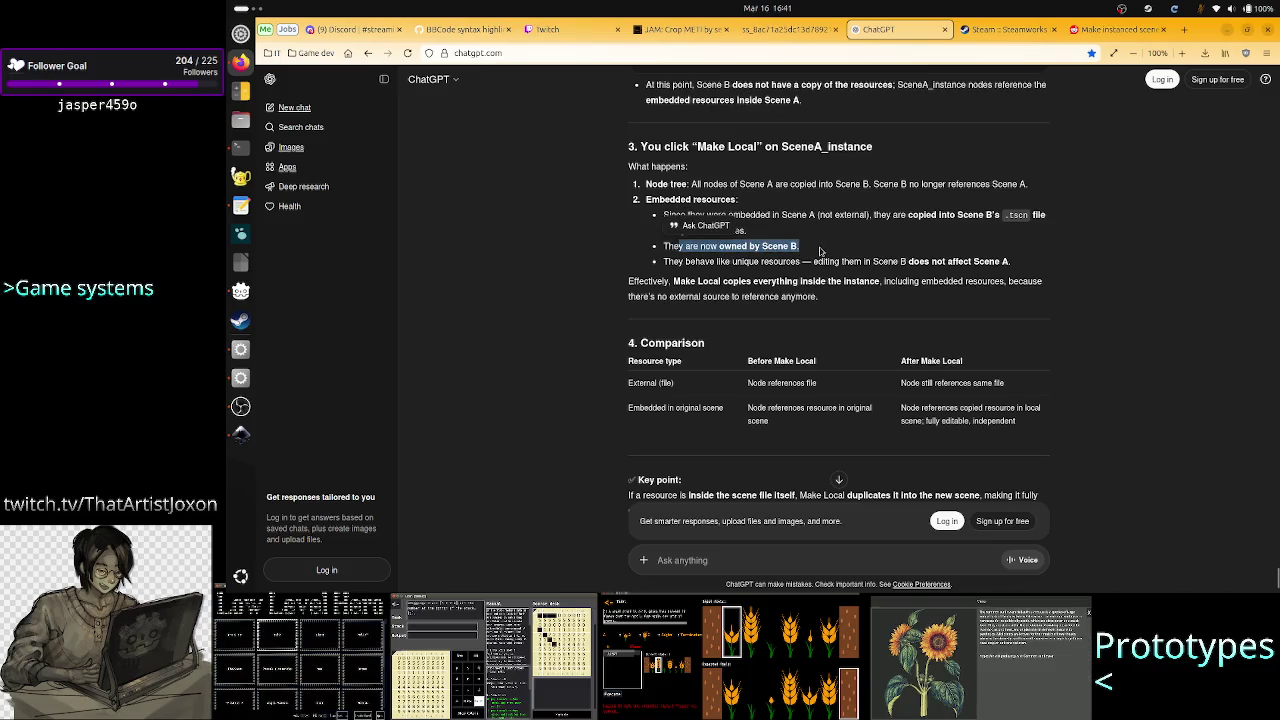
pyautogui.click(738, 258)
pyautogui.moveTo(738, 258); pyautogui.dragTo(987, 258)
pyautogui.click(788, 263)
pyautogui.click(988, 259)
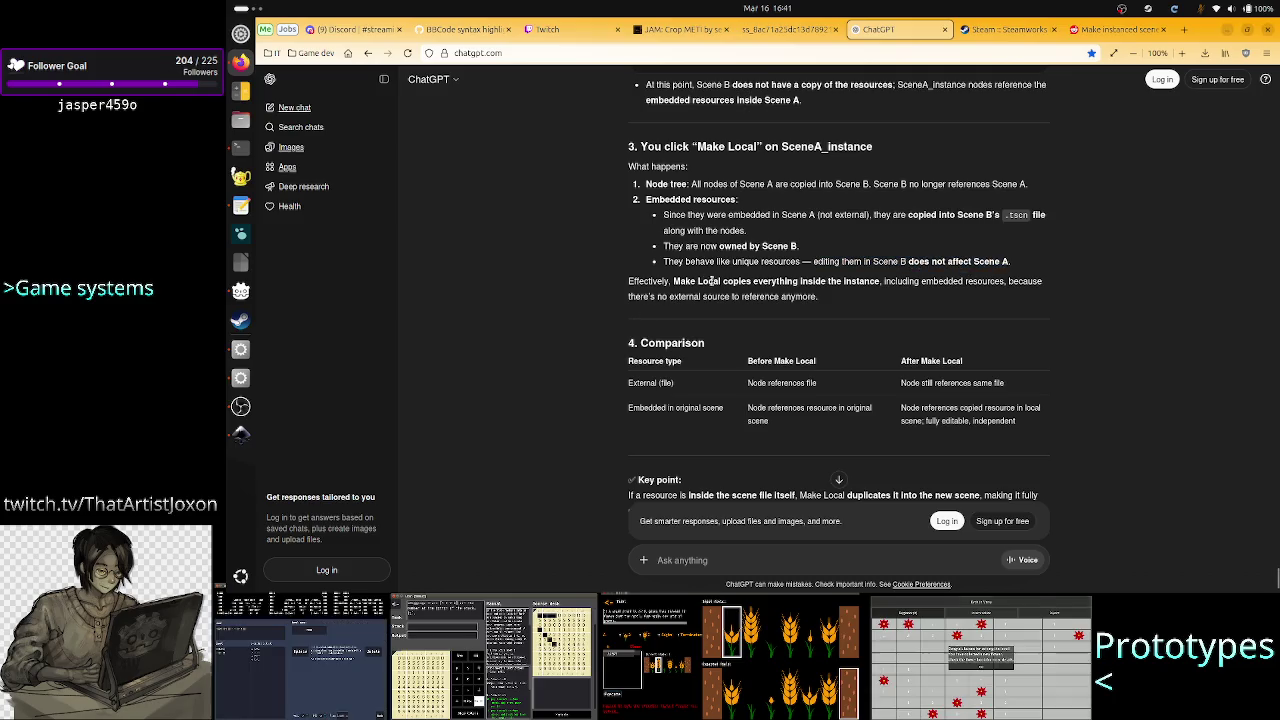